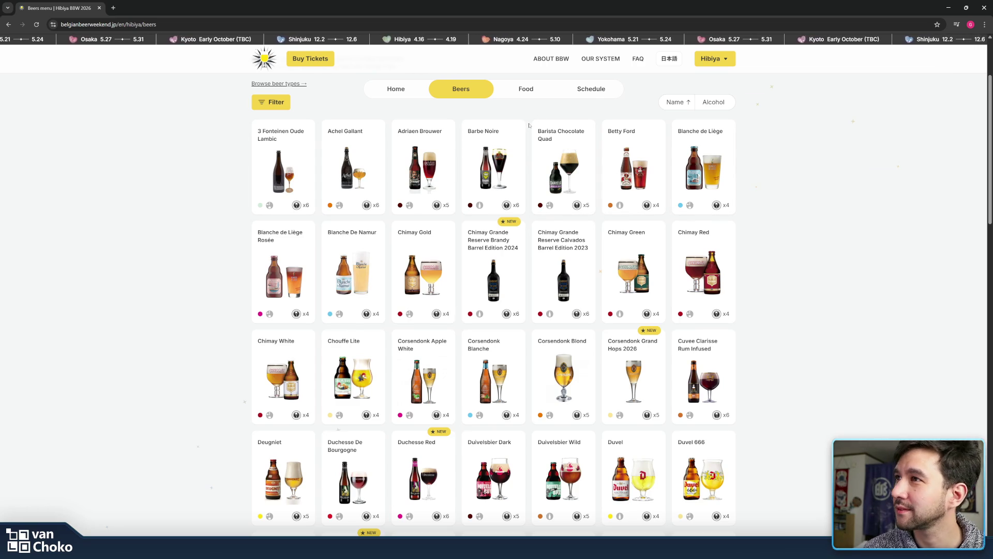
# Scroll the beer list, highlighting the Duvel, Duvel 666, Chouffe Lite and Chimay White entries.
pyautogui.scroll(-2, 529, 125)
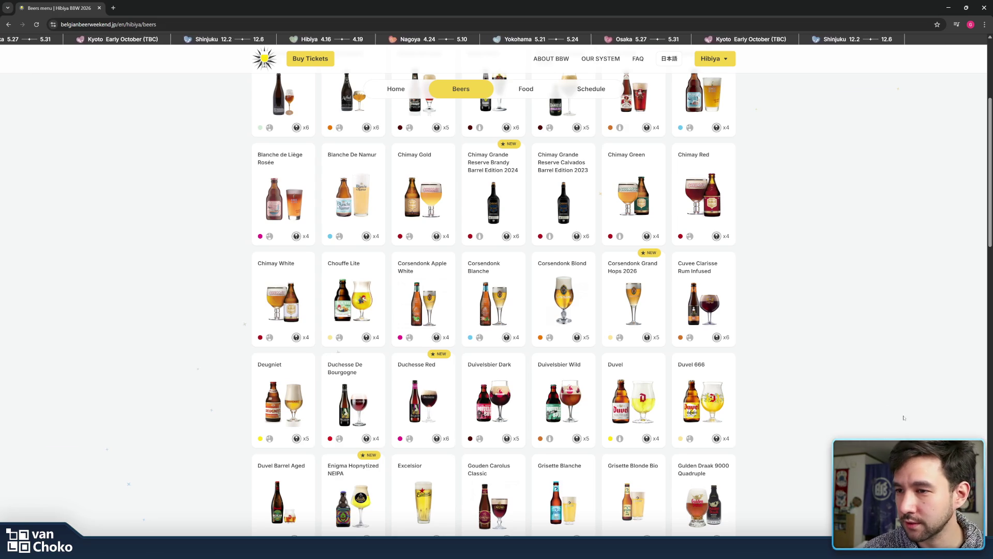
pyautogui.moveTo(756, 336)
pyautogui.mouseDown()
pyautogui.moveTo(269, 393)
pyautogui.moveTo(745, 414)
pyautogui.moveTo(630, 369)
pyautogui.moveTo(773, 374)
pyautogui.mouseUp()
pyautogui.scroll(-2, 772, 374)
pyautogui.click(772, 374)
pyautogui.scroll(2, 772, 374)
pyautogui.scroll(2, 773, 374)
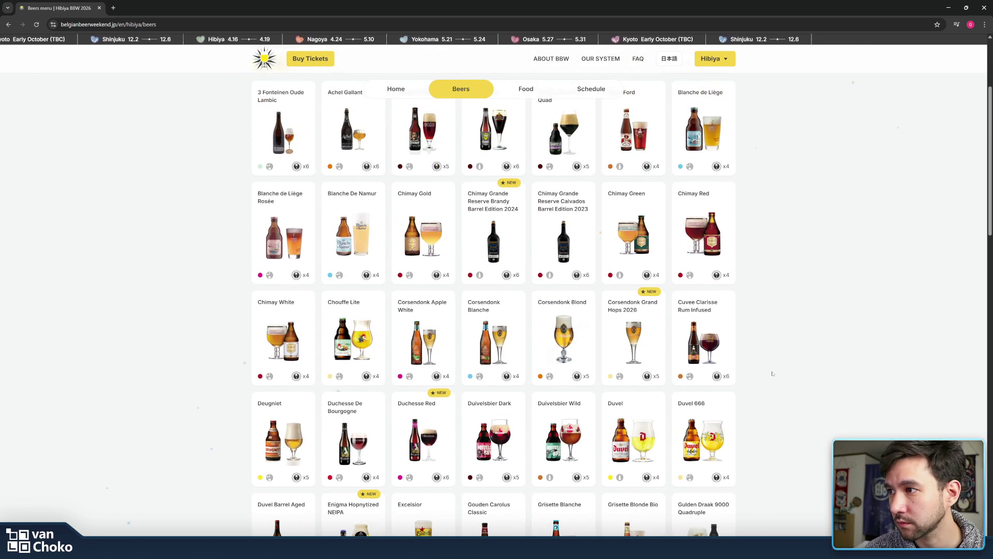
pyautogui.scroll(-1, 772, 374)
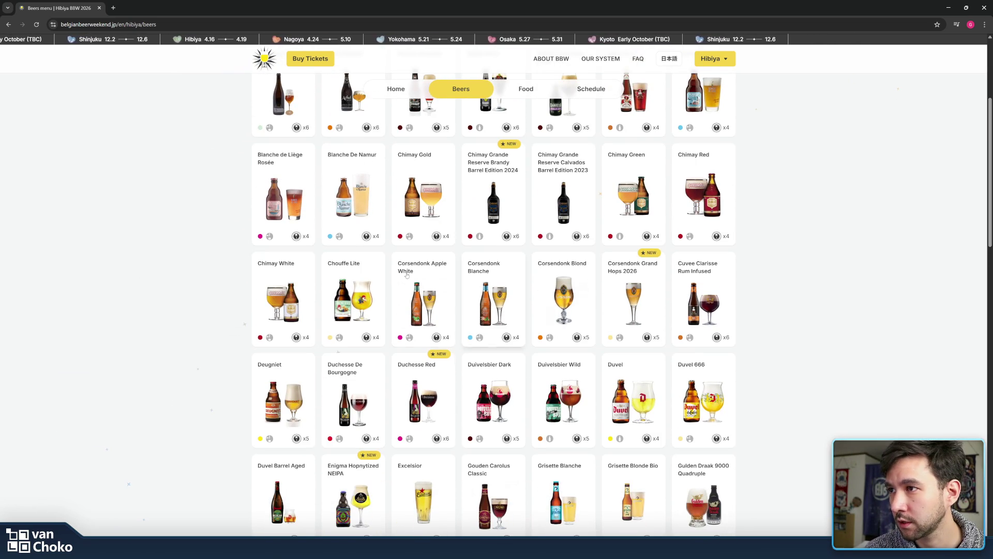
pyautogui.moveTo(360, 264)
pyautogui.mouseDown()
pyautogui.moveTo(344, 254)
pyautogui.moveTo(389, 283)
pyautogui.mouseUp()
pyautogui.click(343, 254)
pyautogui.click(389, 283)
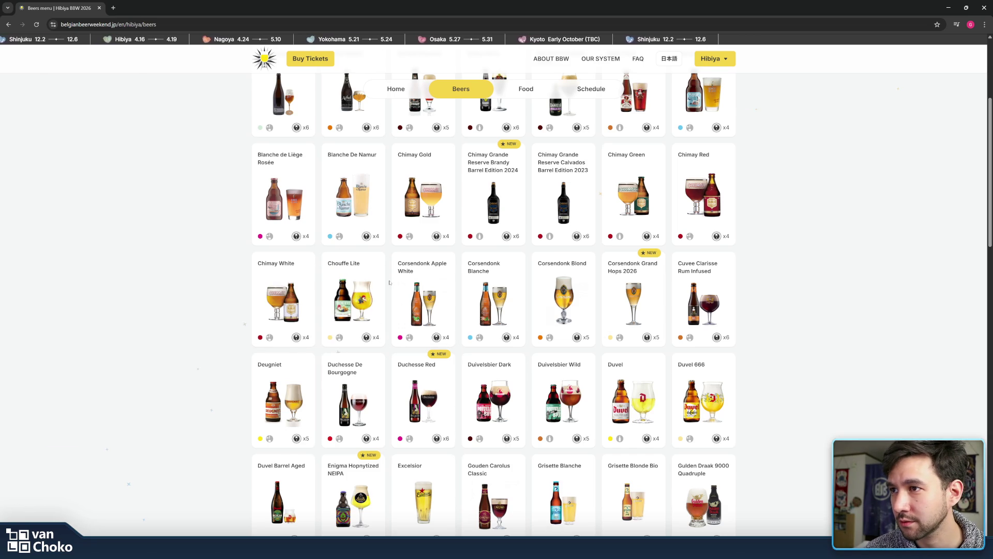
# Continue down the list, highlighting the Kriekenbier, Liefmans, Triple Moines and Val-Dieu Grand Cru cards.
pyautogui.scroll(-3, 389, 282)
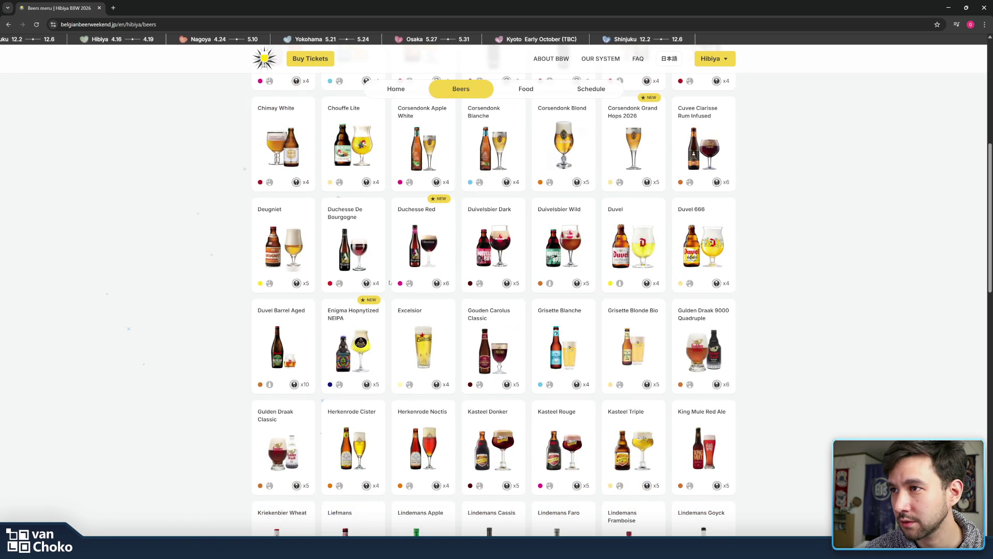
pyautogui.scroll(-2, 390, 283)
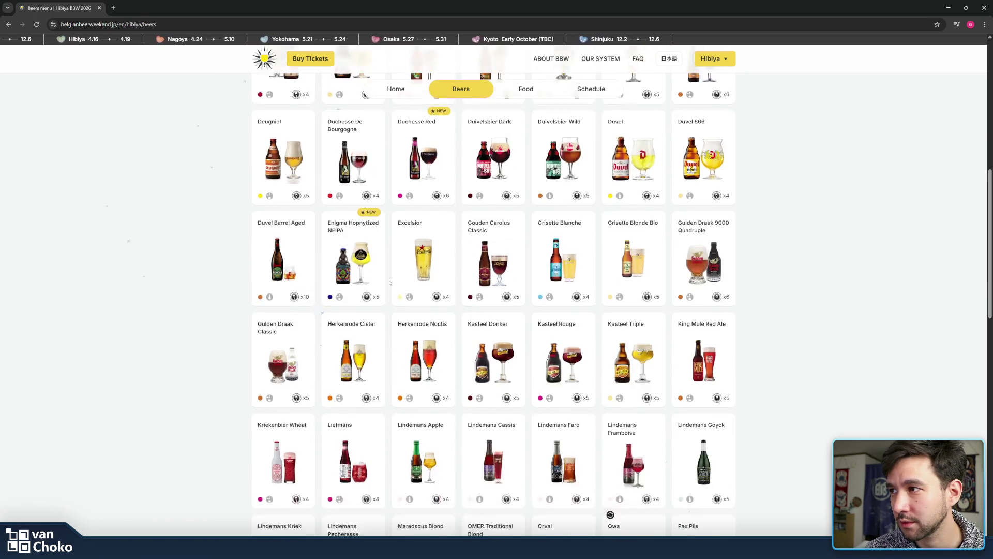
pyautogui.scroll(-2, 389, 283)
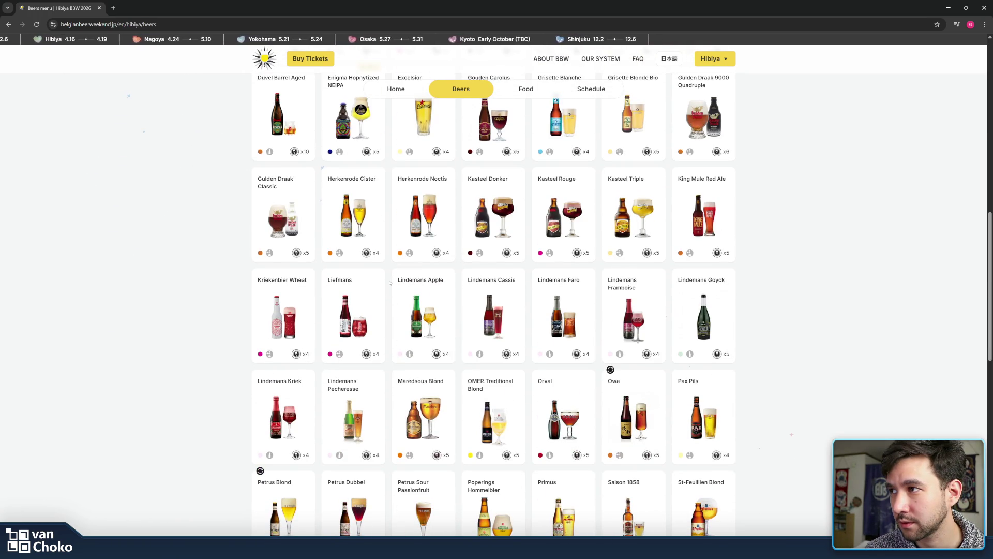
pyautogui.moveTo(390, 282)
pyautogui.mouseDown()
pyautogui.moveTo(548, 217)
pyautogui.moveTo(766, 256)
pyautogui.mouseUp()
pyautogui.click(766, 257)
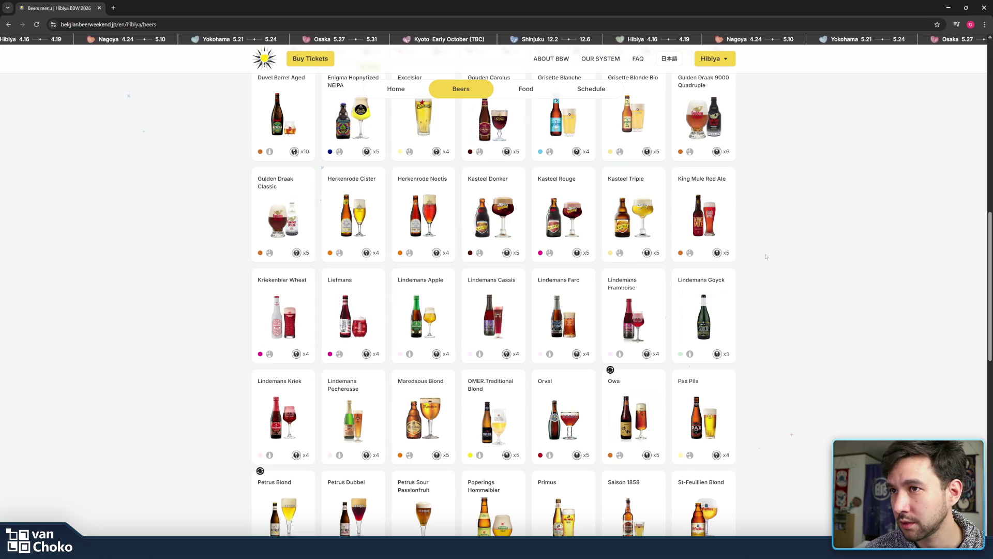
pyautogui.scroll(-2, 767, 256)
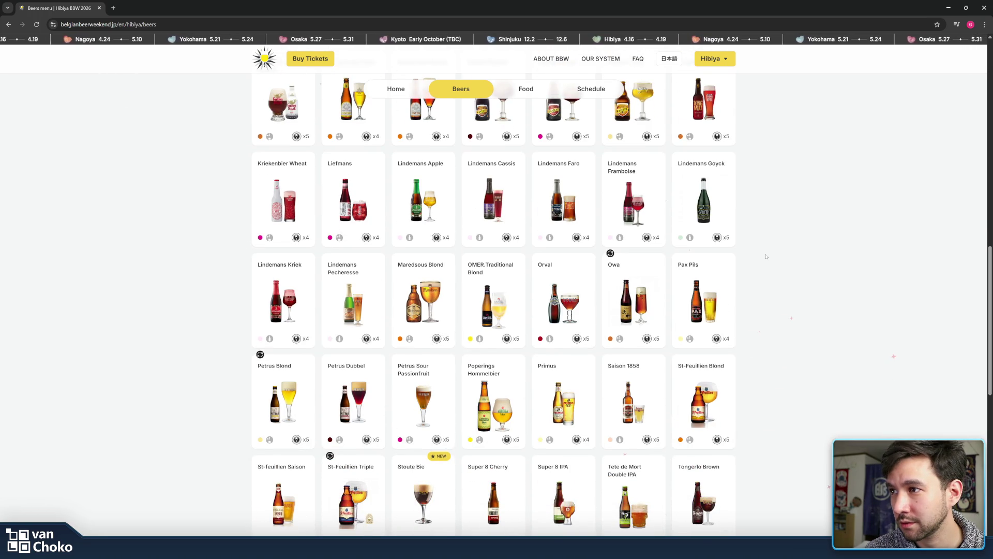
pyautogui.scroll(-3, 767, 256)
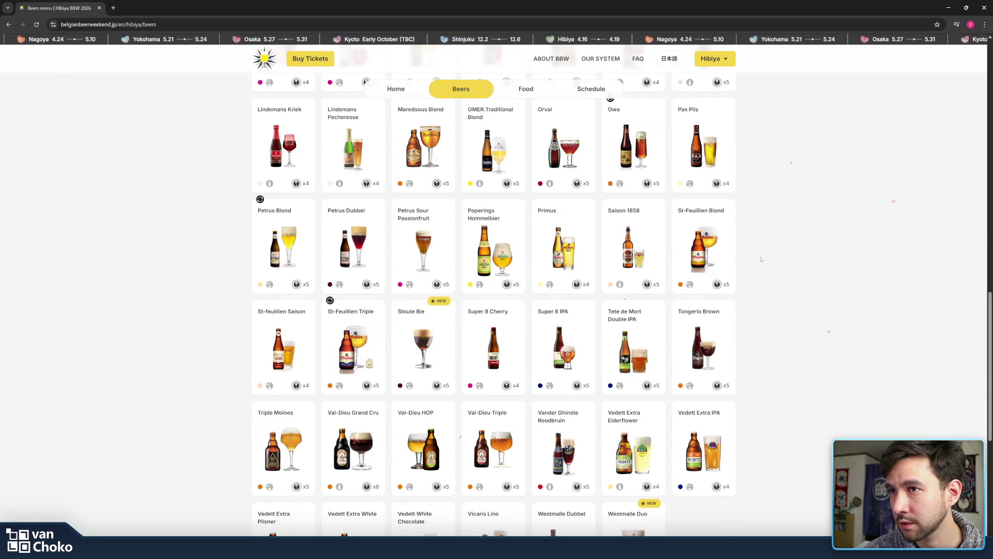
pyautogui.scroll(-4, 760, 259)
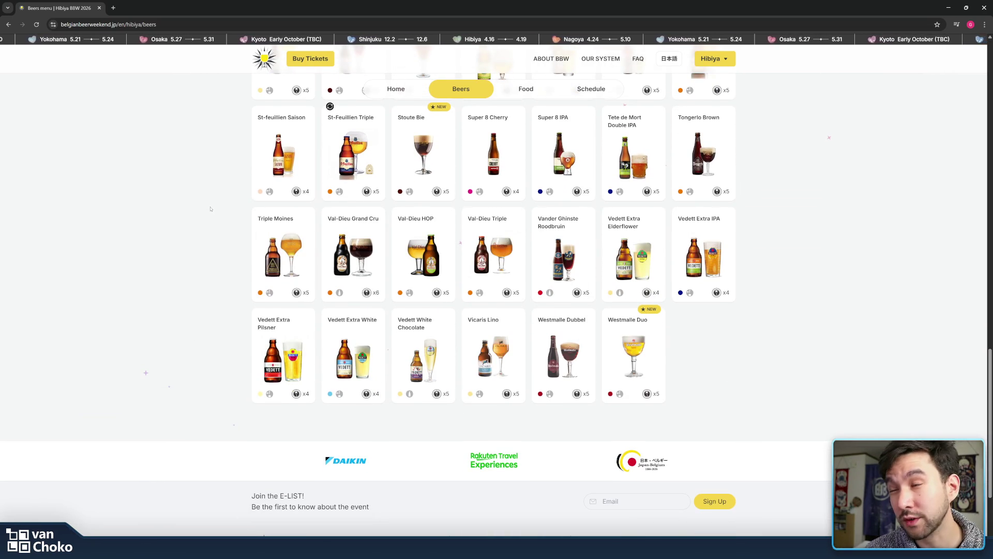
pyautogui.moveTo(256, 209)
pyautogui.mouseDown()
pyautogui.moveTo(352, 326)
pyautogui.moveTo(321, 304)
pyautogui.moveTo(362, 331)
pyautogui.mouseUp()
pyautogui.click(701, 334)
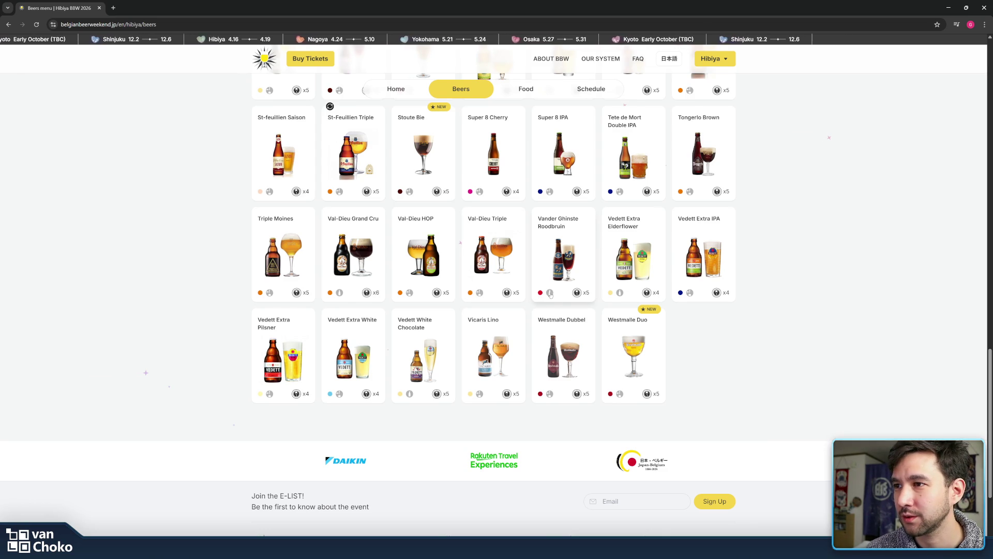
# View and close the details for Vander Ghinste Roodbruin and Val-Dieu HOP.
pyautogui.click(550, 295)
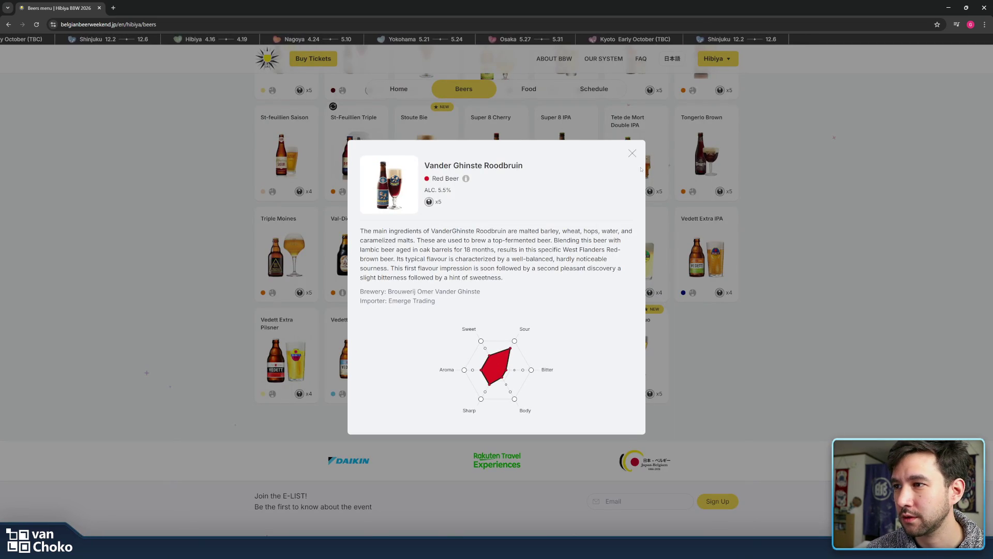
pyautogui.click(632, 153)
pyautogui.click(474, 225)
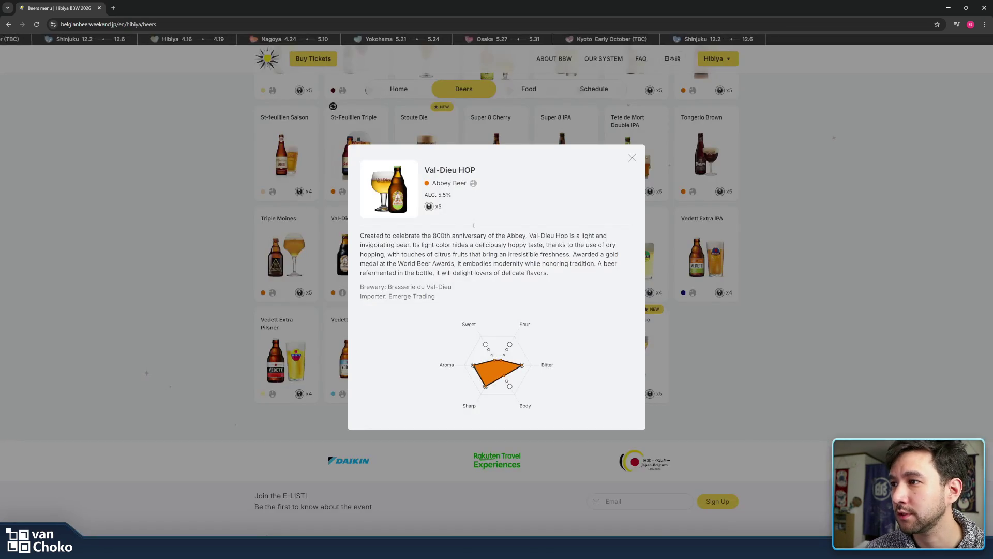
pyautogui.click(717, 256)
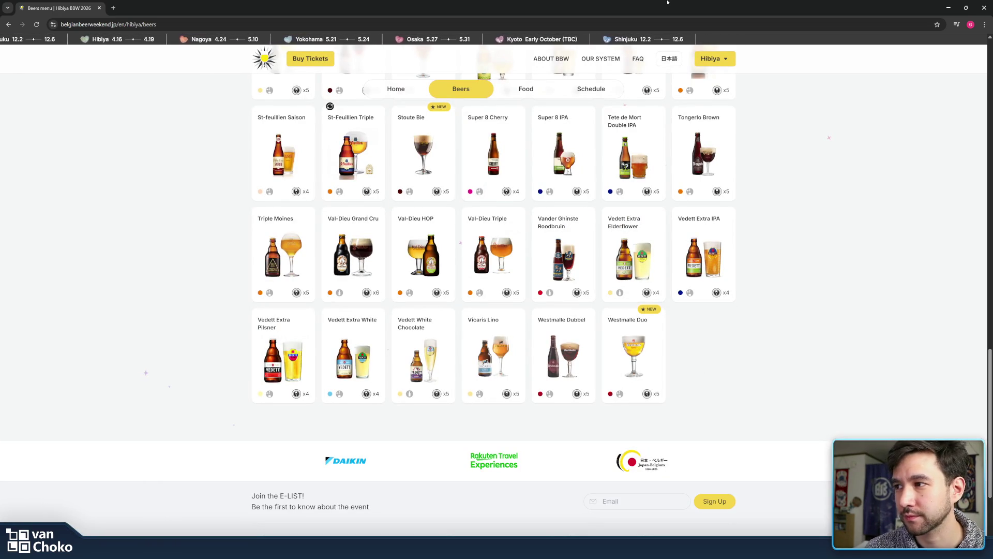
# Return to the Hibiya home page, glance at notifications, and restore Chrome from full screen.
pyautogui.click(10, 25)
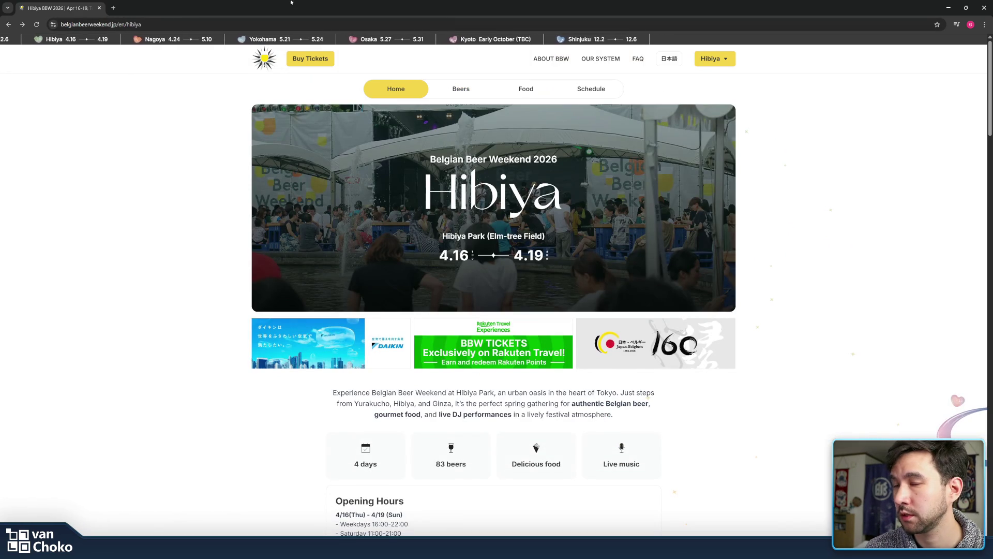
pyautogui.press('super+n')
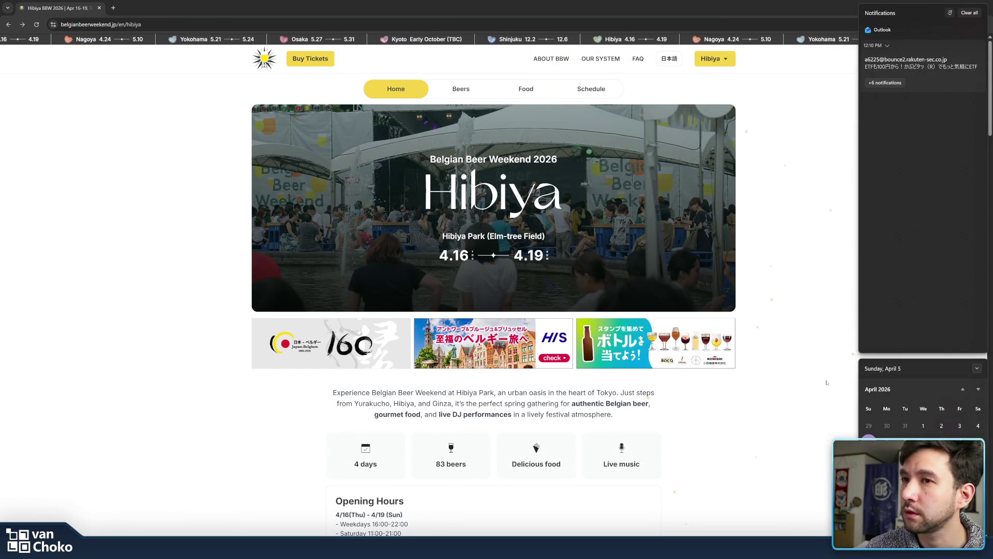
pyautogui.click(810, 400)
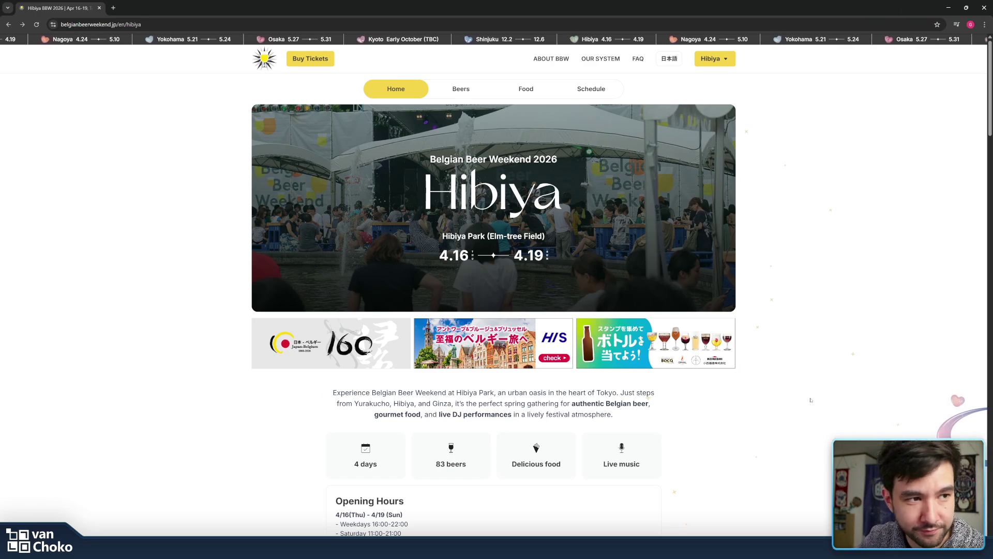
pyautogui.moveTo(337, 8)
pyautogui.mouseDown()
pyautogui.moveTo(310, 169)
pyautogui.moveTo(404, 49)
pyautogui.mouseUp()
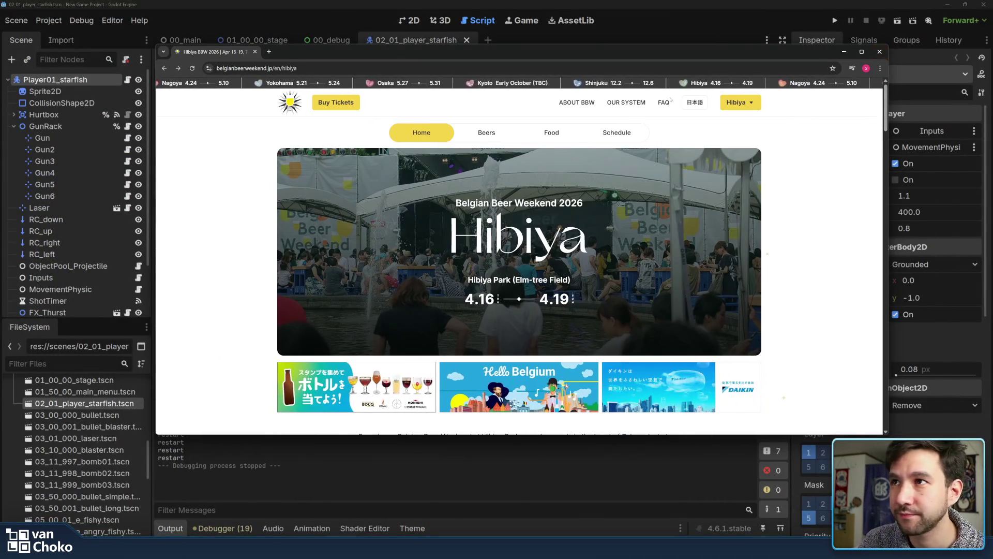
# Close Chrome and review the reset and save_upgrades functions in 00_upgrade_data.gd.
pyautogui.click(879, 52)
pyautogui.click(571, 361)
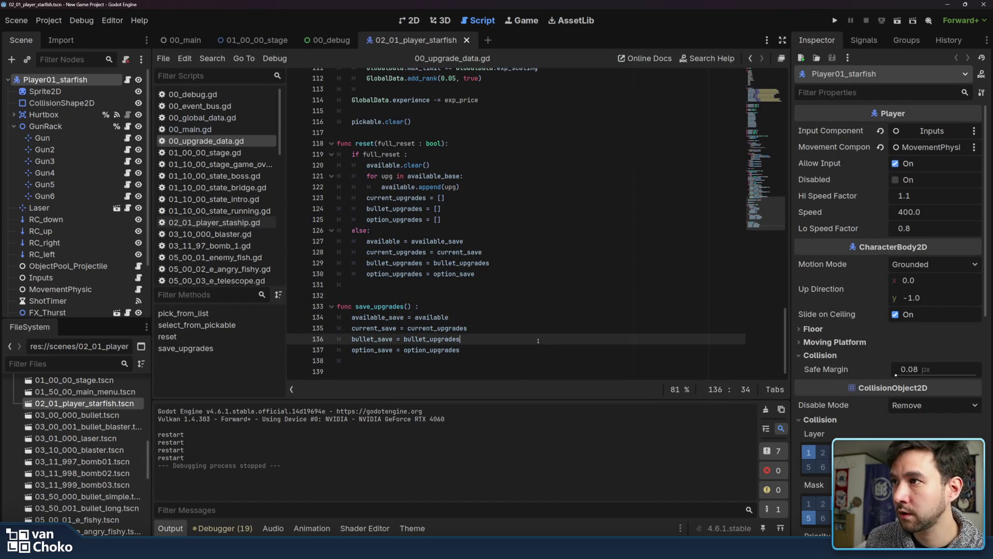
pyautogui.click(521, 371)
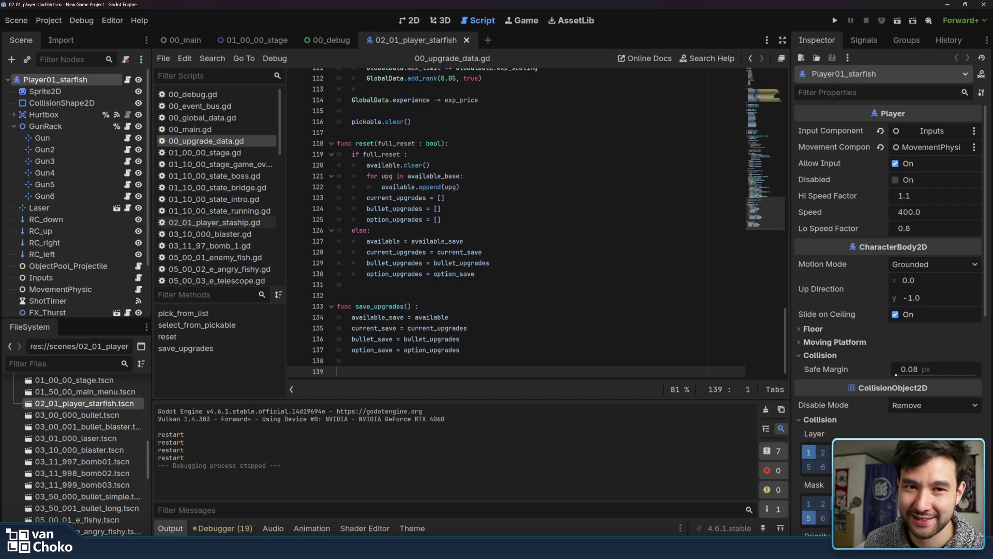
pyautogui.click(647, 275)
pyautogui.click(527, 371)
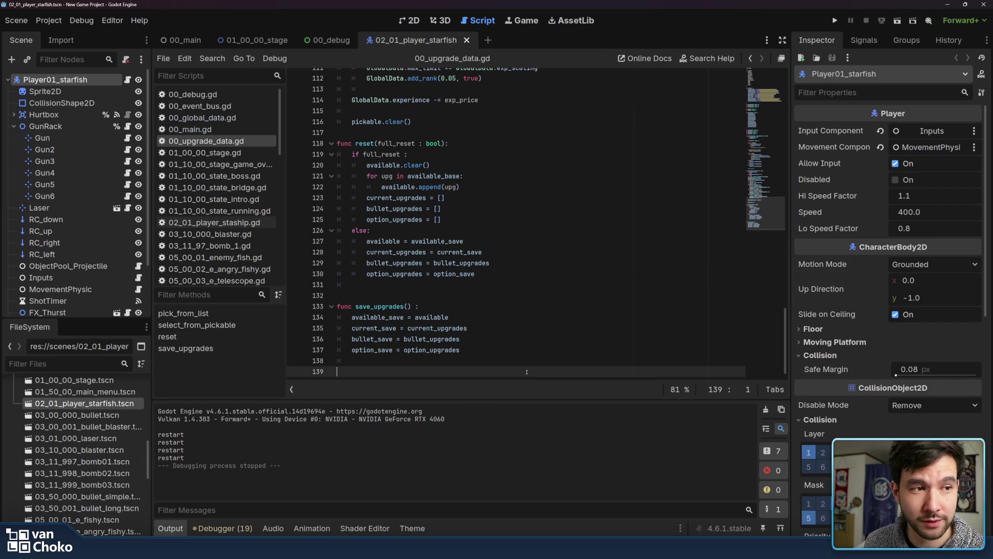
pyautogui.click(431, 329)
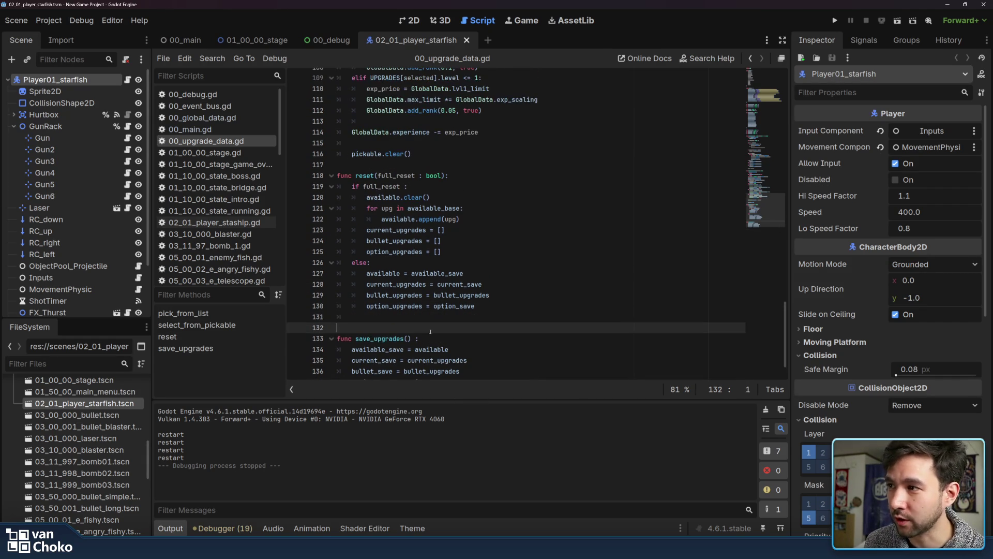
pyautogui.press('Up')
pyautogui.press('Up')
pyautogui.press('Up')
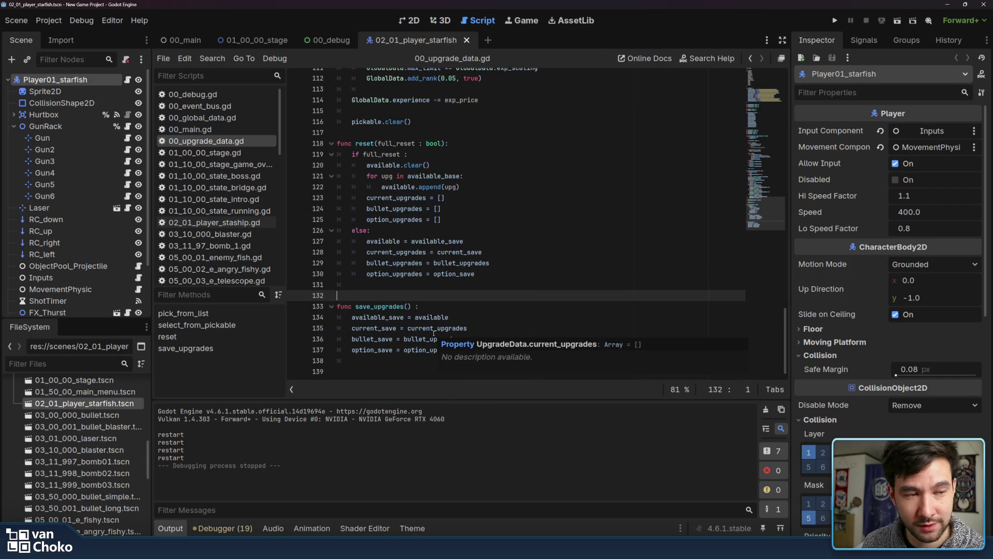
pyautogui.click(429, 361)
pyautogui.click(427, 373)
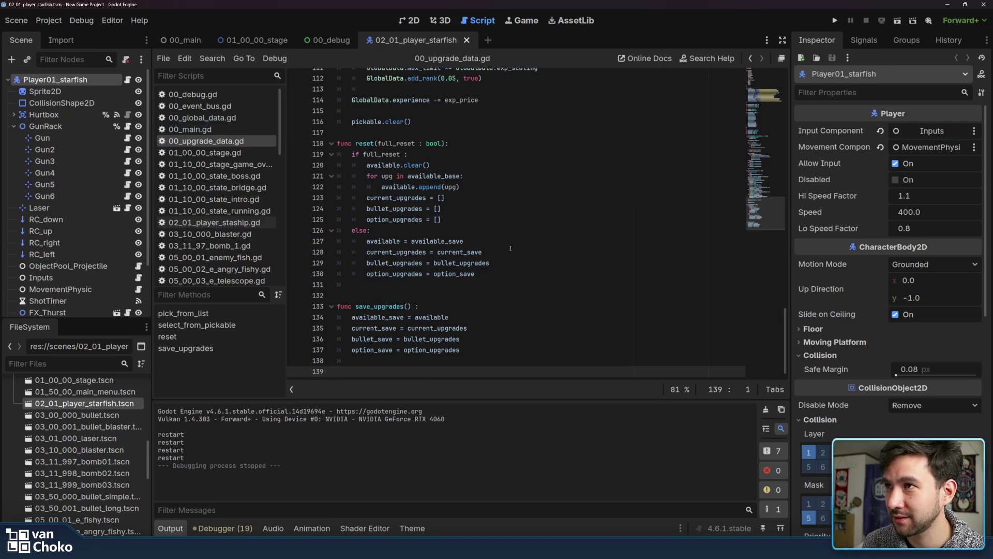
pyautogui.scroll(20, 510, 248)
pyautogui.scroll(-20, 512, 271)
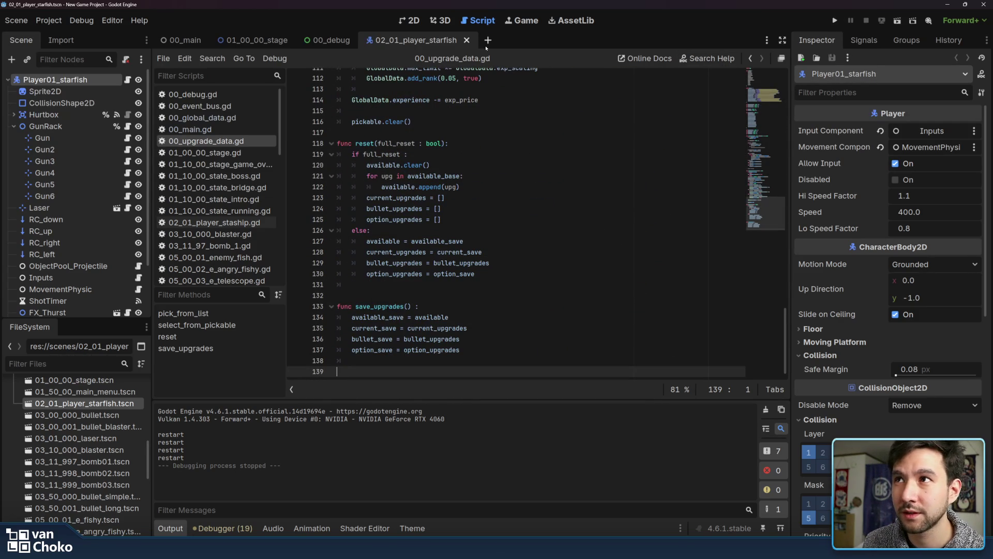
pyautogui.click(412, 21)
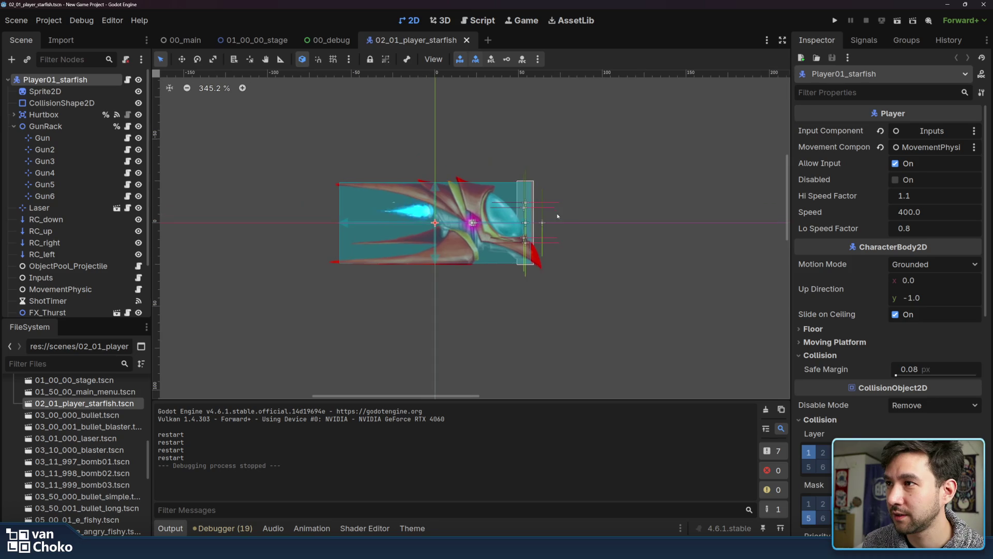
pyautogui.click(481, 21)
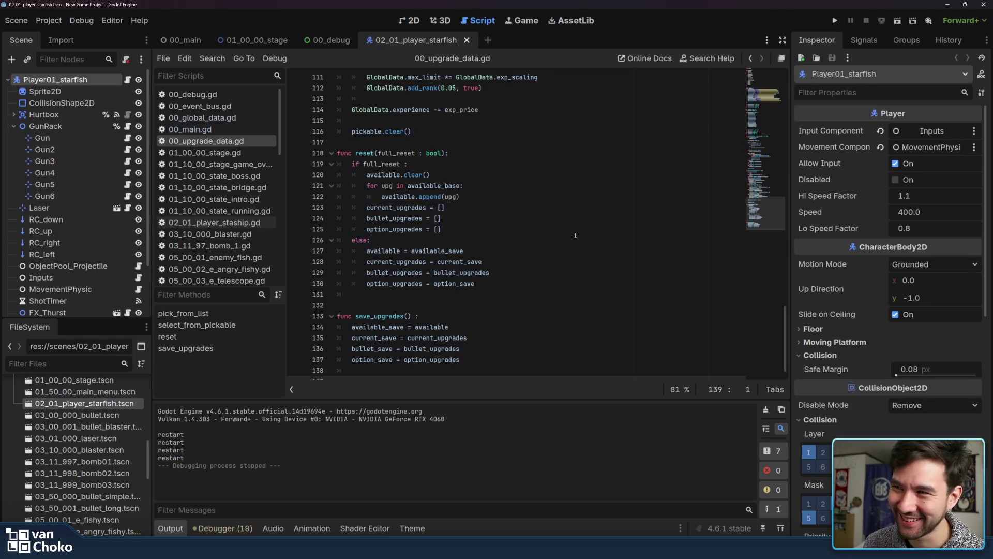
pyautogui.click(526, 293)
pyautogui.click(525, 302)
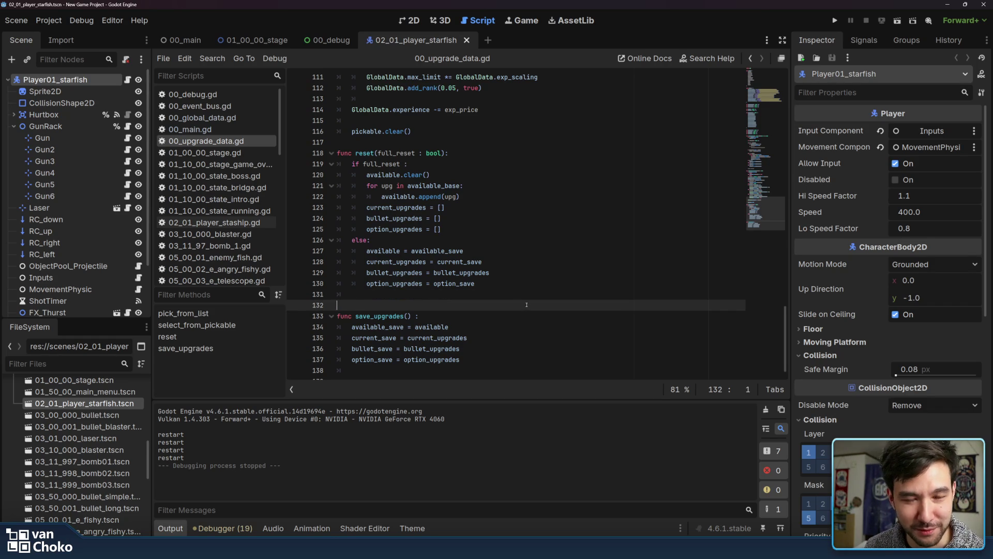
pyautogui.click(528, 298)
pyautogui.scroll(-1, 529, 296)
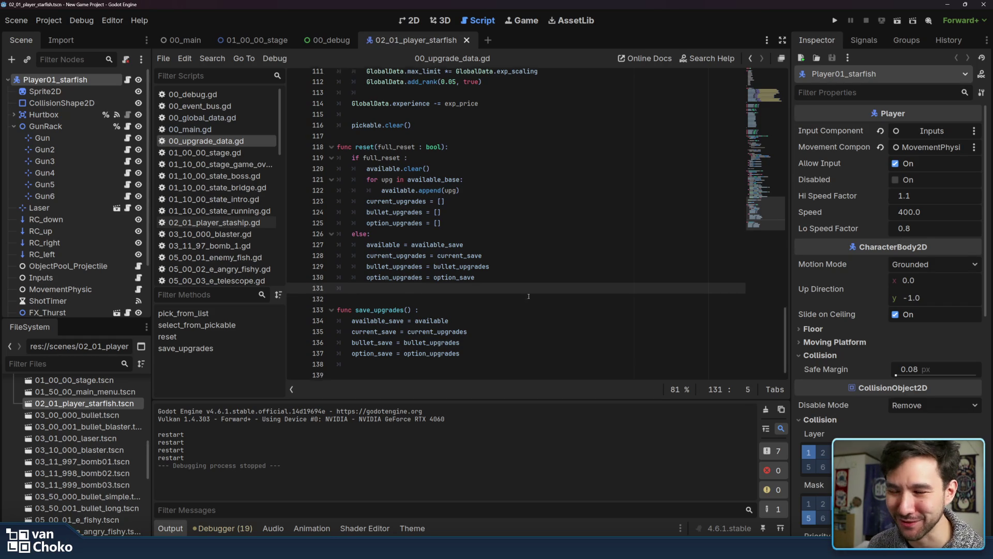
pyautogui.click(494, 361)
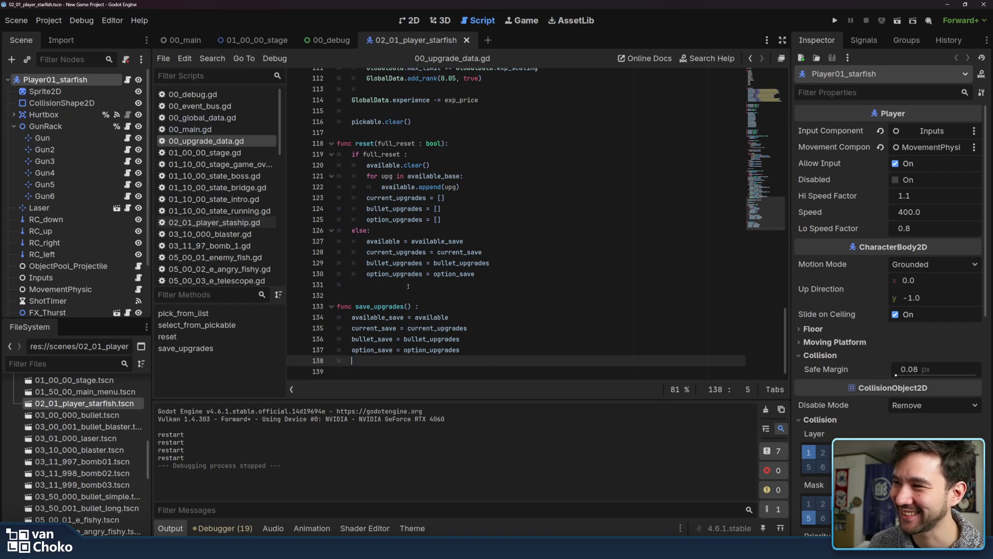
pyautogui.moveTo(390, 305); pyautogui.dragTo(389, 293)
pyautogui.click(389, 293)
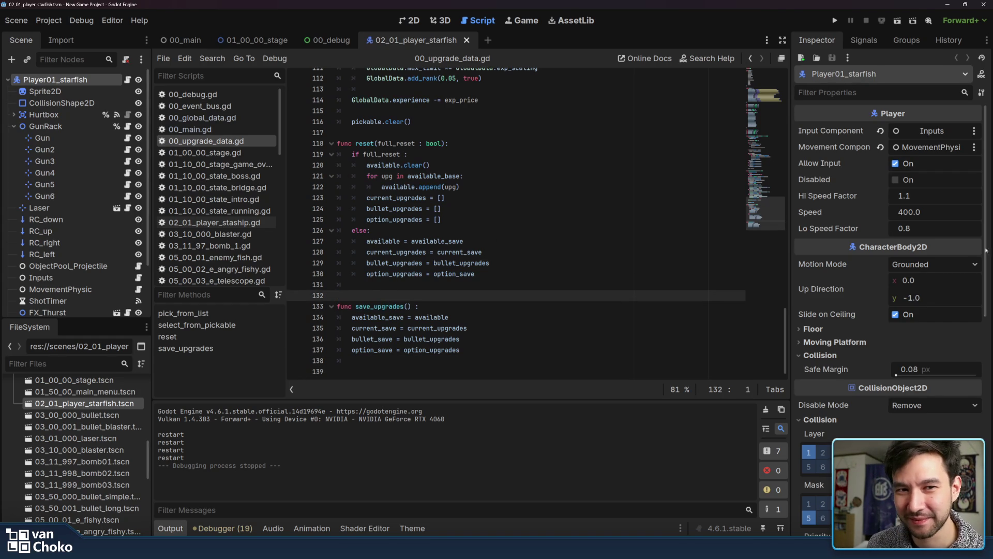
pyautogui.click(570, 332)
pyautogui.click(541, 357)
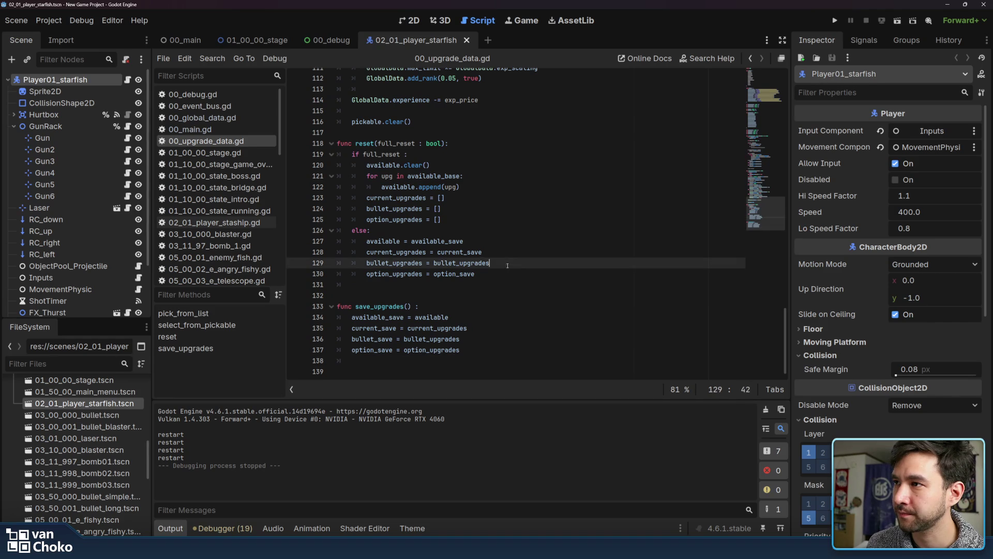
pyautogui.scroll(4, 518, 296)
pyautogui.click(509, 297)
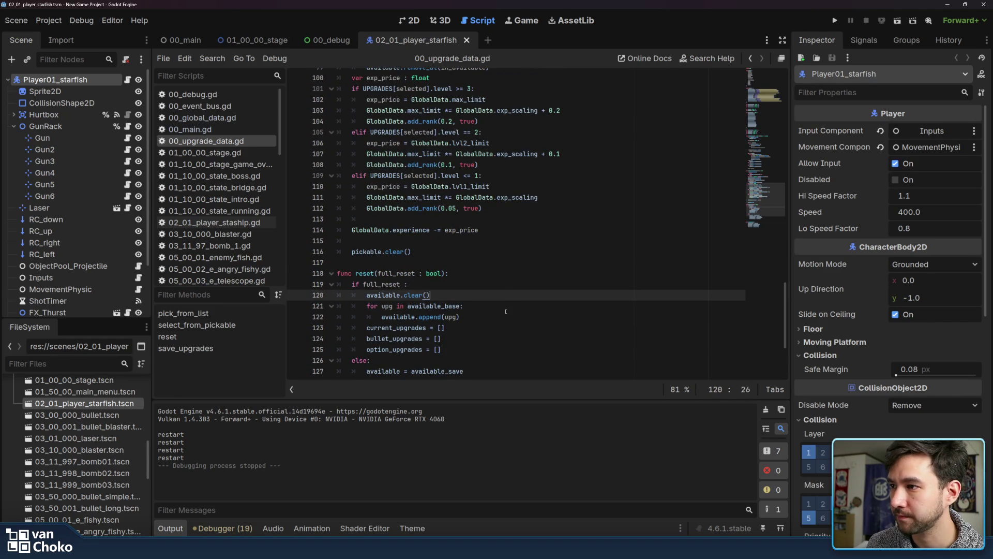
pyautogui.scroll(5, 506, 311)
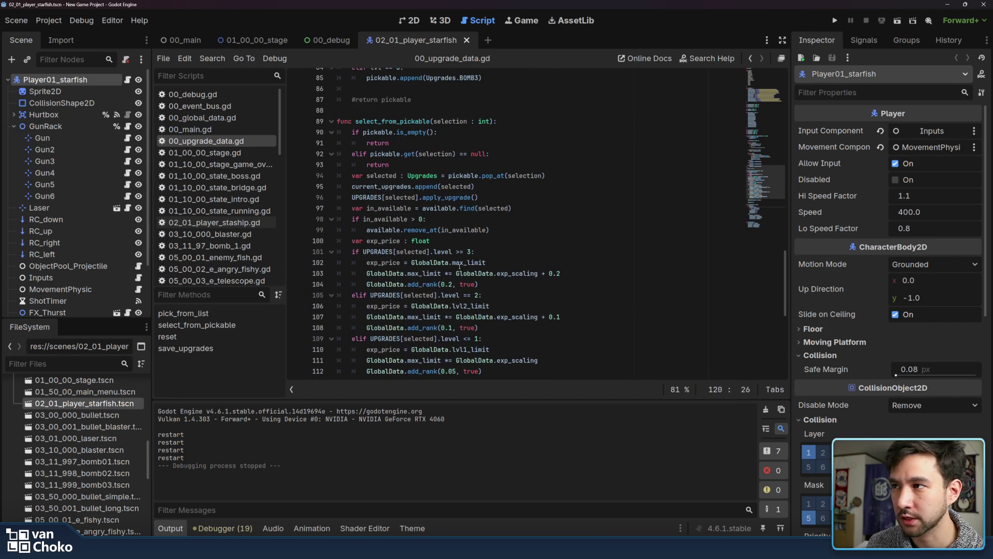
pyautogui.click(453, 263)
pyautogui.click(395, 199)
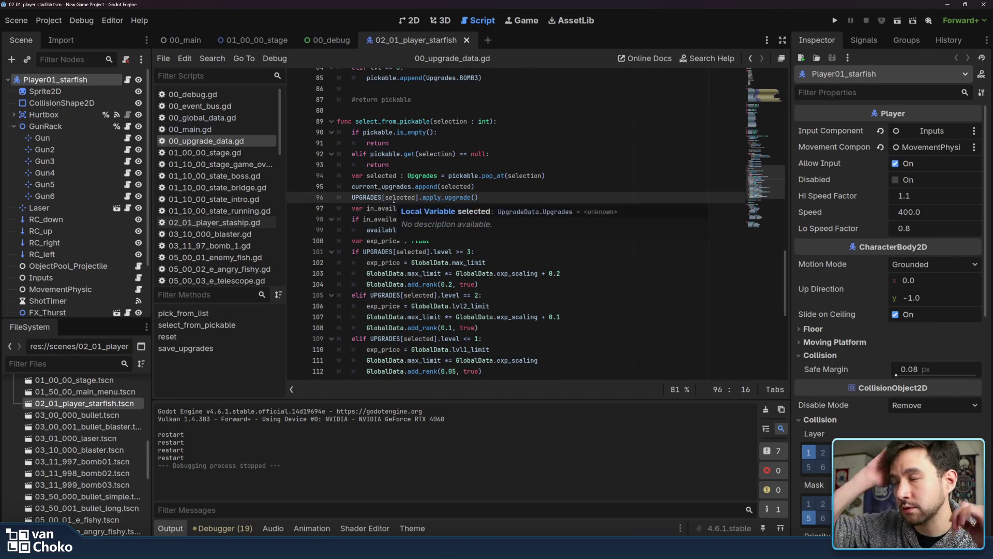
pyautogui.click(409, 187)
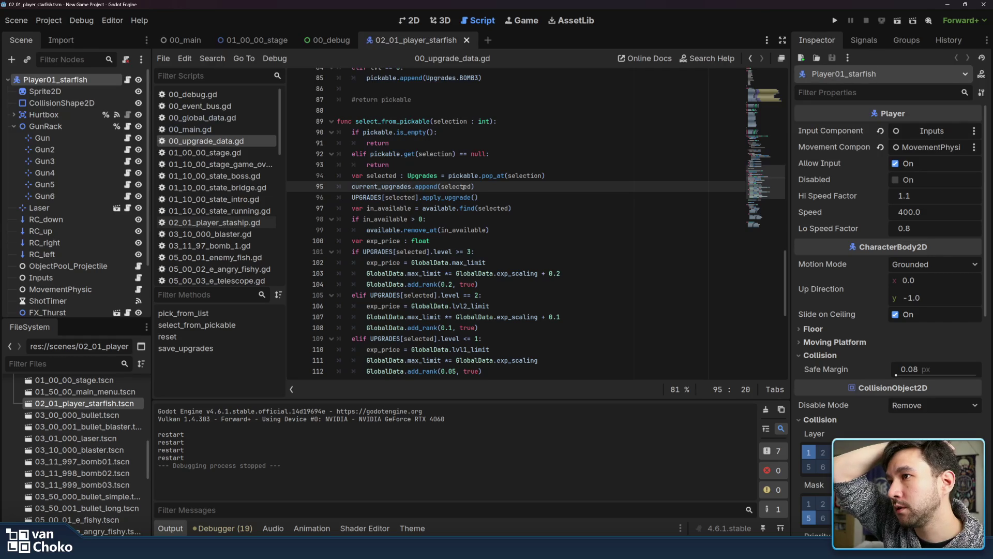
pyautogui.doubleClick(465, 187)
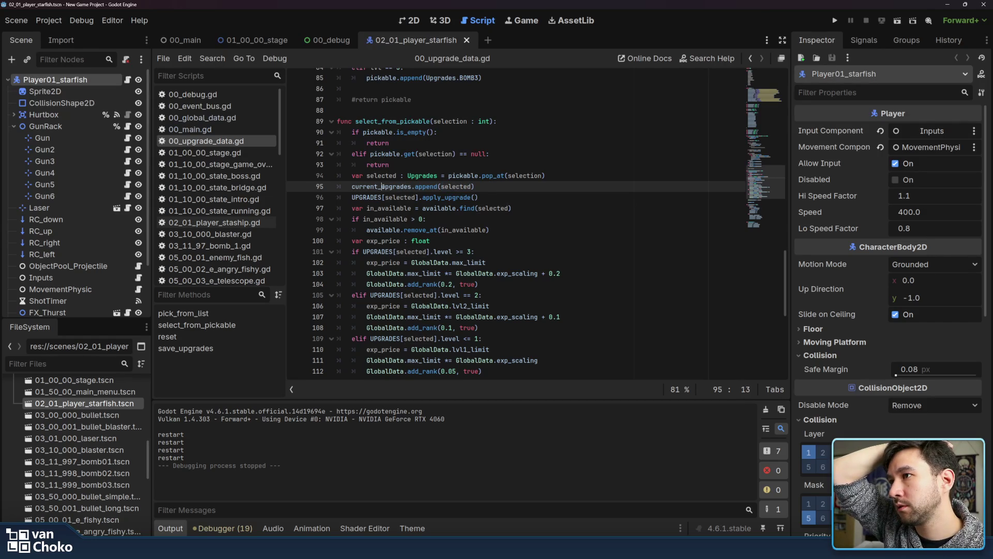
pyautogui.click(367, 197)
pyautogui.doubleClick(381, 121)
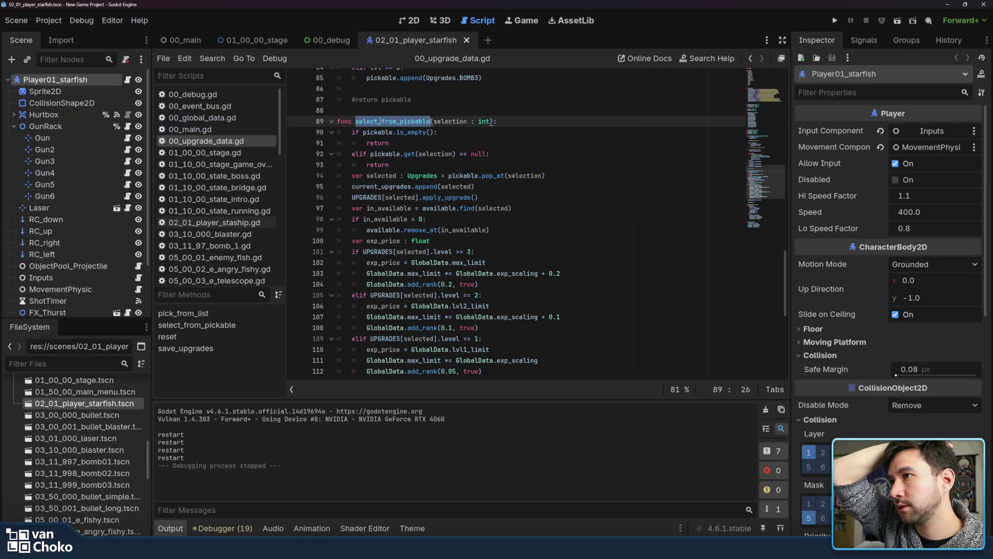
pyautogui.scroll(7, 394, 155)
pyautogui.scroll(4, 394, 155)
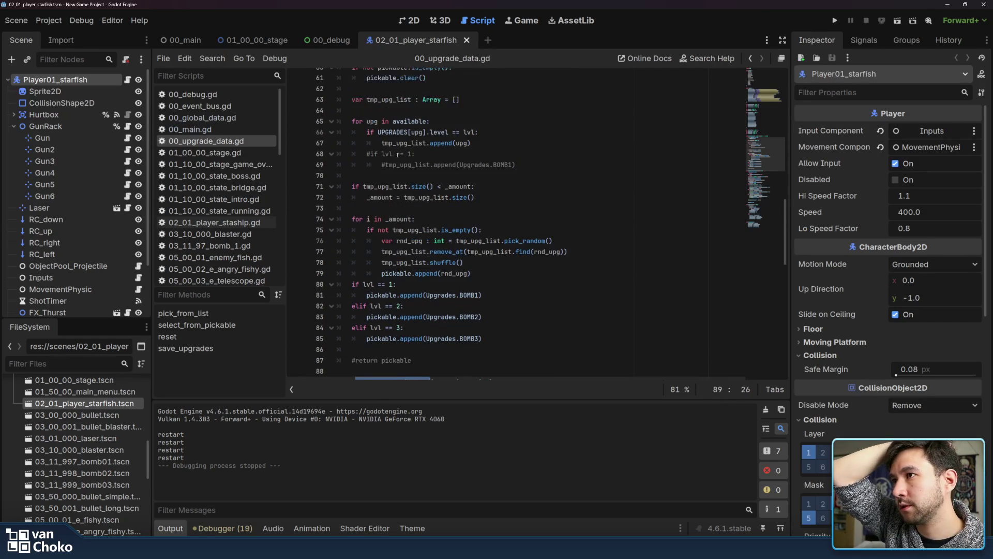
pyautogui.doubleClick(393, 154)
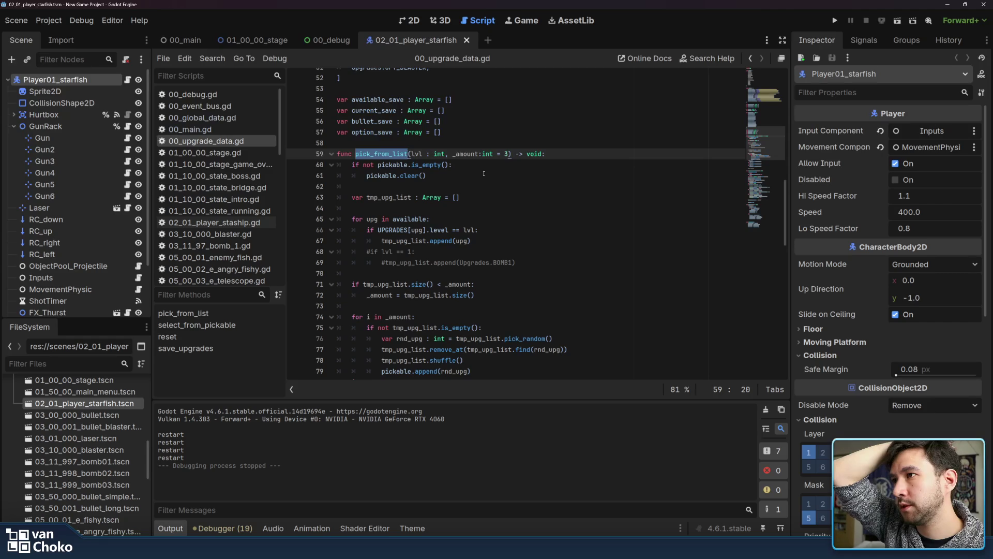
pyautogui.scroll(-10, 392, 187)
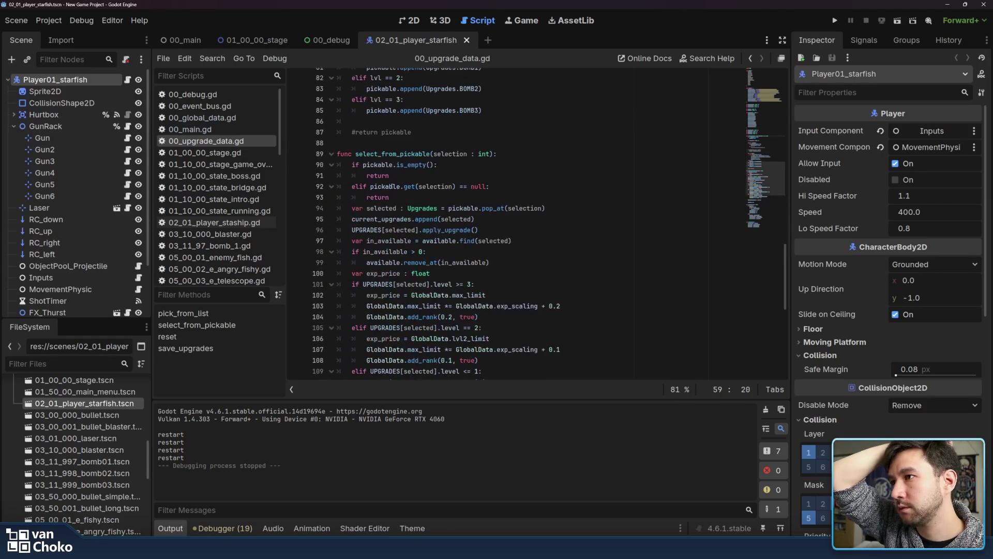
# Read through select_from_pickable's pickable checks, pop_at, append and apply_upgrade lines (90–96).
pyautogui.click(384, 154)
pyautogui.scroll(6, 398, 160)
pyautogui.scroll(-6, 410, 163)
pyautogui.scroll(-2, 410, 163)
pyautogui.moveTo(363, 100); pyautogui.dragTo(490, 103)
pyautogui.click(402, 111)
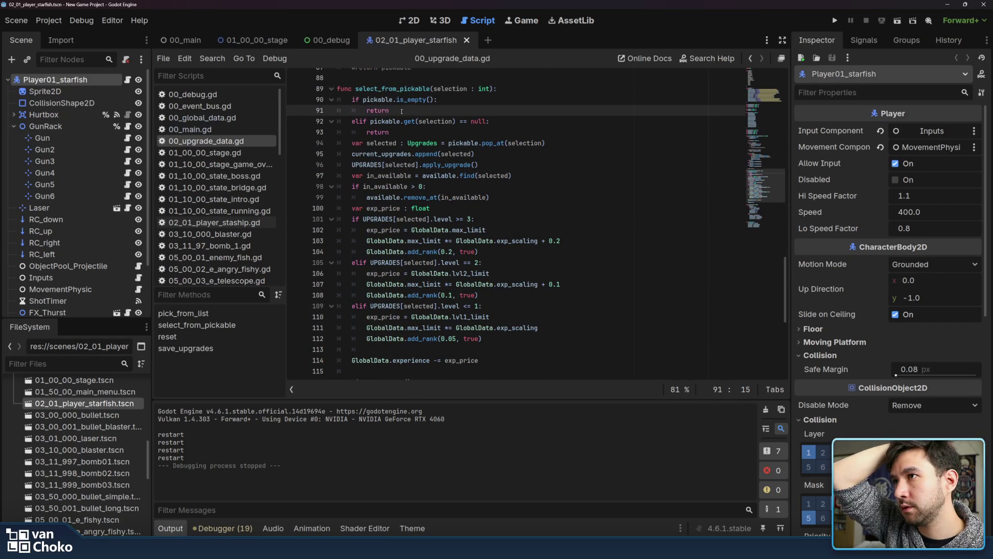
pyautogui.moveTo(371, 121); pyautogui.dragTo(457, 122)
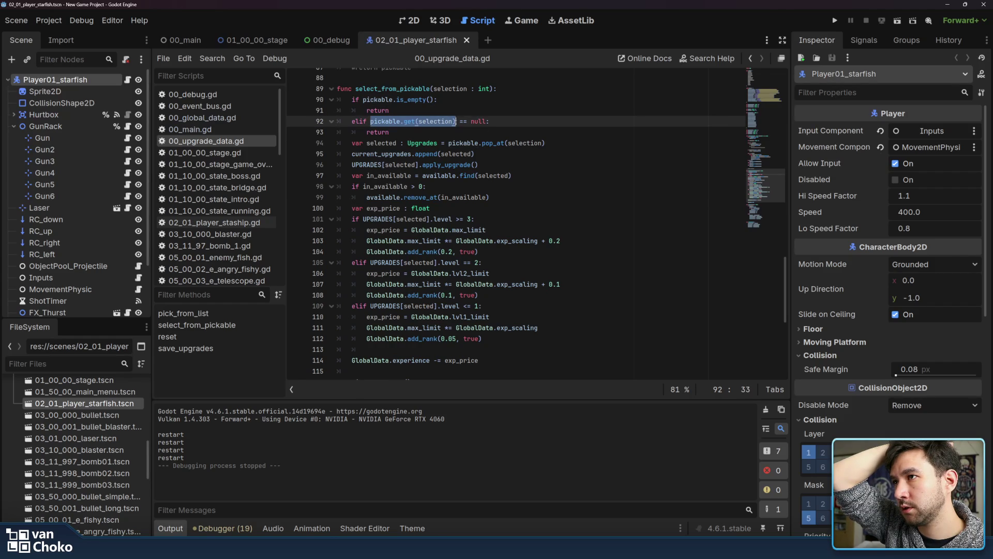
pyautogui.click(527, 122)
pyautogui.press('Down')
pyautogui.press('Down')
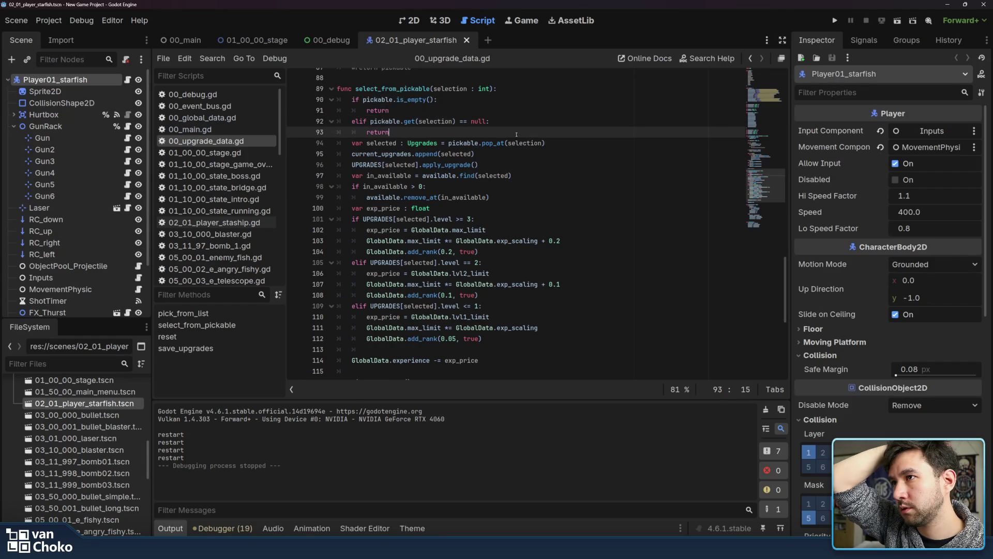
pyautogui.doubleClick(518, 142)
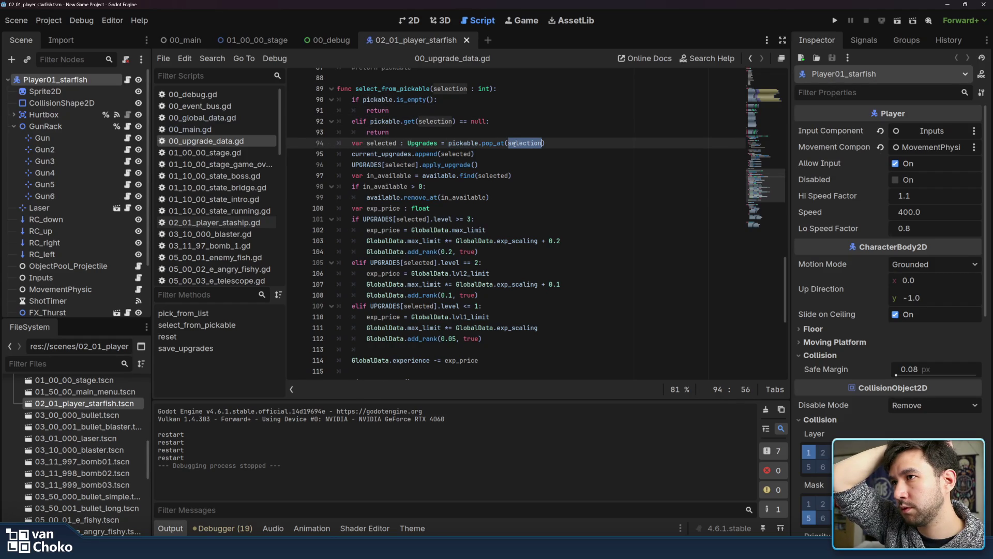
pyautogui.click(449, 142)
pyautogui.doubleClick(388, 144)
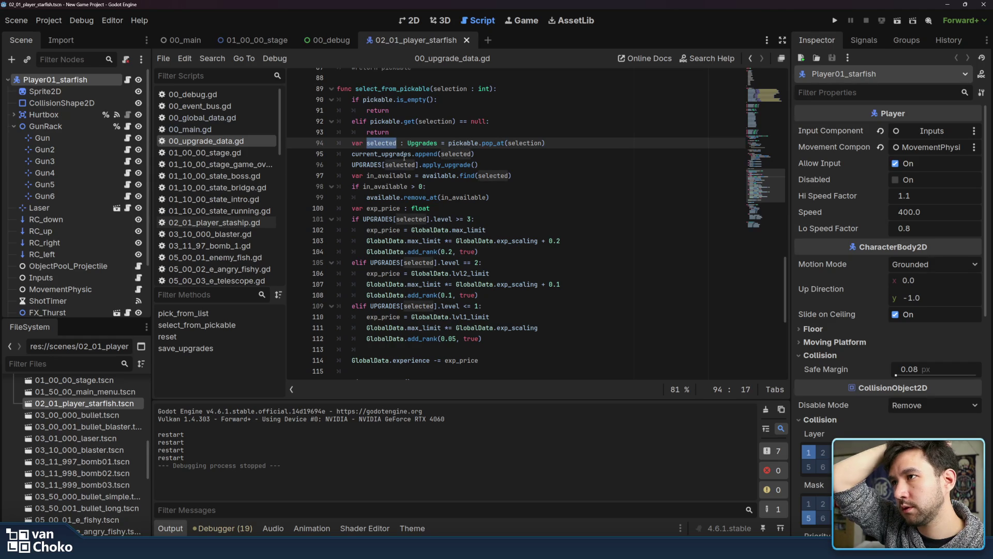
pyautogui.click(415, 154)
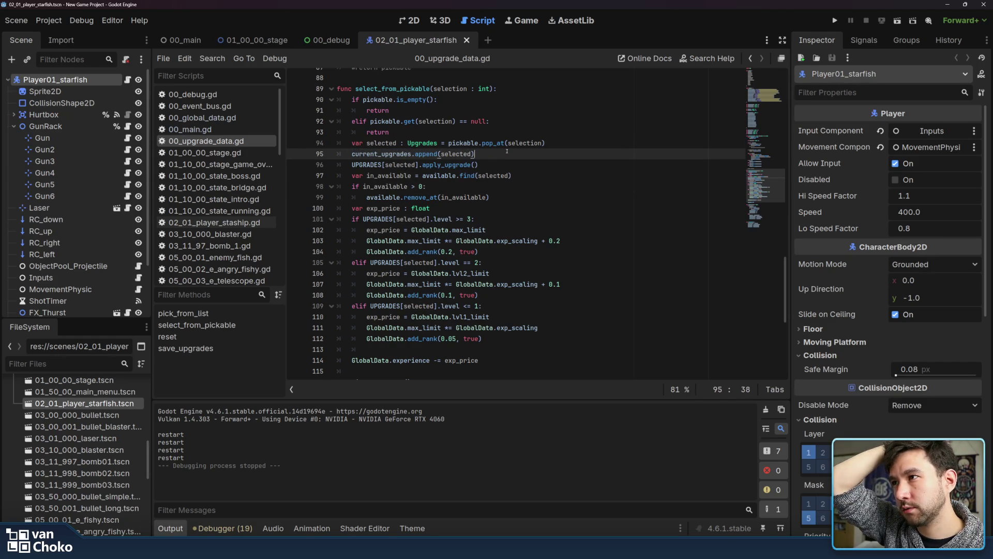
pyautogui.moveTo(352, 164); pyautogui.dragTo(470, 164)
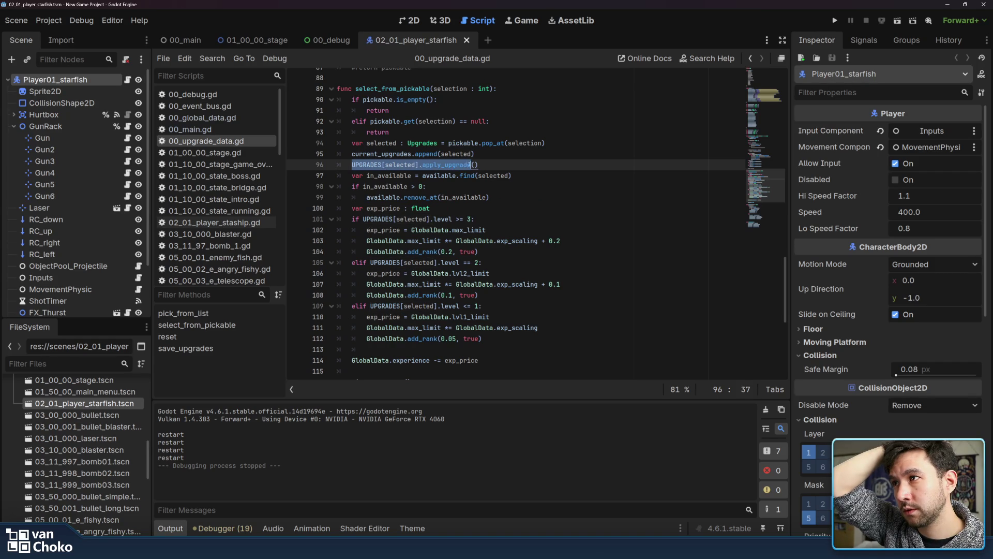
# Inspect the in_available lookup and check, then add an empty line after line 97.
pyautogui.doubleClick(388, 175)
pyautogui.click(449, 176)
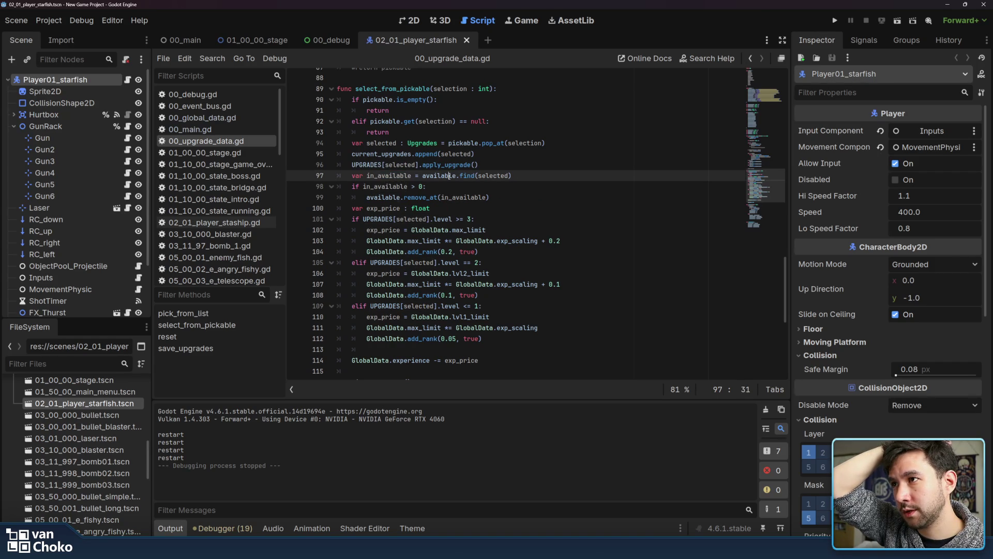
pyautogui.doubleClick(505, 177)
pyautogui.click(541, 178)
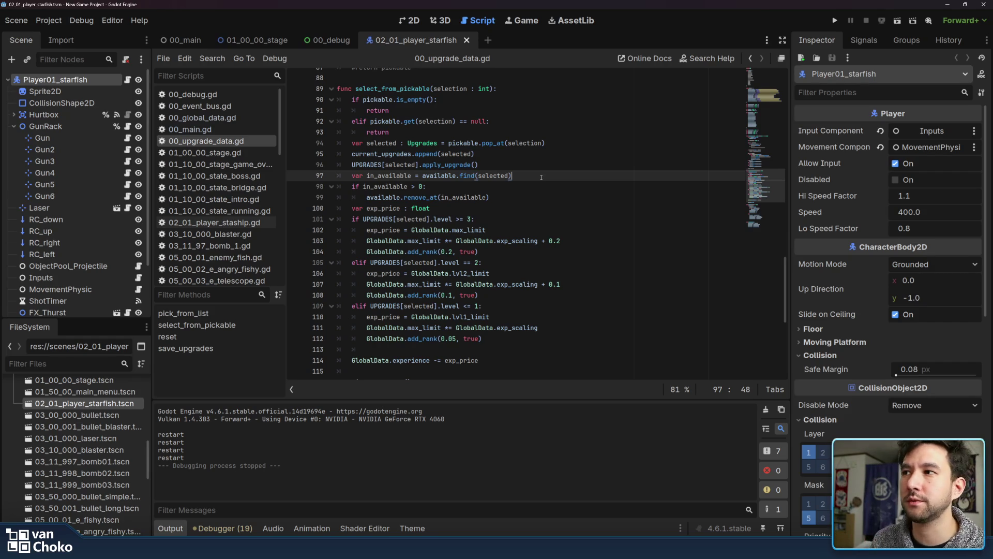
pyautogui.doubleClick(399, 186)
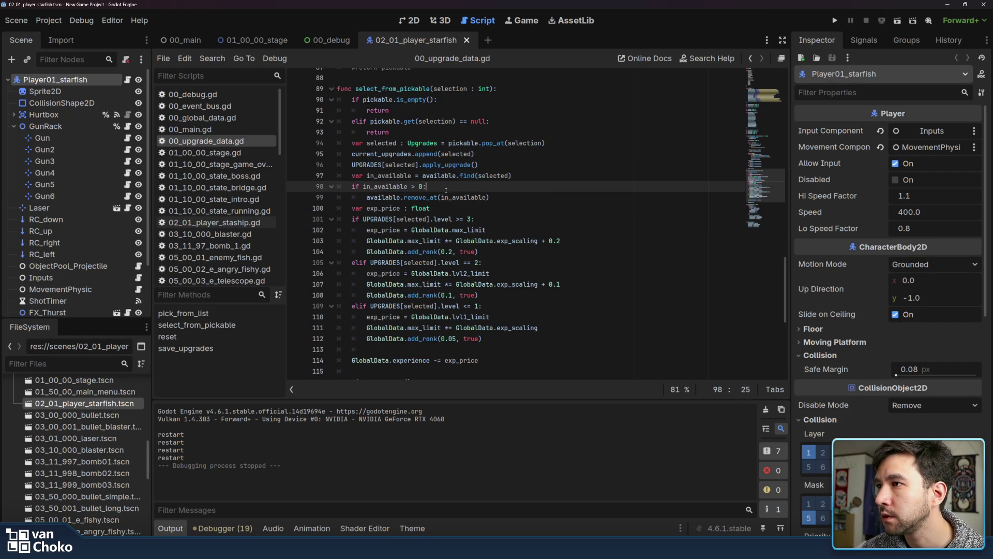
pyautogui.click(394, 197)
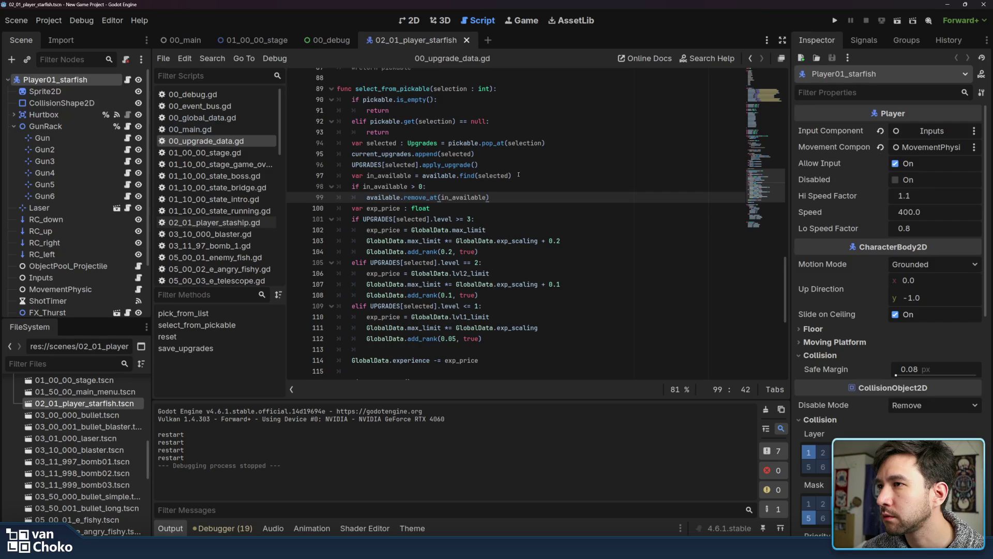
pyautogui.click(495, 187)
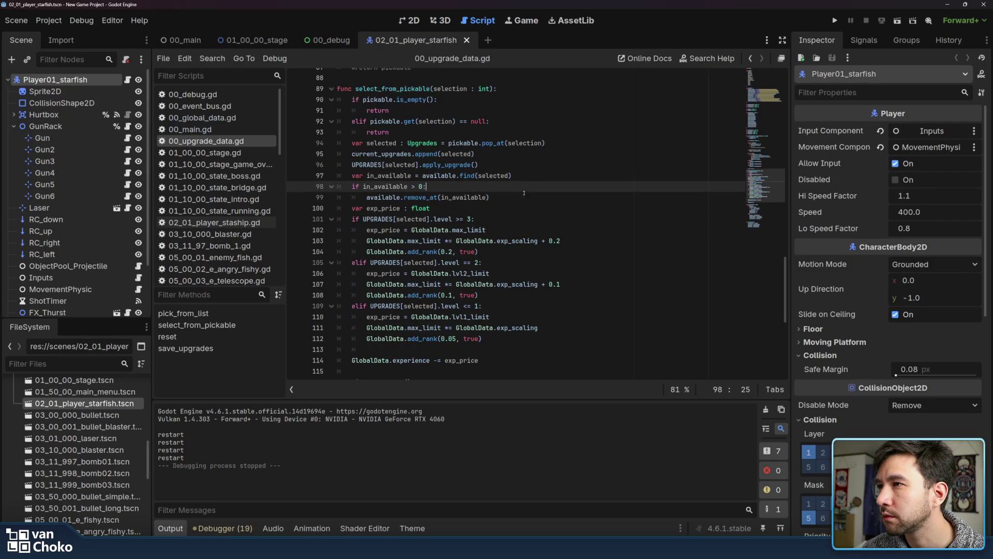
pyautogui.click(531, 178)
pyautogui.press('Return')
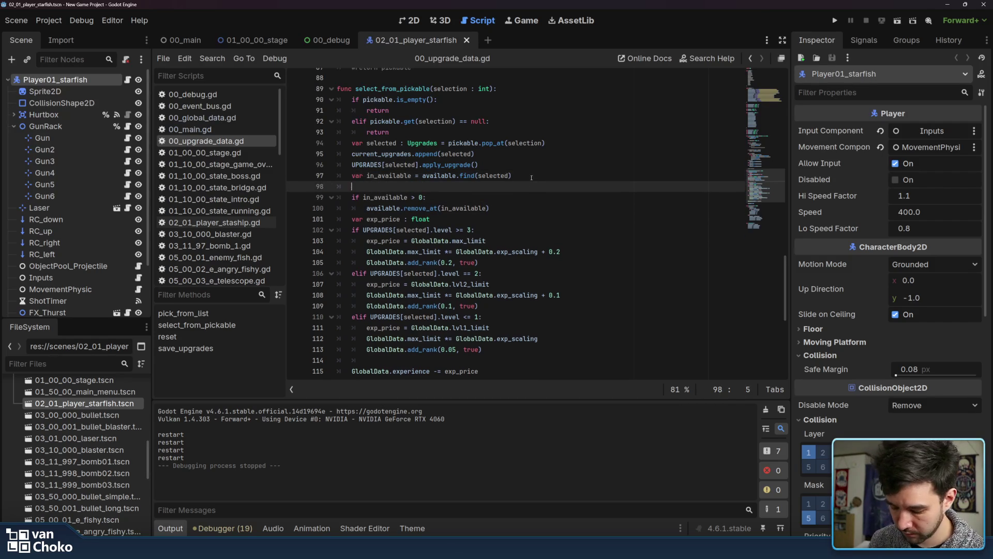
# Add print(in_available) on line 98, save the script, and run the project.
pyautogui.write('(in_')
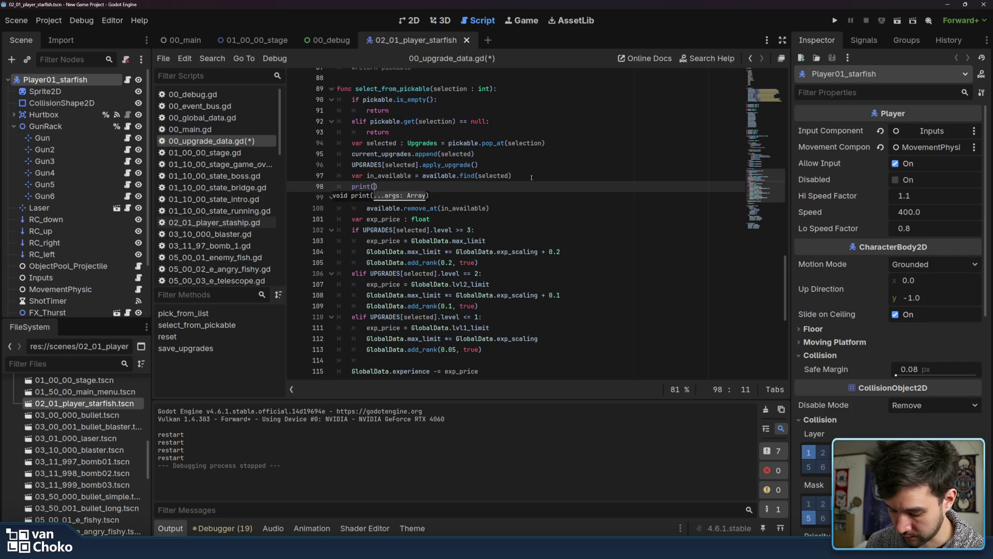
pyautogui.write('available')
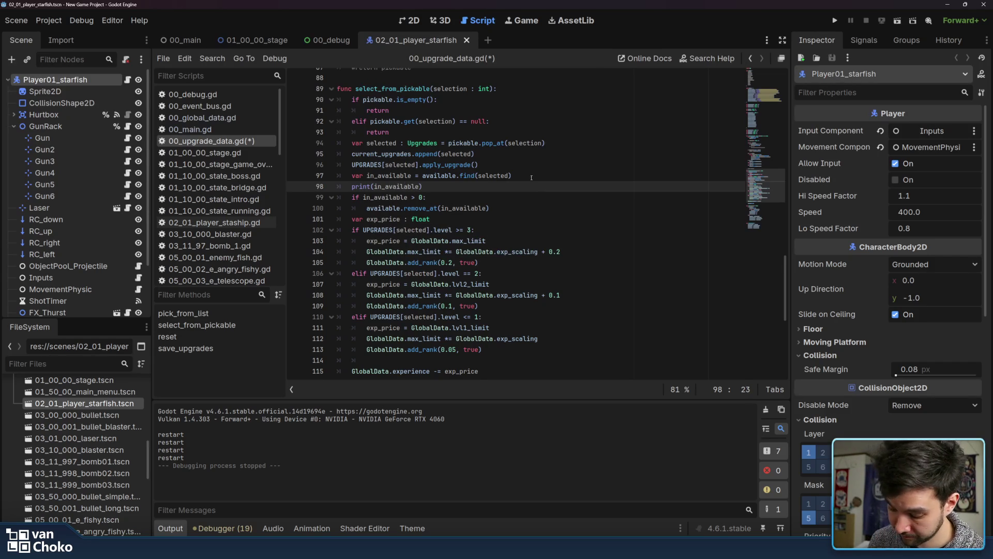
pyautogui.hotkey('ctrl', 's')
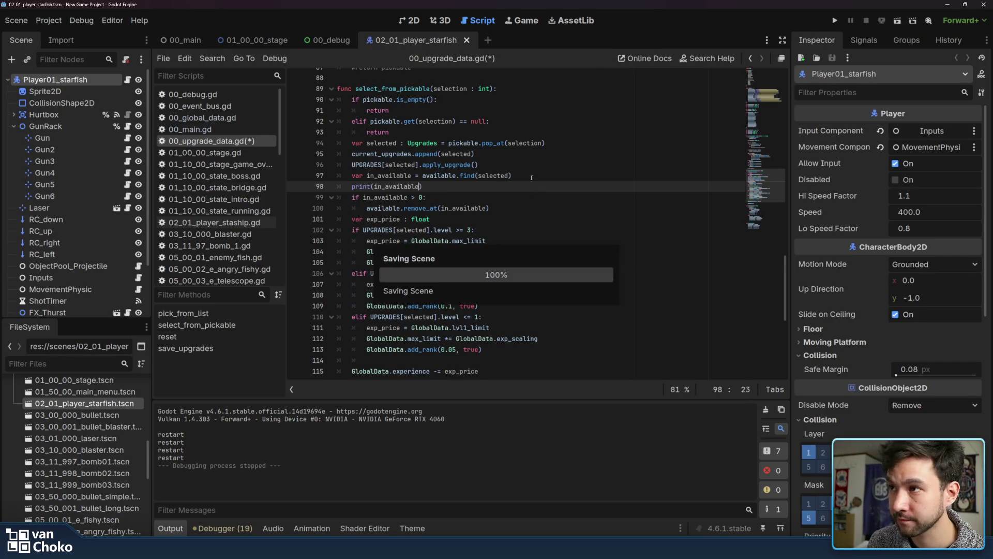
pyautogui.click(834, 20)
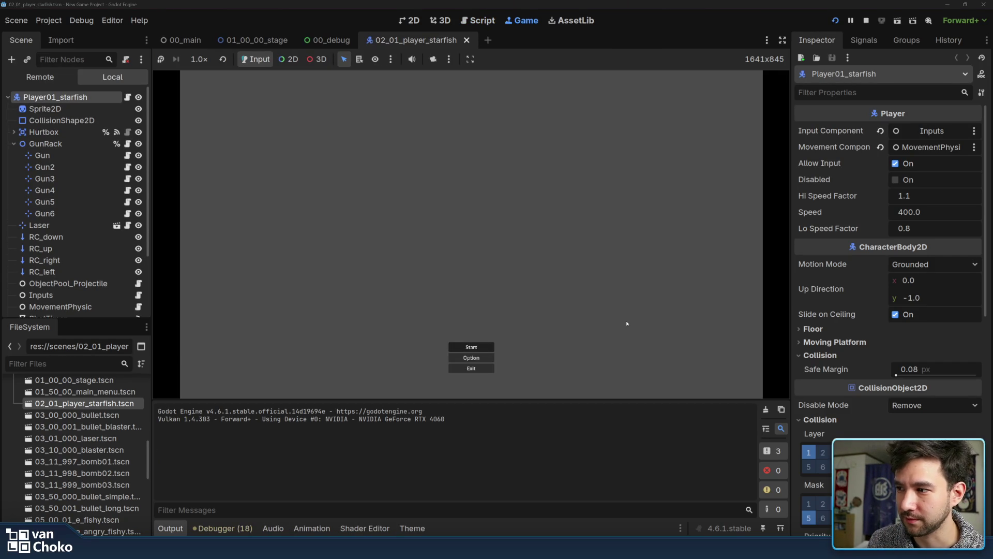
# Start the game from its menu and steer the ship through the fish swarm while shooting.
pyautogui.press('Return')
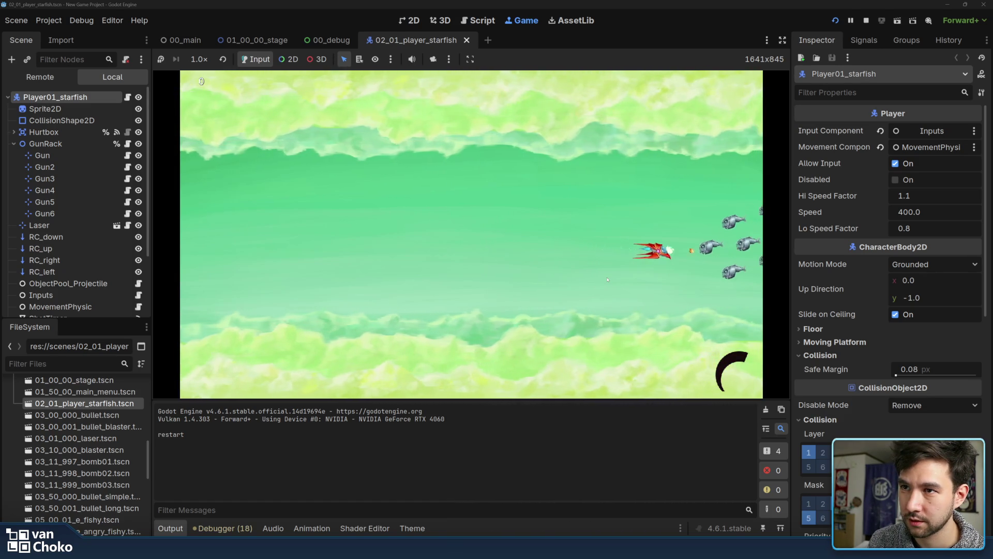
pyautogui.press('Left')
pyautogui.press('Up')
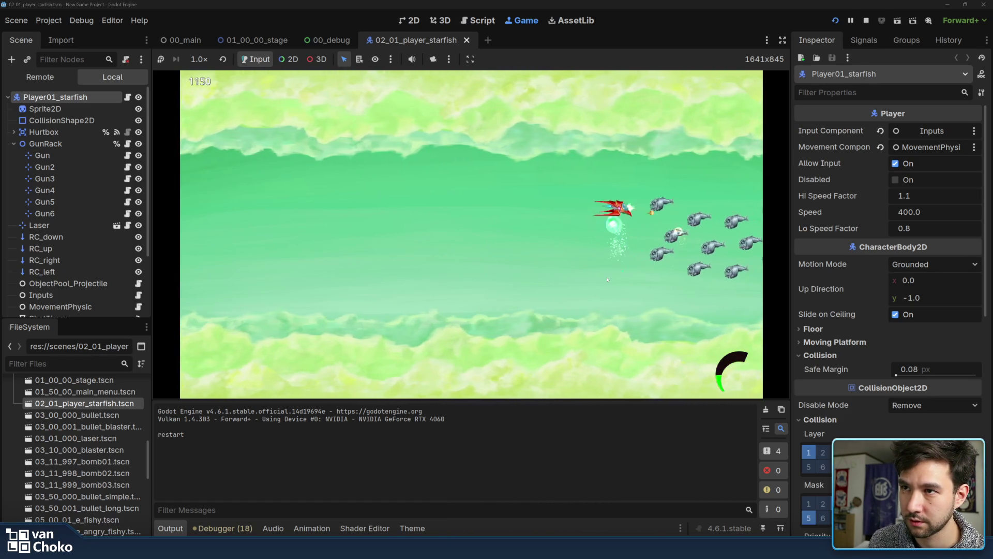
pyautogui.press('Down')
pyautogui.press('Up')
pyautogui.press('Left')
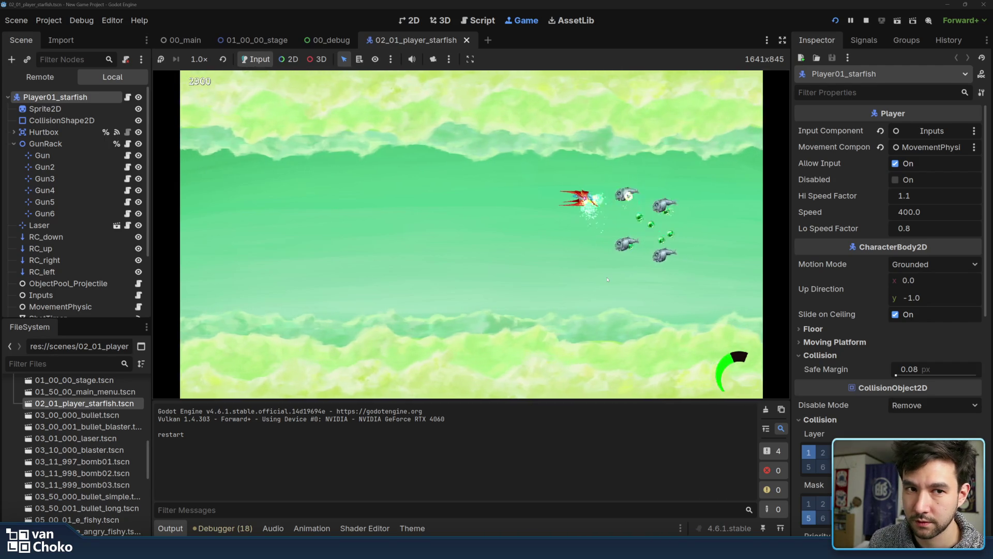
pyautogui.press('Down')
pyautogui.press('Up')
pyautogui.press('Left')
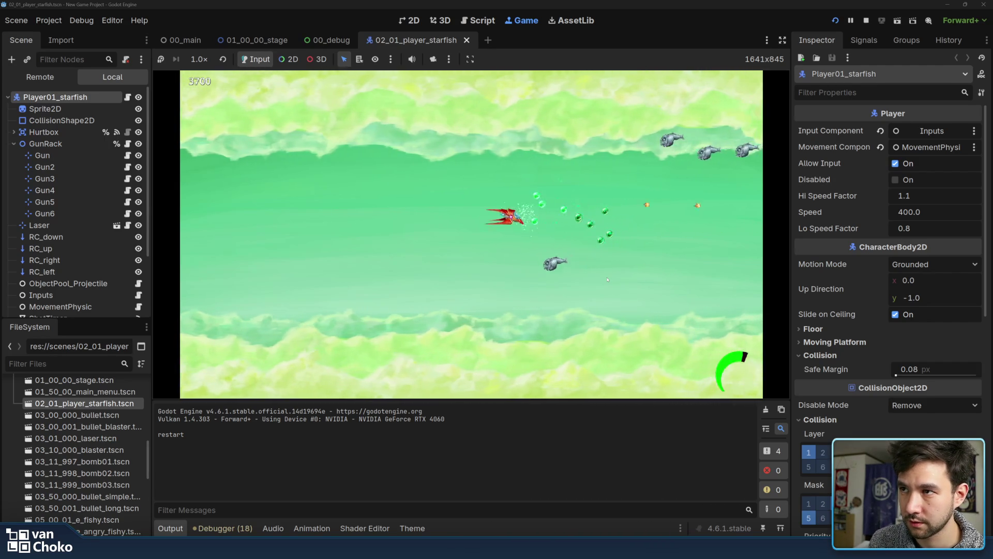
pyautogui.press('Down')
pyautogui.press('Up')
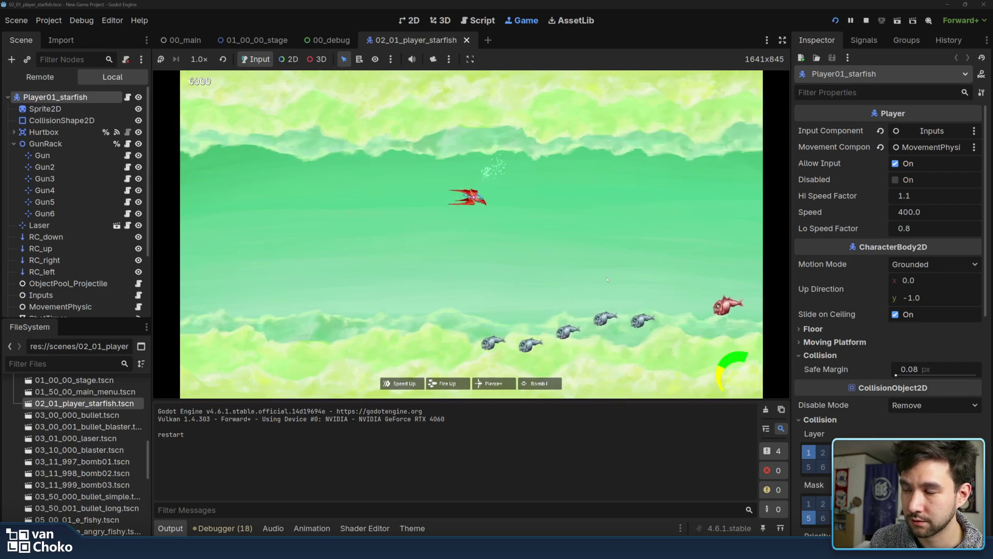
# Weave the ship around the jellyfish waves and enemy fire, picking up upgrades.
pyautogui.press('Down')
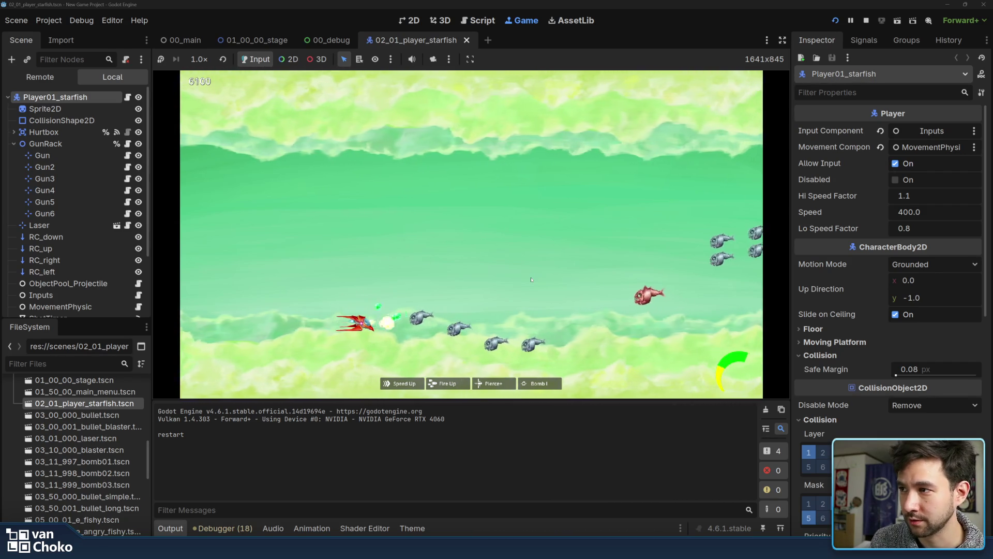
pyautogui.press('Right')
pyautogui.press('Up')
pyautogui.press('Right')
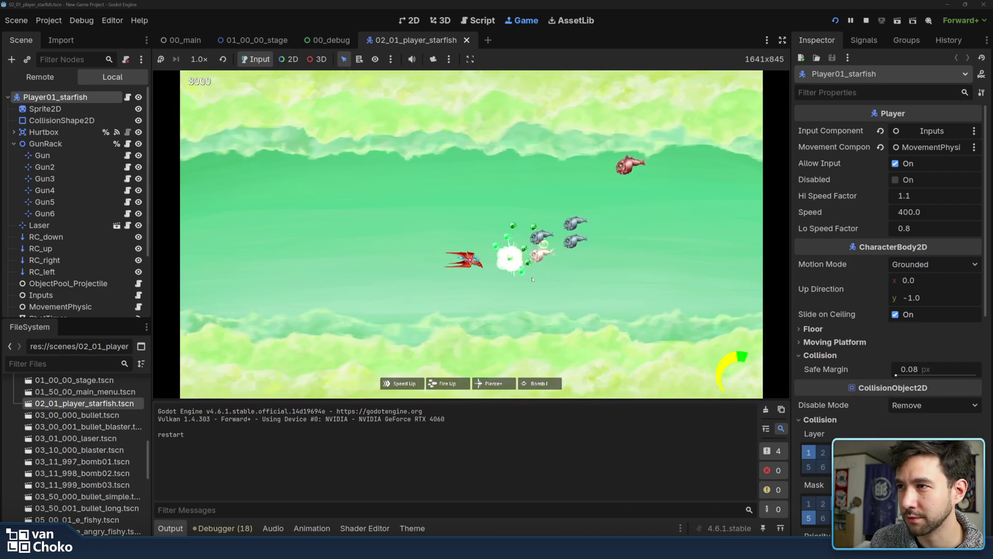
pyautogui.press('Left')
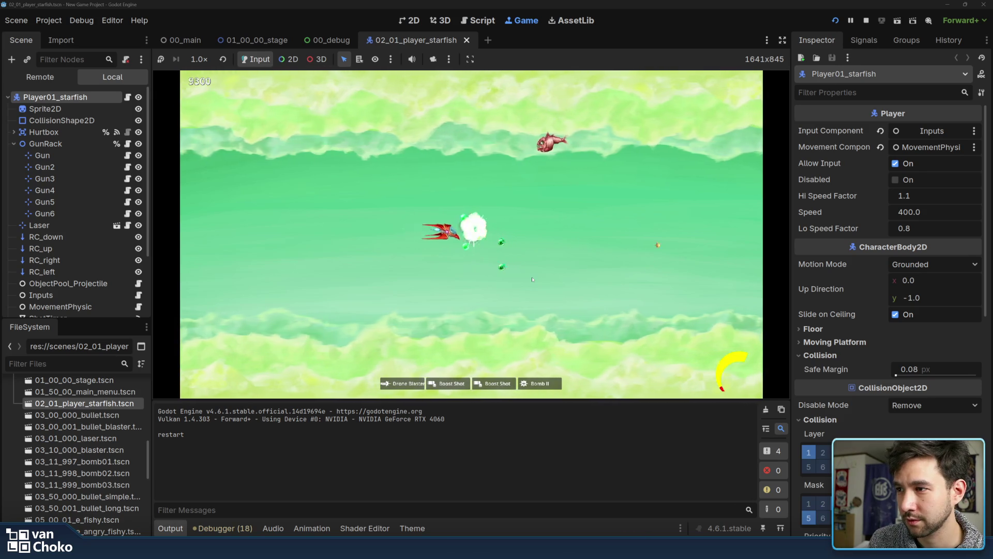
pyautogui.press('Up')
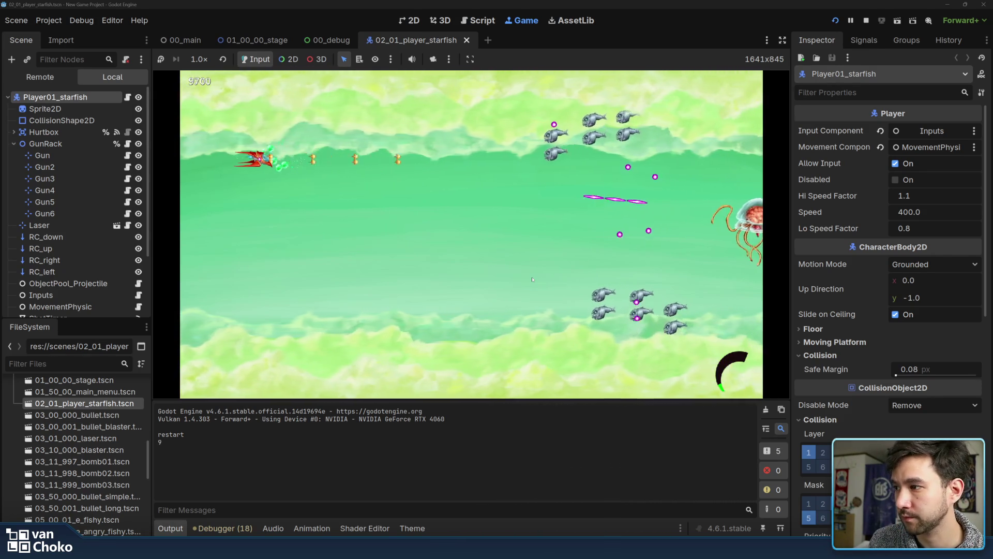
pyautogui.press('Right')
pyautogui.press('Right')
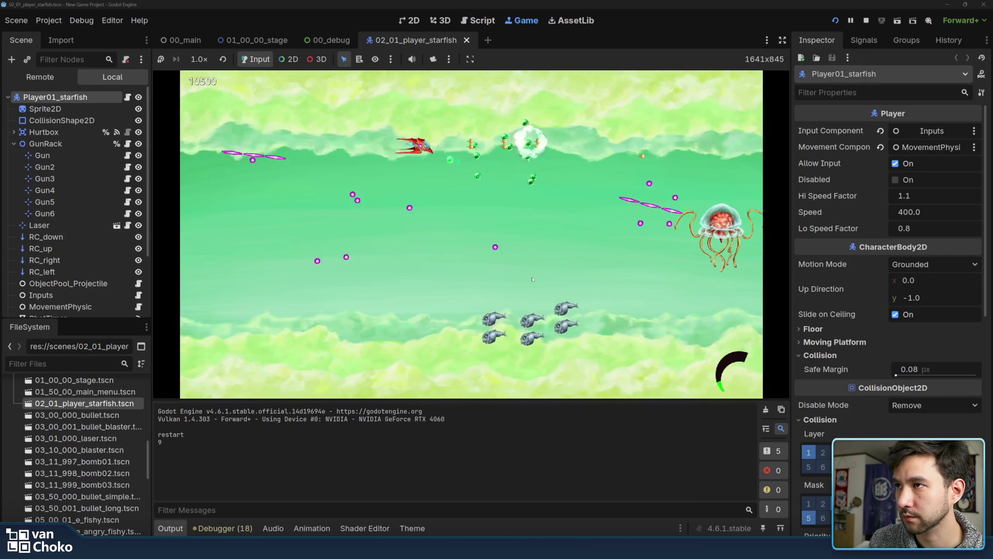
pyautogui.press('Left')
pyautogui.press('Down')
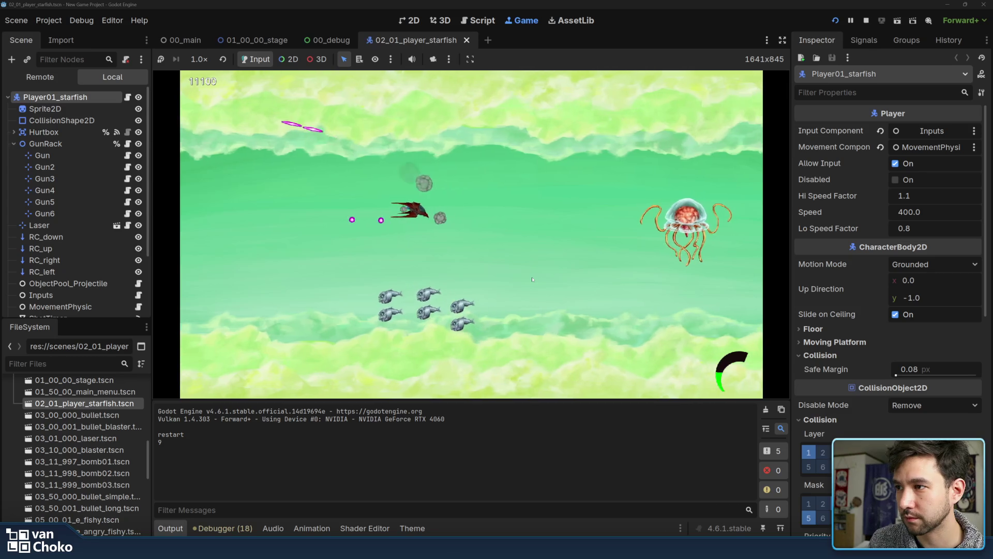
pyautogui.press('Left')
pyautogui.press('Down')
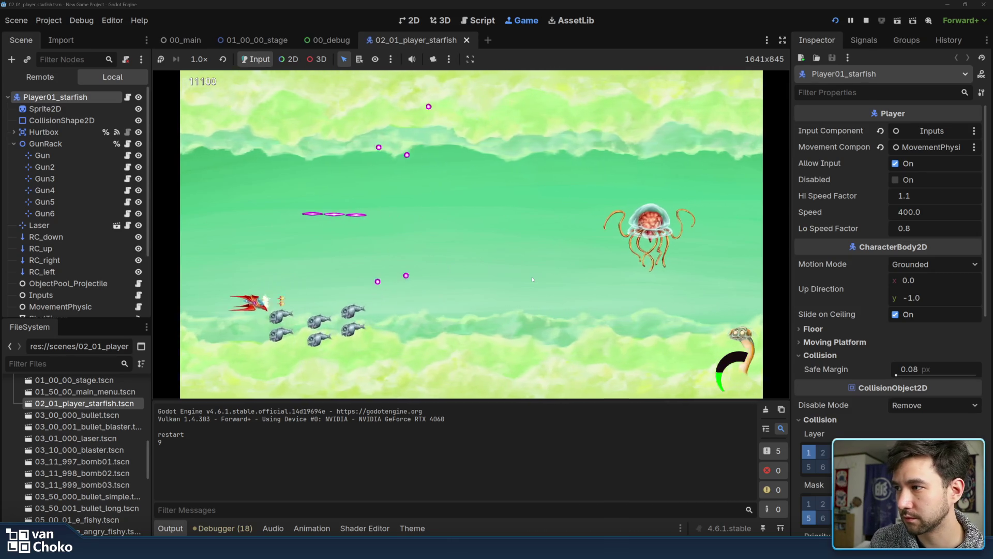
pyautogui.press('Up')
pyautogui.press('Right')
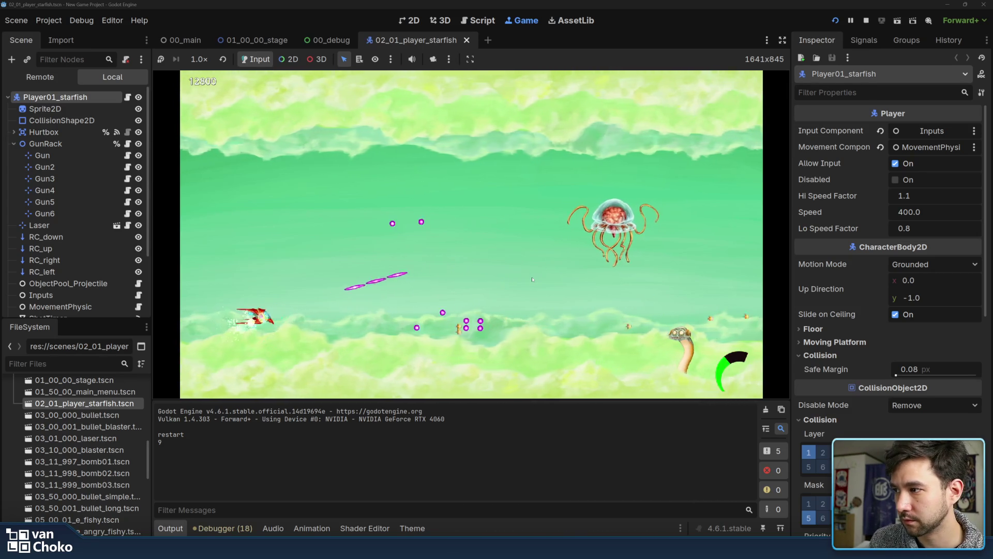
pyautogui.press('Up')
pyautogui.press('Right')
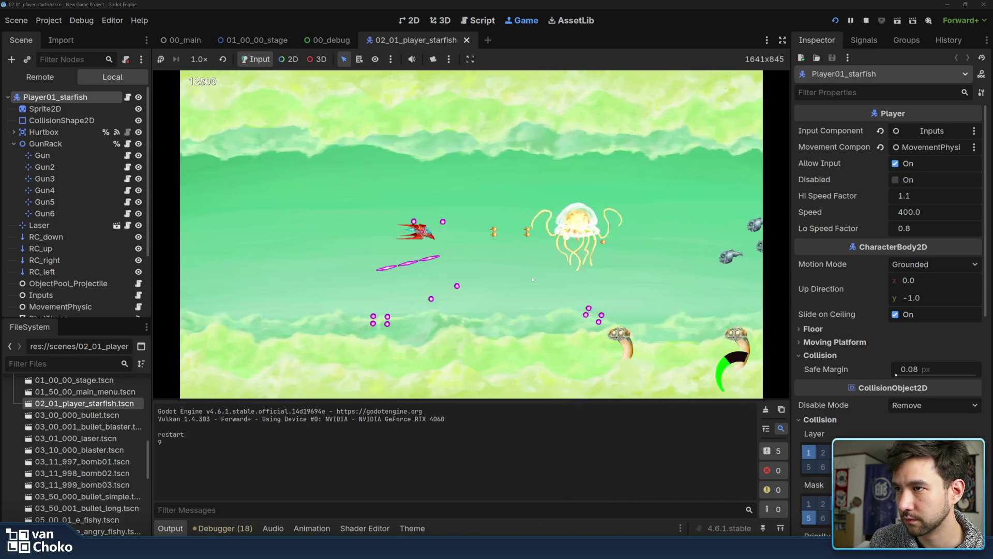
pyautogui.press('Down')
pyautogui.press('Right')
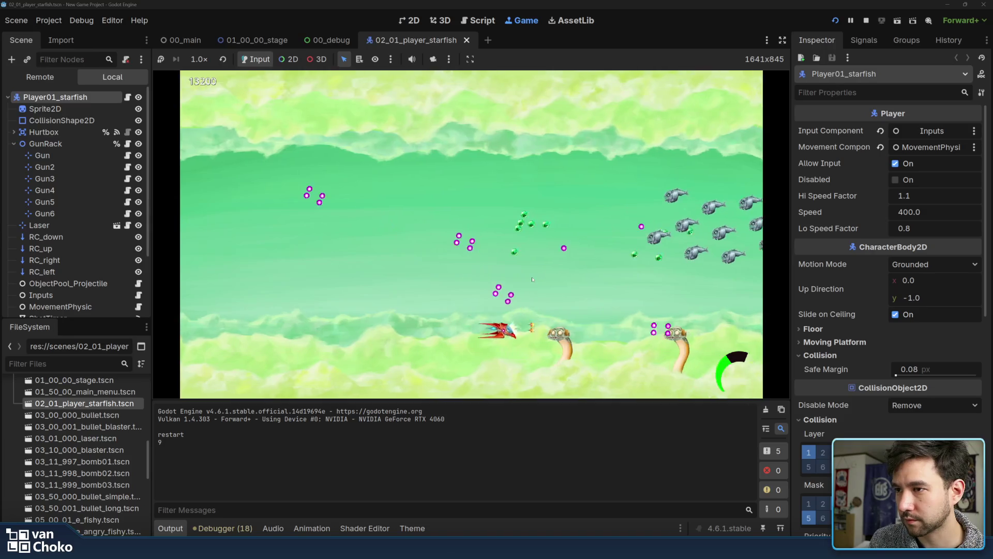
pyautogui.press('Up')
pyautogui.press('Left')
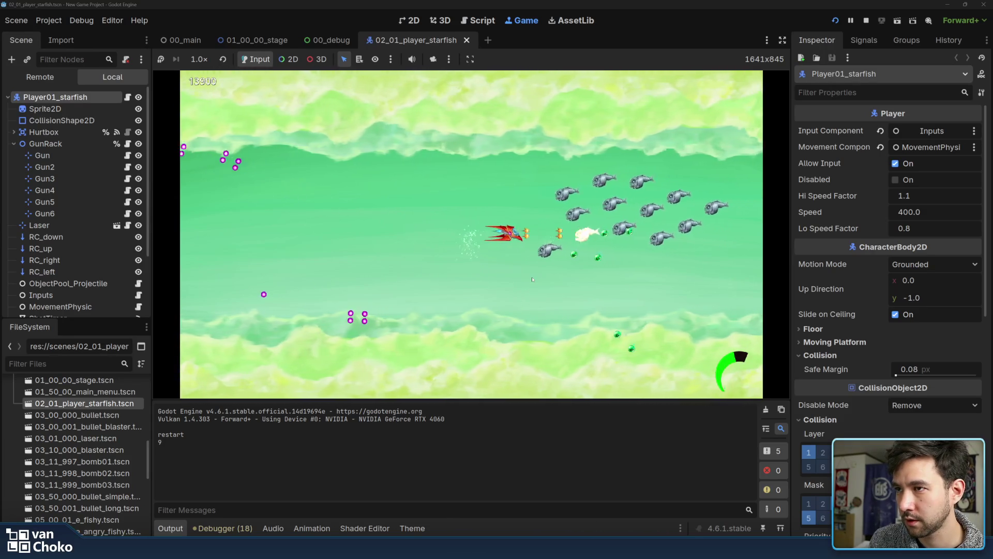
pyautogui.press('Down')
pyautogui.press('Left')
pyautogui.press('Up')
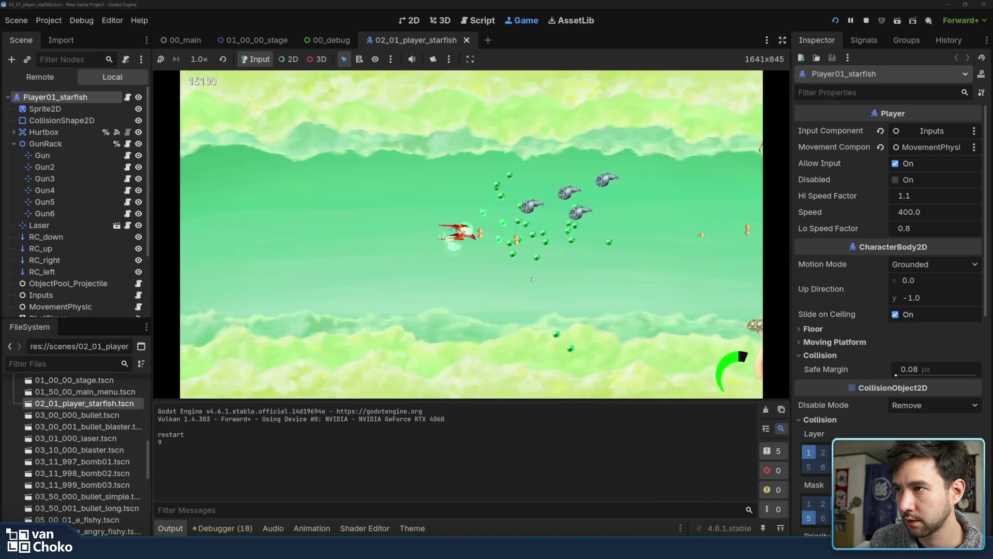
pyautogui.press('Right')
pyautogui.press('Left')
pyautogui.press('Down')
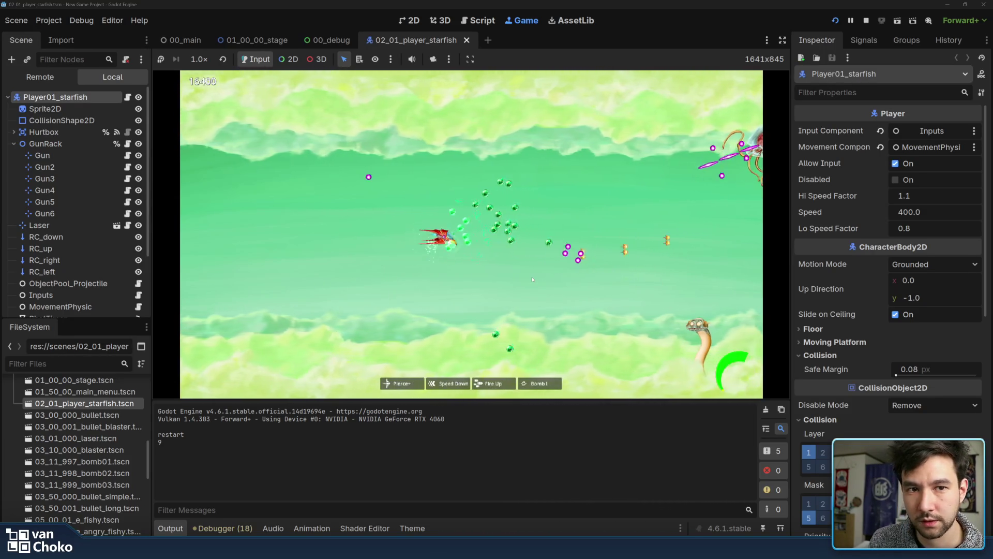
pyautogui.press('Up')
pyautogui.press('Right')
pyautogui.press('Left')
pyautogui.press('Down')
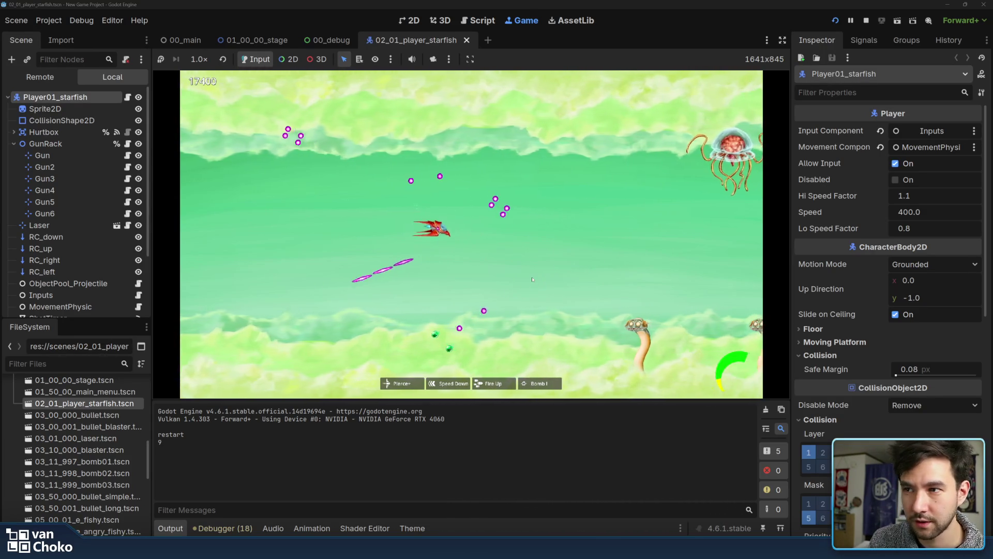
pyautogui.press('Right')
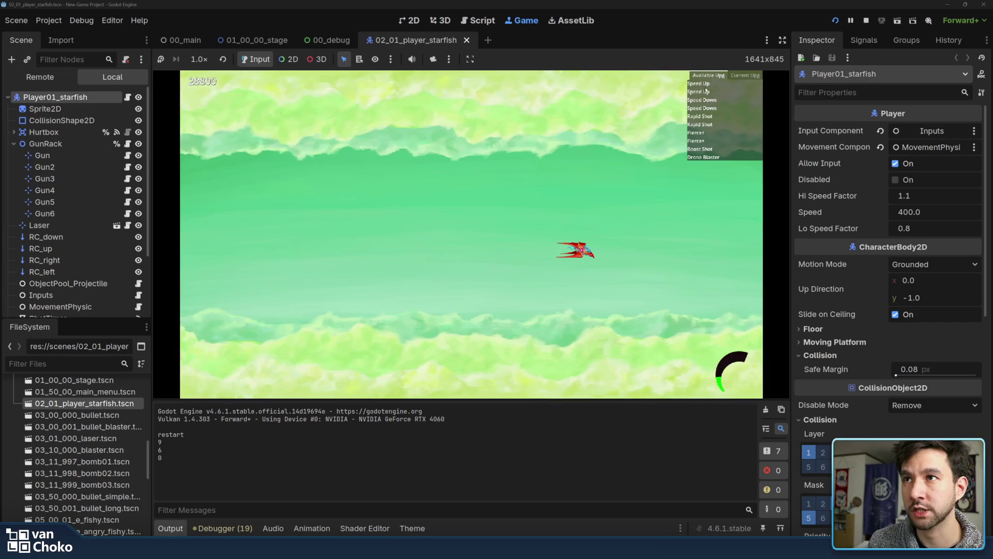
# Stop the running game with F8 to return to select_from_pickable.
pyautogui.press('F8')
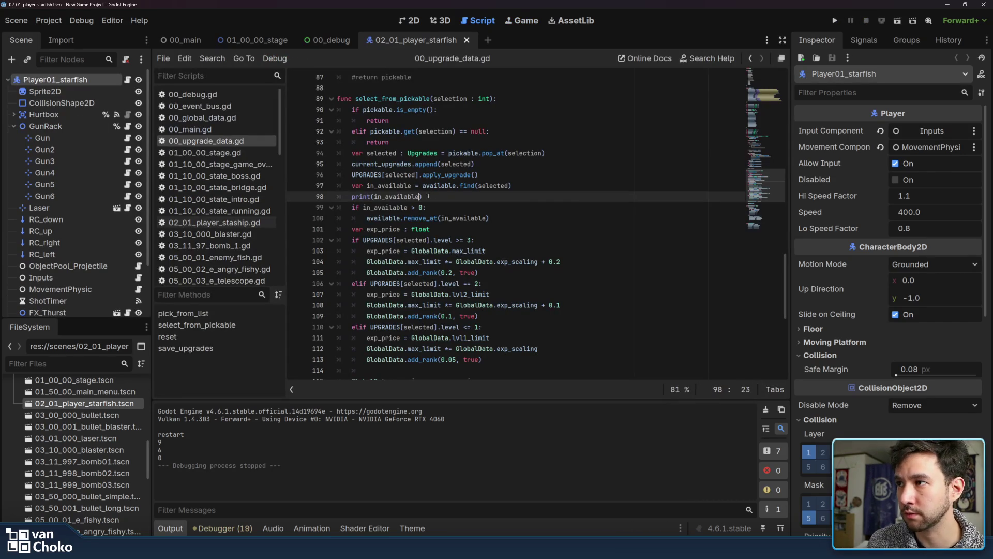
# Change the in_available check to >= 0, delete the print debug line, and save.
pyautogui.moveTo(436, 200); pyautogui.dragTo(364, 196)
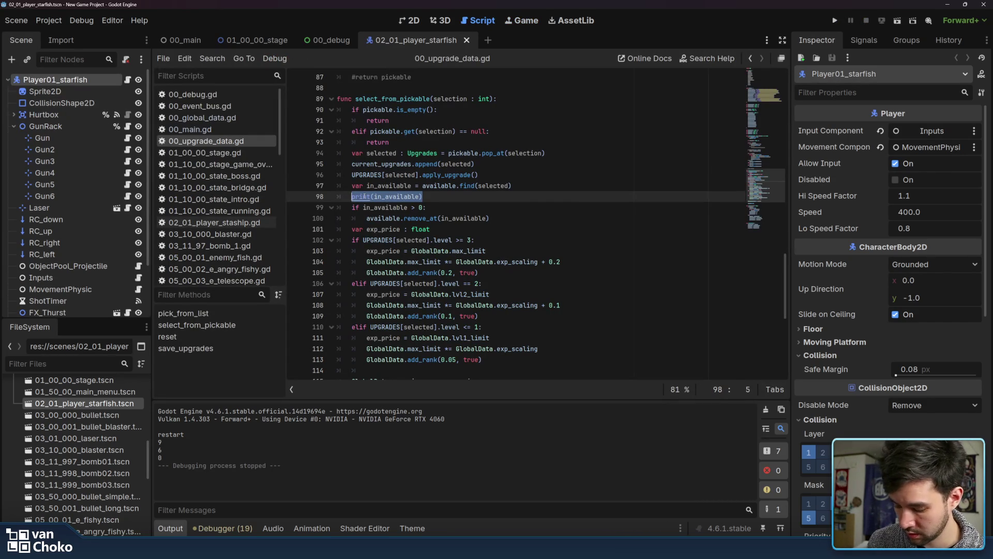
pyautogui.click(445, 211)
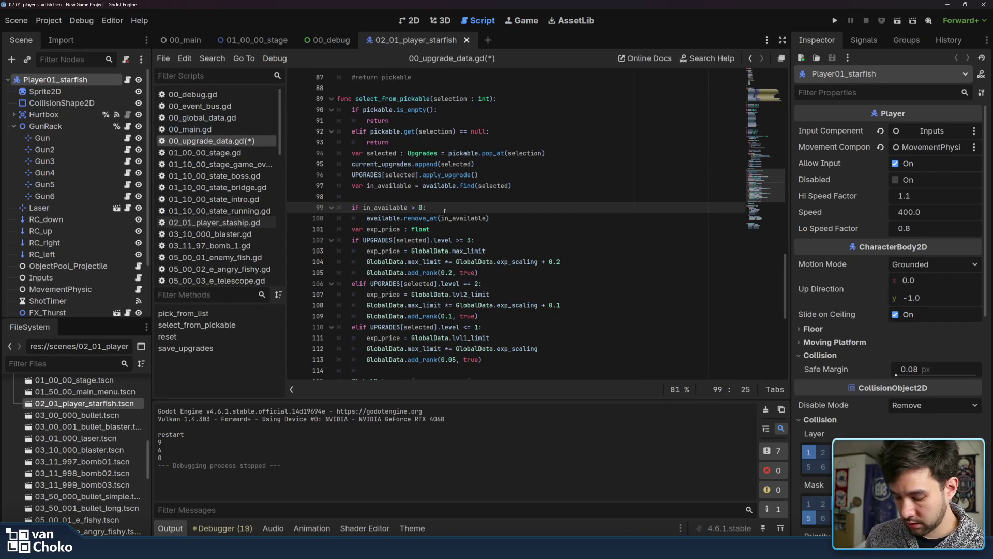
pyautogui.press('Return')
pyautogui.click(416, 207)
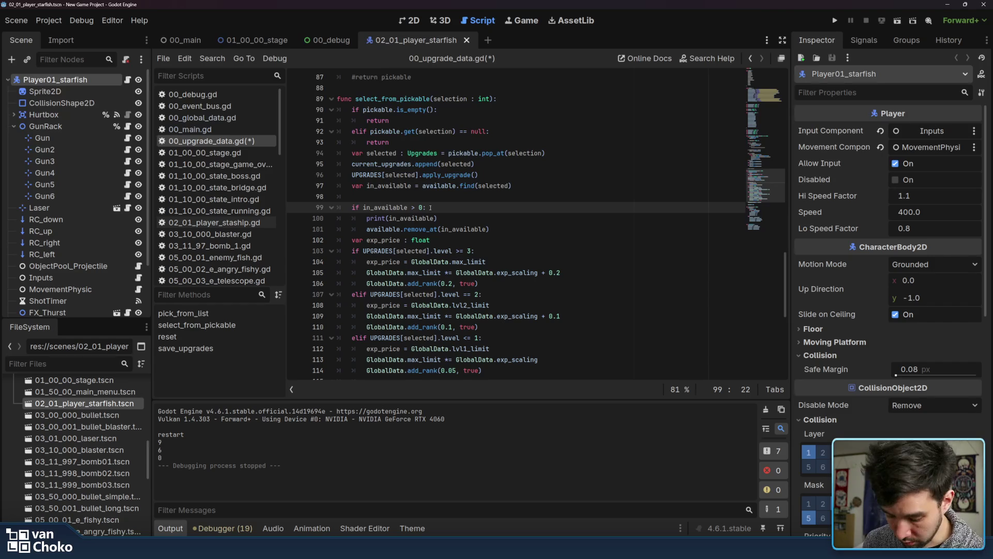
pyautogui.moveTo(437, 218)
pyautogui.mouseDown()
pyautogui.moveTo(518, 279)
pyautogui.moveTo(470, 209)
pyautogui.mouseUp()
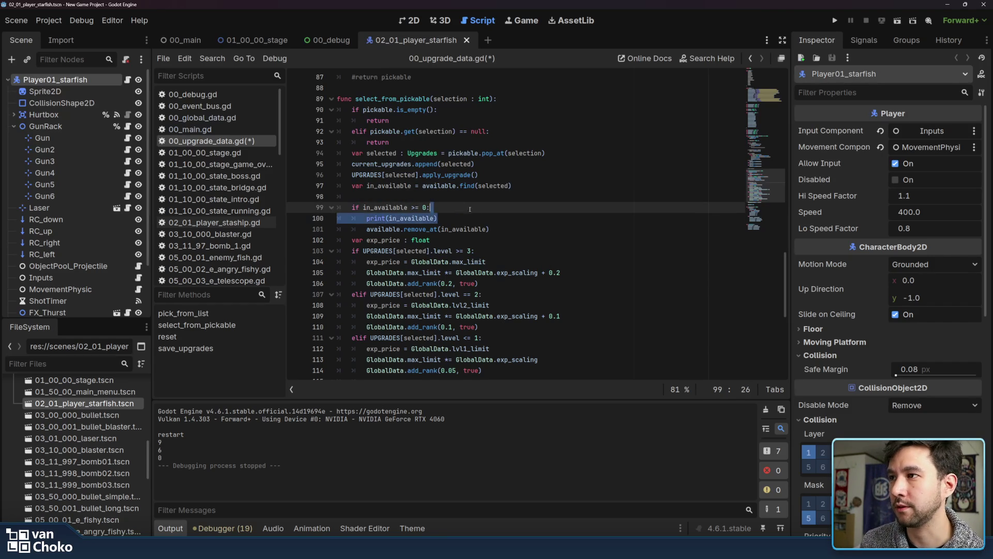
pyautogui.press('BackSpace')
pyautogui.hotkey('ctrl', 's')
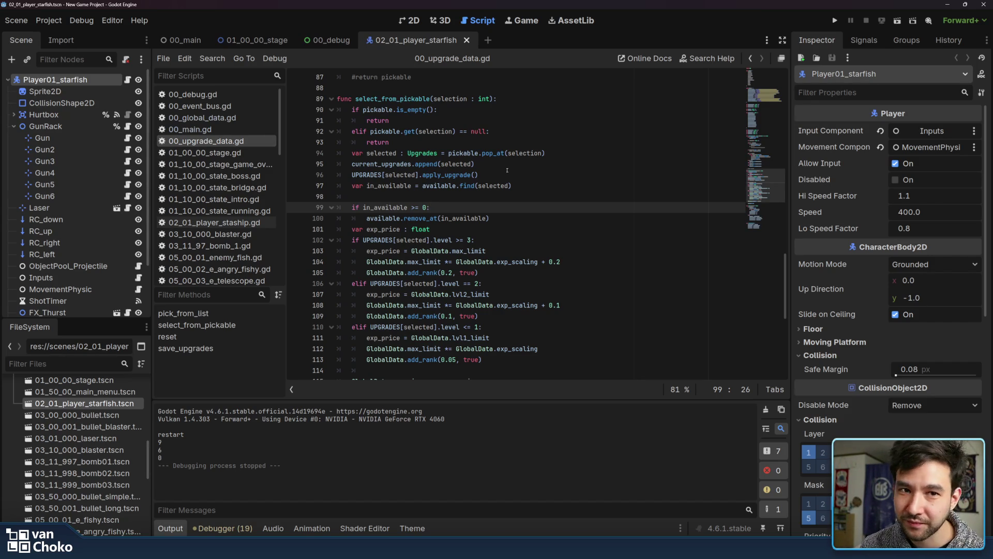
# Check where Upgrades is used and its type, then relaunch the project to test the fix.
pyautogui.click(528, 217)
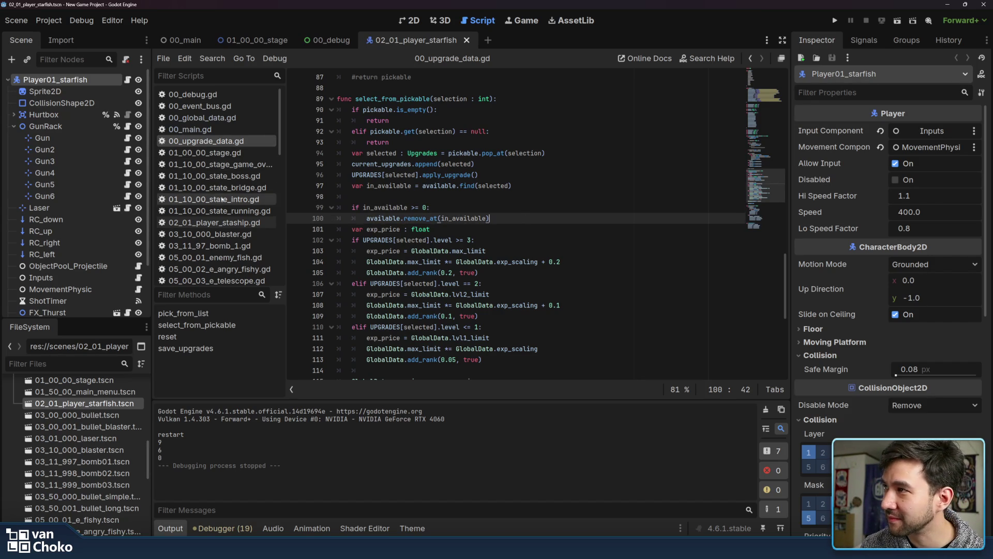
pyautogui.scroll(20, 509, 188)
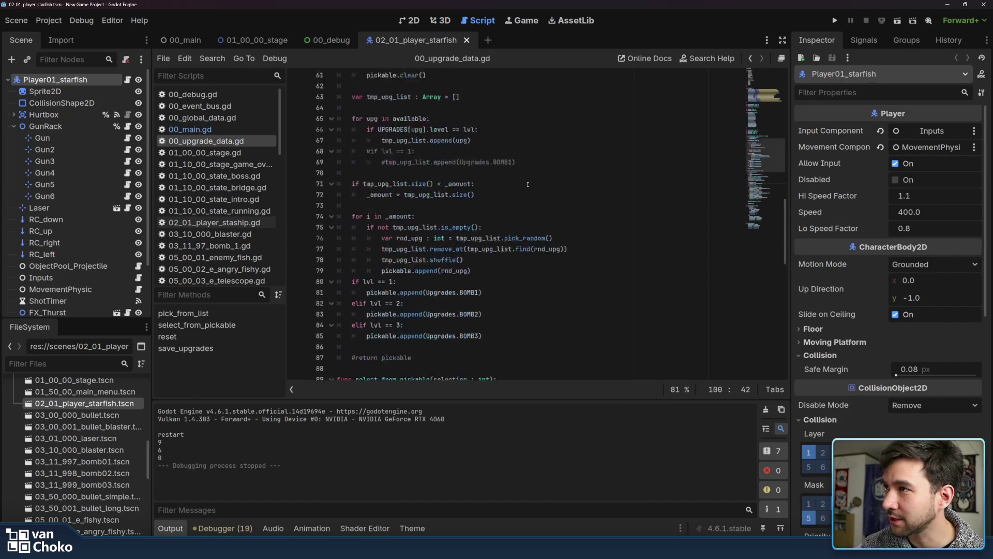
pyautogui.scroll(1, 509, 188)
pyautogui.doubleClick(382, 251)
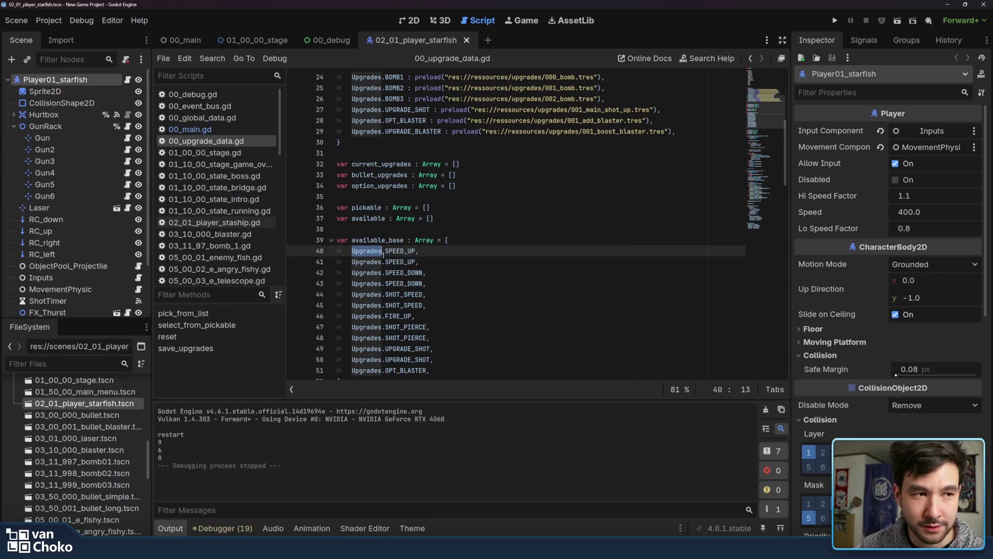
pyautogui.click(383, 253)
pyautogui.scroll(-18, 603, 231)
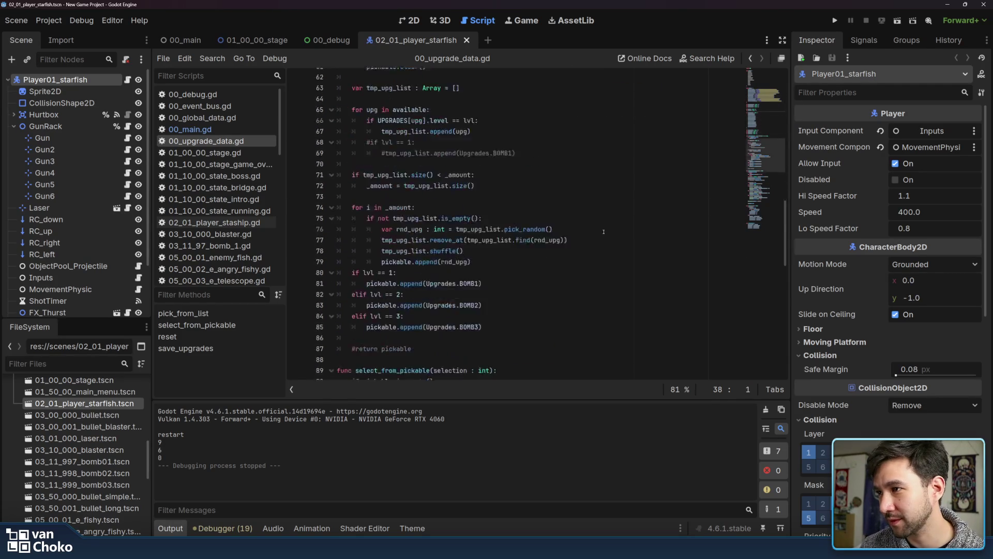
pyautogui.click(604, 232)
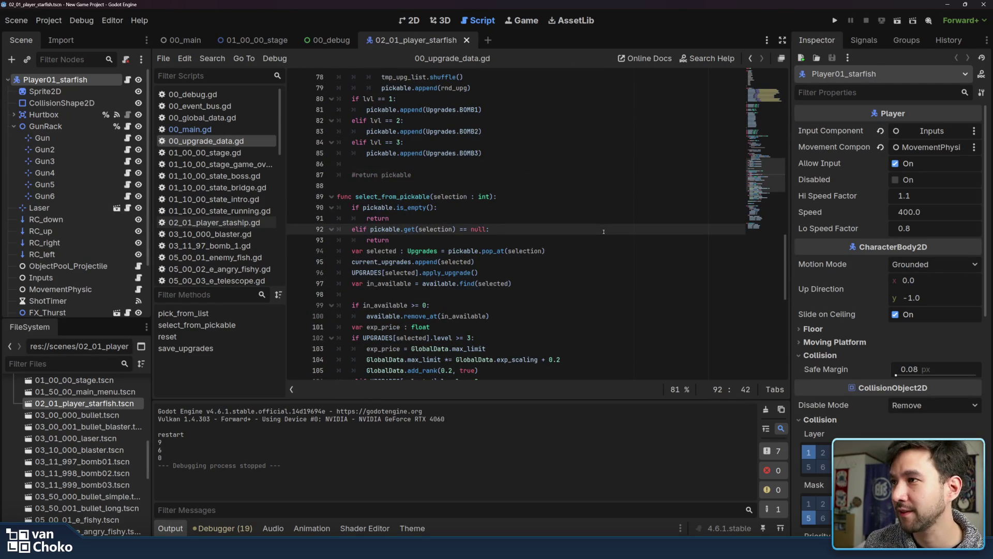
pyautogui.scroll(-4, 604, 232)
pyautogui.click(834, 21)
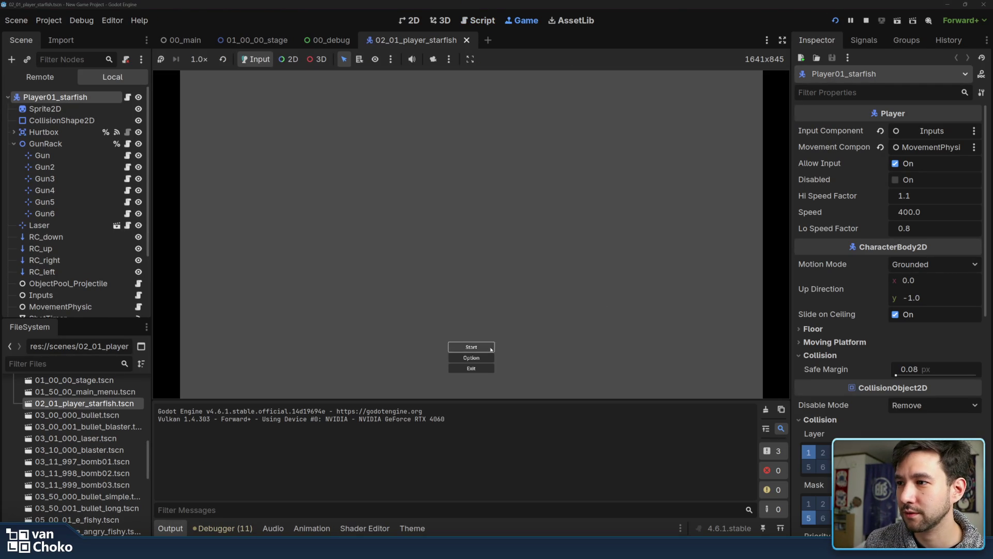
# Start Stage 1, fly and fire at the fish briefly, then reload and start a fresh run.
pyautogui.click(492, 349)
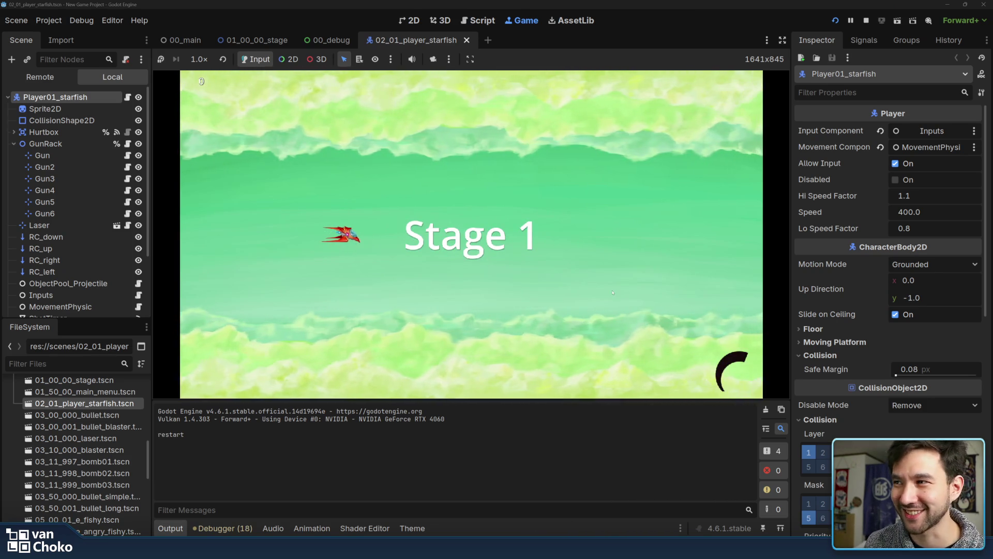
pyautogui.press('Right')
pyautogui.press('Right')
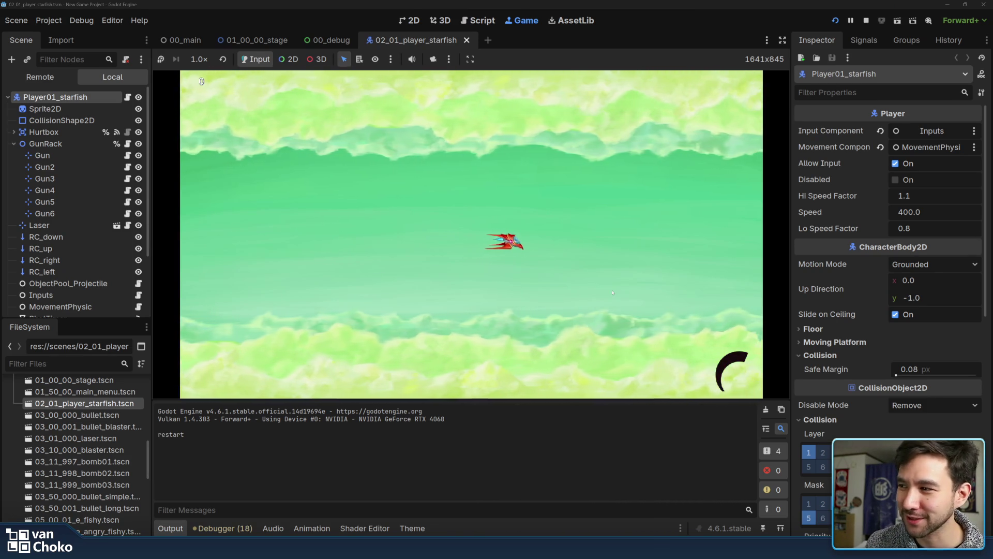
pyautogui.press('space')
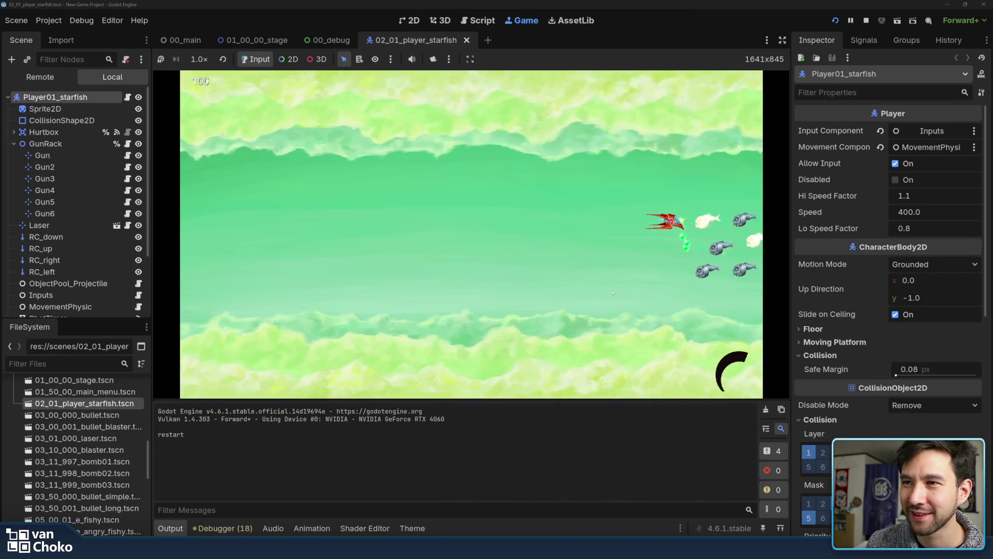
pyautogui.press('Up')
pyautogui.press('Down')
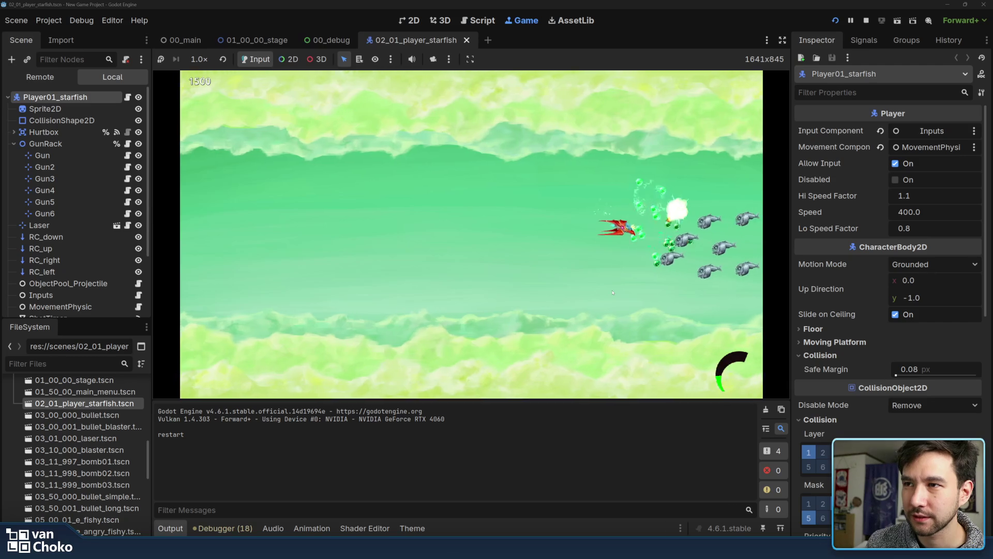
pyautogui.press('Up')
pyautogui.press('Down')
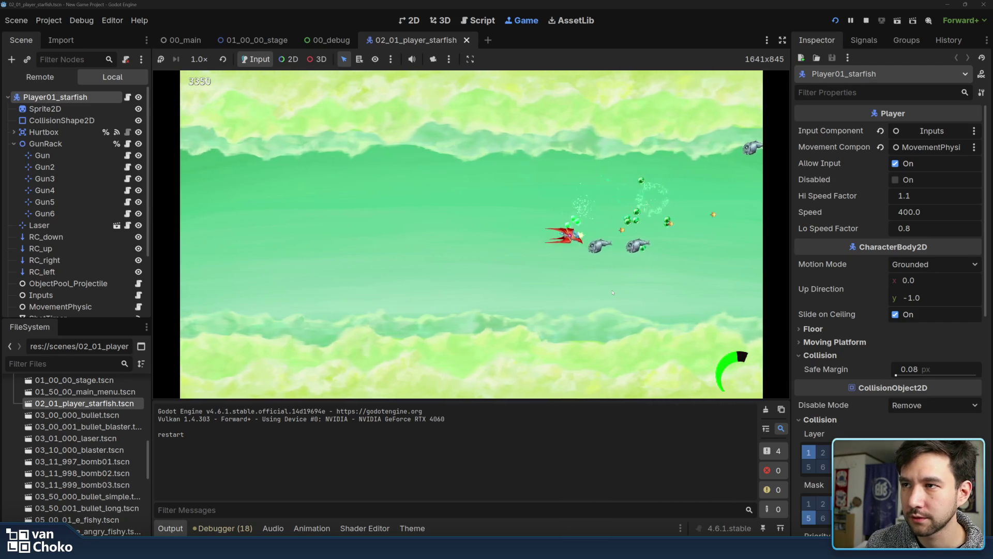
pyautogui.press('Right')
pyautogui.press('Up')
pyautogui.press('Left')
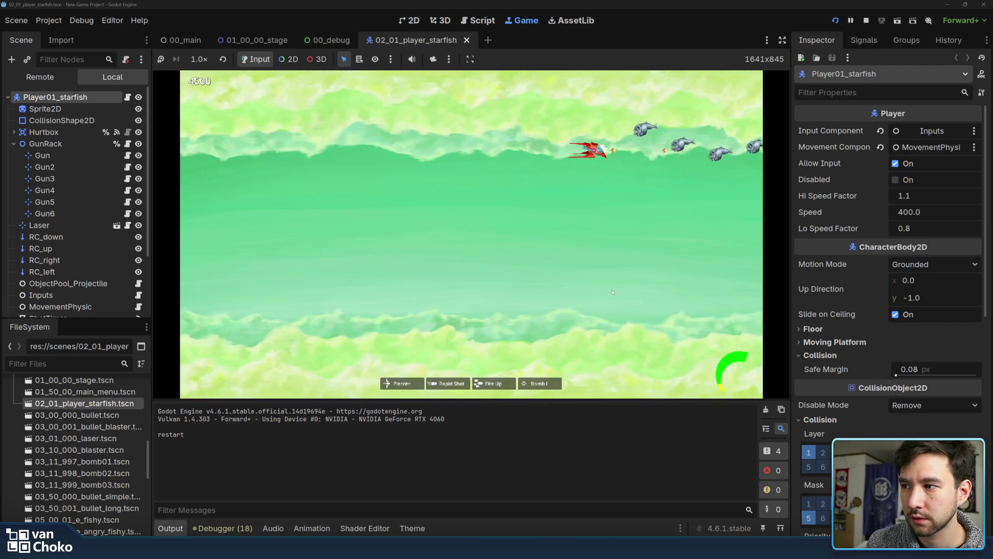
pyautogui.click(836, 21)
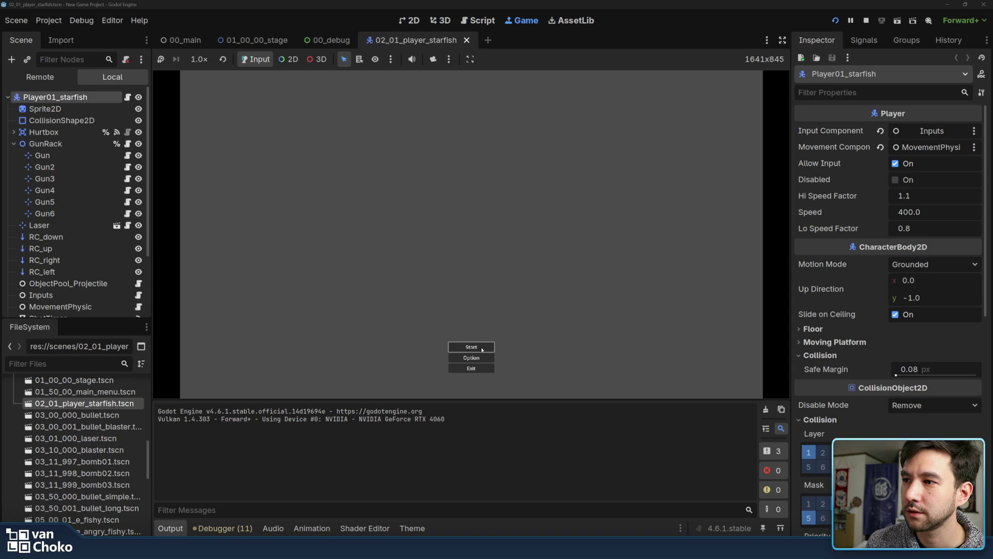
pyautogui.click(489, 350)
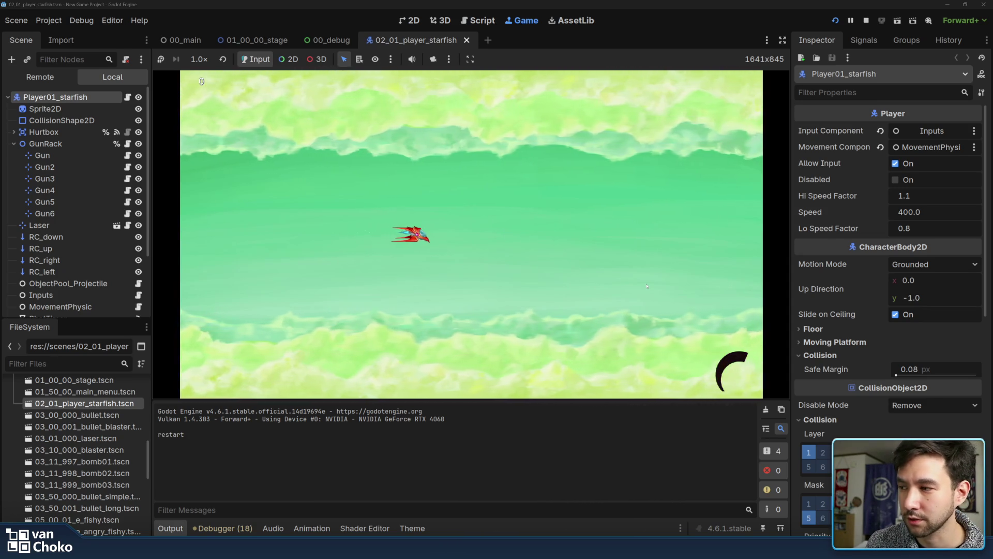
# Fly the ship toward the fish school, weaving while shooting the fish.
pyautogui.press('Right')
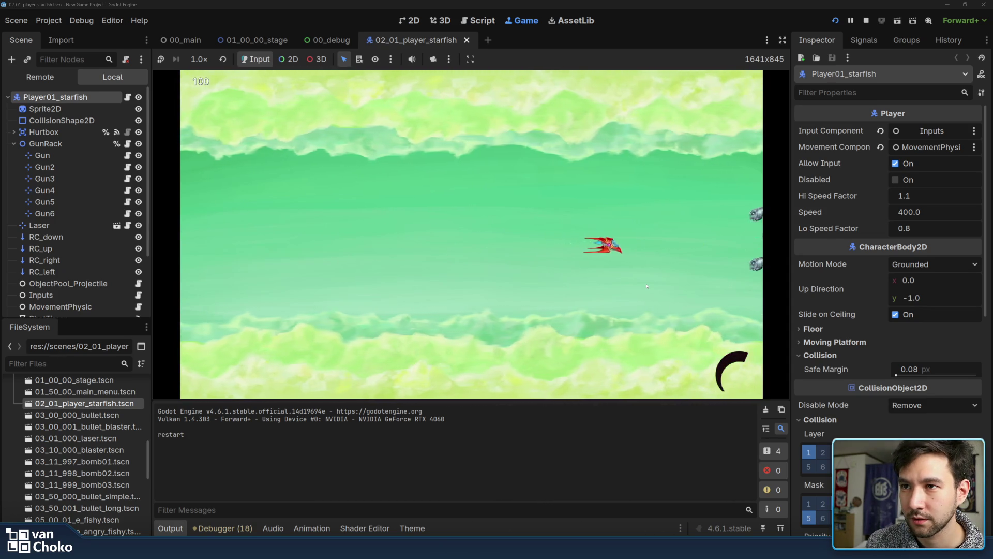
pyautogui.press('Up')
pyautogui.press('Left')
pyautogui.press('Down')
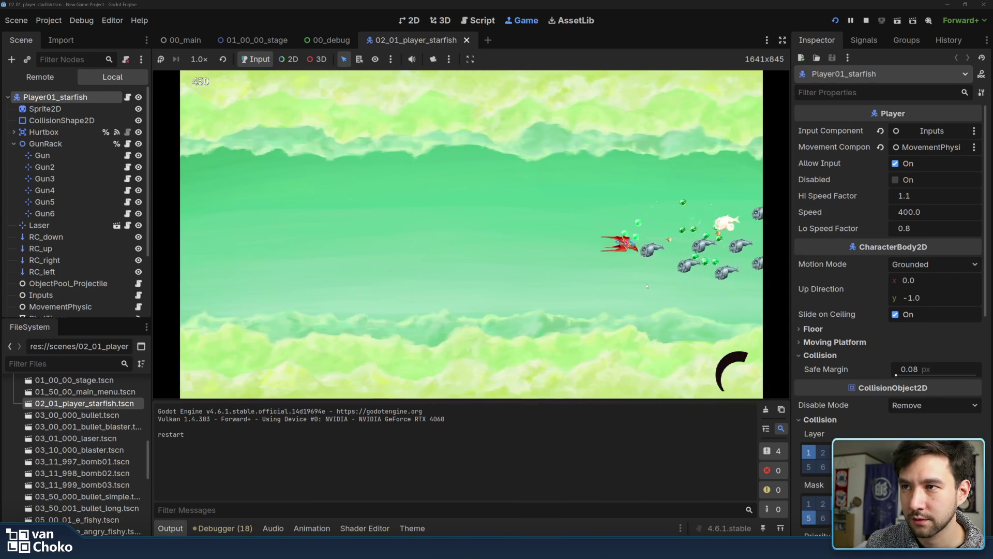
pyautogui.press('Up')
pyautogui.press('Left')
# Dodge enemies and collect upgrades until Game Over near 14,150 points, then restart the run.
pyautogui.press('Down')
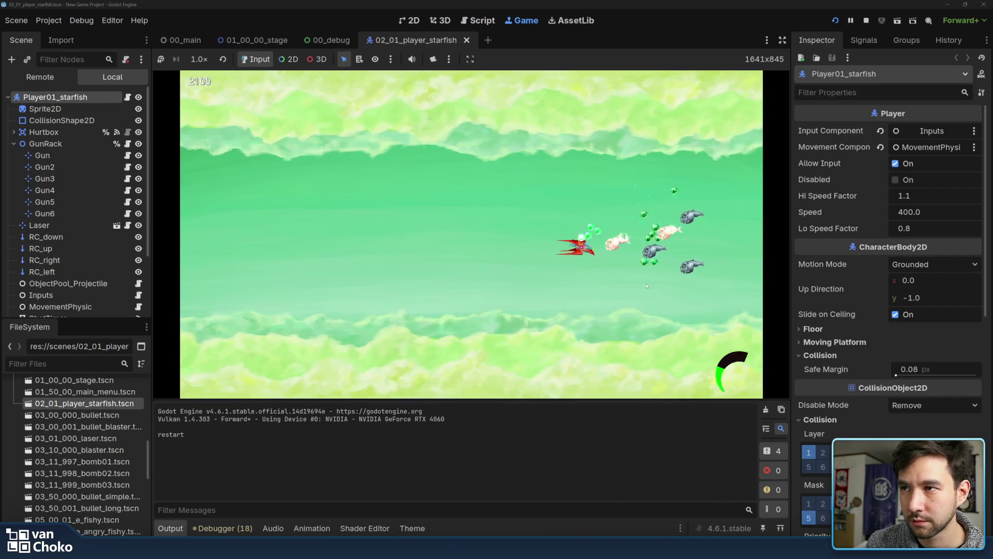
pyautogui.press('Left')
pyautogui.press('Up')
pyautogui.press('Down')
pyautogui.press('Down')
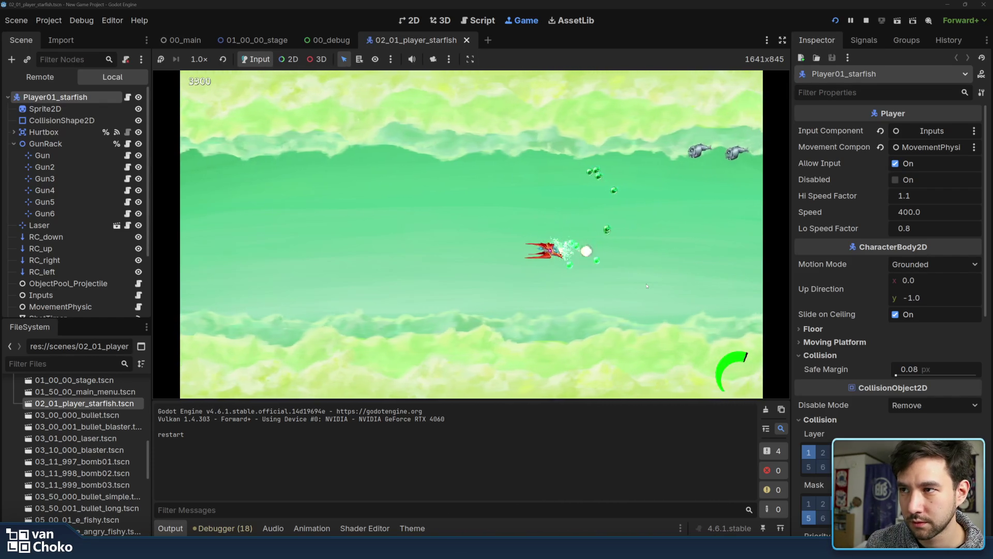
pyautogui.press('Up')
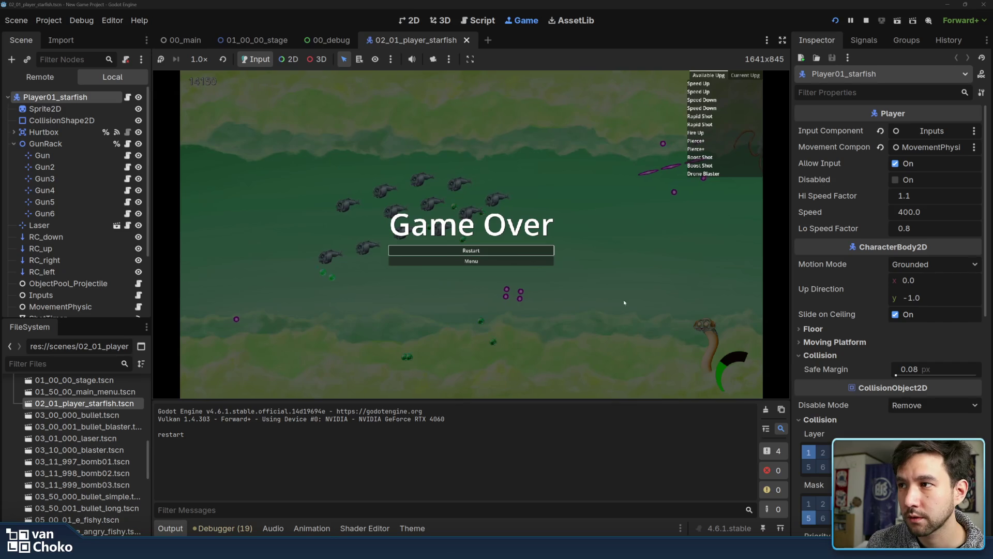
pyautogui.click(542, 252)
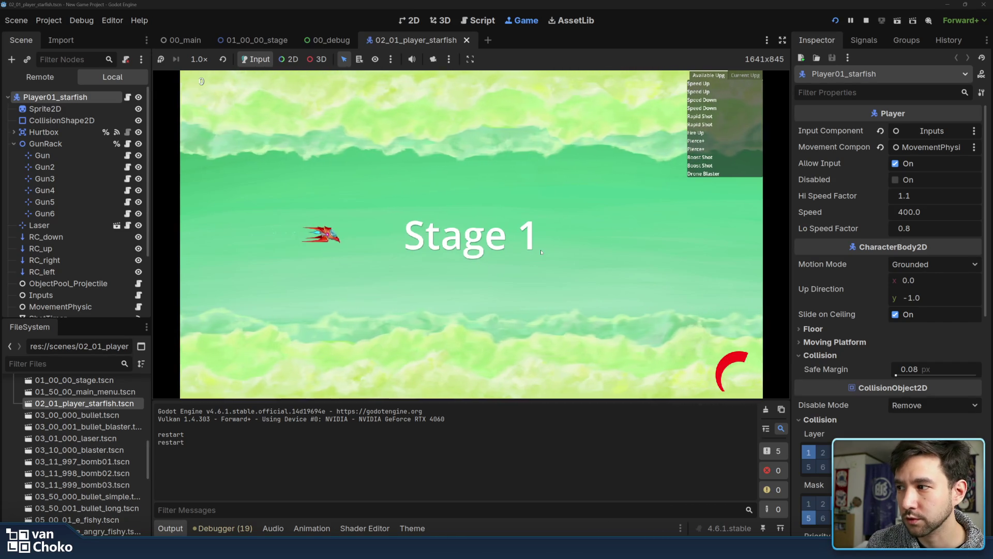
# Fly through the opening of Stage 1, shooting fish and picking up upgrades.
pyautogui.press('Right')
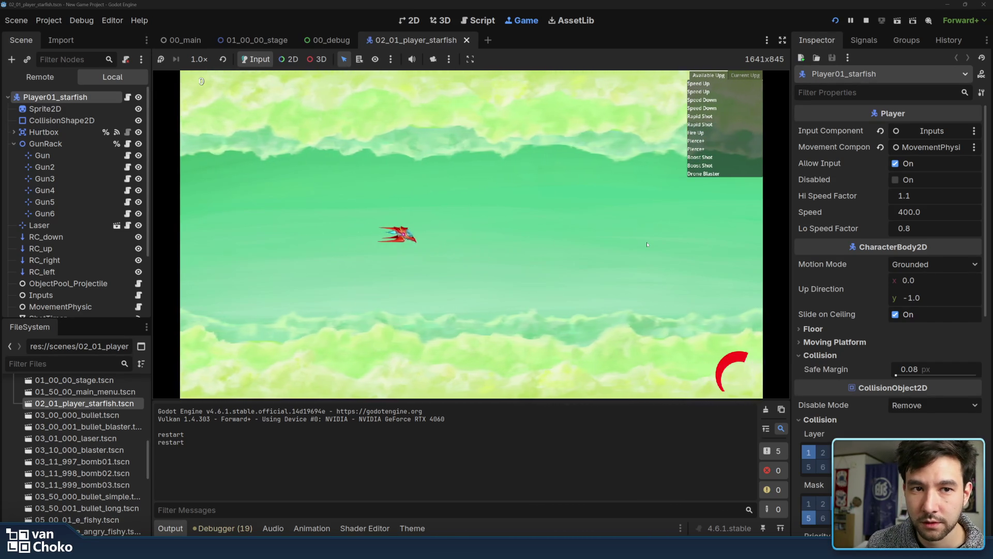
pyautogui.press('Right')
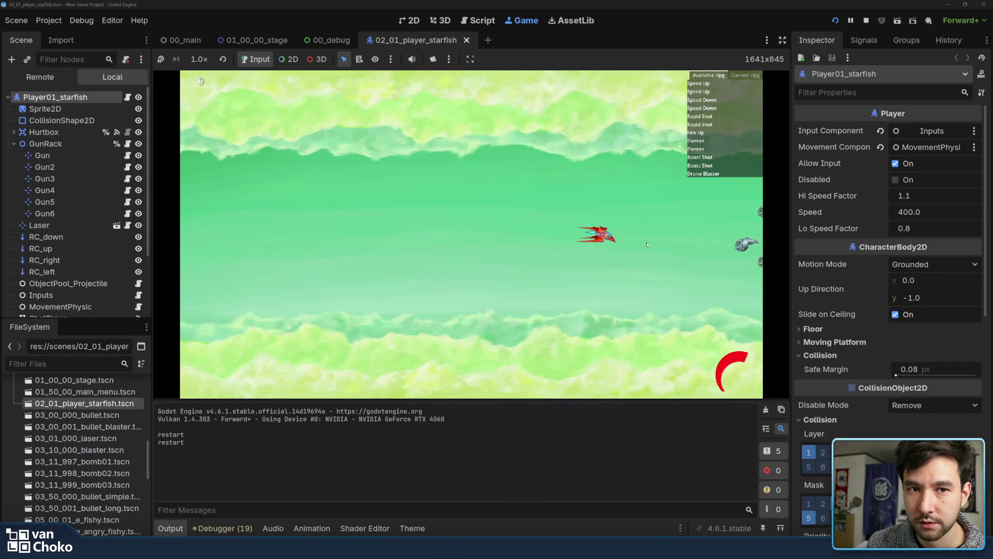
pyautogui.press('Up')
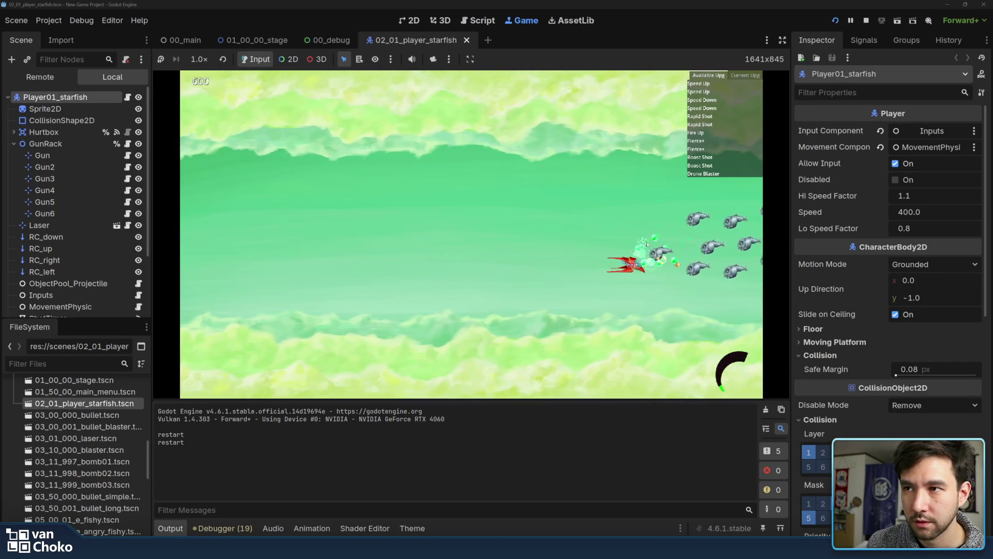
pyautogui.press('Left')
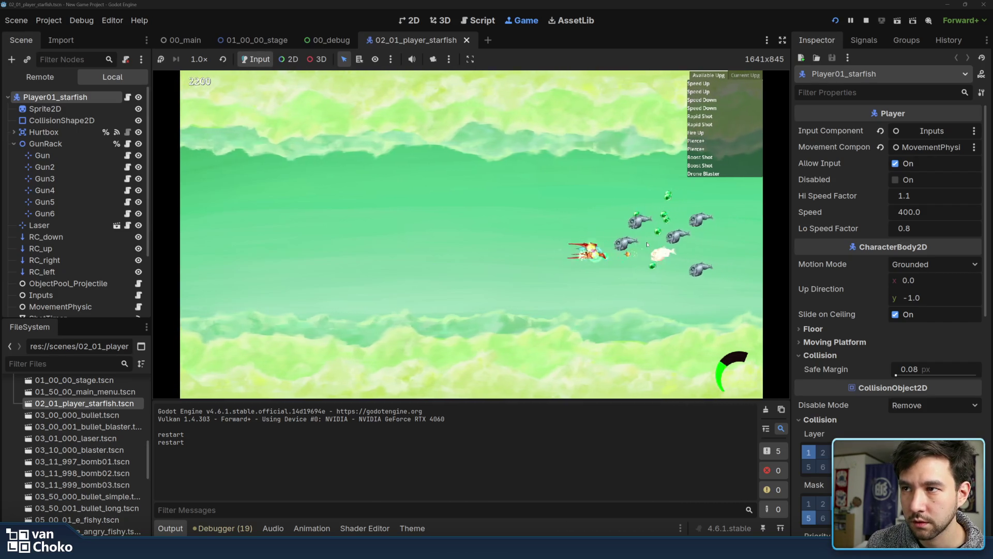
pyautogui.press('Down')
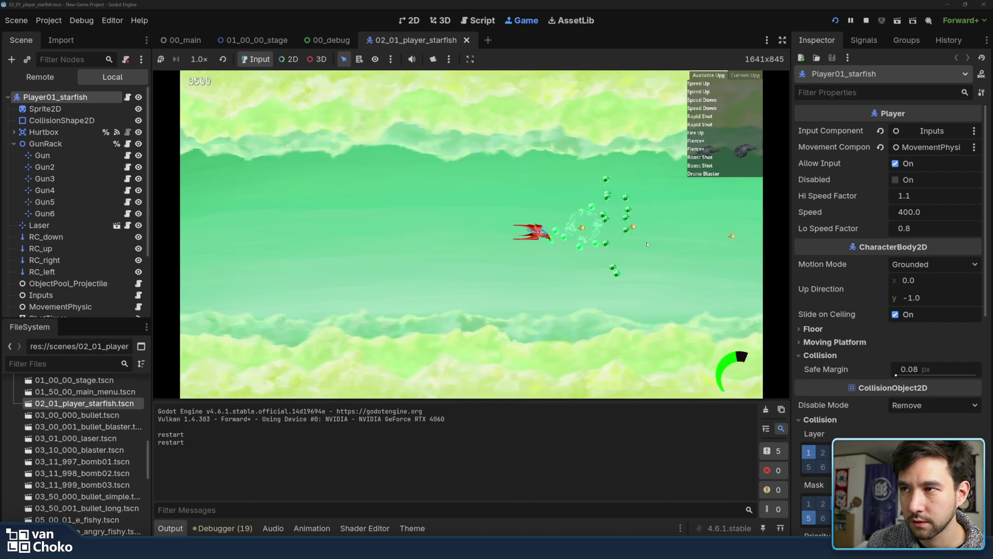
pyautogui.press('Up')
pyautogui.press('Left')
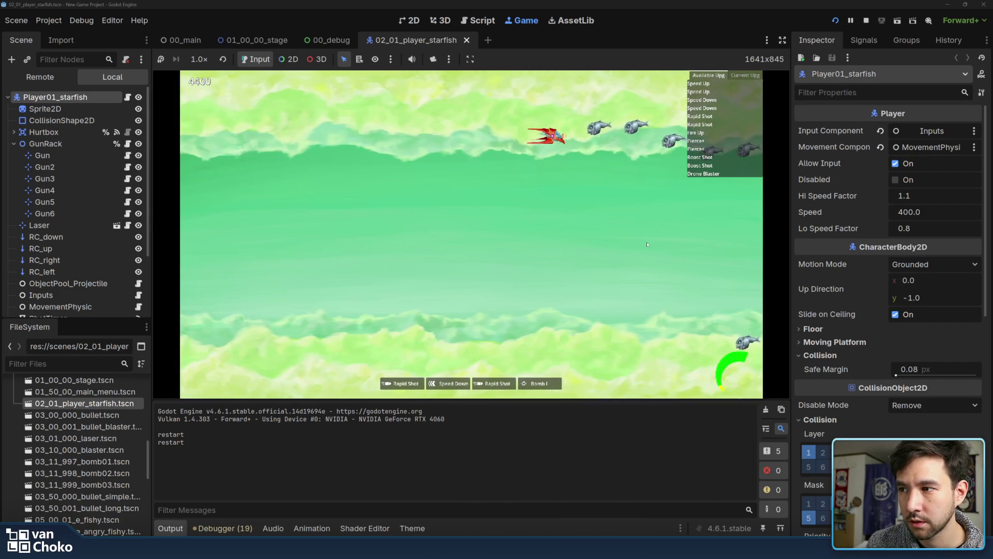
pyautogui.press('Right')
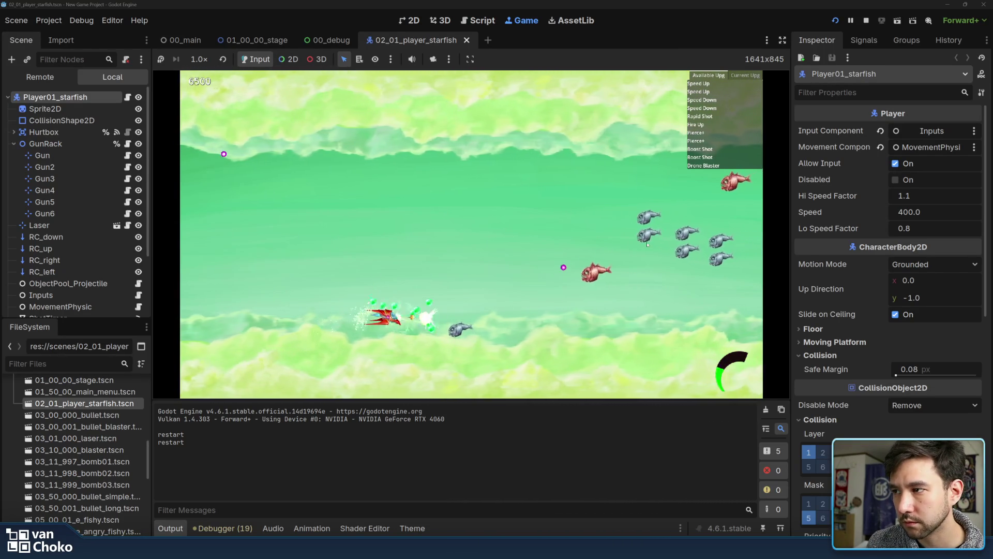
pyautogui.press('Up')
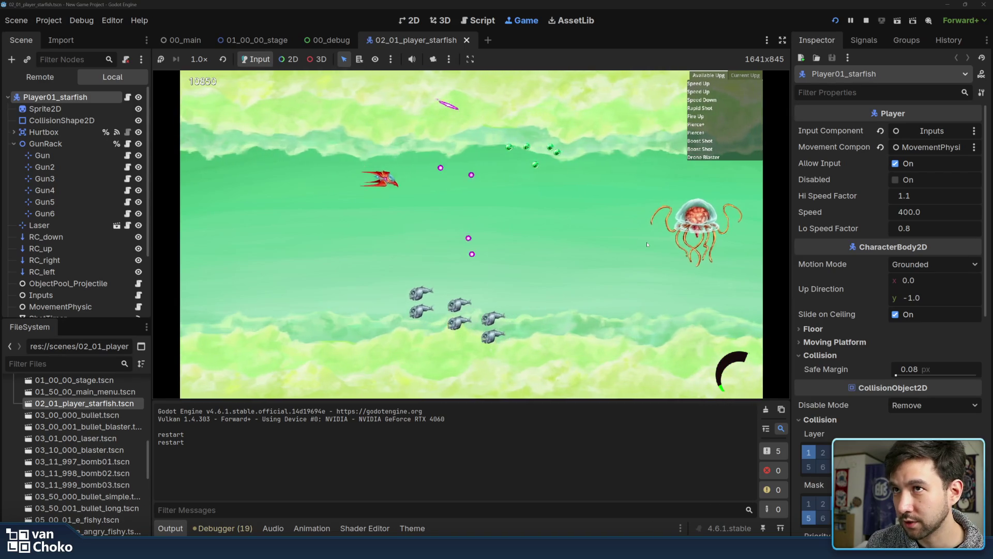
# Evade the jellyfish boss and its bullets, weaving down-left and up-left.
pyautogui.press('Left')
pyautogui.press('Down')
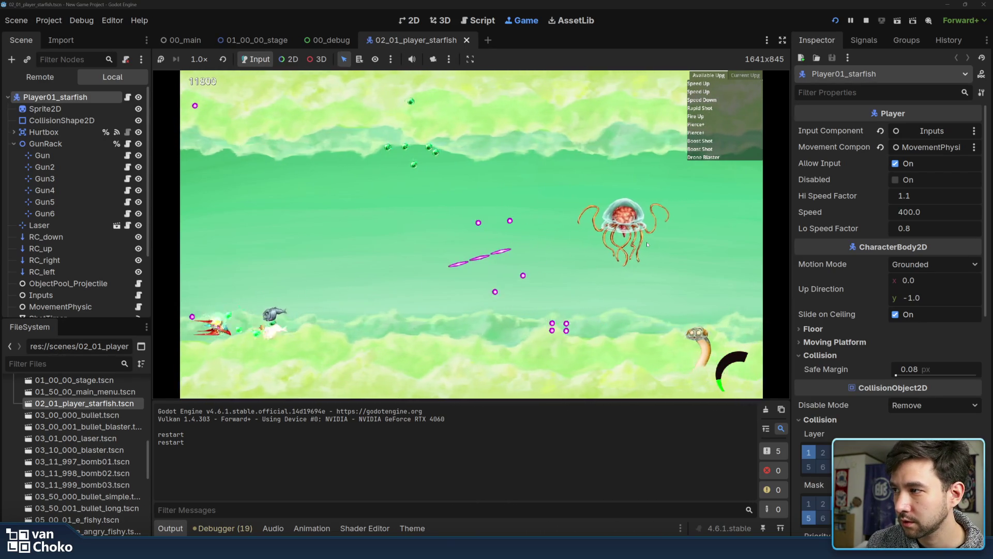
pyautogui.press('Up')
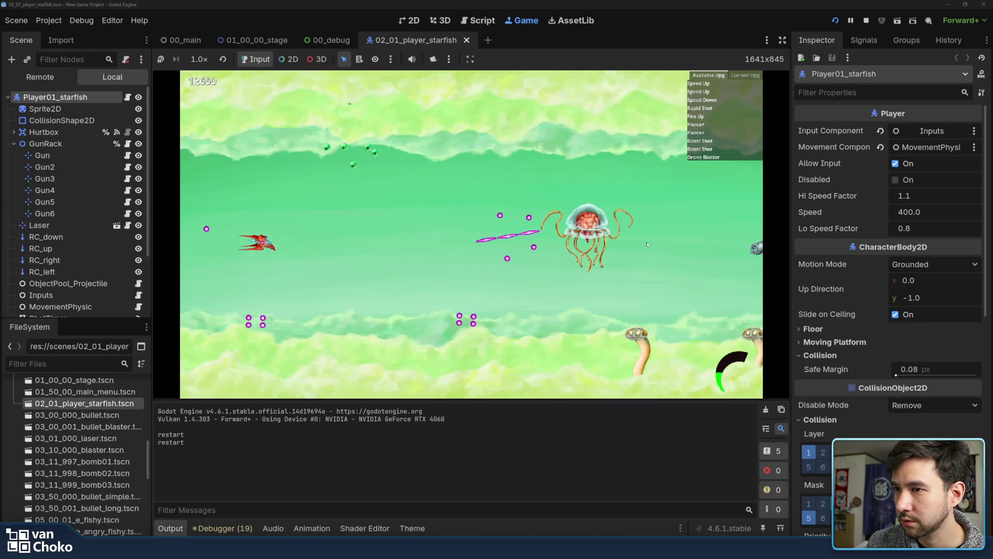
pyautogui.press('Right')
pyautogui.press('Down')
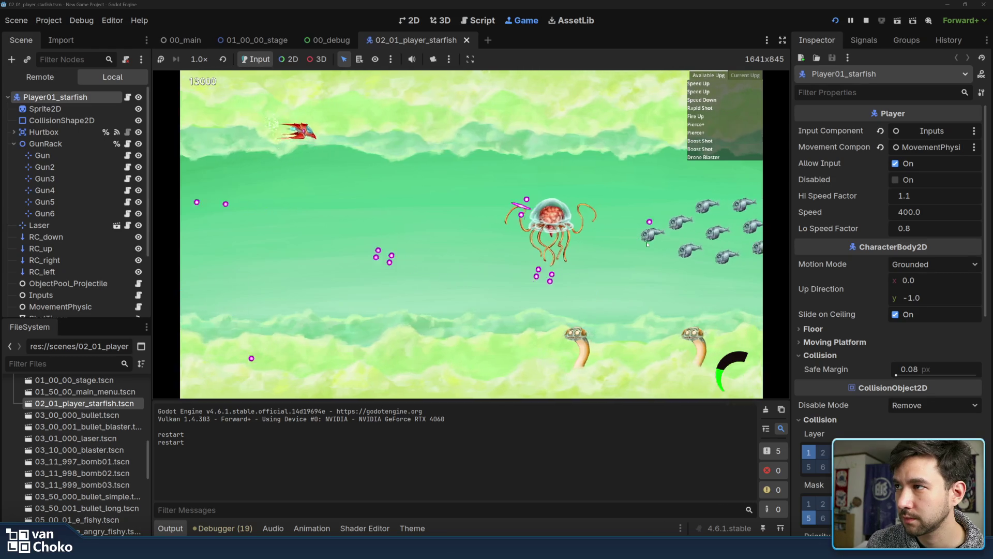
pyautogui.press('Down')
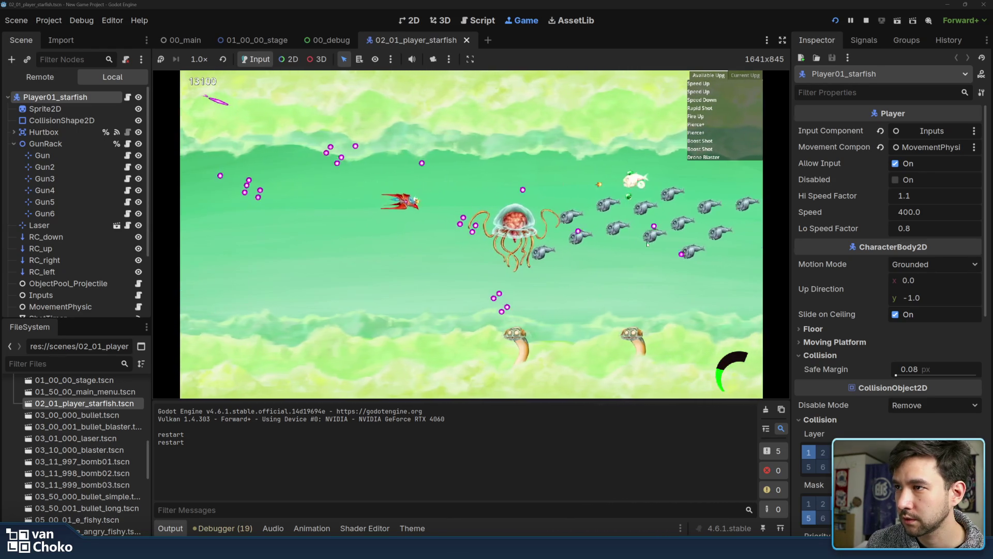
pyautogui.press('Down')
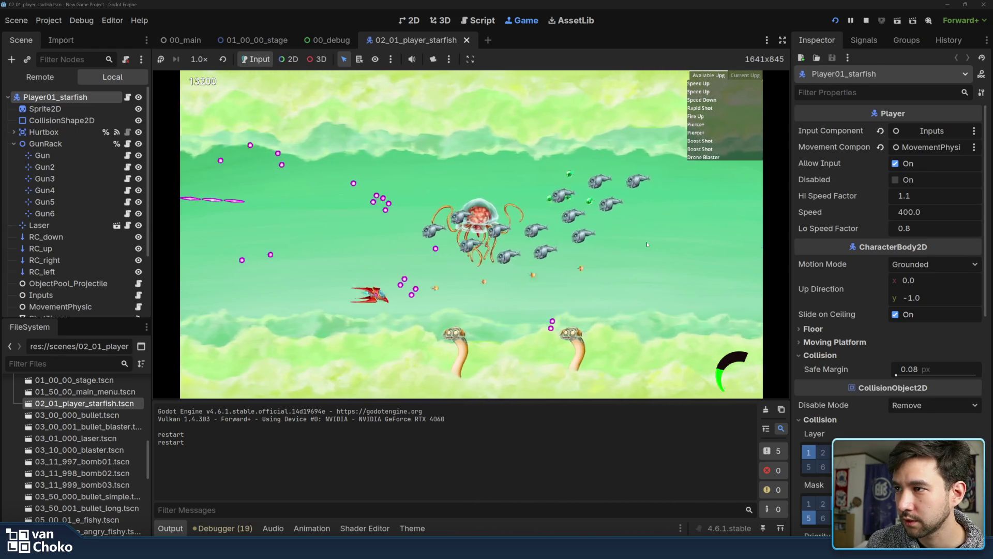
pyautogui.press('Left')
pyautogui.press('Up')
pyautogui.press('Left')
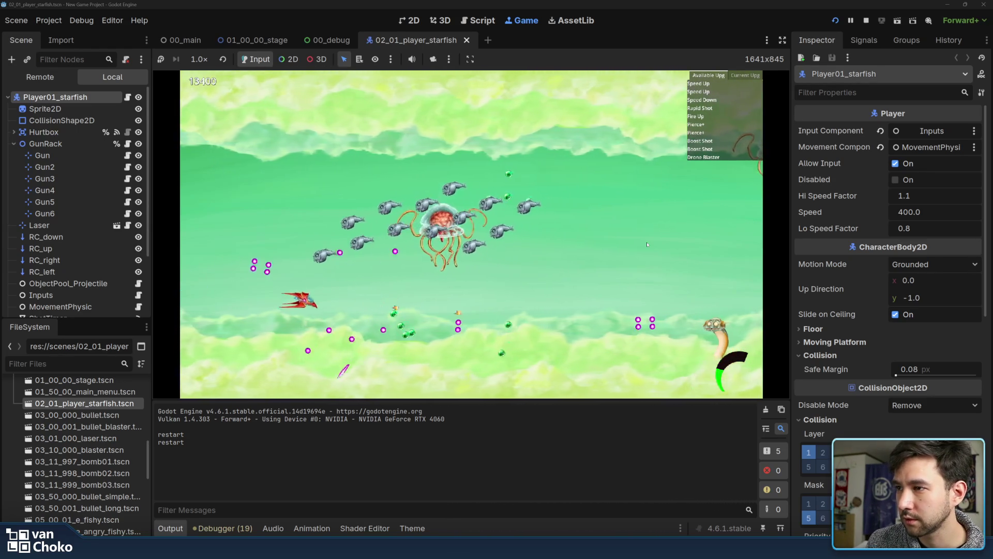
# Keep firing while dodging the boss until Game Over near 17,750 points, then reload to the main menu.
pyautogui.press('Up')
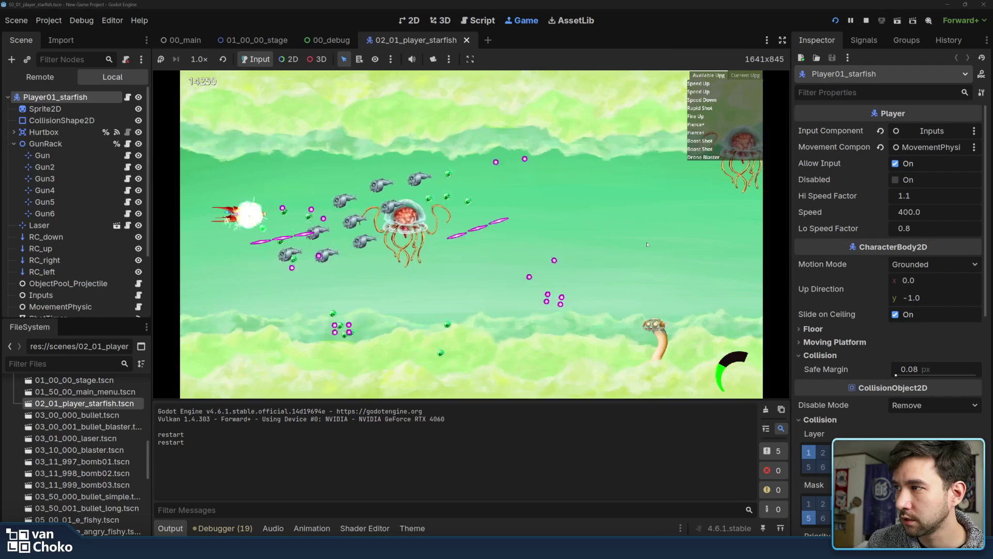
pyautogui.press('Left')
pyautogui.press('Down')
pyautogui.press('Right')
pyautogui.press('Up')
pyautogui.press('Right')
pyautogui.press('Down')
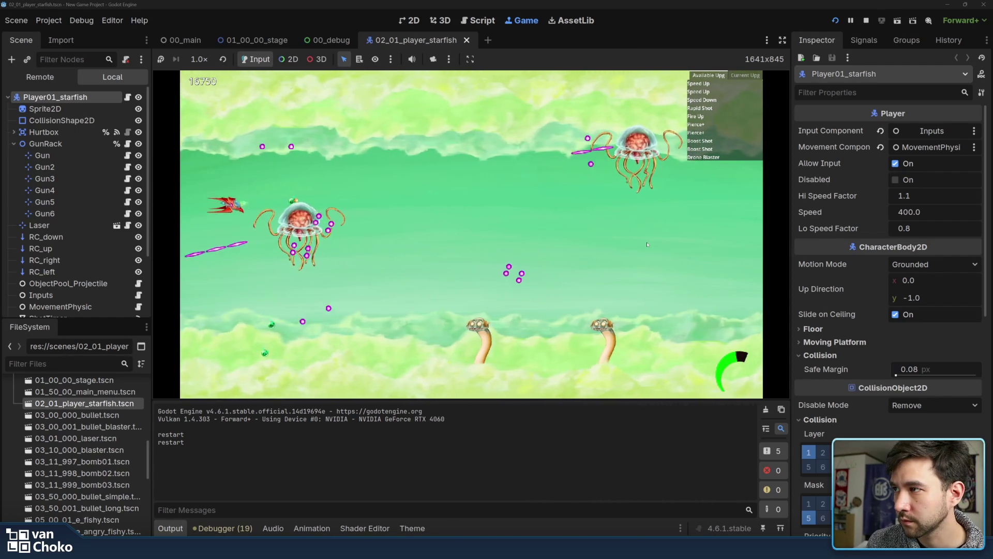
pyautogui.press('Down')
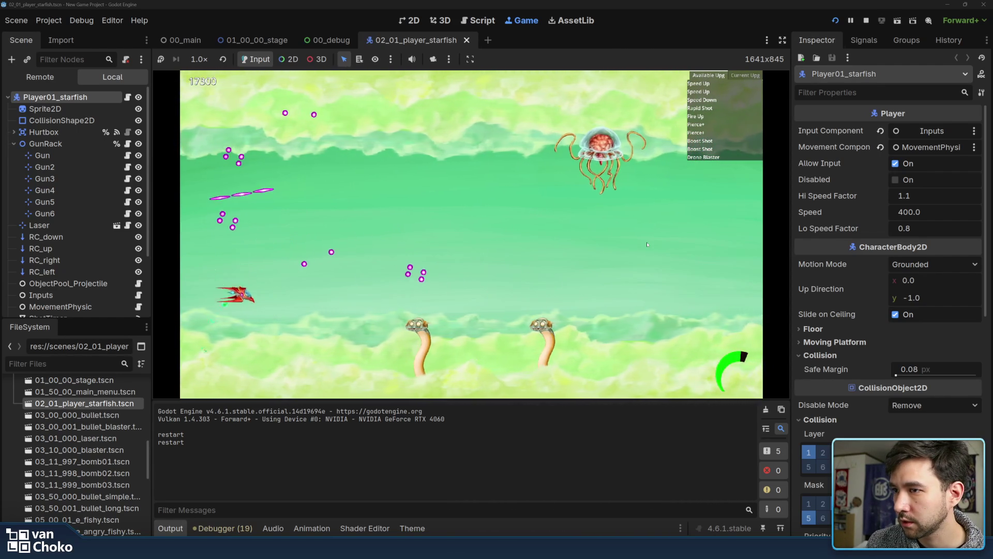
pyautogui.press('Right')
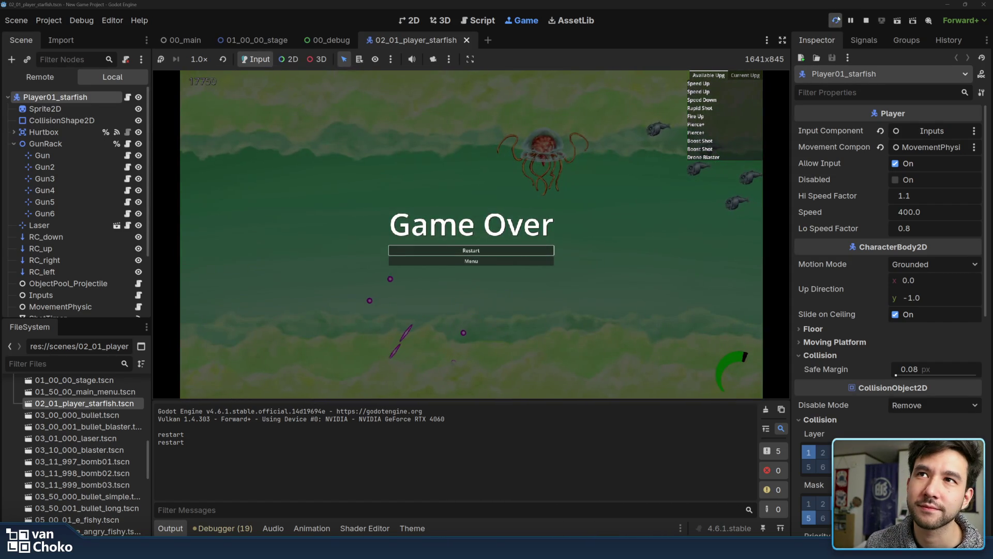
pyautogui.click(836, 20)
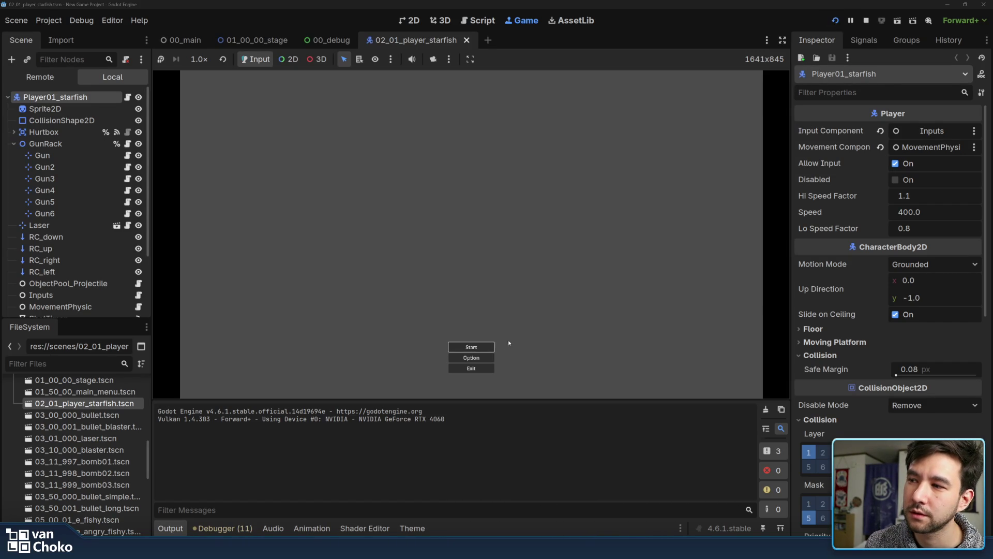
# Start the game from the main menu and fly forward, firing at the incoming fish.
pyautogui.press('Return')
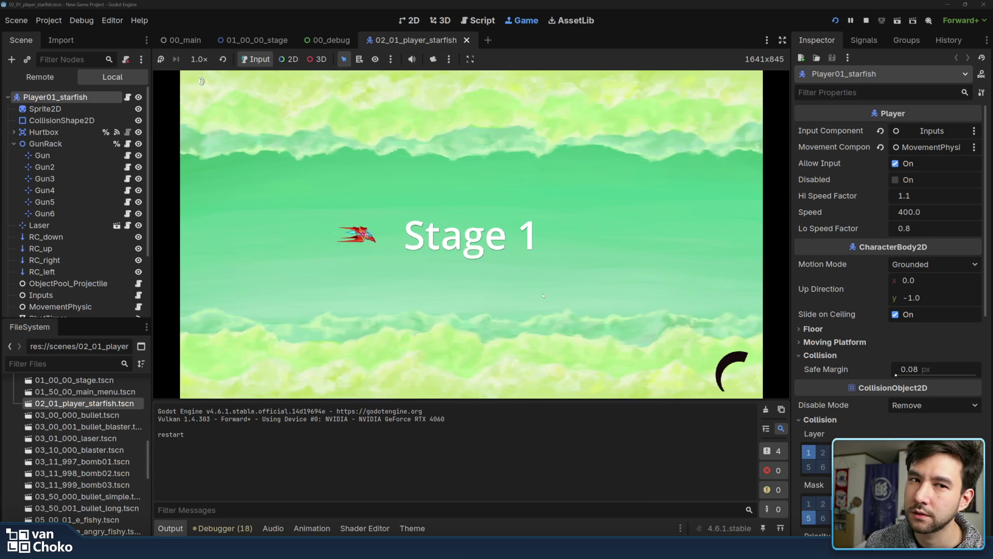
pyautogui.press('Right')
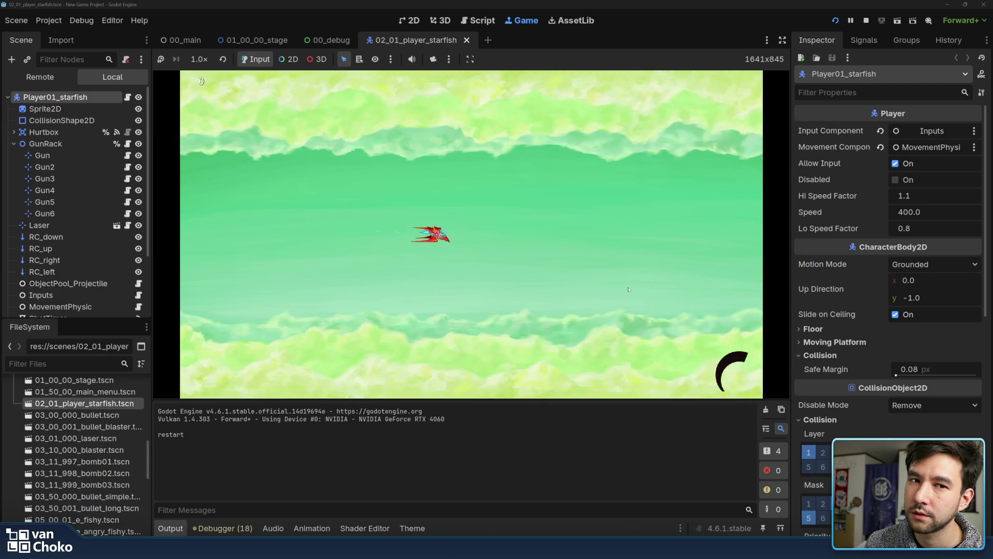
pyautogui.press('Right')
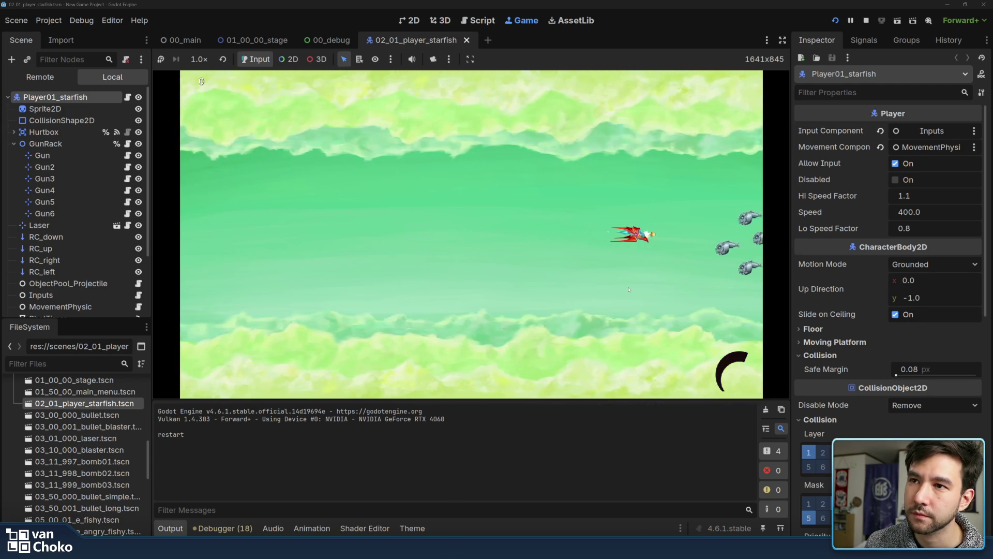
pyautogui.press('Left')
pyautogui.press('Down')
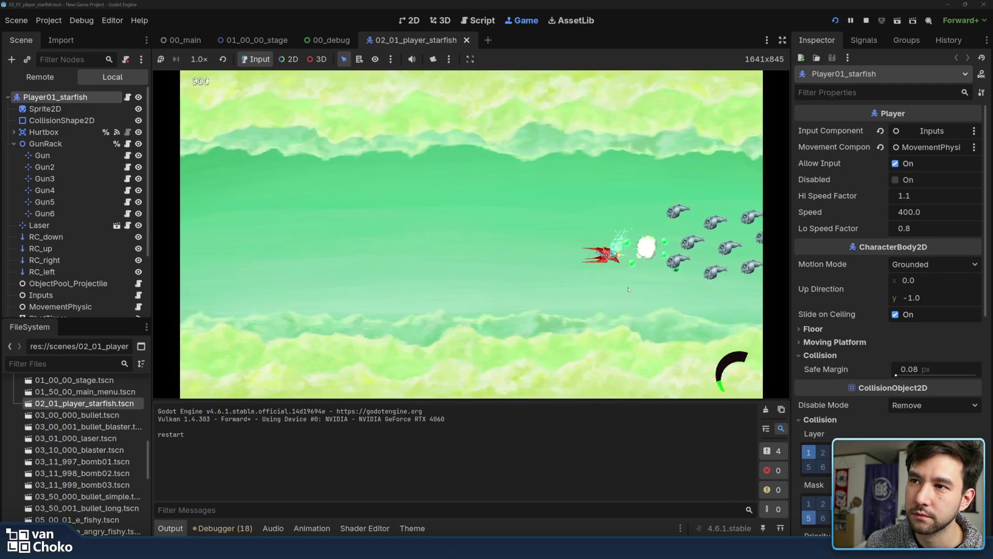
pyautogui.press('Up')
pyautogui.press('Left')
pyautogui.press('Down')
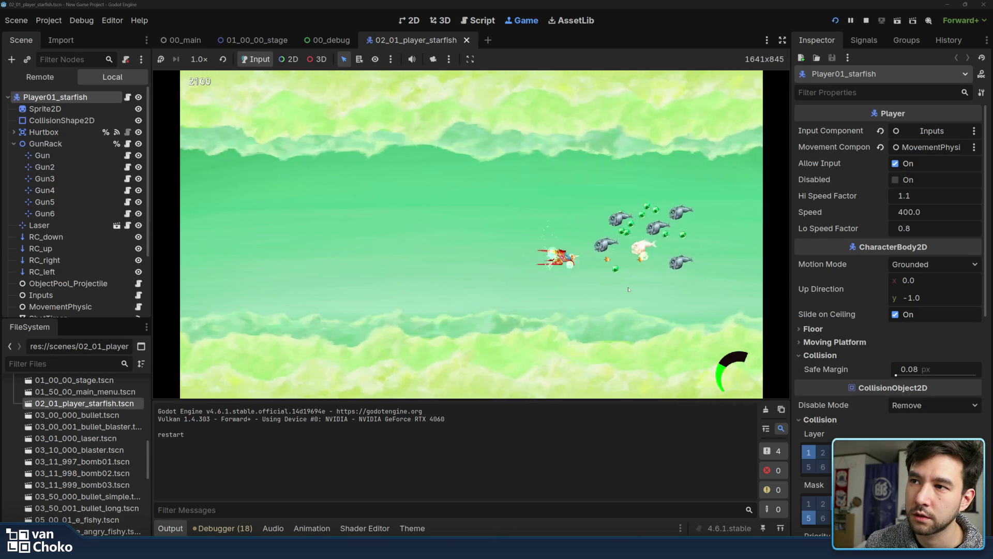
# Weave the ship while shooting fish to keep scoring.
pyautogui.press('Up')
pyautogui.press('Left')
pyautogui.press('Down')
pyautogui.press('Up')
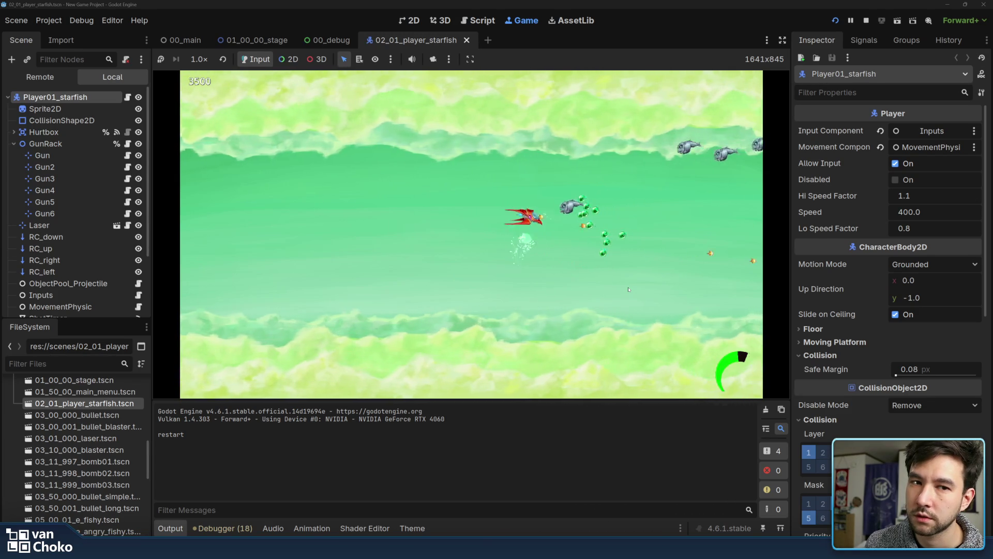
pyautogui.press('Left')
pyautogui.press('Right')
pyautogui.press('Down')
pyautogui.press('Up')
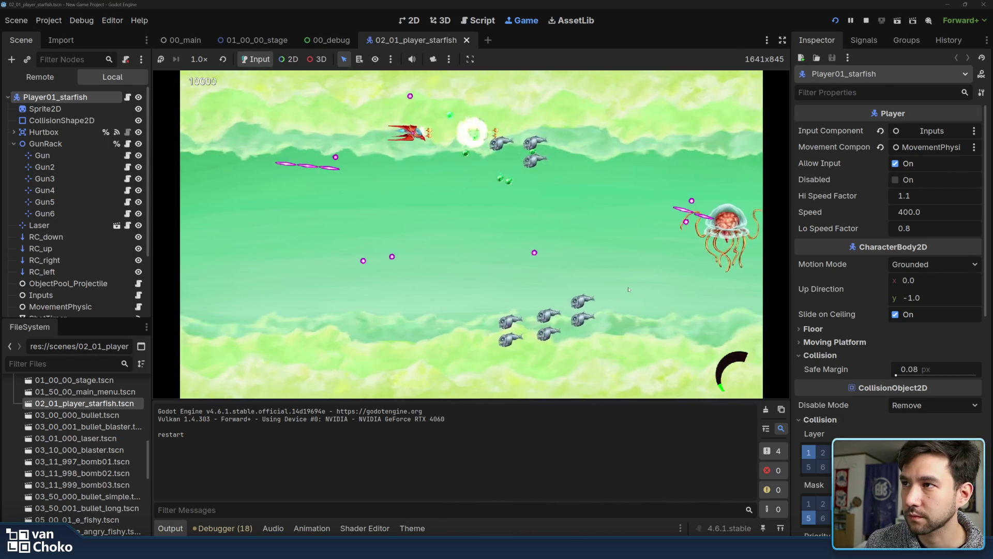
# Dodge enemy fire and the jellyfish until Game Over at about 15,500 points, then restart the game.
pyautogui.press('Left')
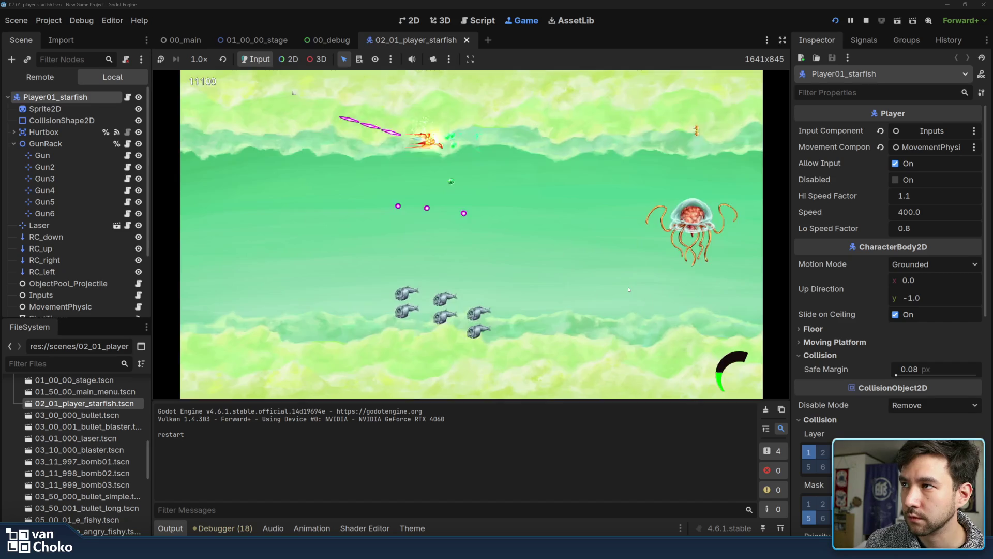
pyautogui.press('Down')
pyautogui.press('Left')
pyautogui.press('Down')
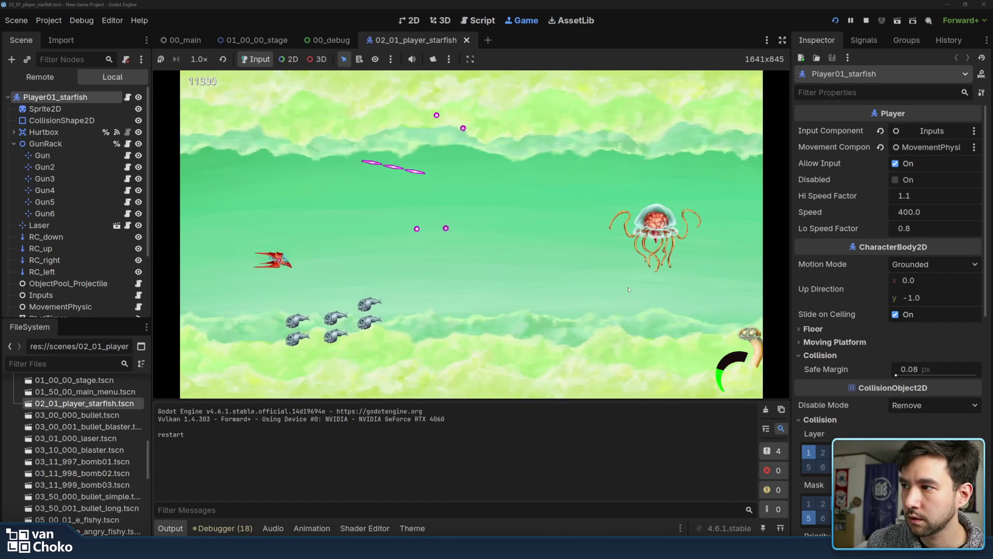
pyautogui.press('Right')
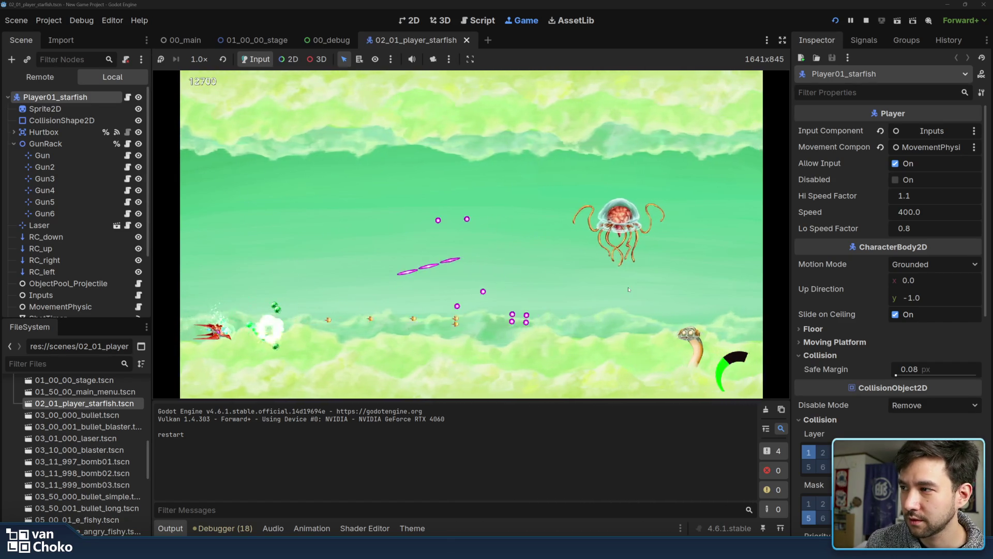
pyautogui.press('Right')
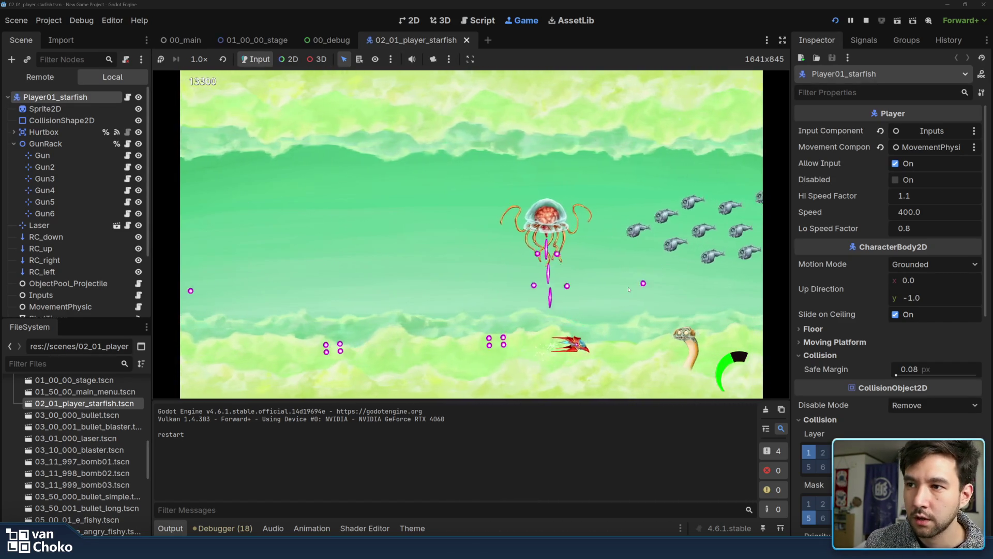
pyautogui.press('Up')
pyautogui.press('Left')
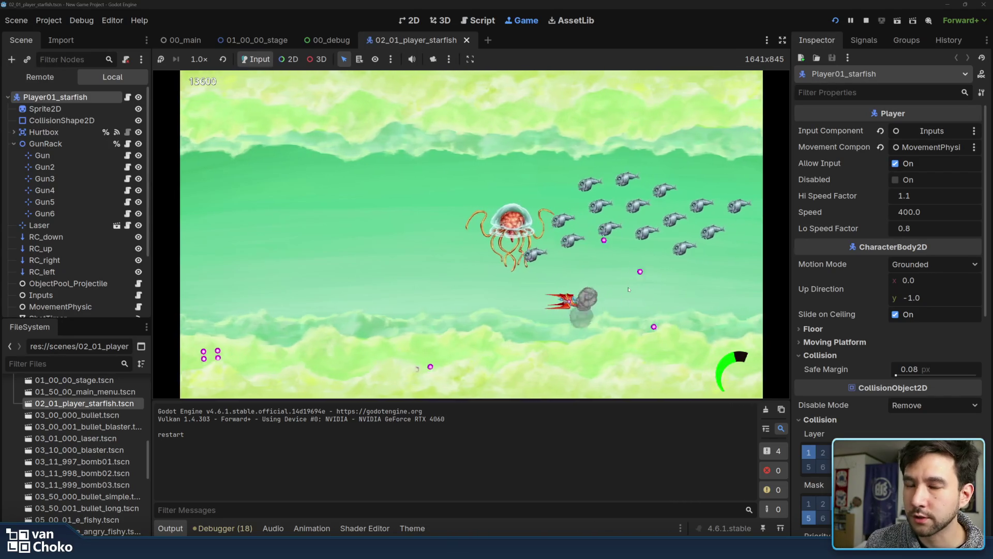
pyautogui.press('Up')
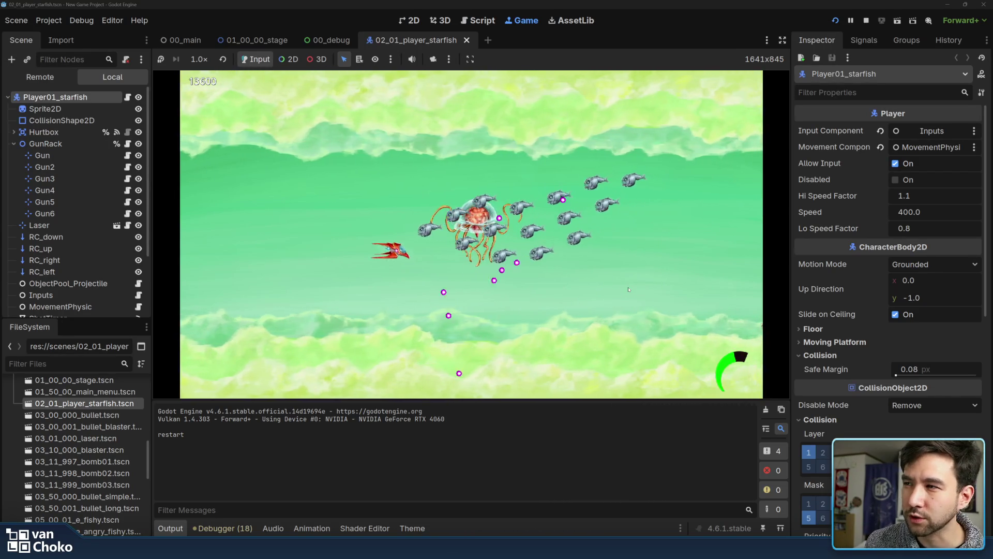
pyautogui.press('Left')
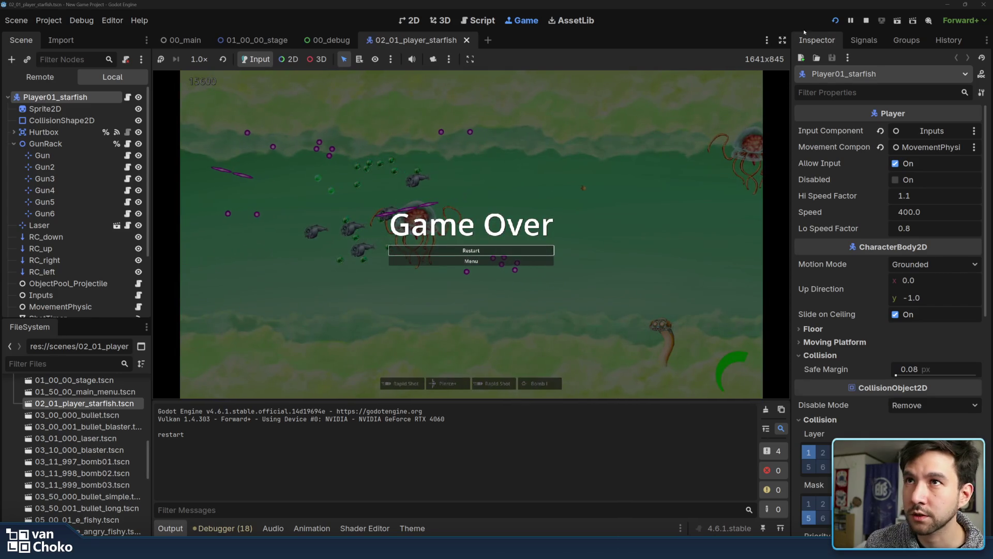
pyautogui.click(836, 22)
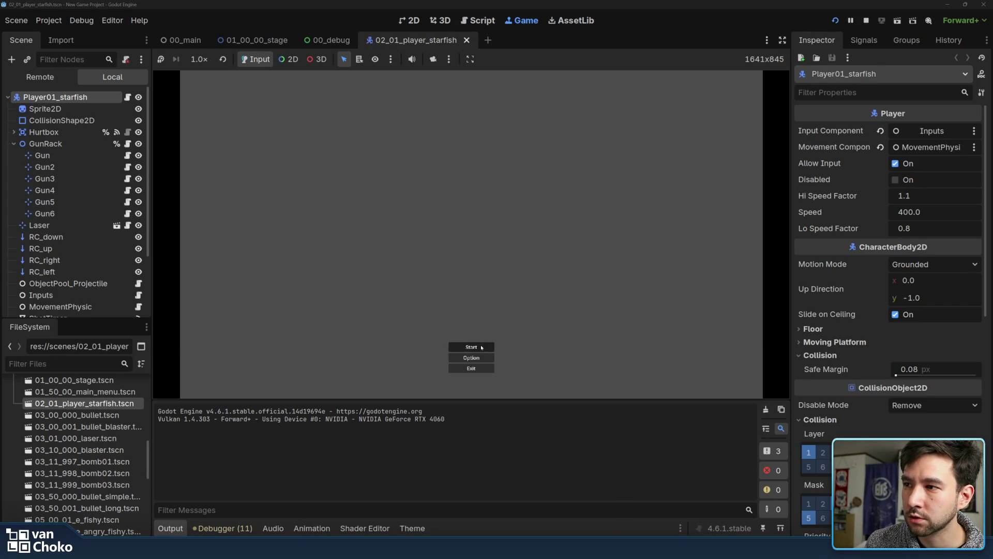
# Start a fresh round and shoot fish to about 5,950 points, then restart the game again.
pyautogui.press('Return')
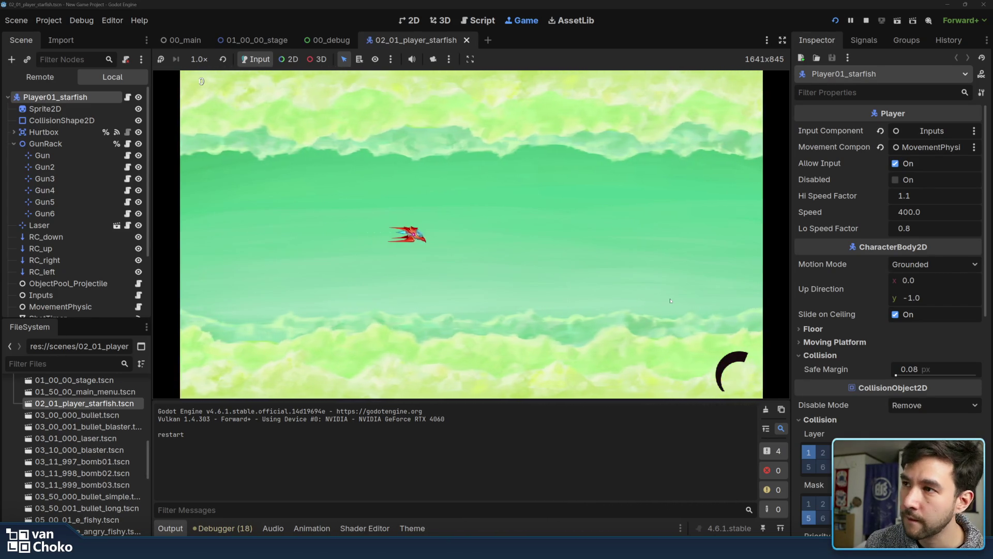
pyautogui.press('Right')
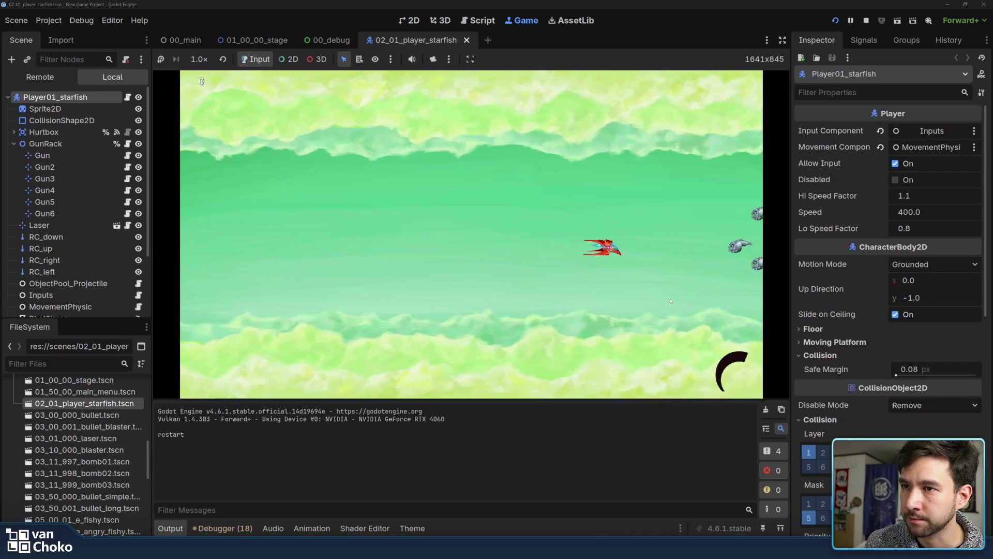
pyautogui.press('Up')
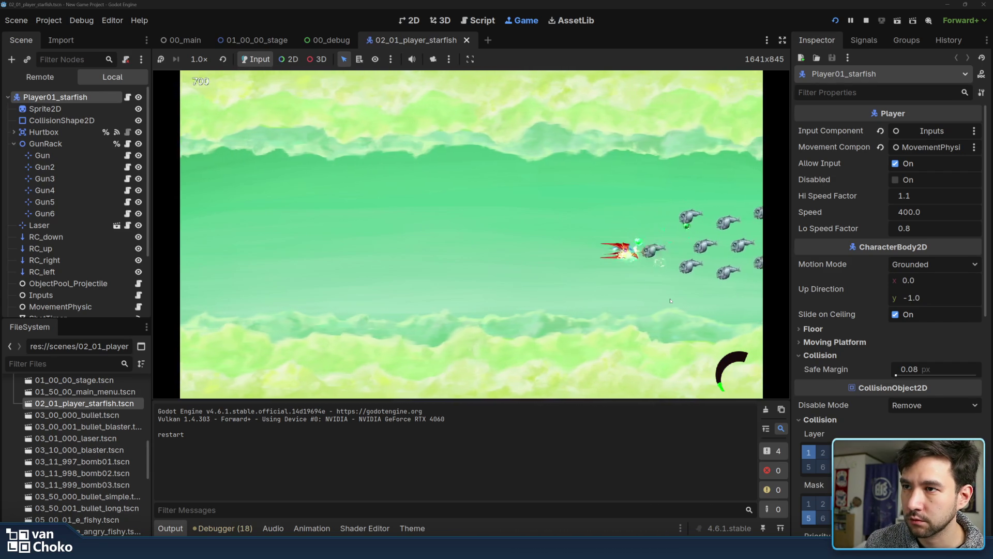
pyautogui.press('Left')
pyautogui.press('Down')
pyautogui.press('Up')
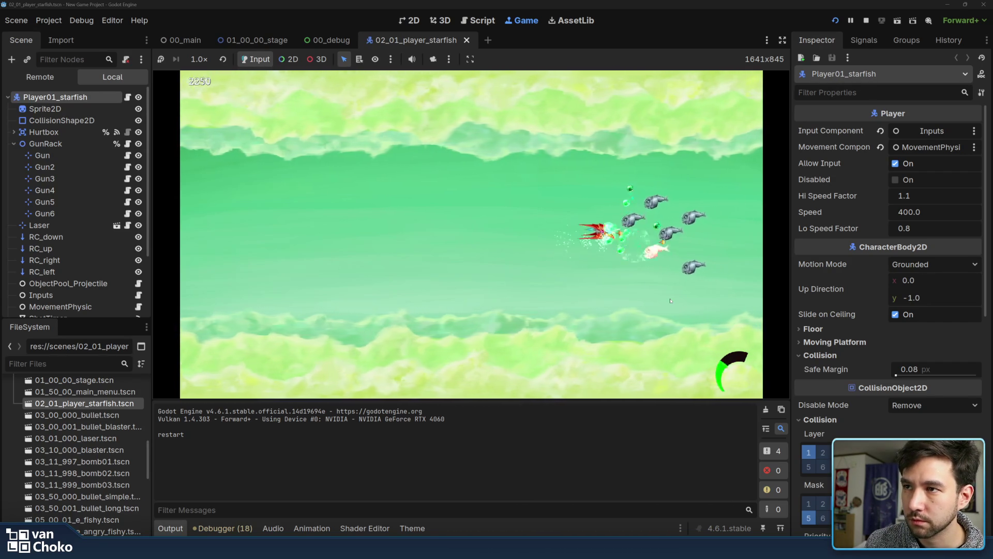
pyautogui.press('Left')
pyautogui.press('Down')
pyautogui.press('Right')
pyautogui.press('Up')
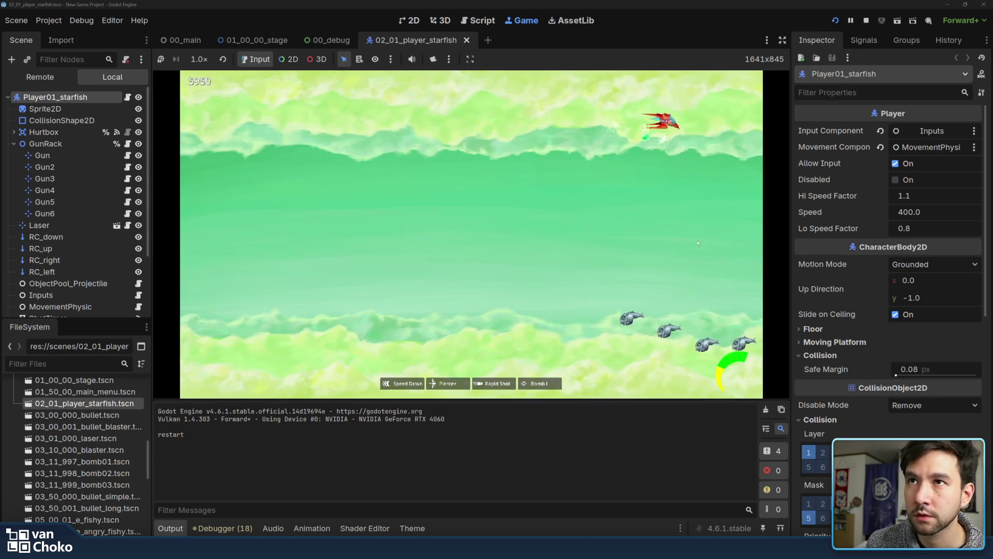
pyautogui.click(835, 21)
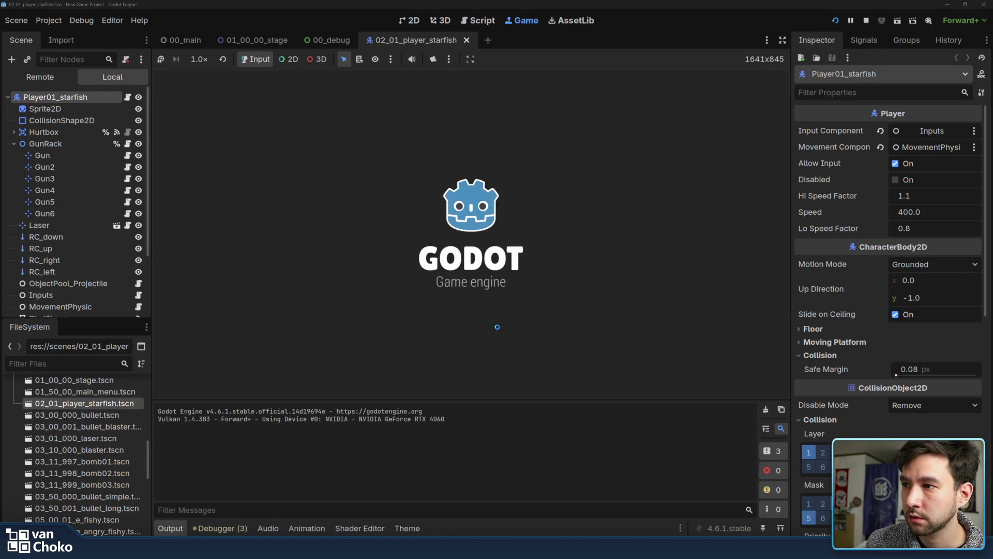
# Start a new game from the menu and fly the ship while firing, reaching about 4,500 points.
pyautogui.press('Return')
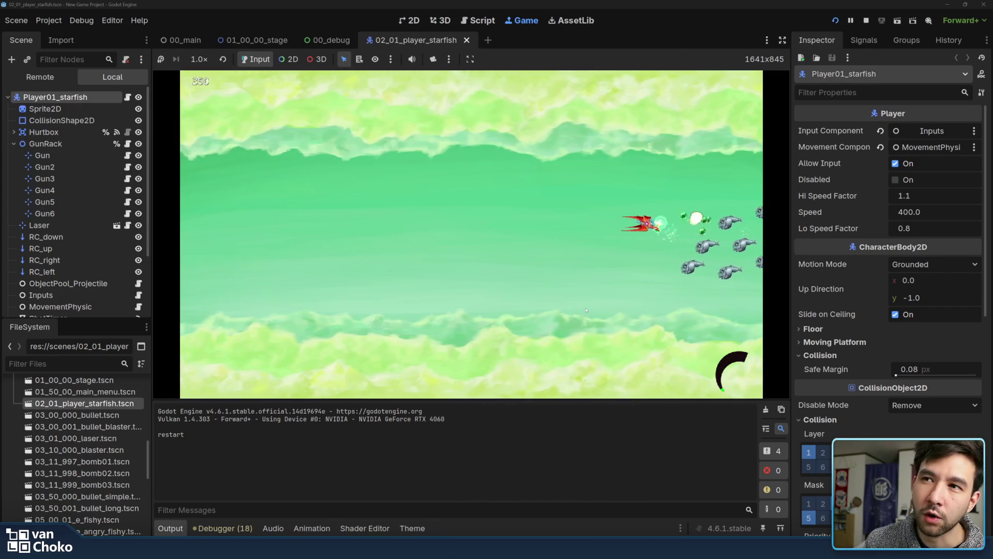
pyautogui.press('Left')
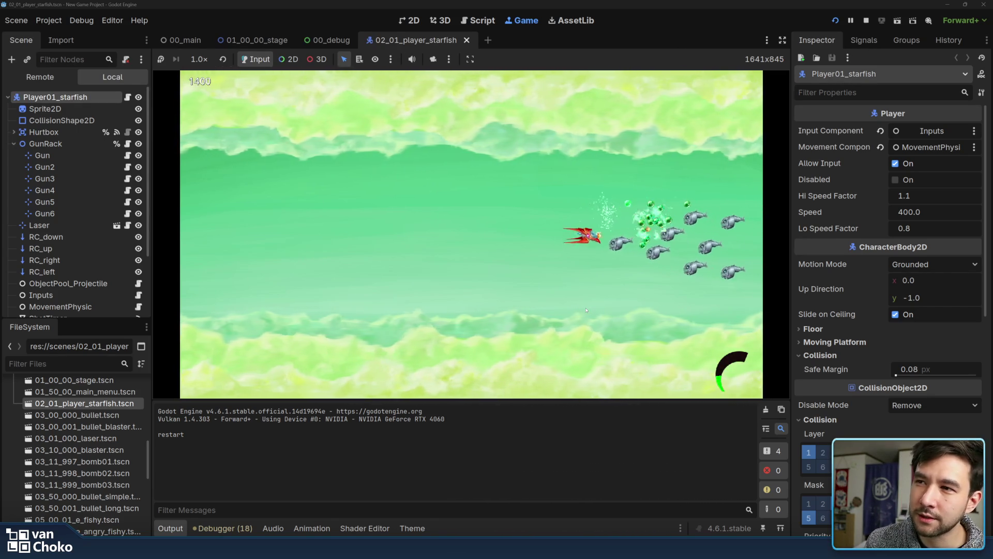
pyautogui.press('Up')
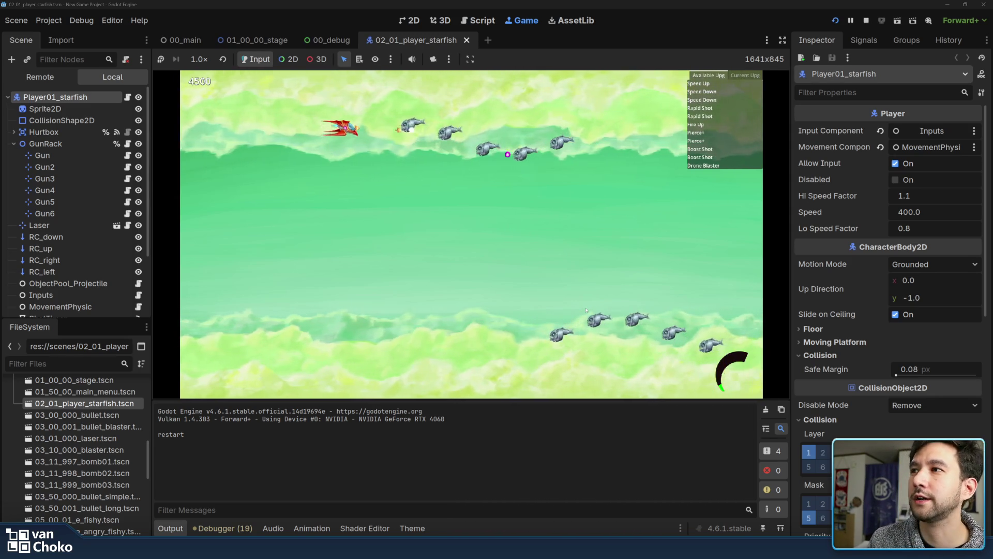
# Fly through the opening waves, pushing forward and dodging enemies while firing.
pyautogui.press('Right')
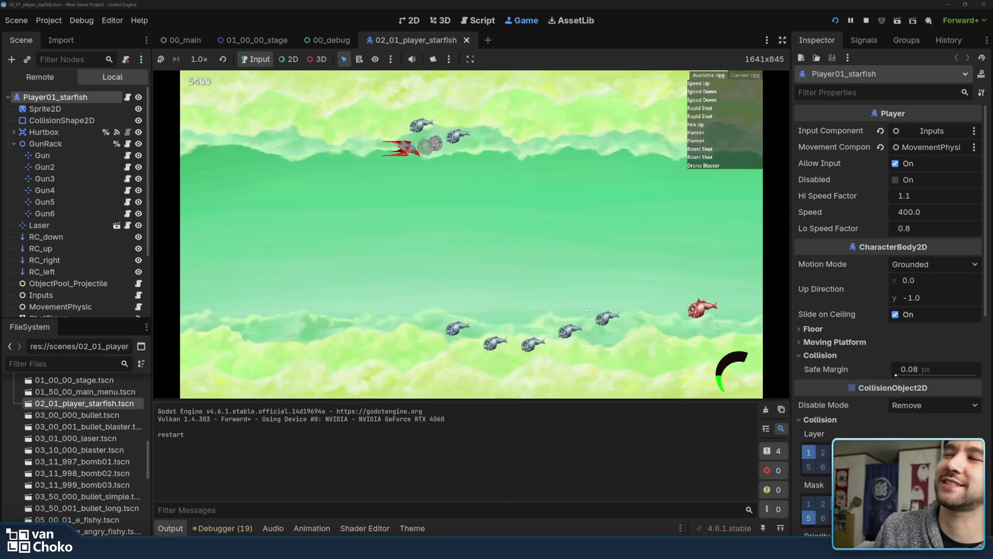
pyautogui.press('Left')
pyautogui.press('Down')
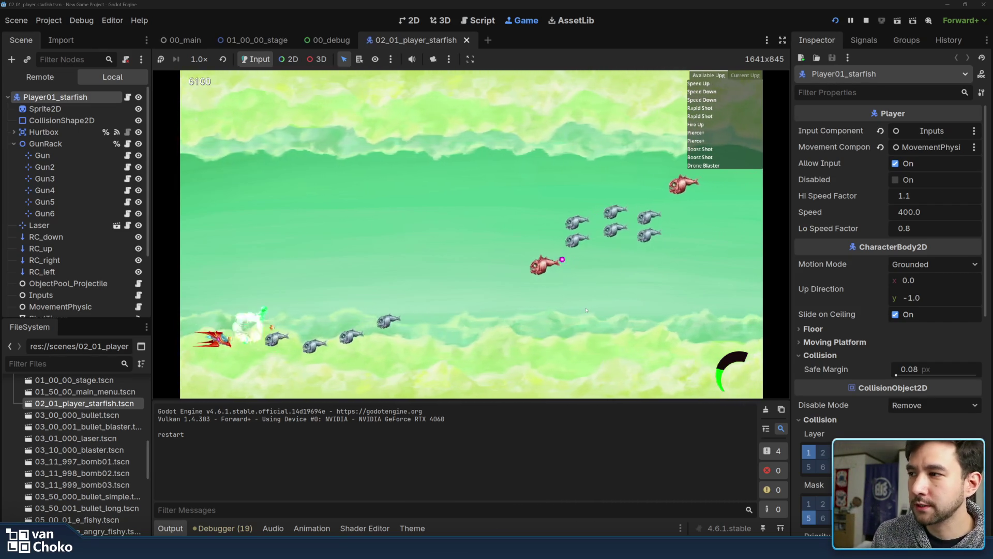
pyautogui.press('Up')
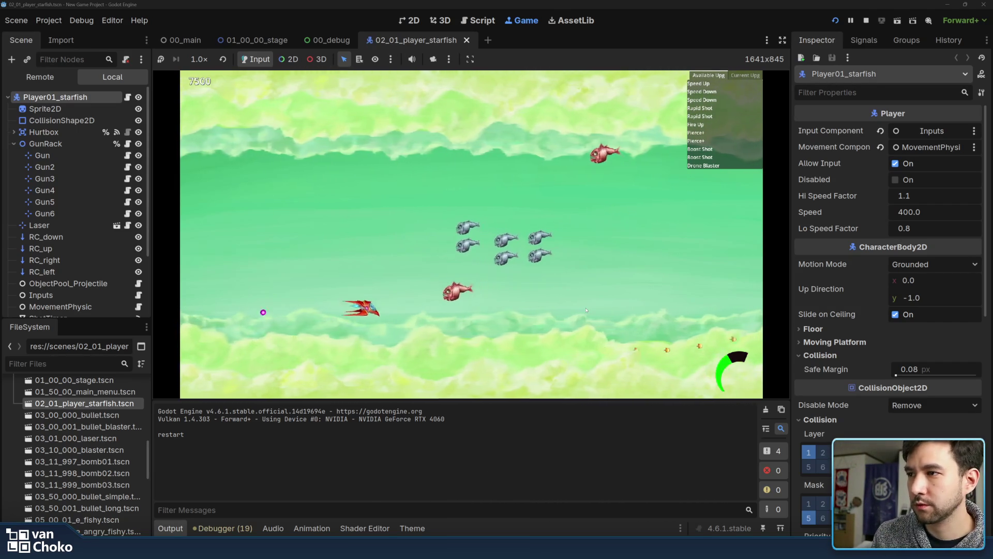
pyautogui.press('Left')
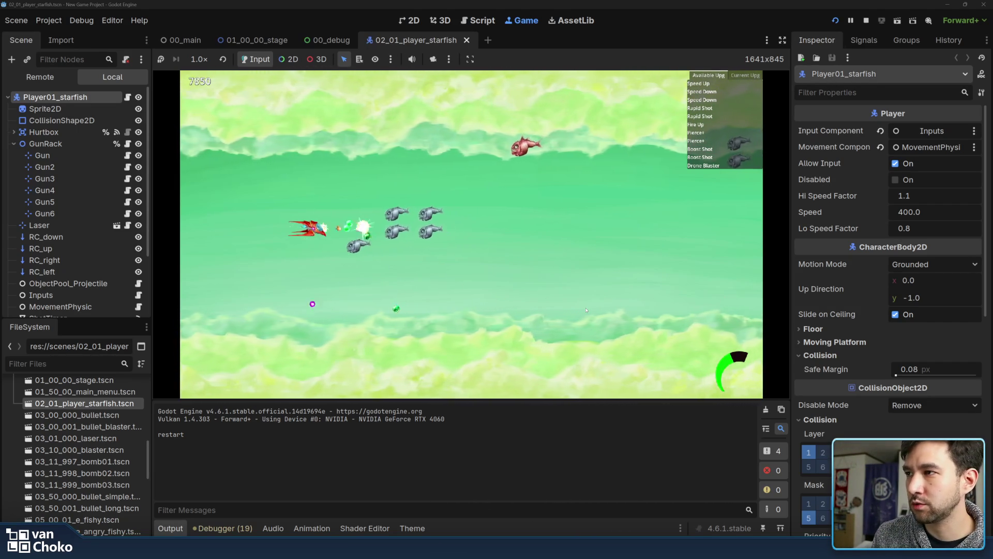
pyautogui.press('Right')
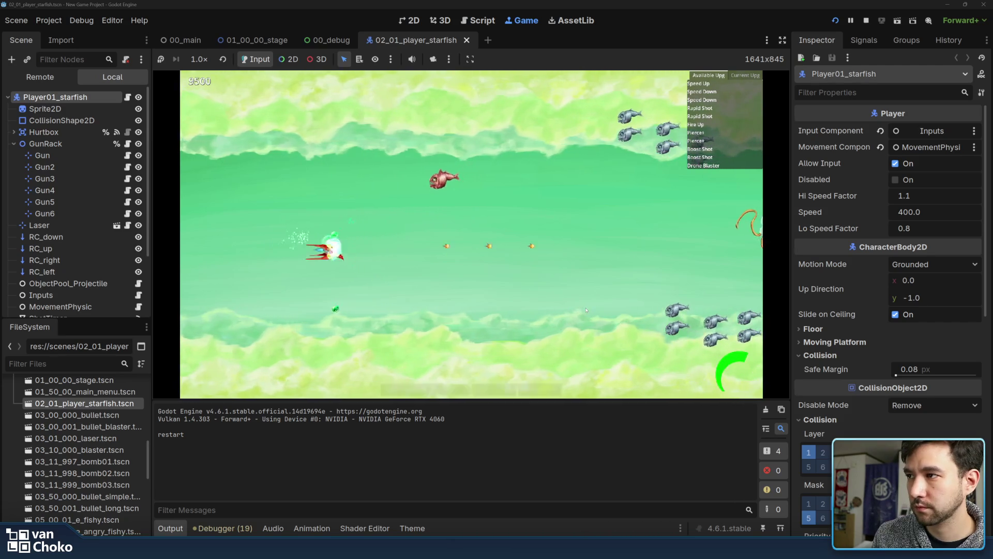
pyautogui.press('Up')
pyautogui.press('Left')
pyautogui.press('Right')
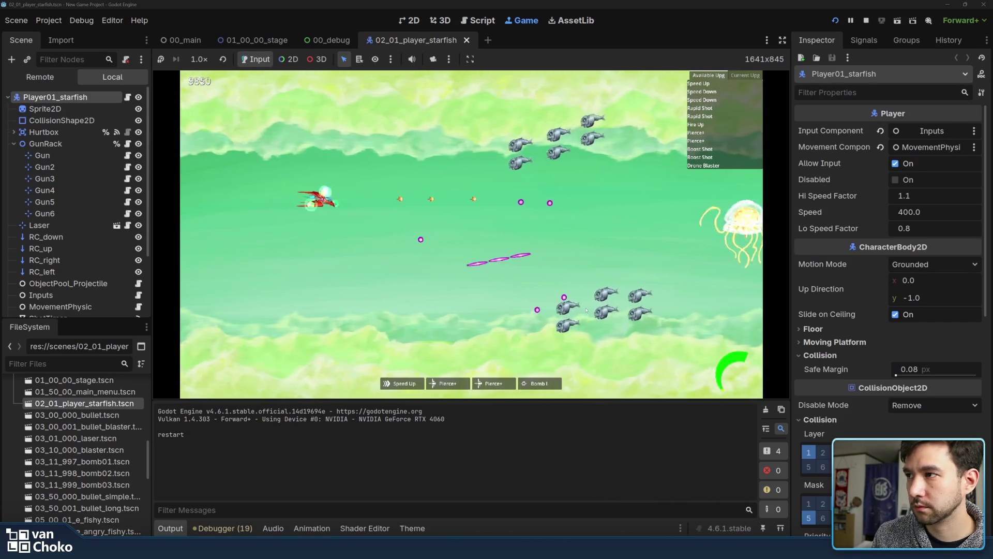
# Weave the ship up, down and across the screen to avoid enemies while shooting.
pyautogui.press('Left')
pyautogui.press('Up')
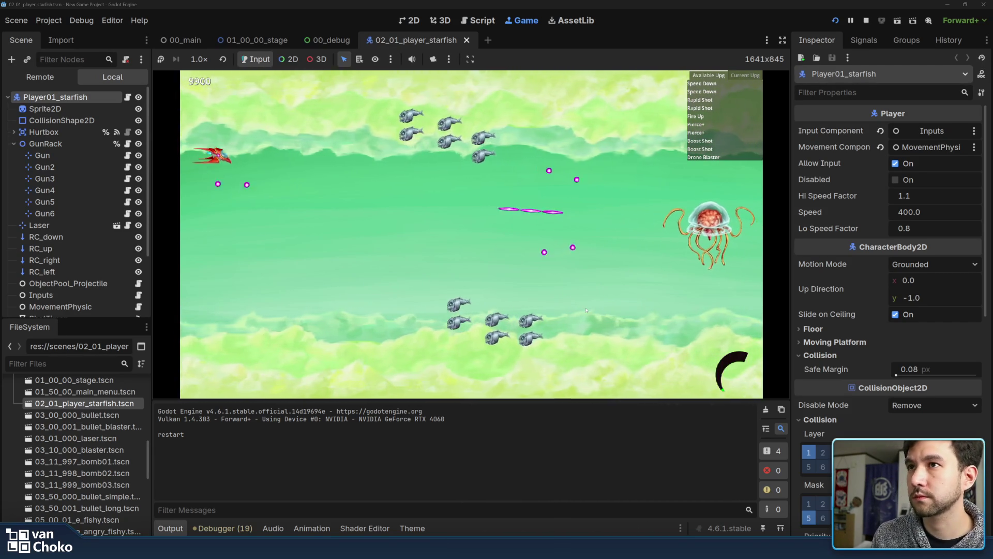
pyautogui.press('Right')
pyautogui.press('Right')
pyautogui.press('Left')
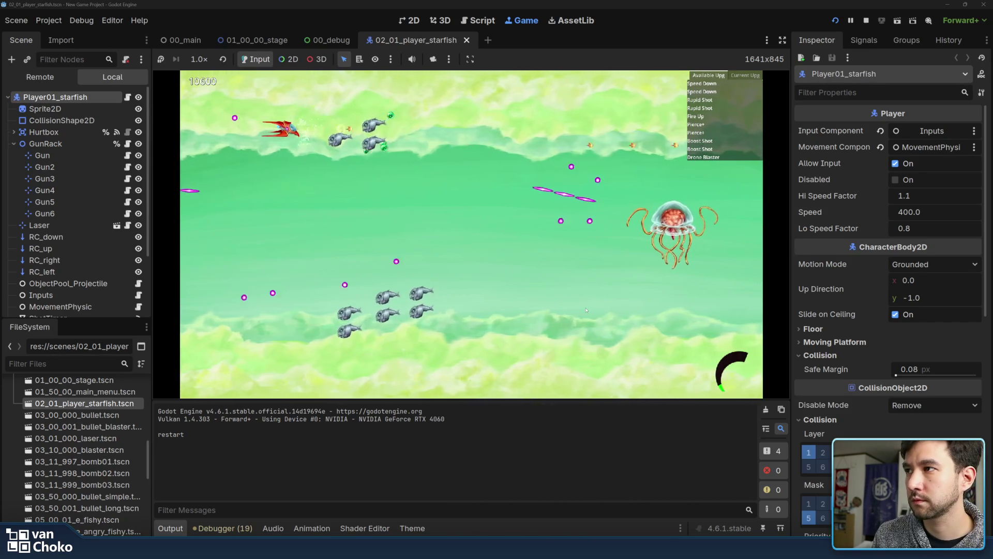
pyautogui.press('Down')
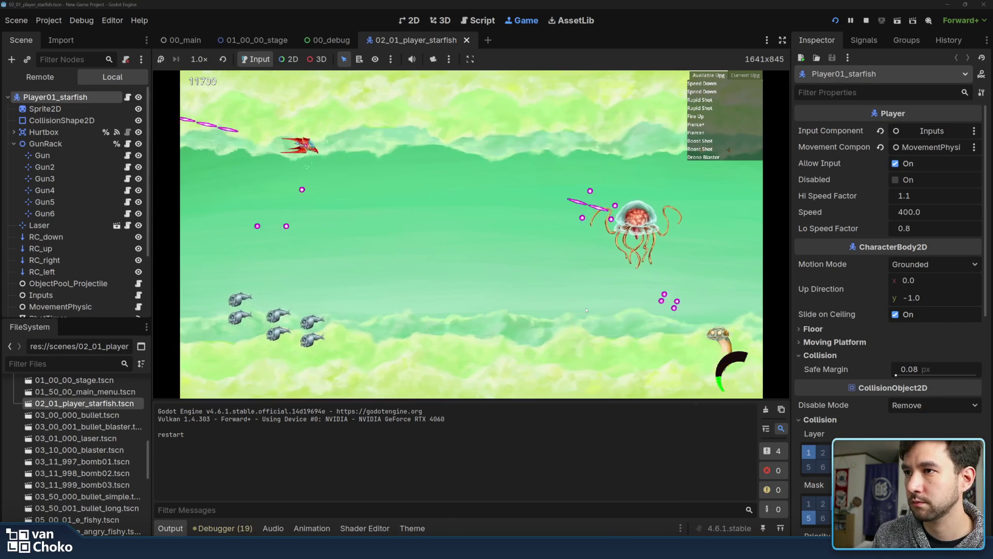
pyautogui.press('Down')
pyautogui.press('Right')
pyautogui.press('Right')
pyautogui.press('Up')
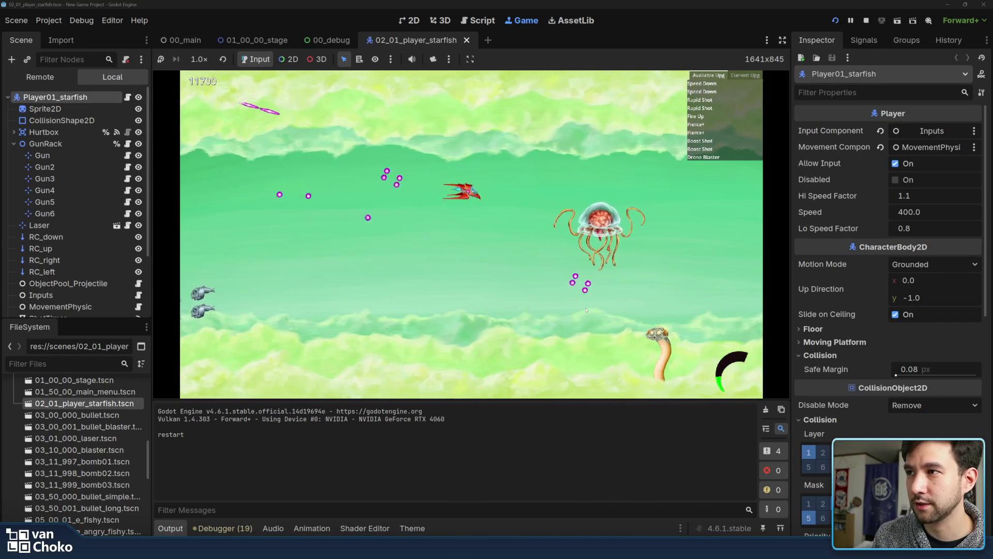
pyautogui.press('Down')
pyautogui.press('Left')
pyautogui.press('Down')
pyautogui.press('Right')
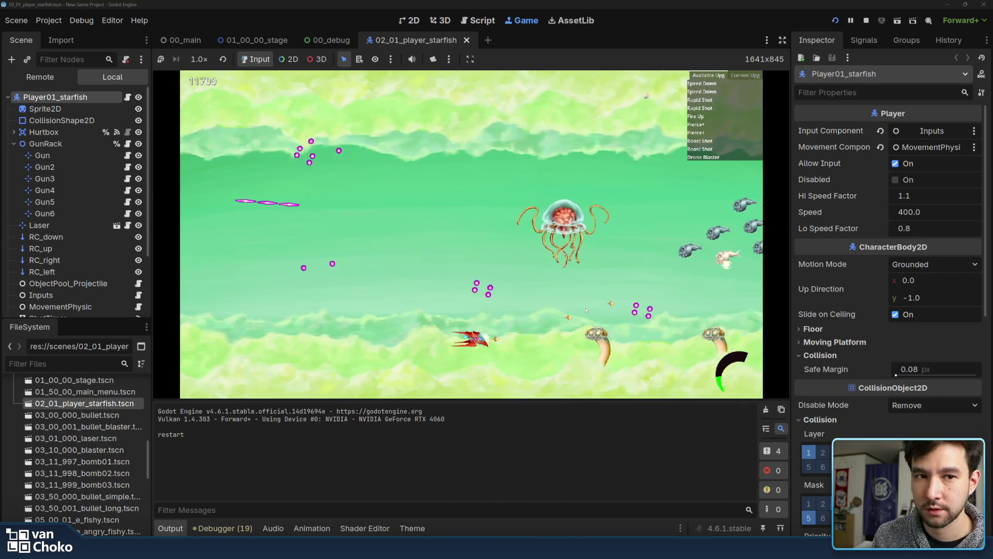
# Pull the ship up-left and dodge up and down while shooting enemies.
pyautogui.press('Up')
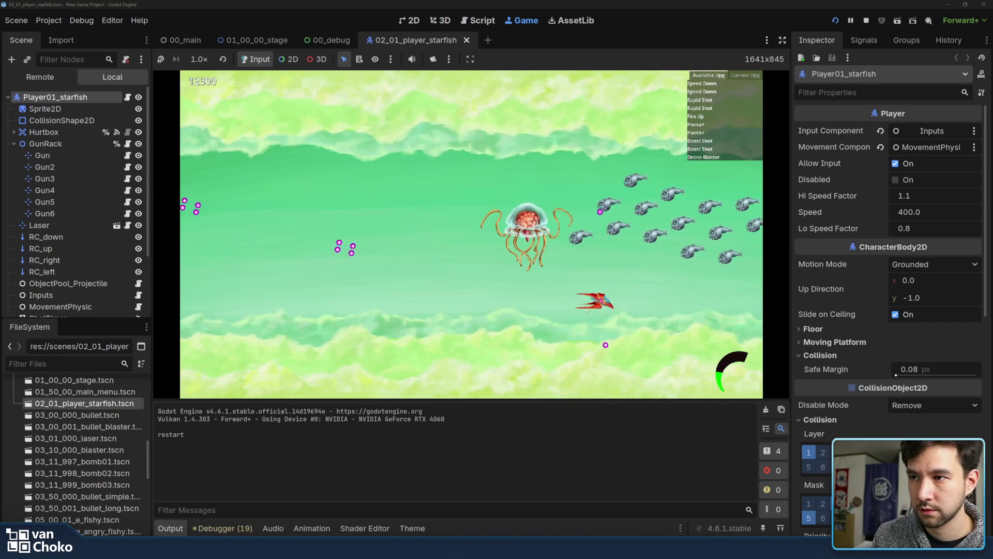
pyautogui.press('Left')
pyautogui.press('Up')
pyautogui.press('Left')
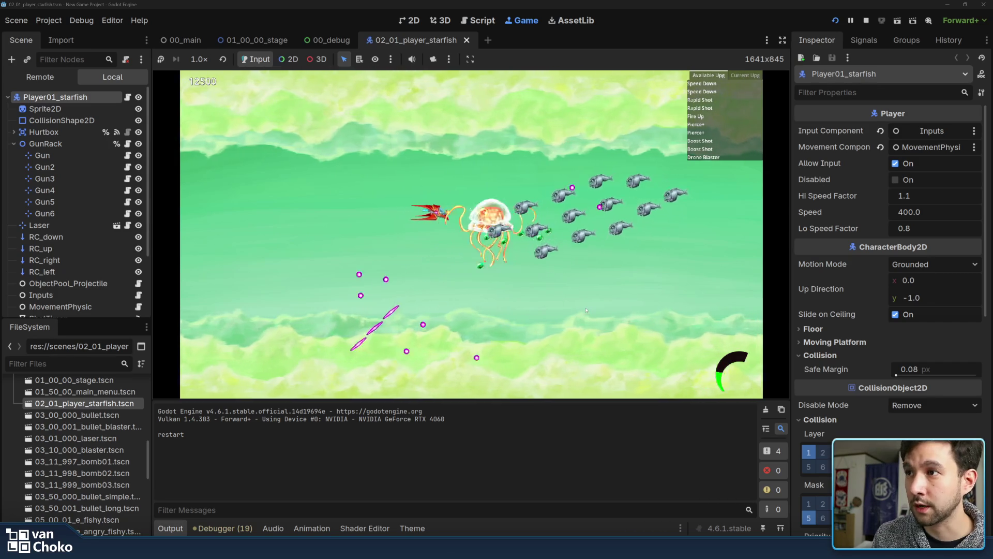
pyautogui.press('Up')
pyautogui.press('Down')
pyautogui.press('Right')
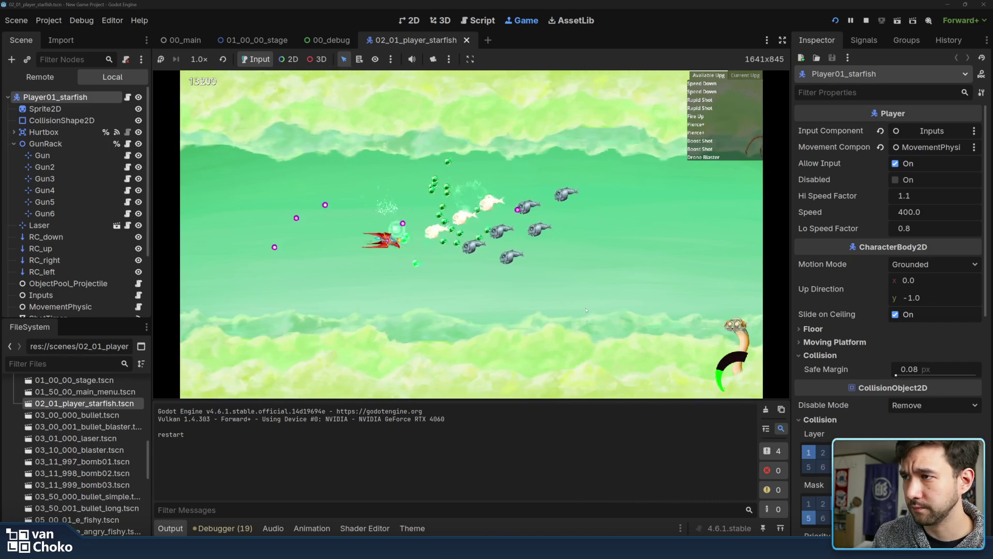
pyautogui.press('Up')
# Keep steering left, down and right while firing as the score nears 6,250 points.
pyautogui.press('Left')
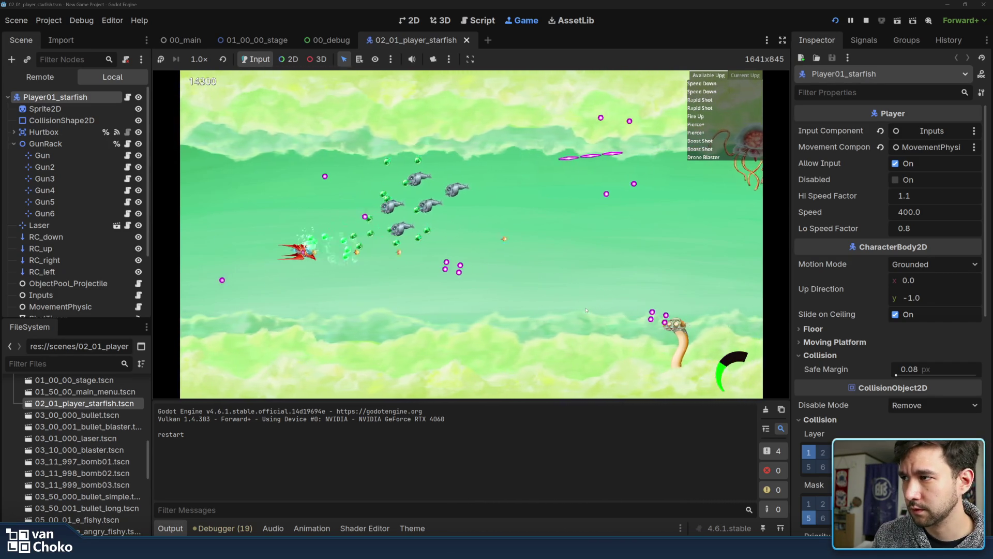
pyautogui.press('Up')
pyautogui.press('Down')
pyautogui.press('Left')
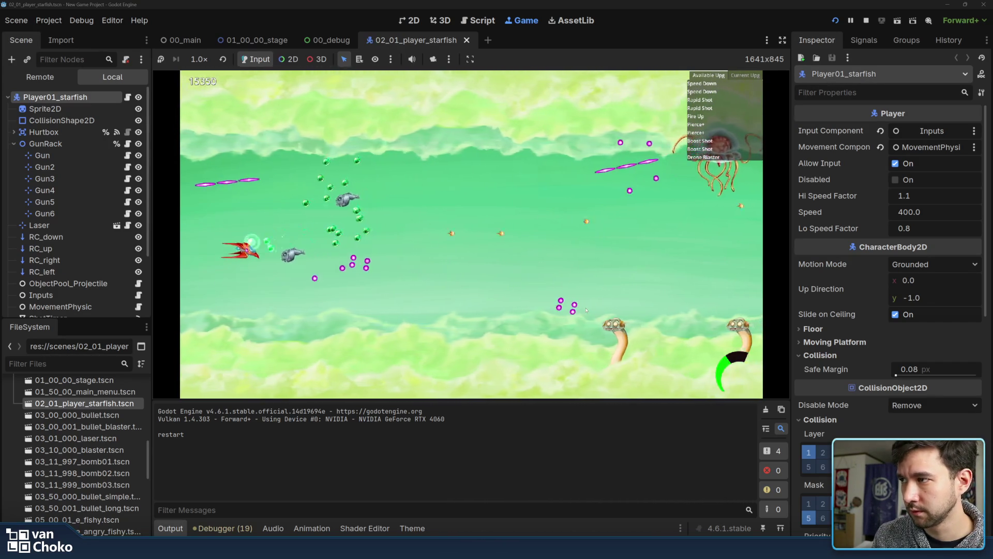
pyautogui.press('Up')
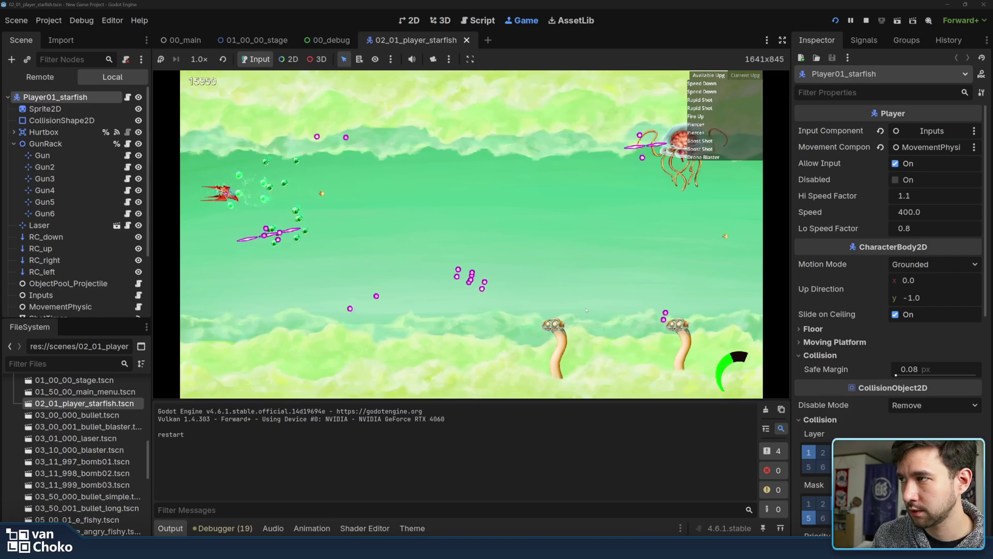
pyautogui.press('Right')
pyautogui.press('Down')
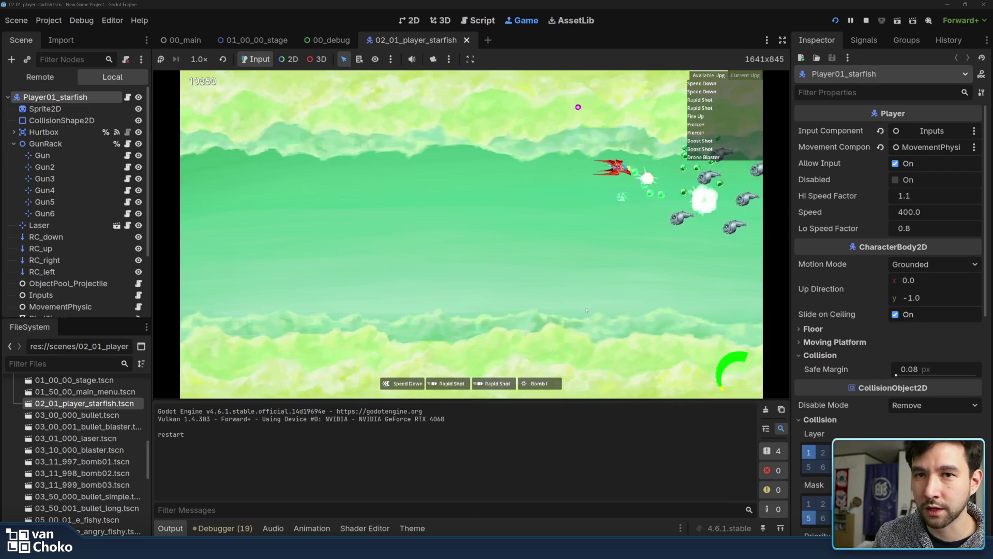
# Head left toward the fish school until the ship is destroyed, then restart from Game Over.
pyautogui.press('Left')
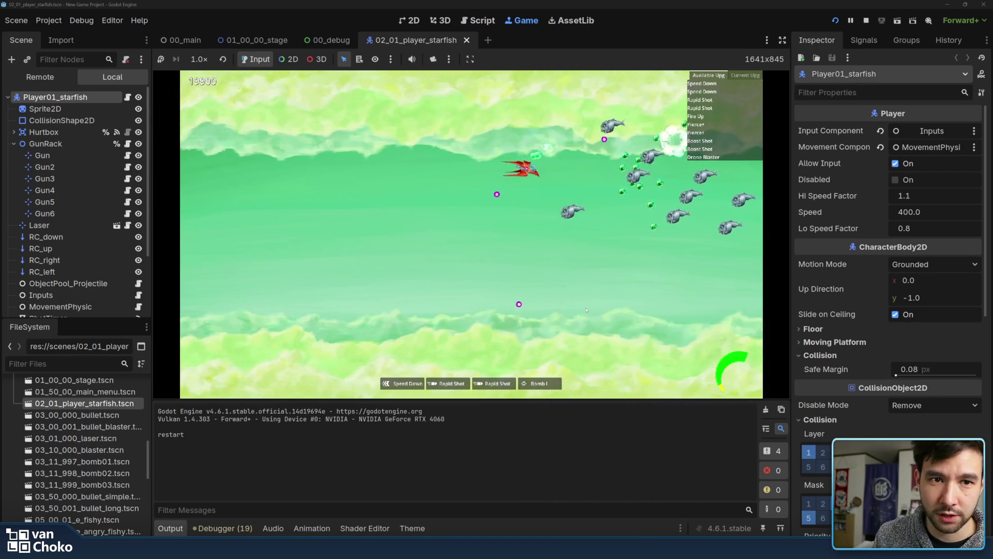
pyautogui.press('Left')
pyautogui.press('Down')
pyautogui.press('Left')
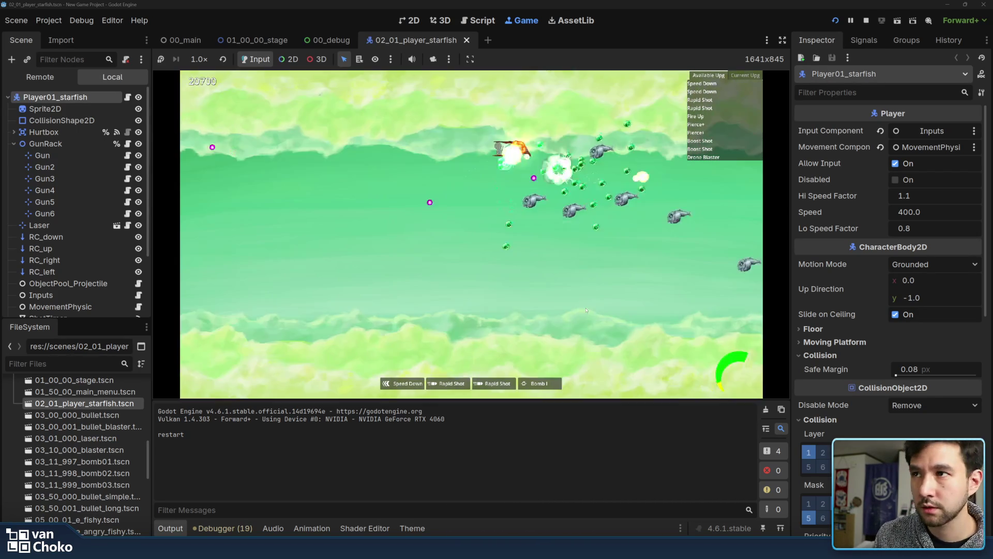
pyautogui.press('Left')
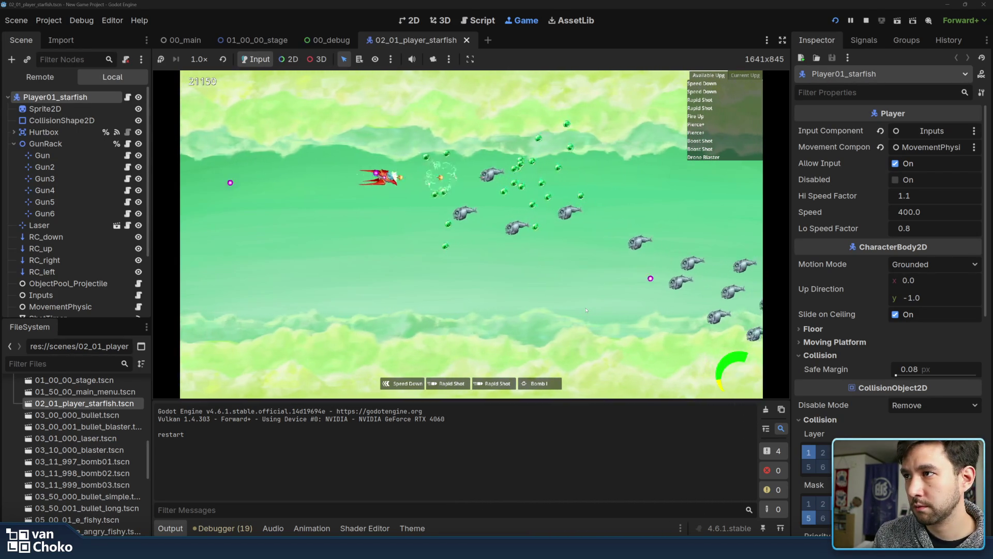
pyautogui.press('Down')
pyautogui.press('Right')
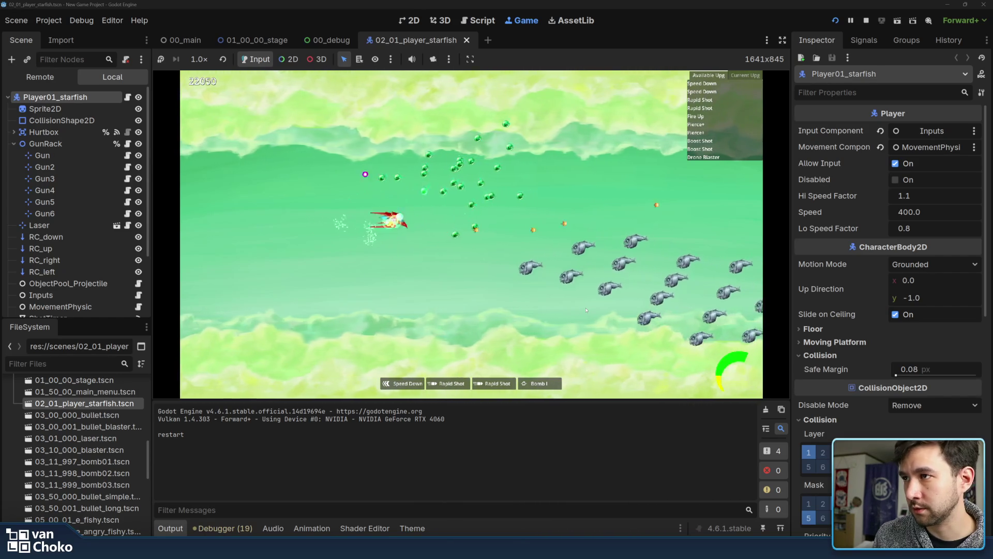
pyautogui.press('Left')
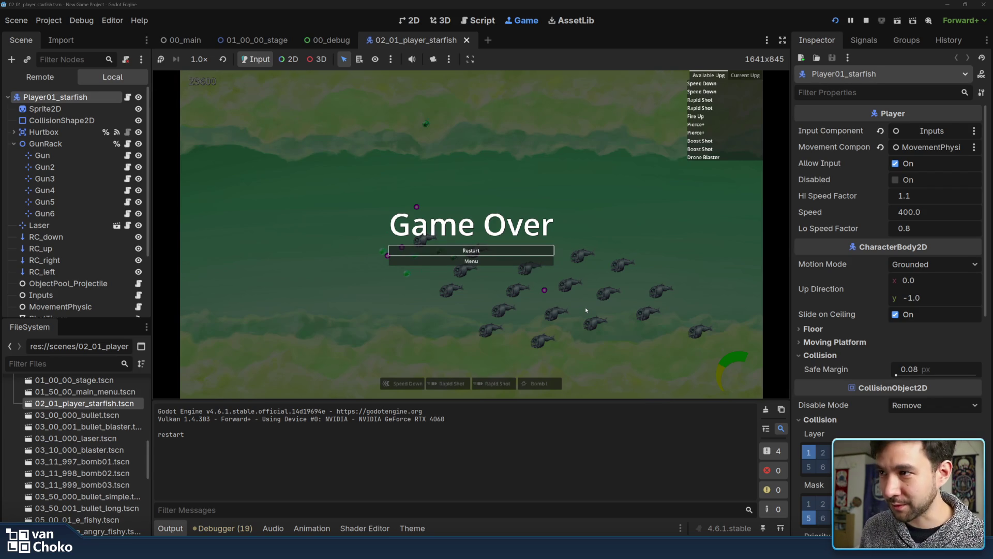
pyautogui.press('Return')
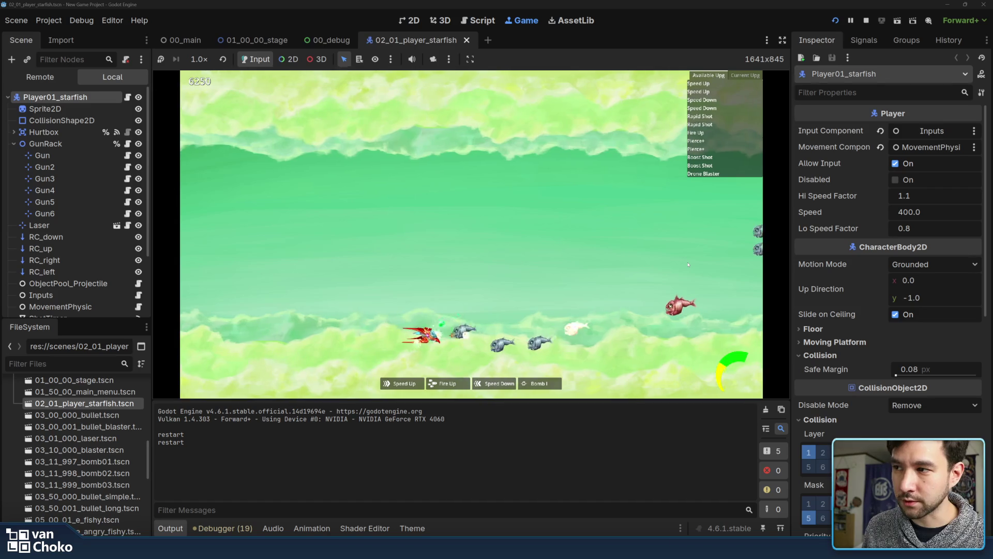
# Steer the ship around the screen with the arrow keys, dodging and destroying enemies.
pyautogui.press('Up')
pyautogui.press('Right')
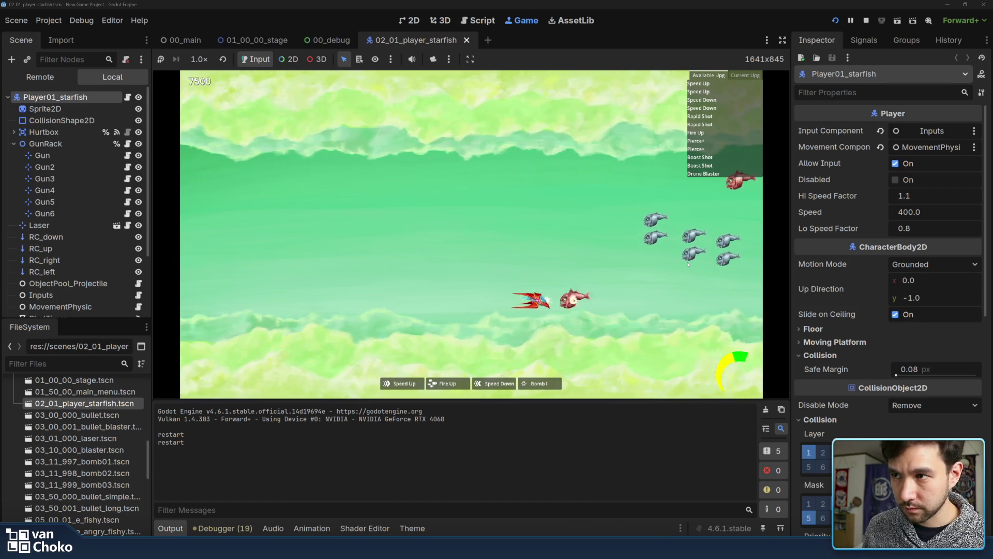
pyautogui.press('Up')
pyautogui.press('Left')
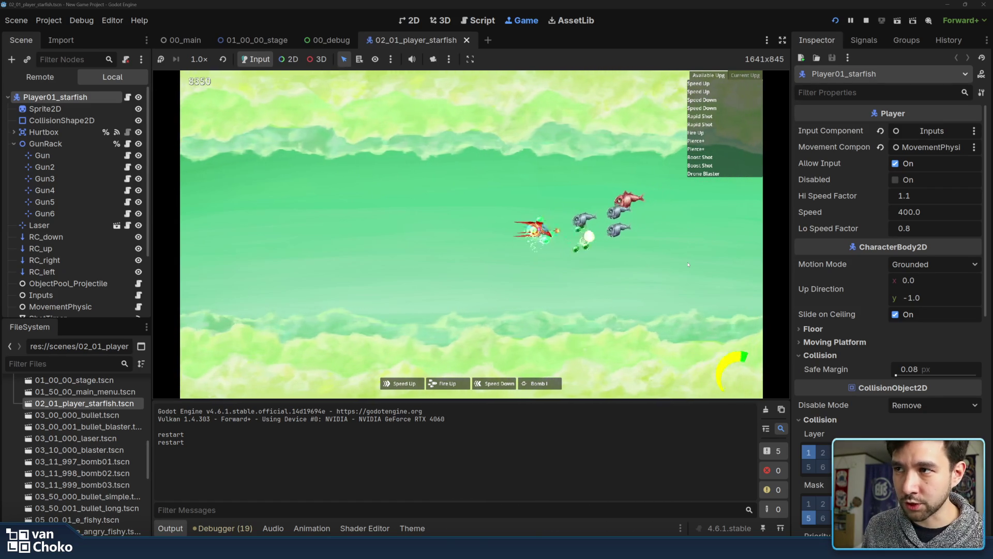
pyautogui.press('Down')
pyautogui.press('Left')
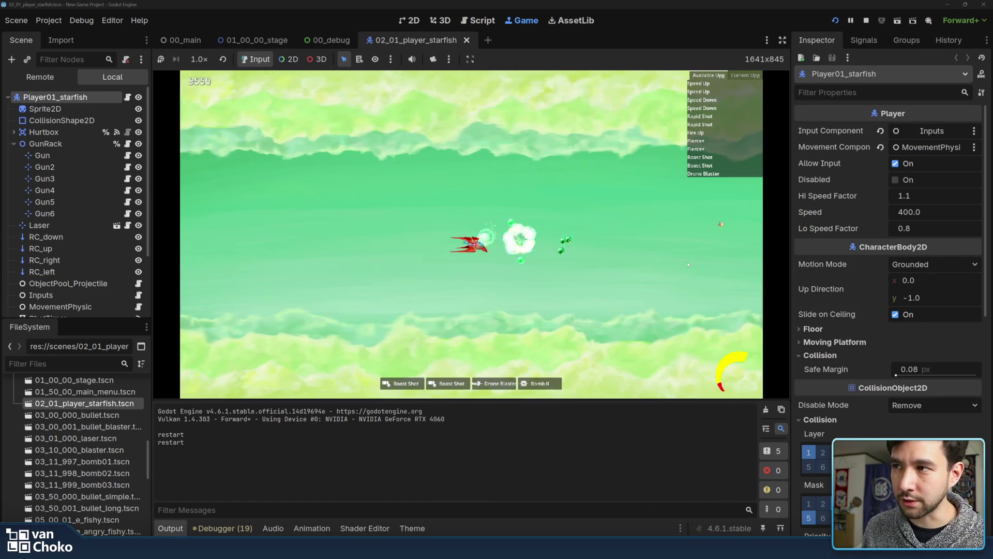
pyautogui.press('Right')
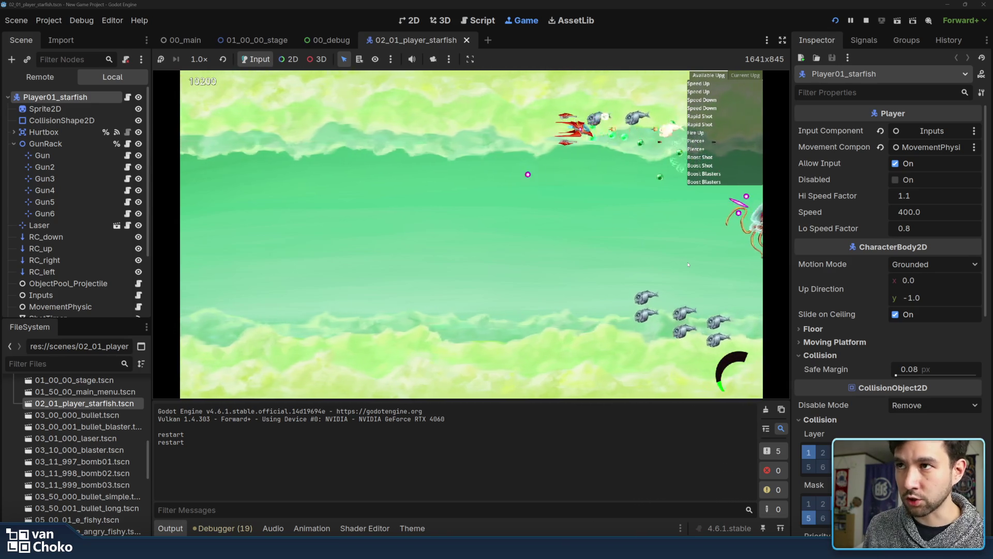
pyautogui.press('Down')
pyautogui.press('Left')
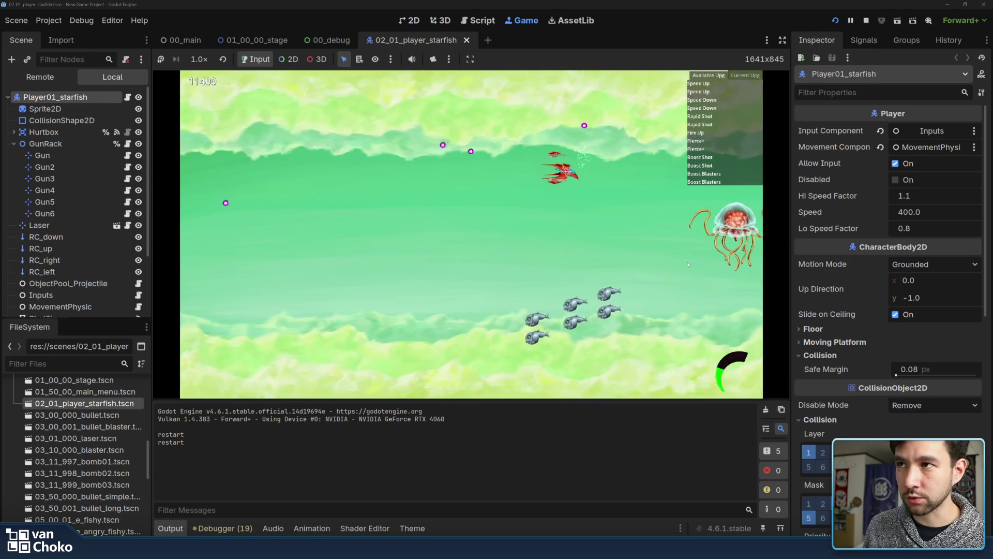
pyautogui.press('Down')
pyautogui.press('Left')
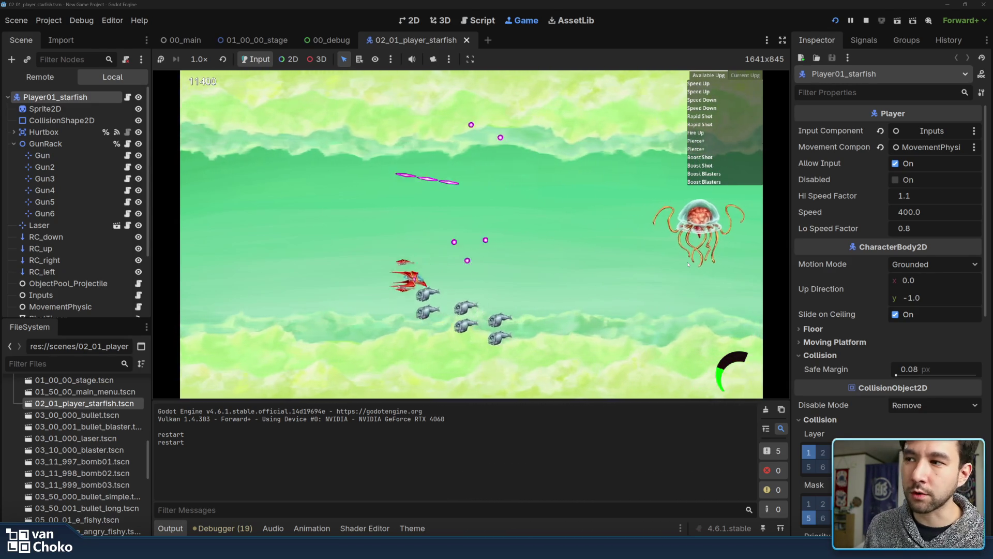
pyautogui.press('Right')
pyautogui.press('Up')
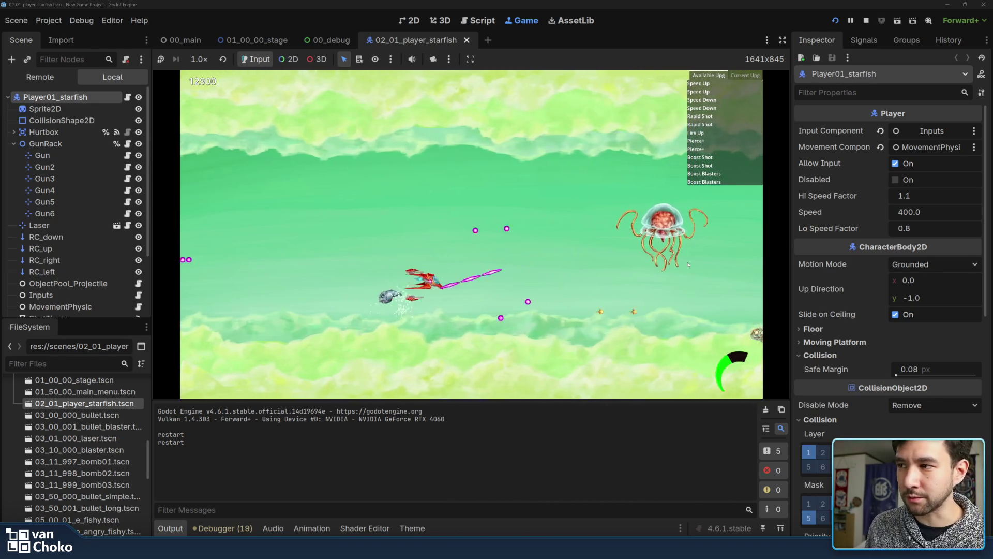
# Attack the jellyfish and play to Game Over near 18,000 points, then return to the menu and restart.
pyautogui.press('Right')
pyautogui.press('Up')
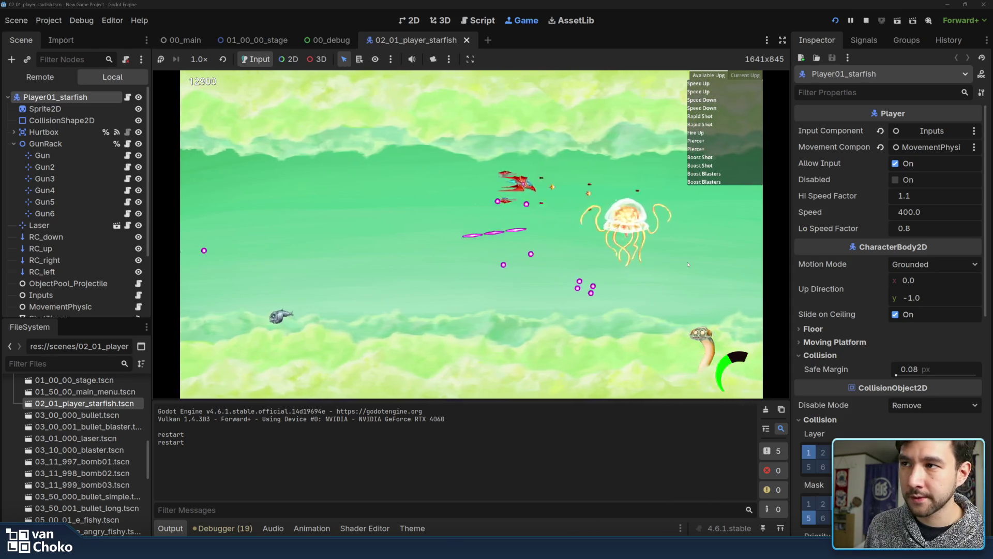
pyautogui.press('Down')
pyautogui.press('Right')
pyautogui.press('Down')
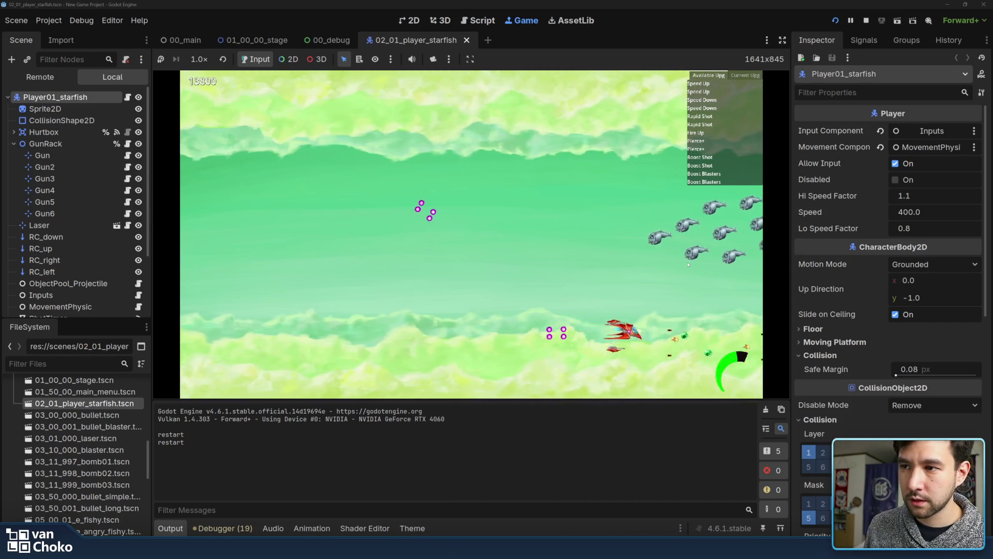
pyautogui.press('Up')
pyautogui.press('Left')
pyautogui.press('Up')
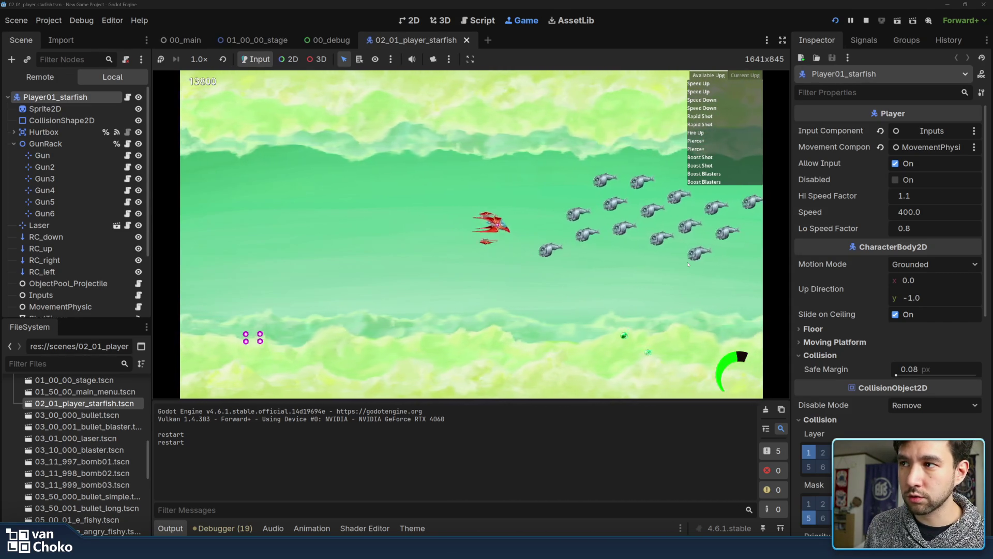
pyautogui.press('Down')
pyautogui.press('Left')
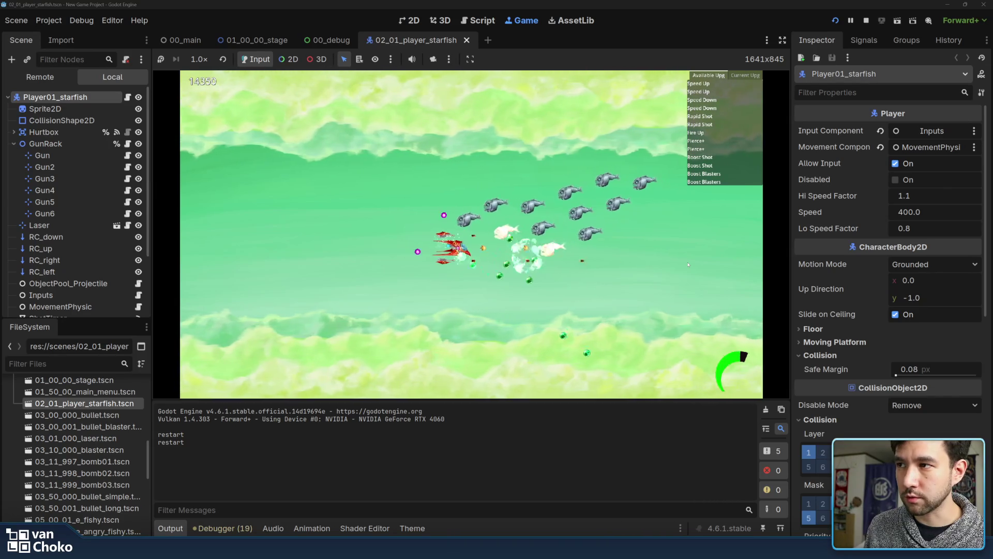
pyautogui.press('Up')
pyautogui.press('Down')
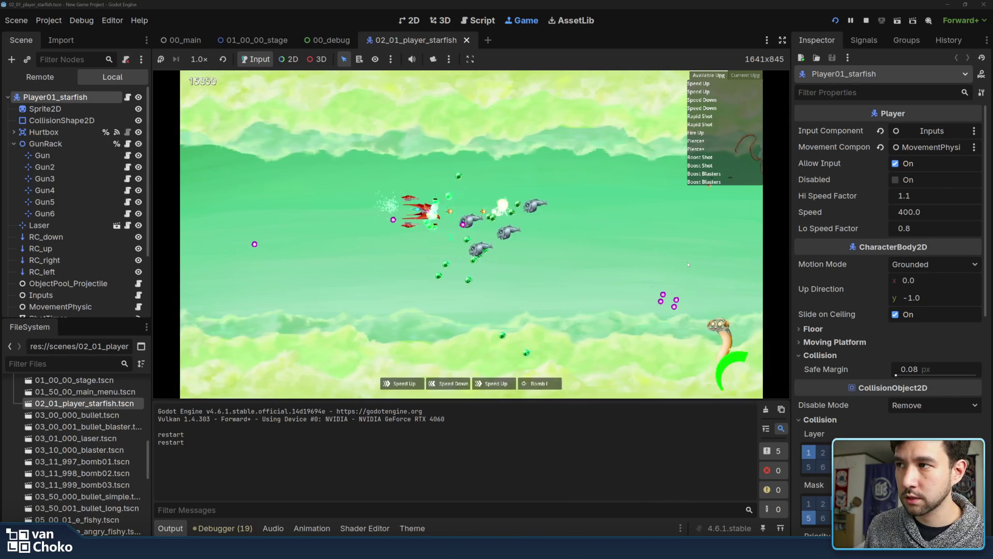
pyautogui.press('Right')
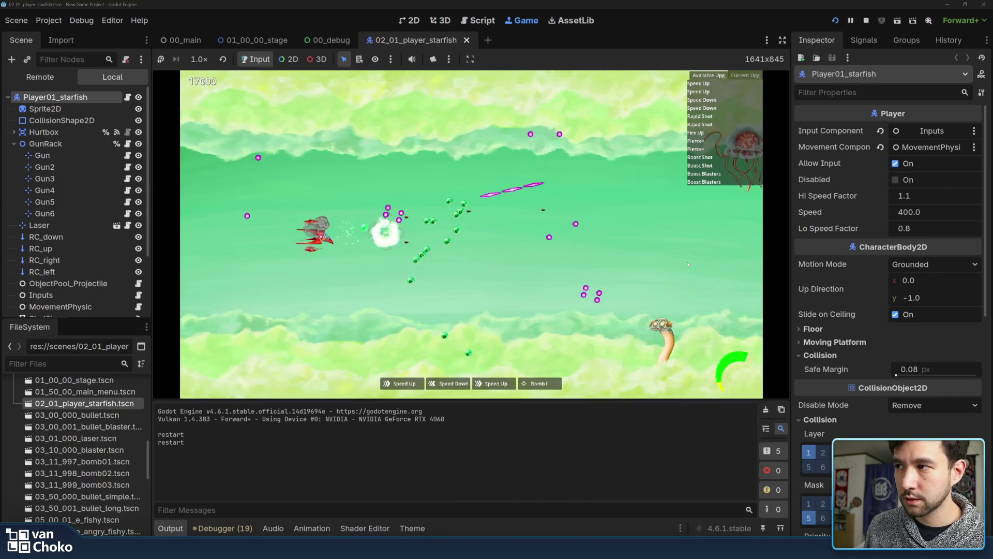
pyautogui.press('Down')
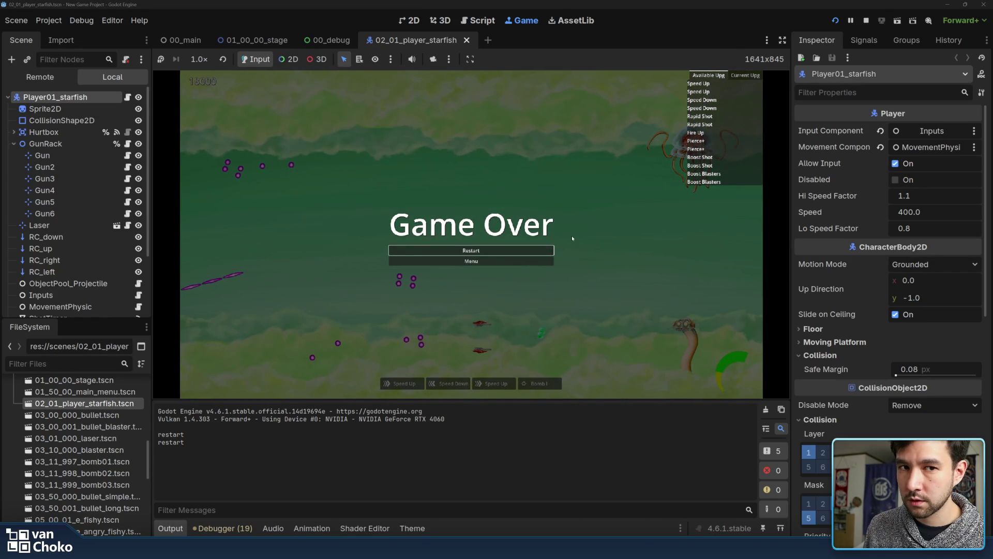
pyautogui.click(518, 263)
pyautogui.click(482, 350)
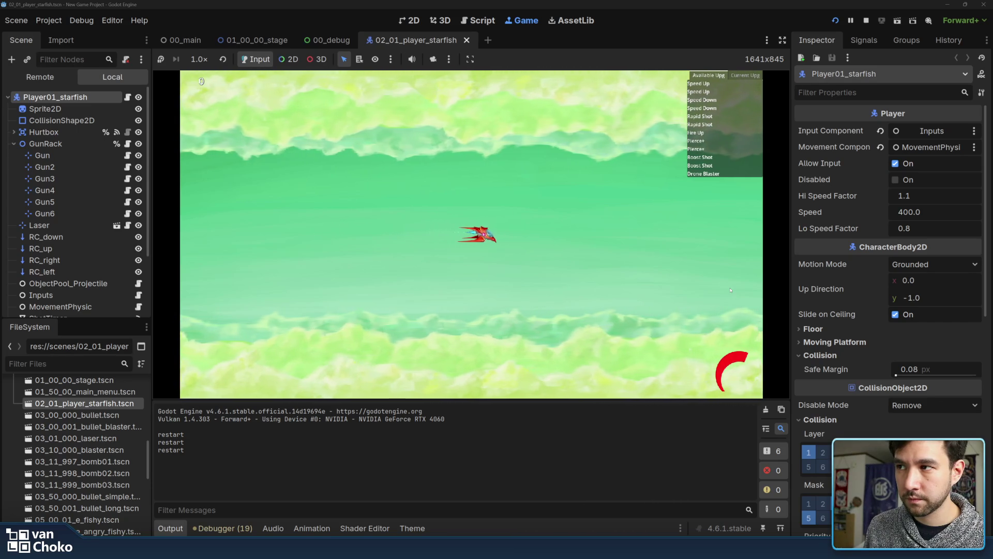
# Fly and shoot through the new run, collecting upgrades and reaching about 17,300 points.
pyautogui.press('Right')
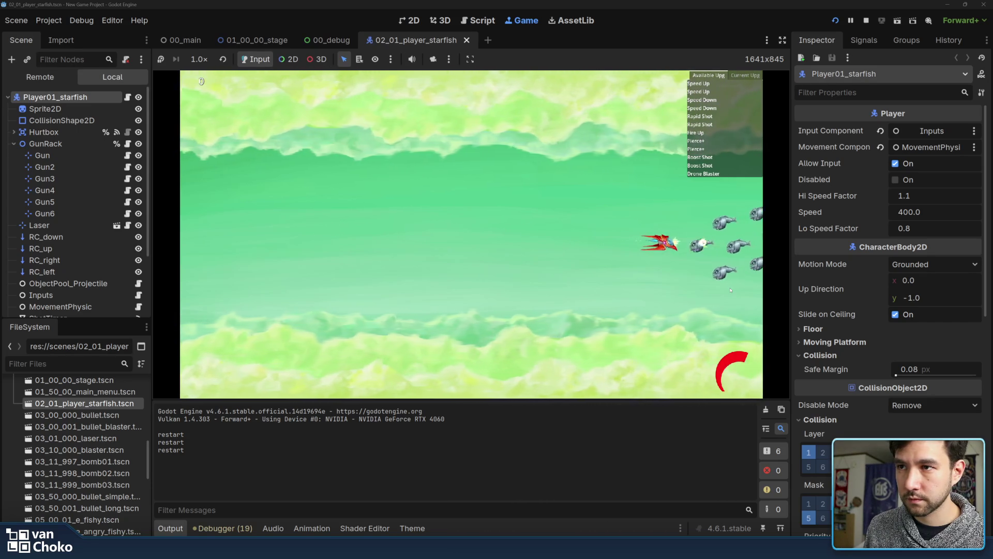
pyautogui.press('Left')
pyautogui.press('Left')
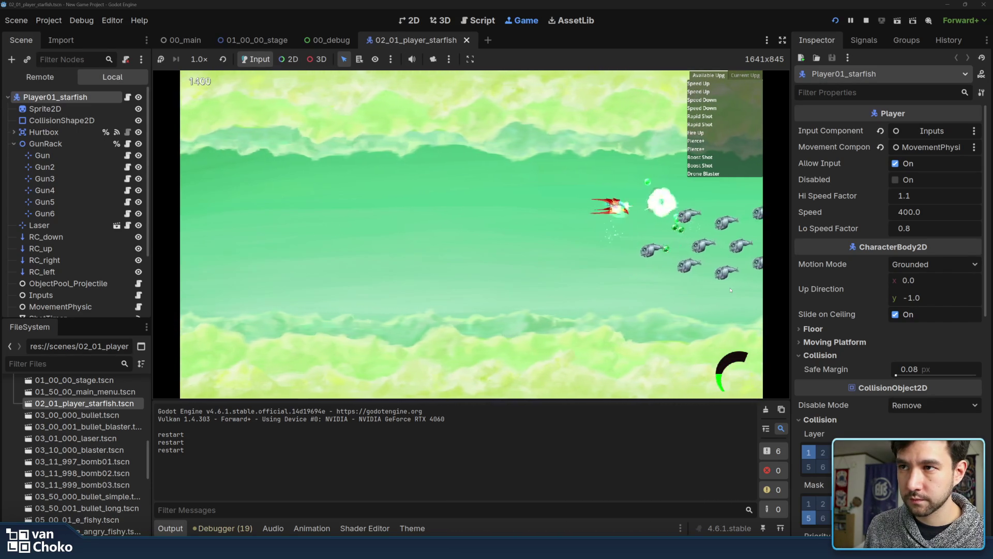
pyautogui.press('Left')
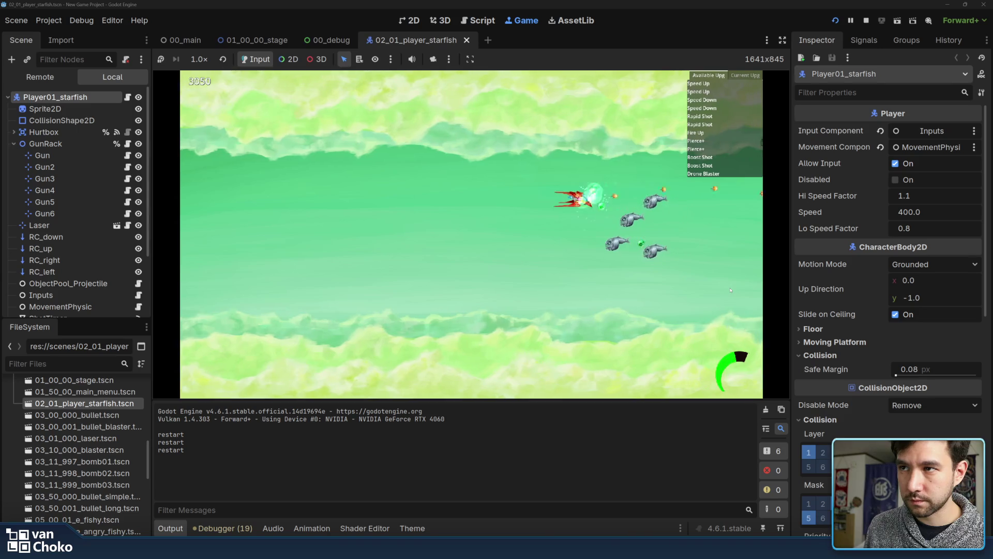
pyautogui.press('Right')
pyautogui.press('Up')
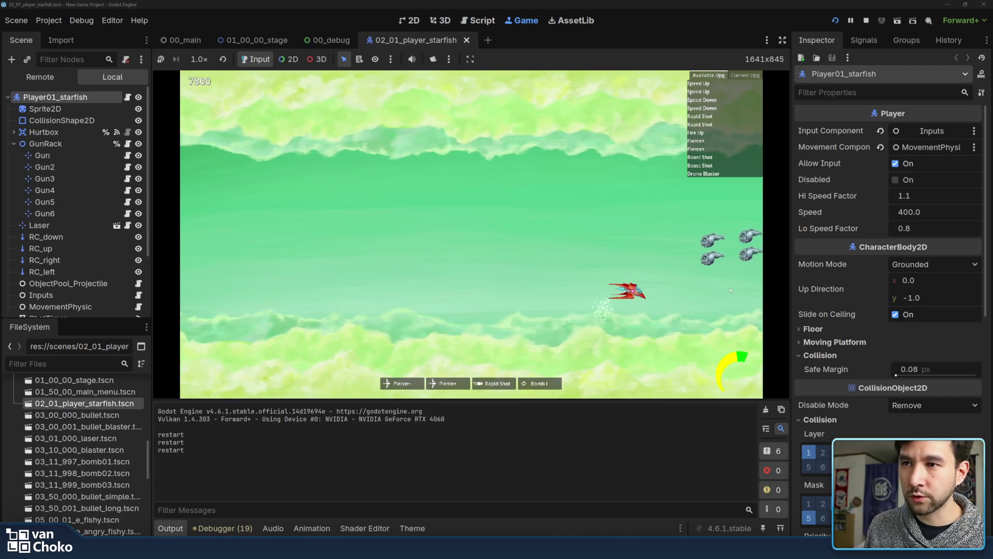
pyautogui.press('Up')
pyautogui.press('Left')
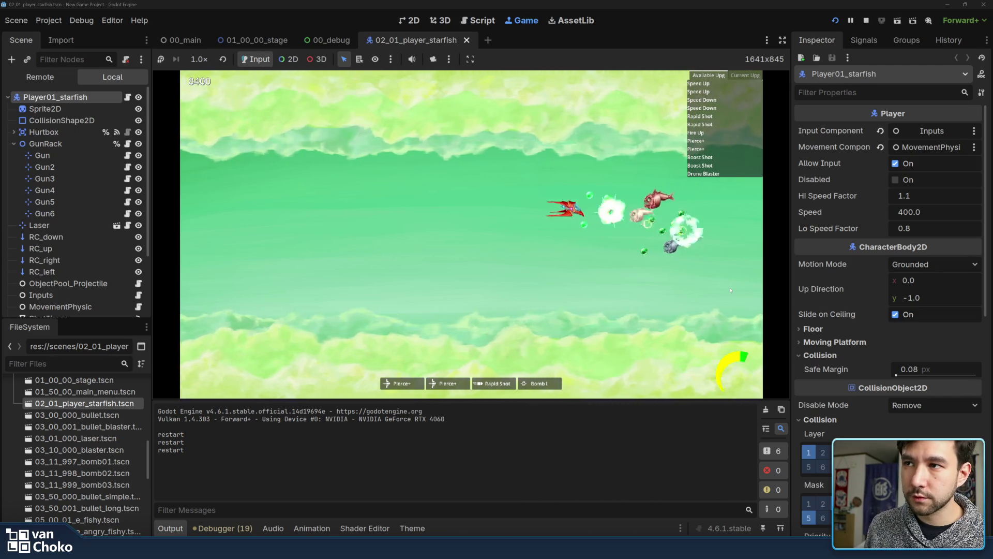
pyautogui.press('Down')
pyautogui.press('Right')
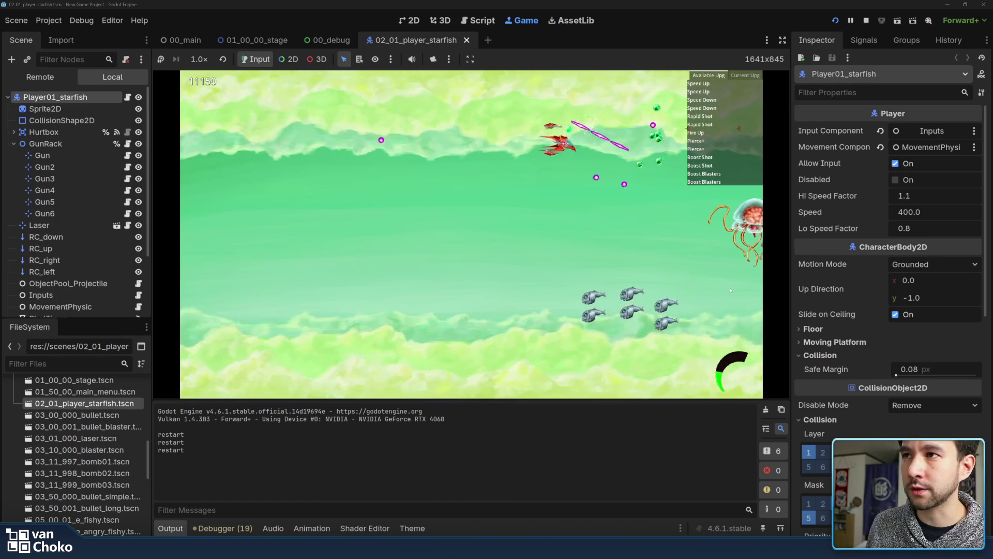
pyautogui.press('Down')
pyautogui.press('Left')
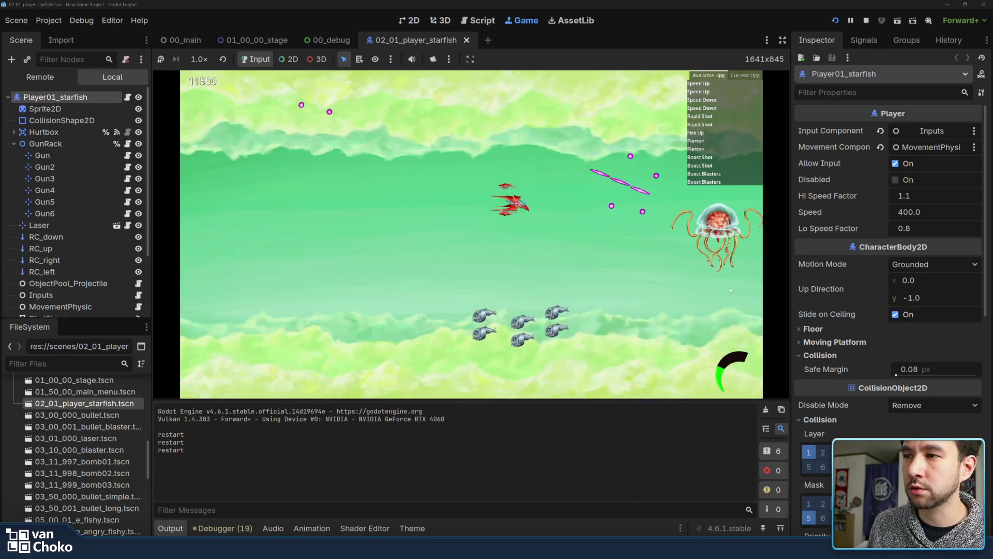
pyautogui.press('Left')
pyautogui.press('Down')
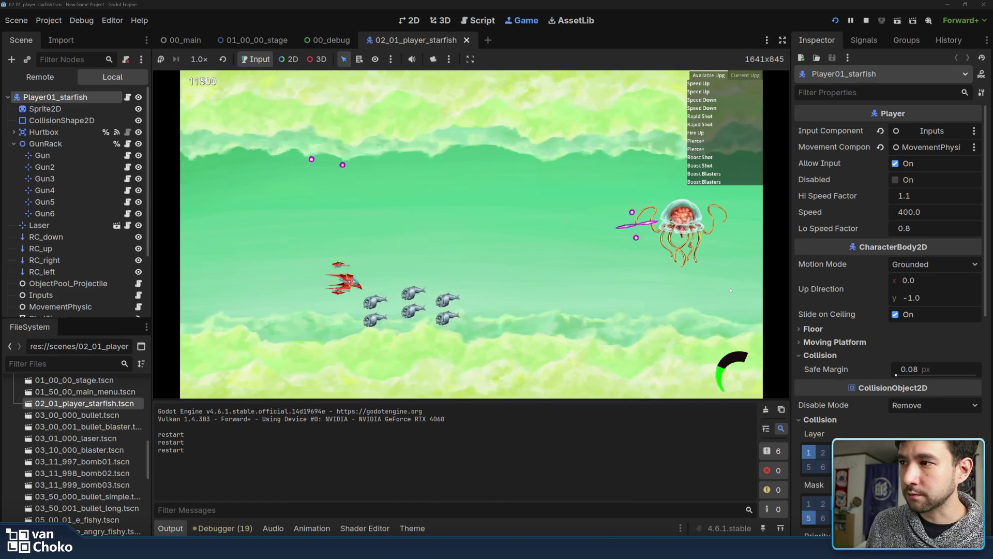
pyautogui.press('Left')
pyautogui.press('Down')
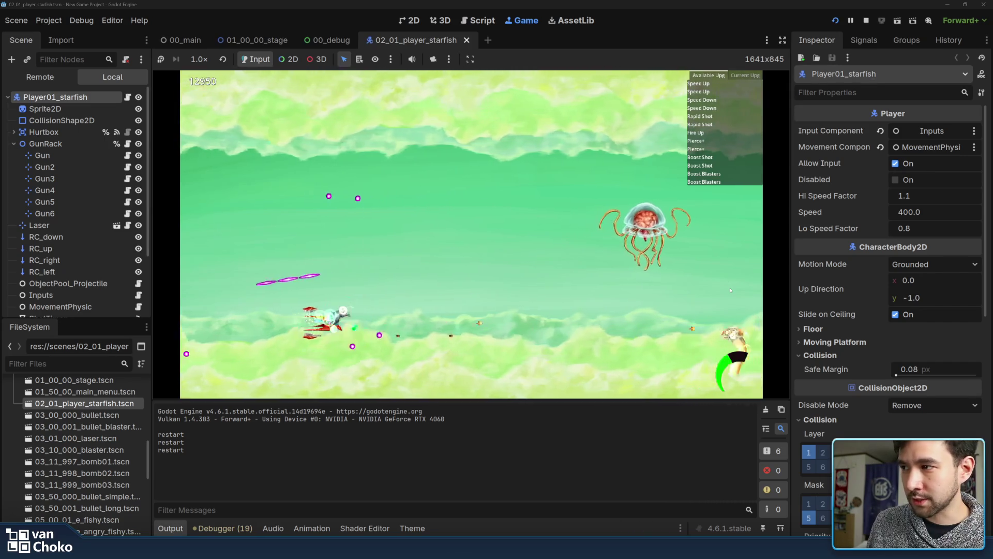
pyautogui.press('Right')
pyautogui.press('Up')
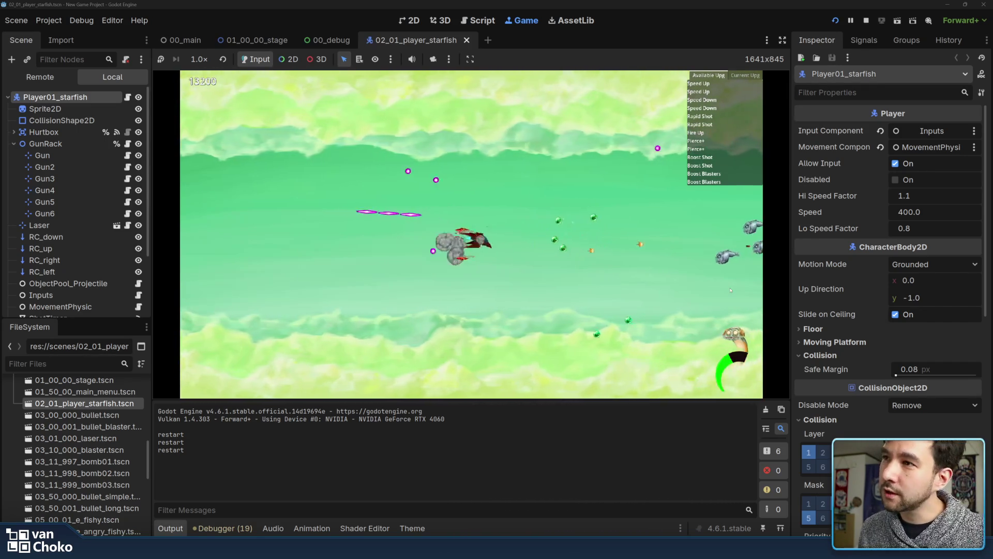
pyautogui.press('Right')
pyautogui.press('Up')
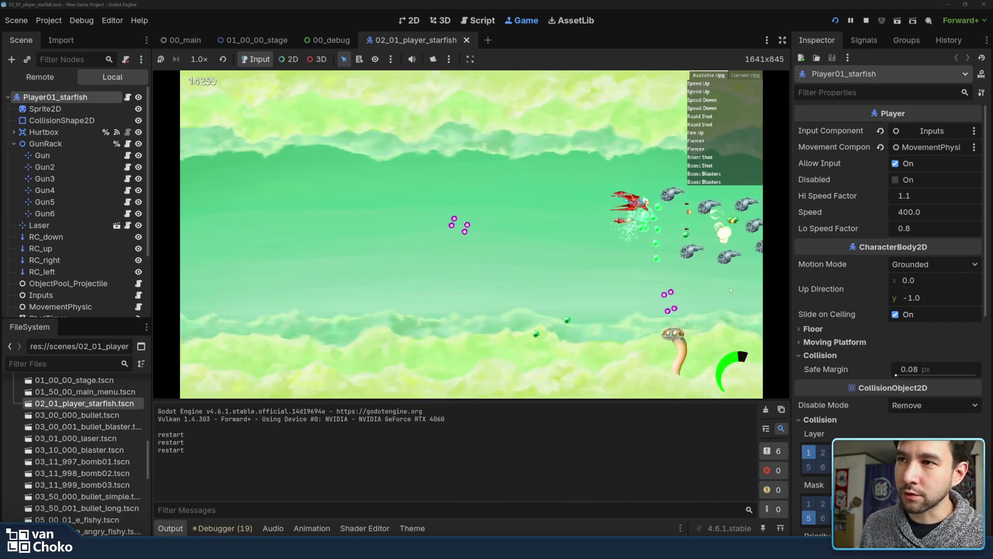
pyautogui.press('Left')
pyautogui.press('Down')
pyautogui.press('Down')
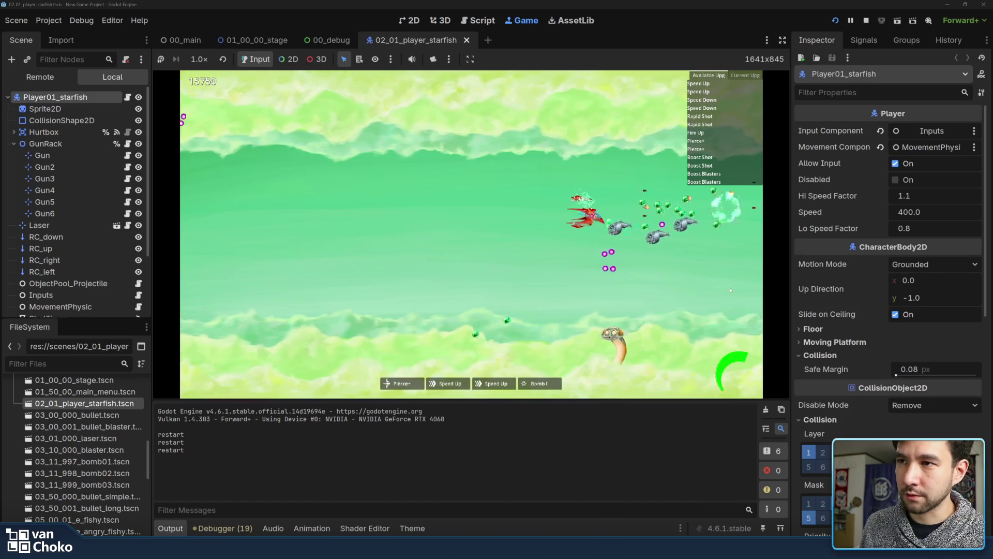
pyautogui.press('Left')
pyautogui.press('Left')
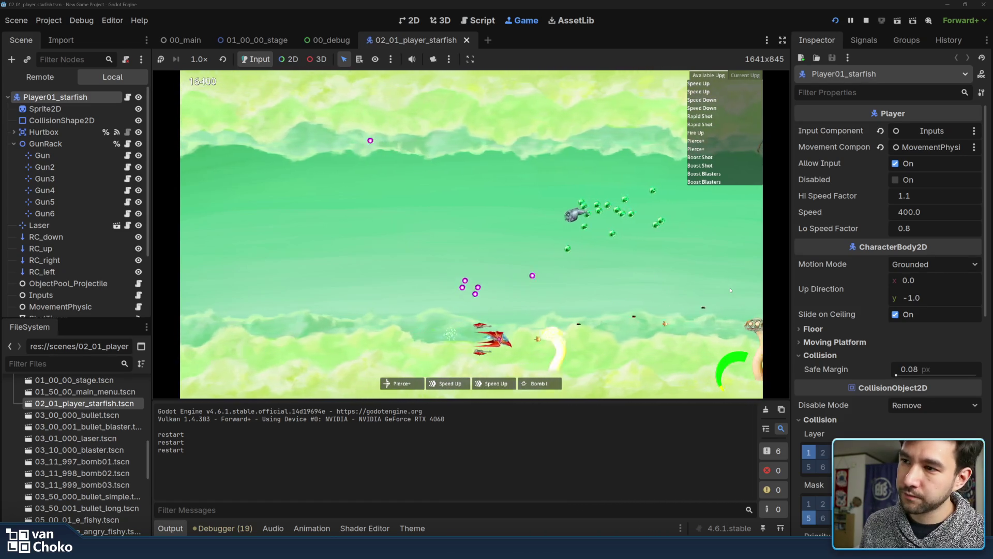
pyautogui.press('Up')
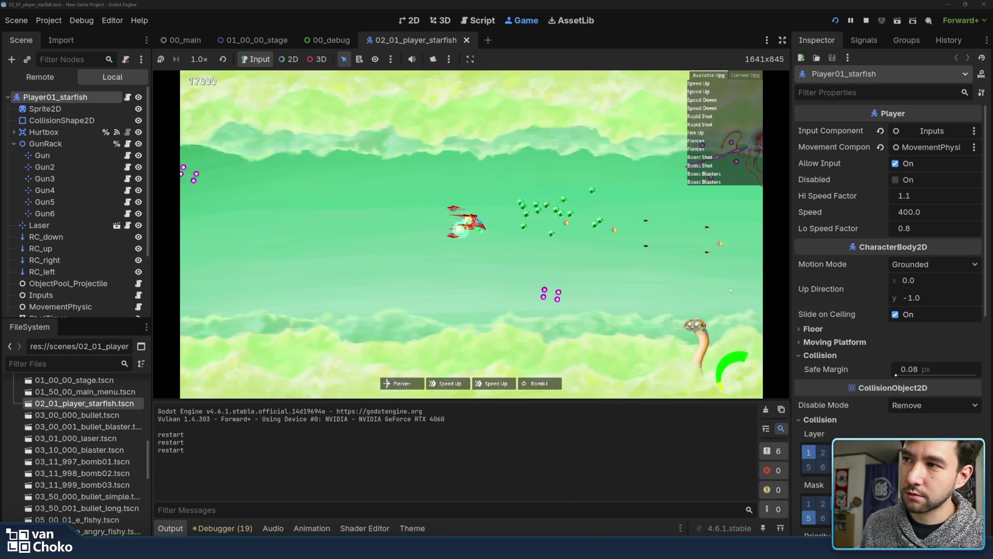
pyautogui.press('Right')
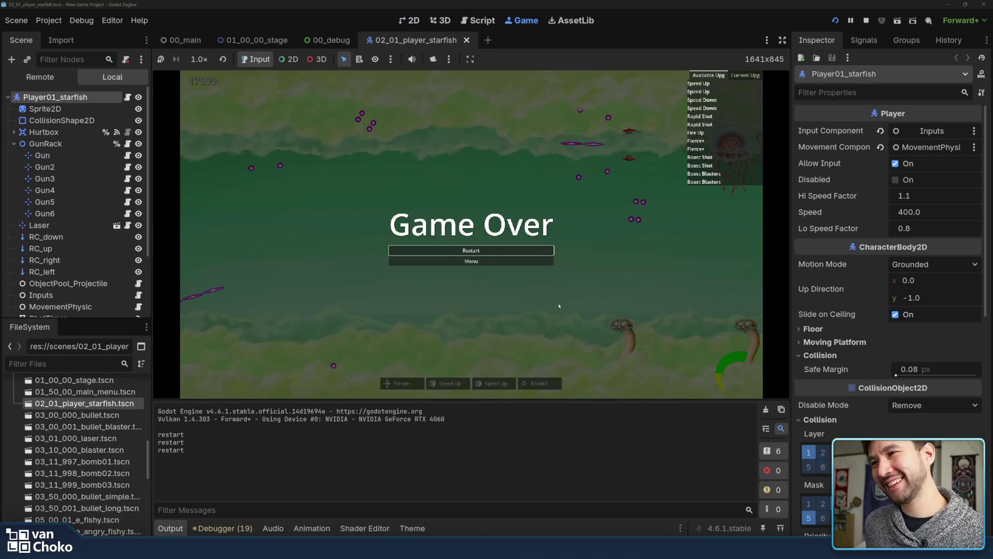
# Return to the main menu, stop the running project, and switch to GitHub Desktop.
pyautogui.click(517, 261)
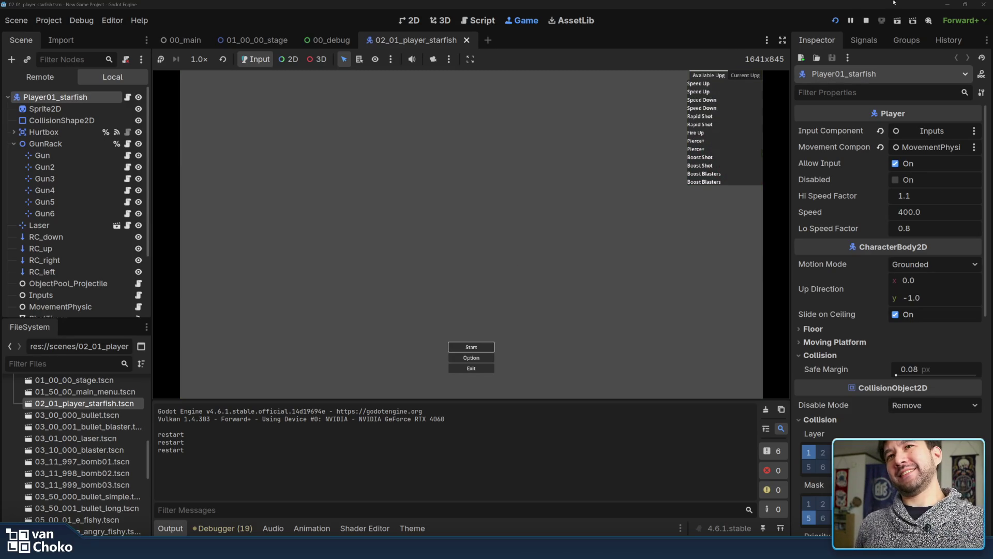
pyautogui.click(864, 21)
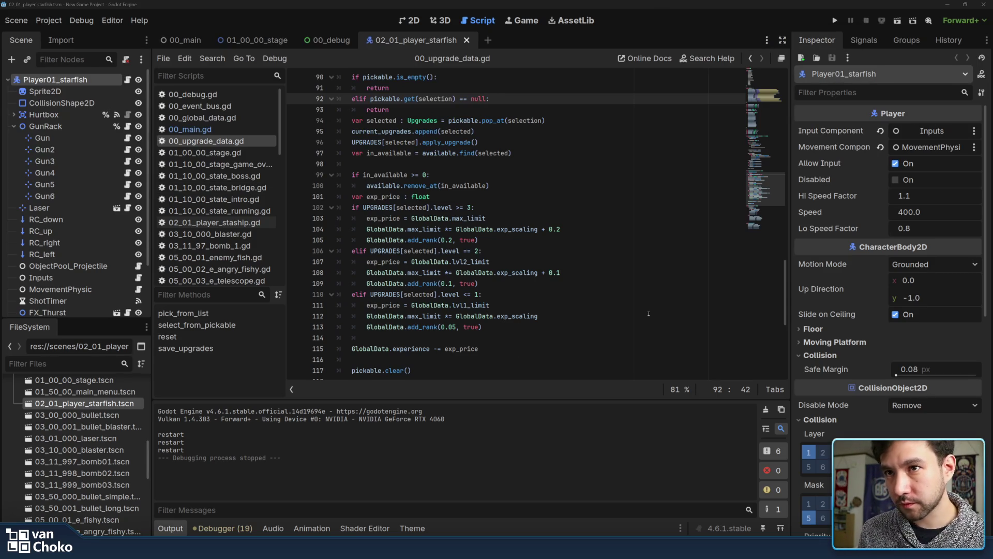
pyautogui.hotkey('alt', 'Tab')
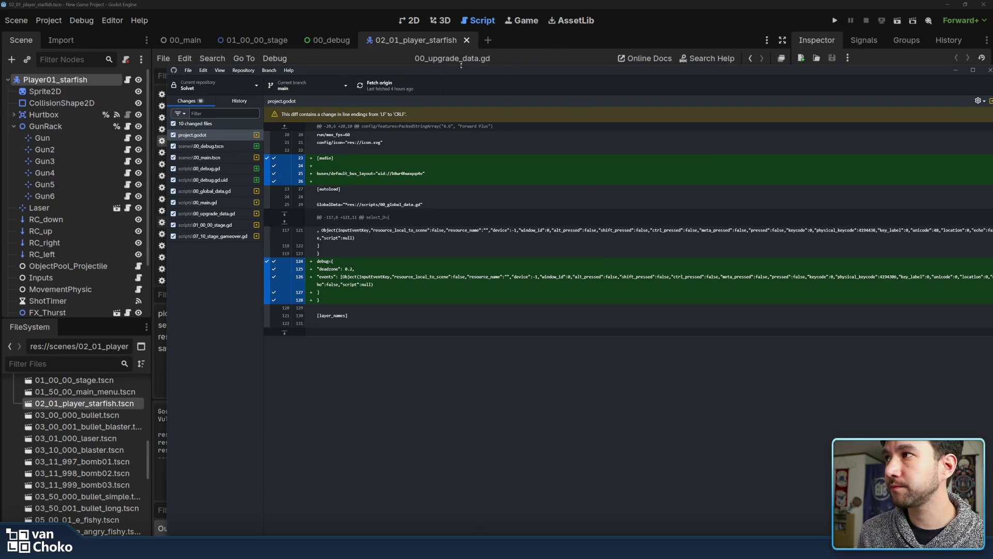
# Fix the mistyped summary to 'GameOver+reset', commit the 10 files to main, and push to origin.
pyautogui.moveTo(324, 70)
pyautogui.mouseDown()
pyautogui.moveTo(273, 56)
pyautogui.moveTo(271, 21)
pyautogui.moveTo(281, 179)
pyautogui.moveTo(263, 37)
pyautogui.mouseUp()
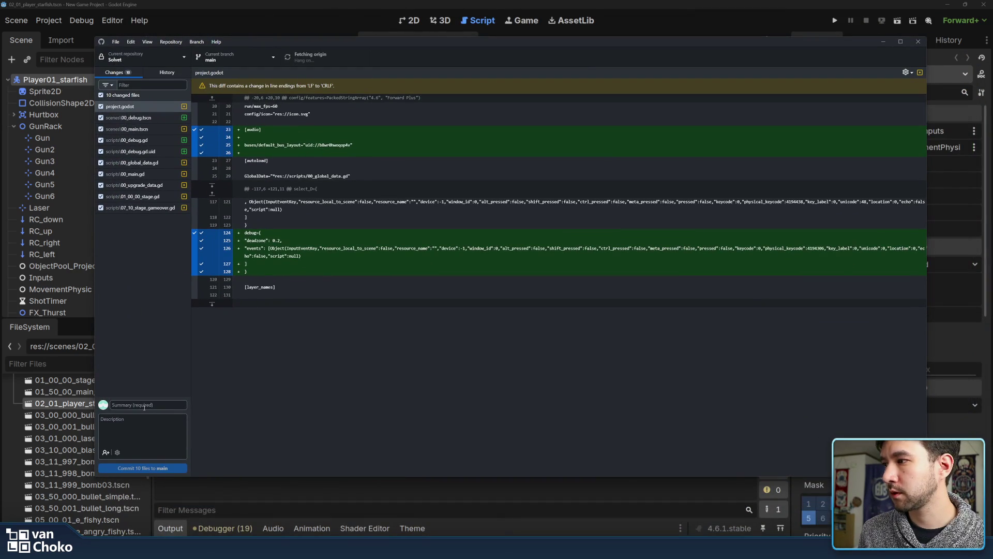
pyautogui.write('gAMEo')
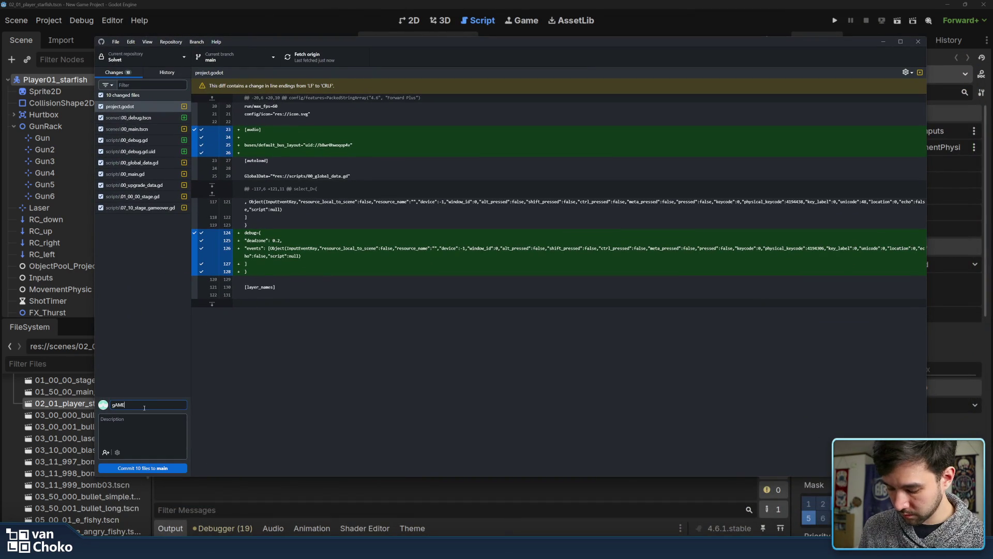
pyautogui.write('VER + ')
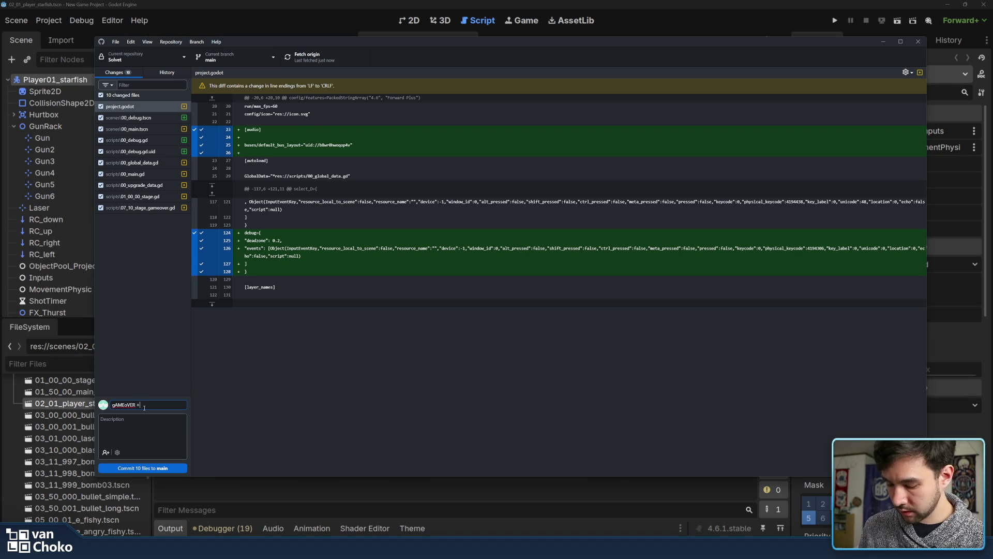
pyautogui.write('RESET')
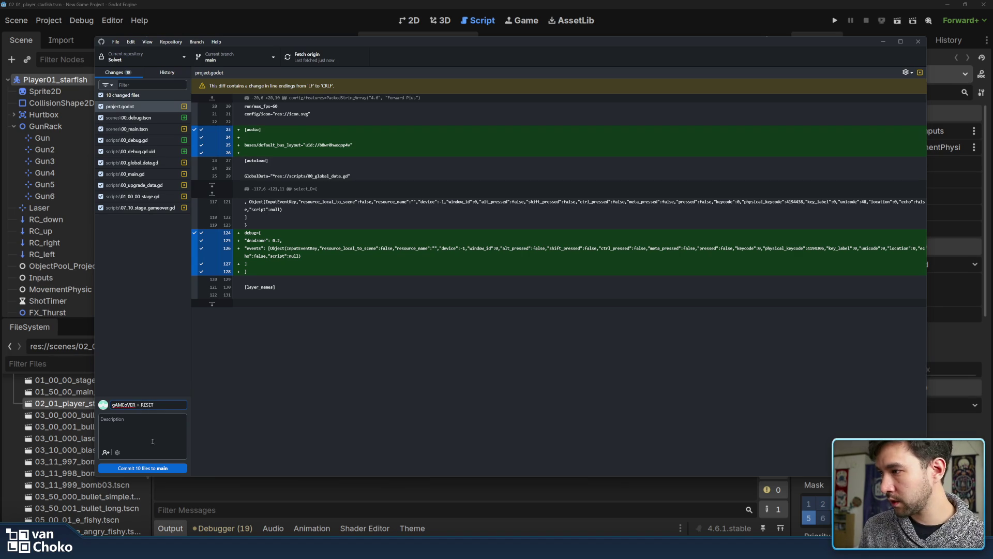
pyautogui.hotkey('ctrl', 'a')
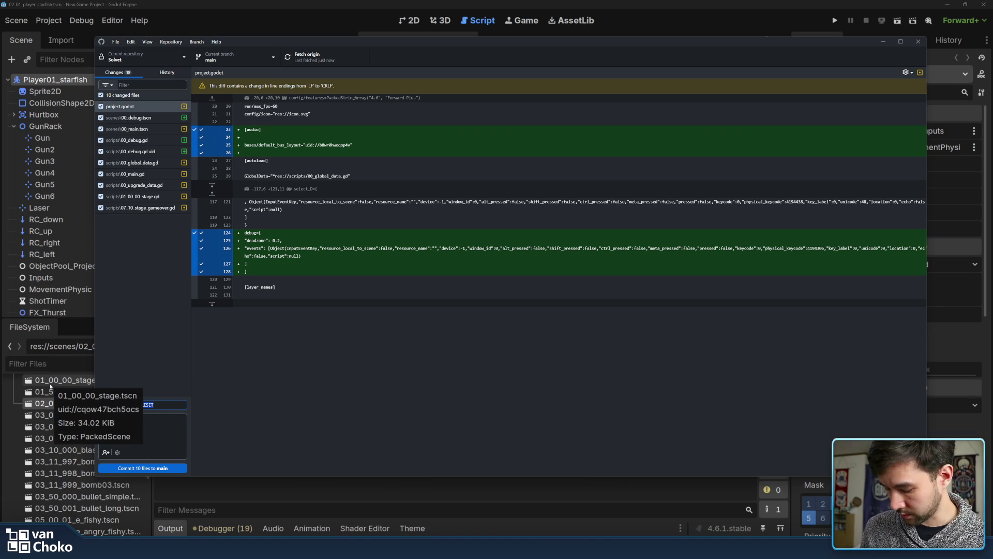
pyautogui.press('BackSpace')
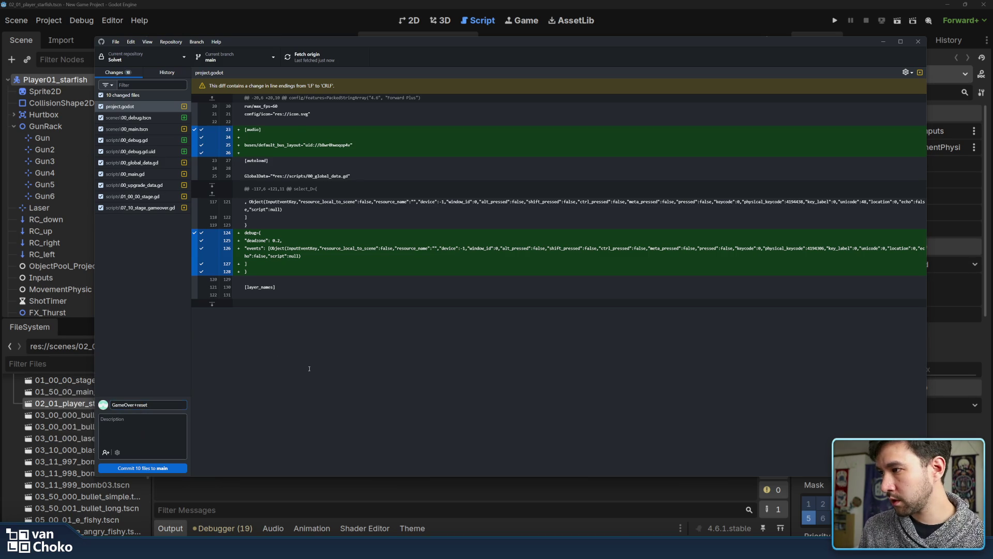
pyautogui.click(144, 468)
pyautogui.hotkey('ctrl', 'p')
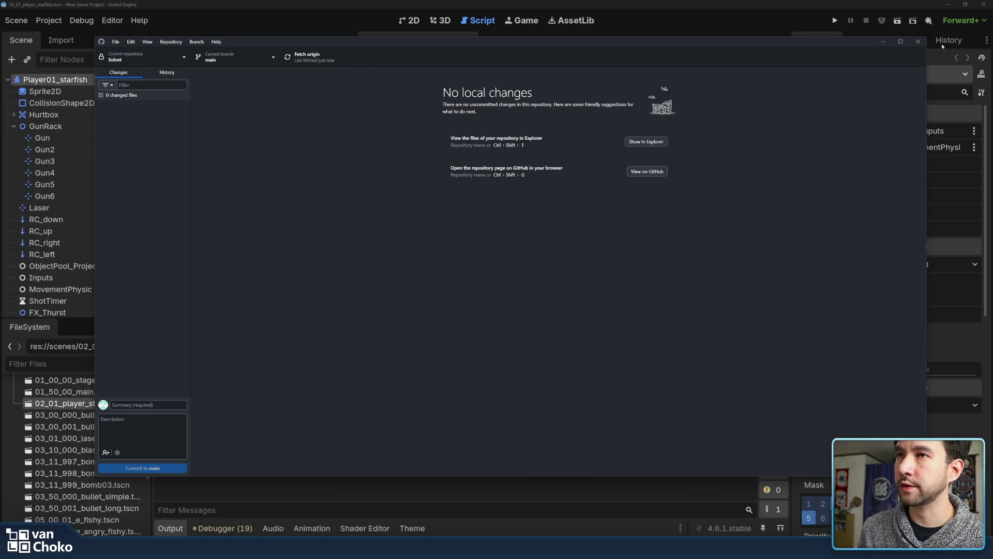
pyautogui.click(918, 41)
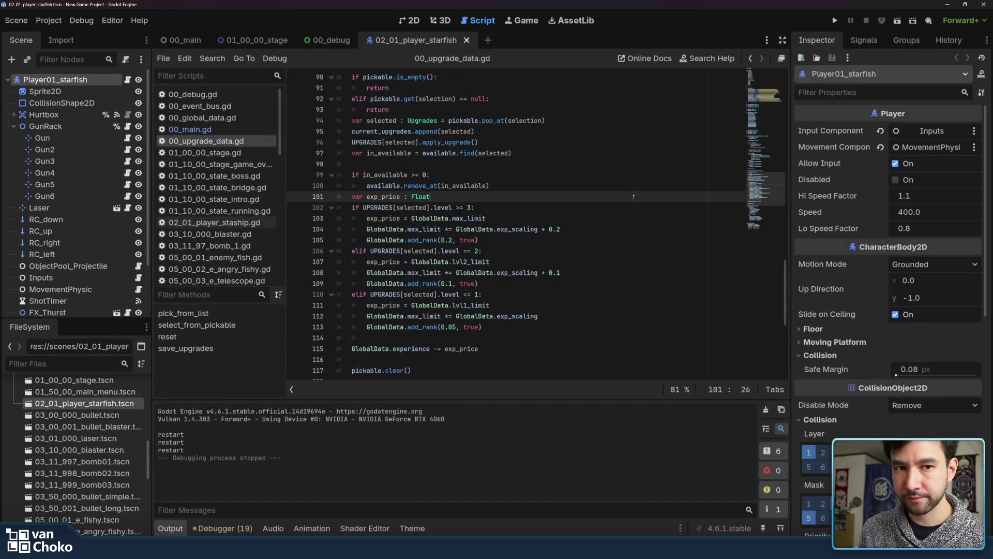
# Save, then review the Upgrades enum in 00_upgrade_data.gd and save again.
pyautogui.click(616, 327)
pyautogui.hotkey('ctrl', 's')
pyautogui.click(591, 360)
pyautogui.press('Down')
pyautogui.press('Down')
pyautogui.press('Down')
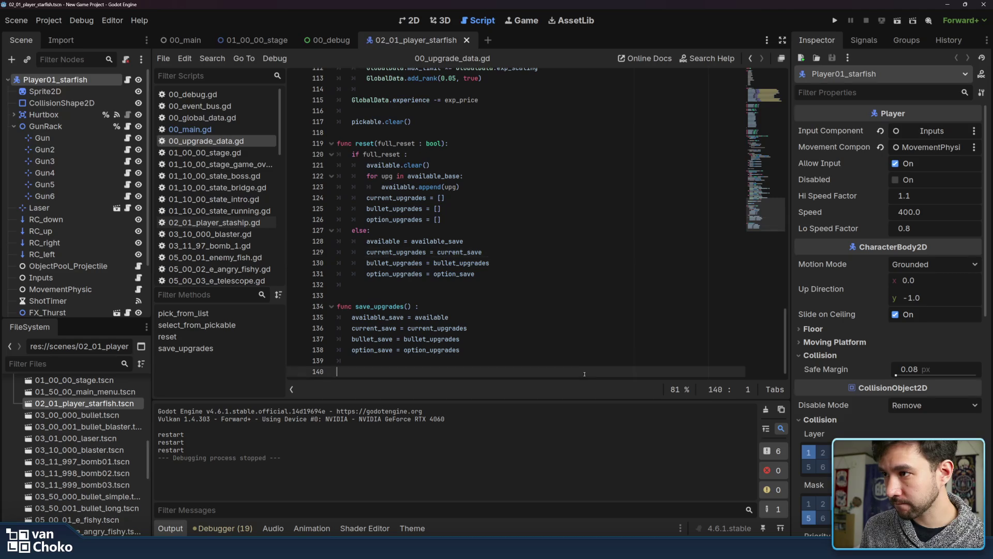
pyautogui.scroll(20, 585, 373)
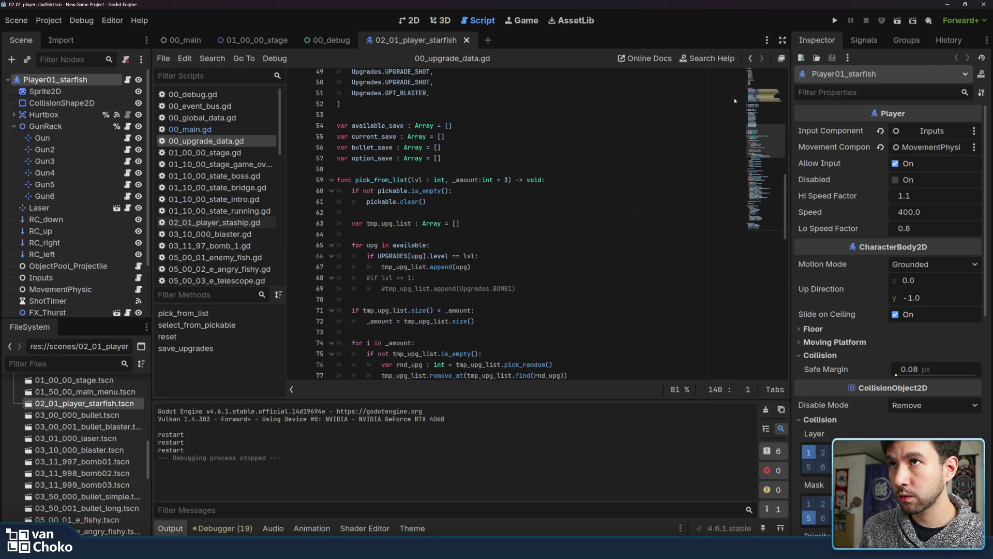
pyautogui.scroll(16, 756, 101)
pyautogui.scroll(-20, 755, 101)
pyautogui.scroll(20, 755, 101)
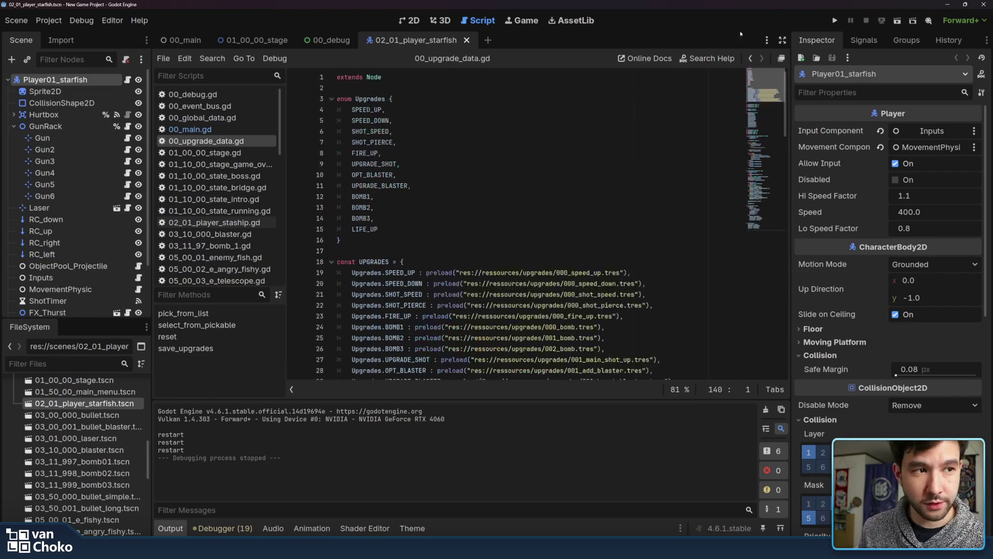
pyautogui.click(497, 144)
pyautogui.click(495, 248)
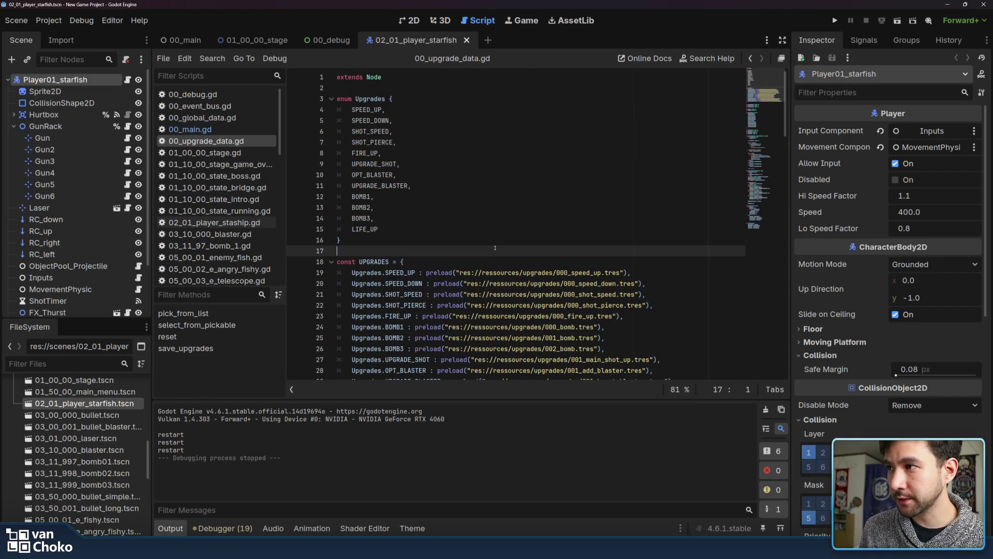
pyautogui.click(495, 242)
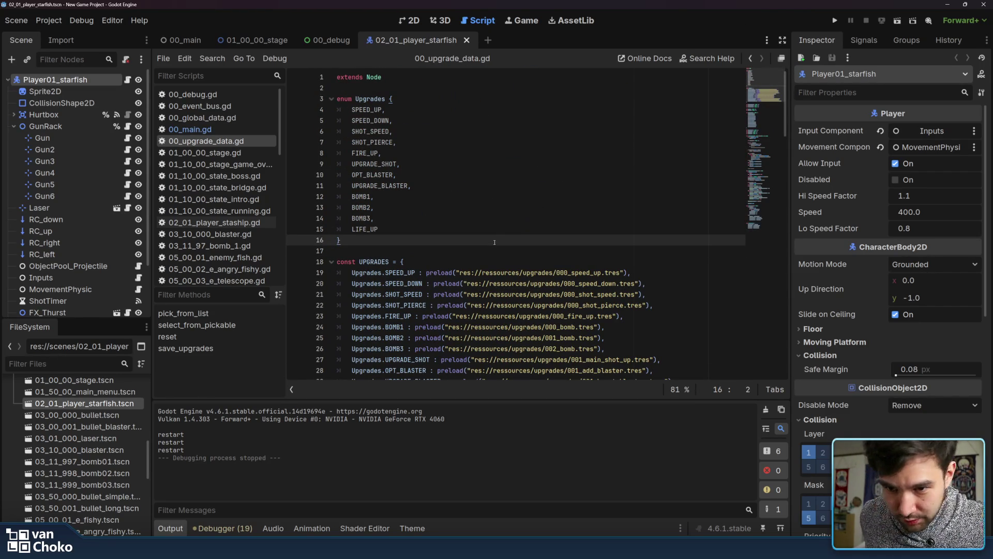
pyautogui.hotkey('ctrl', 's')
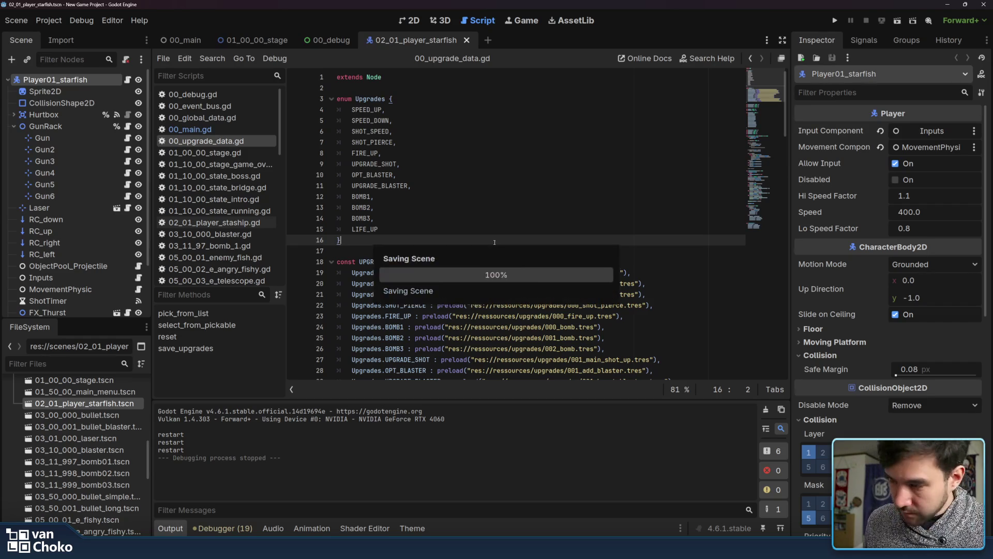
# Check the end of the script and the BOMB3 enum entry, then bring up the task-list note.
pyautogui.scroll(-20, 494, 242)
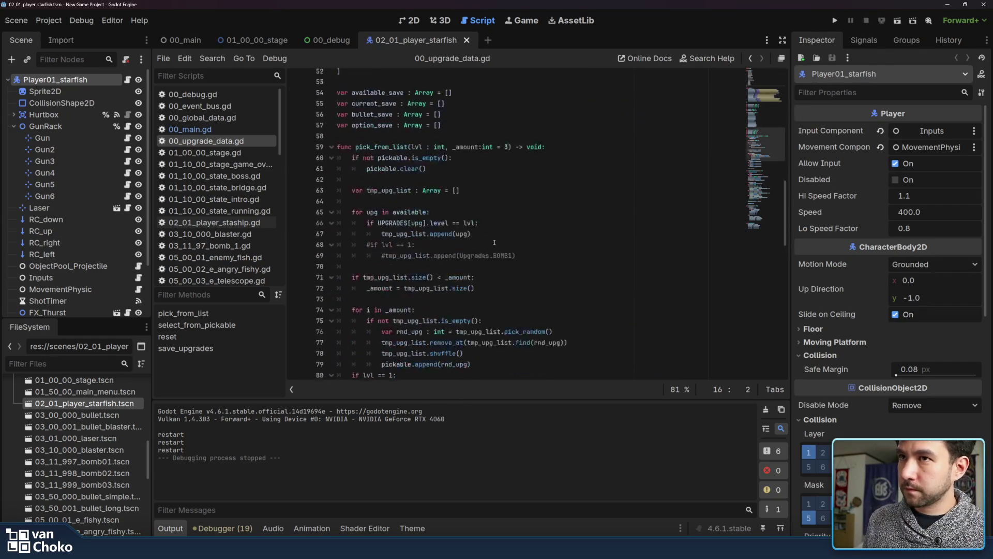
pyautogui.scroll(-10, 495, 242)
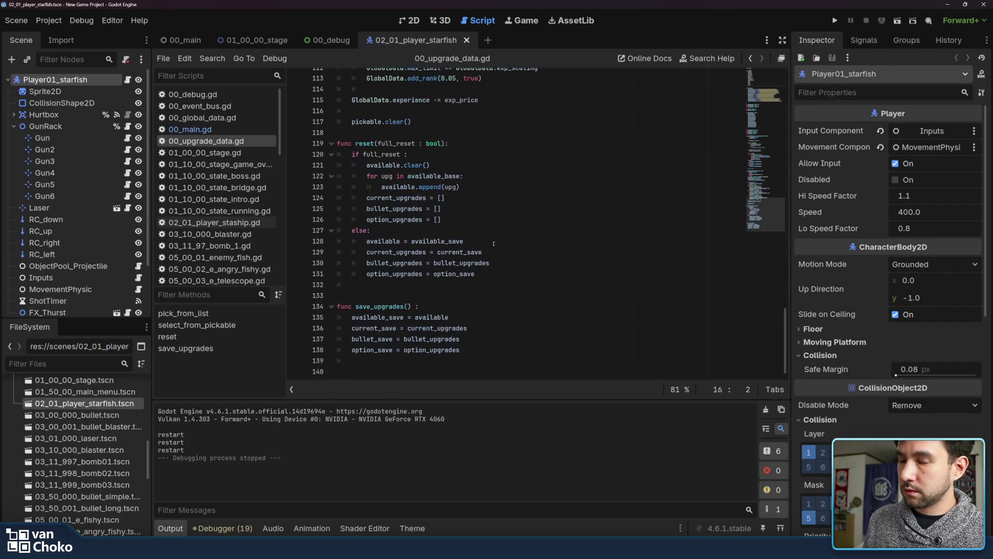
pyautogui.click(466, 364)
pyautogui.click(466, 373)
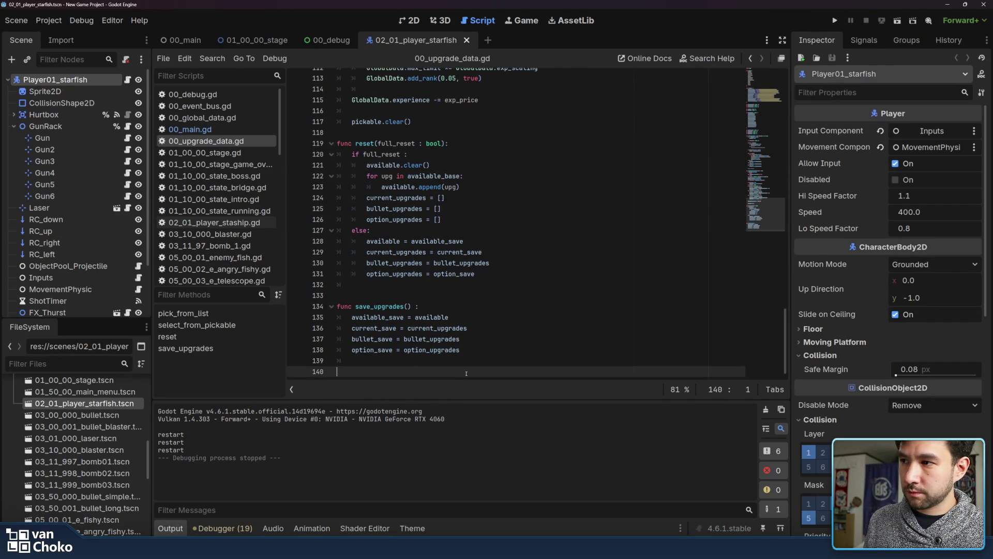
pyautogui.scroll(20, 468, 374)
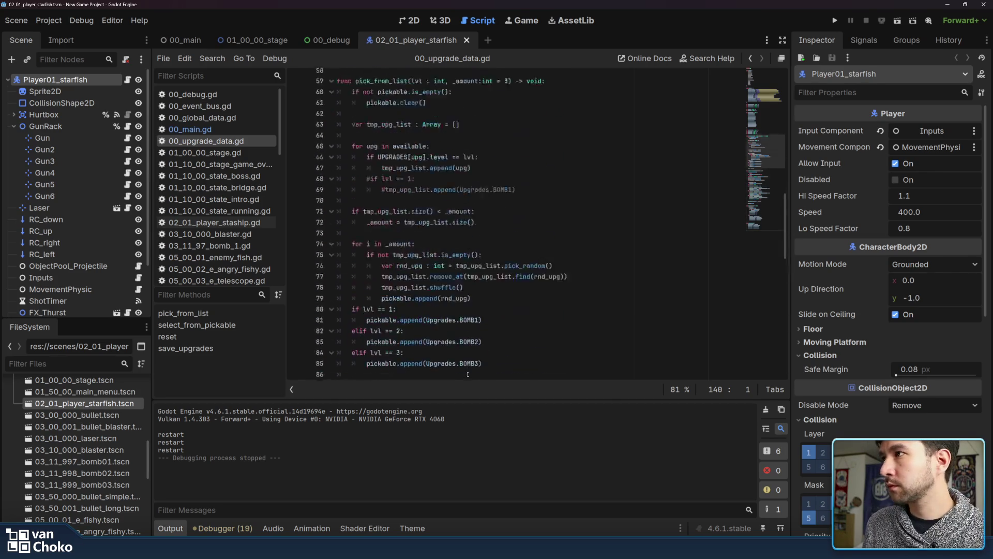
pyautogui.scroll(7, 466, 311)
pyautogui.click(391, 194)
pyautogui.press('Down')
pyautogui.press('Down')
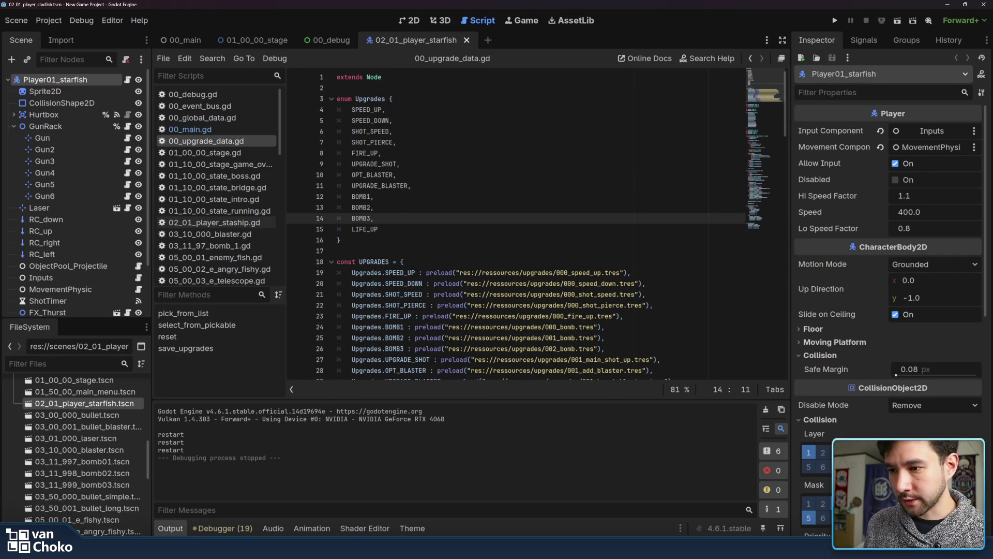
pyautogui.click(593, 519)
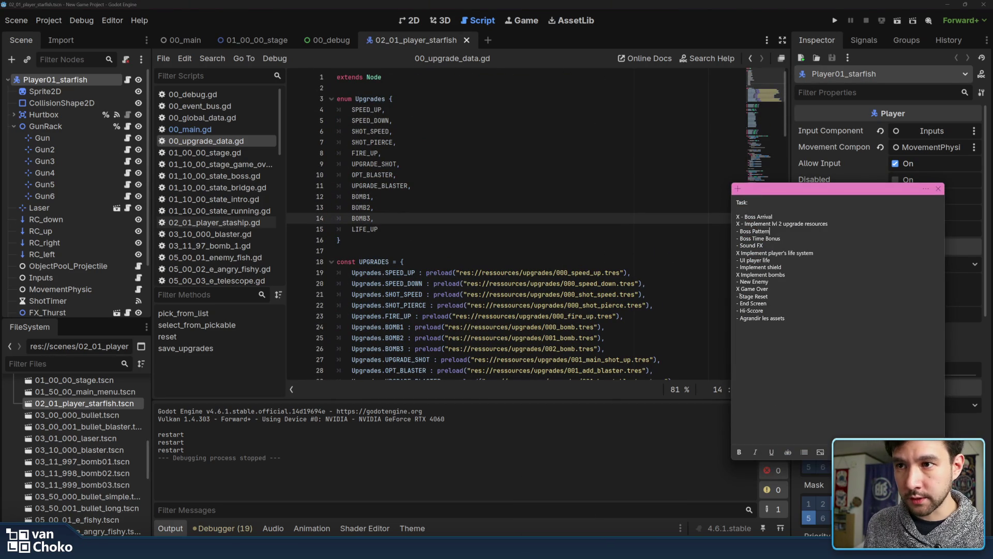
# Mark Stage Reset with an X in the task list, then return to Player01_starfish's 2D view.
pyautogui.moveTo(739, 296); pyautogui.dragTo(715, 297)
pyautogui.write('X')
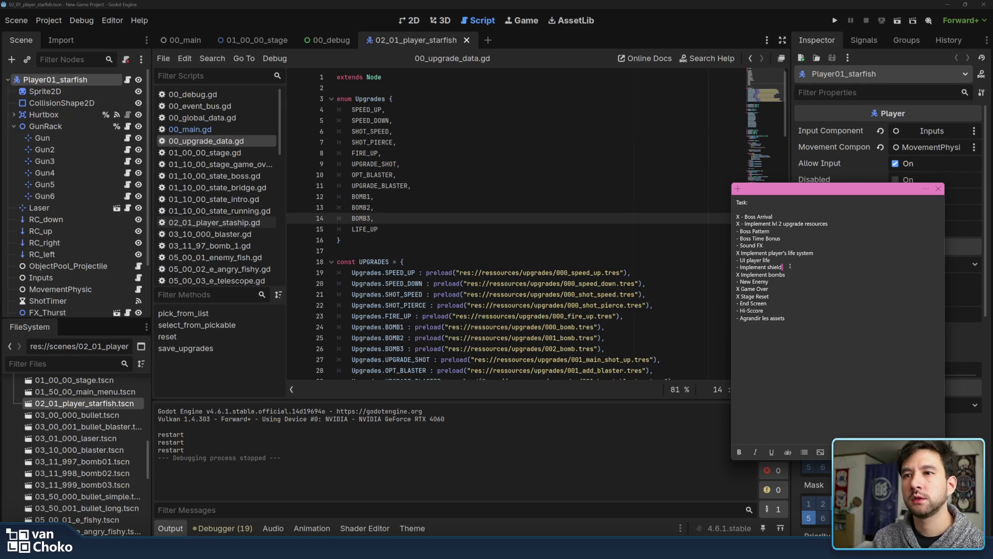
pyautogui.moveTo(779, 244); pyautogui.dragTo(740, 231)
pyautogui.click(746, 268)
pyautogui.moveTo(757, 289)
pyautogui.mouseDown()
pyautogui.moveTo(736, 289)
pyautogui.moveTo(740, 310)
pyautogui.moveTo(760, 318)
pyautogui.moveTo(741, 316)
pyautogui.moveTo(742, 303)
pyautogui.moveTo(774, 305)
pyautogui.mouseUp()
pyautogui.click(791, 284)
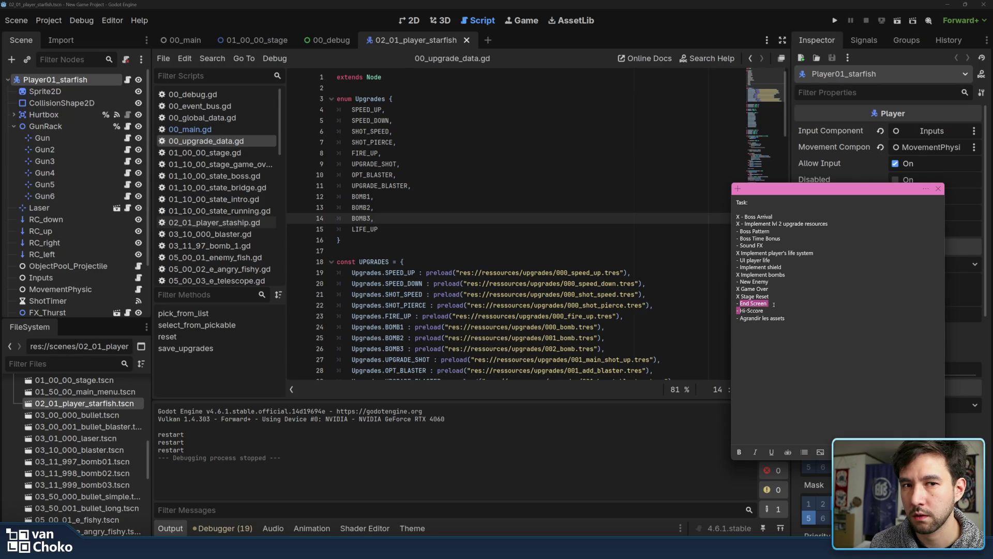
pyautogui.click(550, 172)
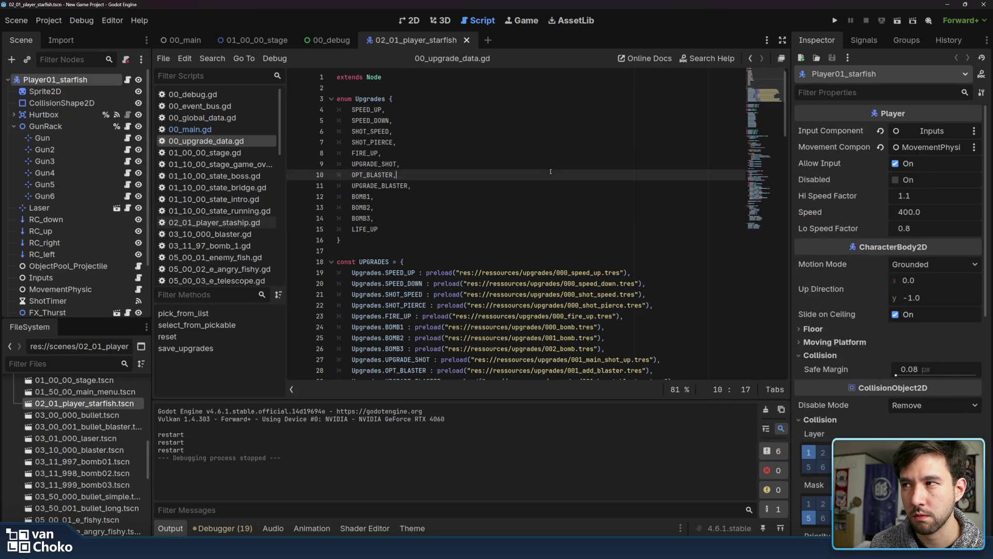
pyautogui.click(412, 20)
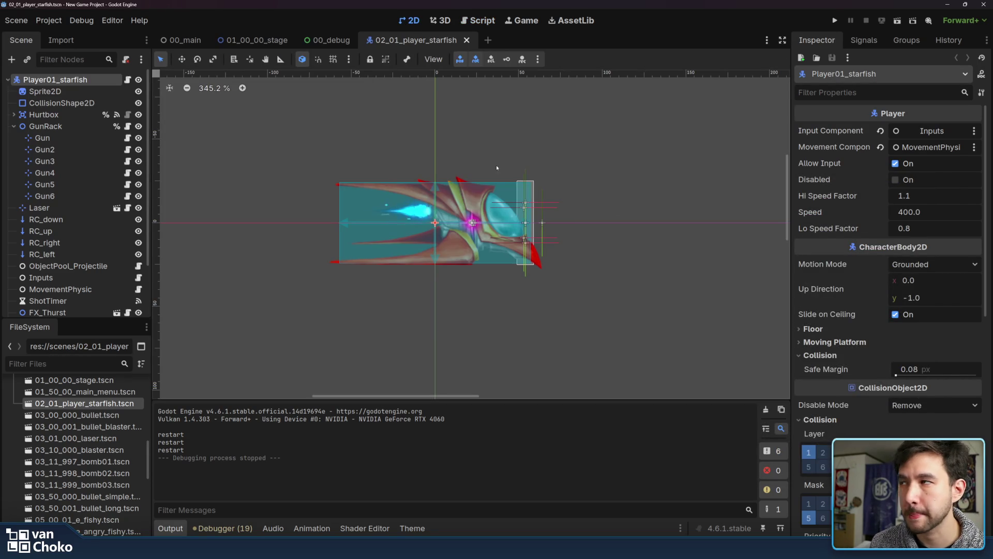
# Look over the 00_main and 01_00_00_stage scenes, then create a new scene with a User Interface root.
pyautogui.click(178, 42)
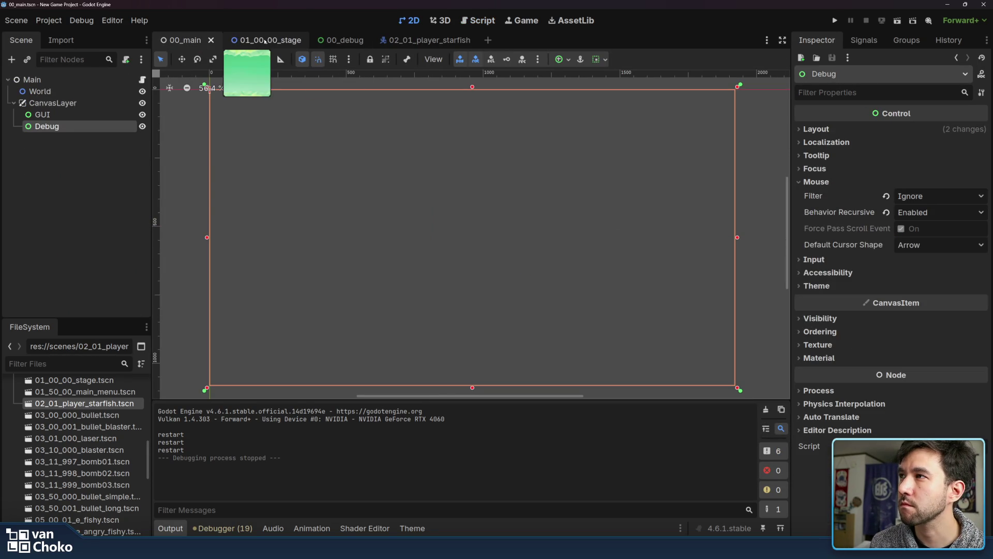
pyautogui.click(264, 41)
pyautogui.hscroll(15, 620, 169)
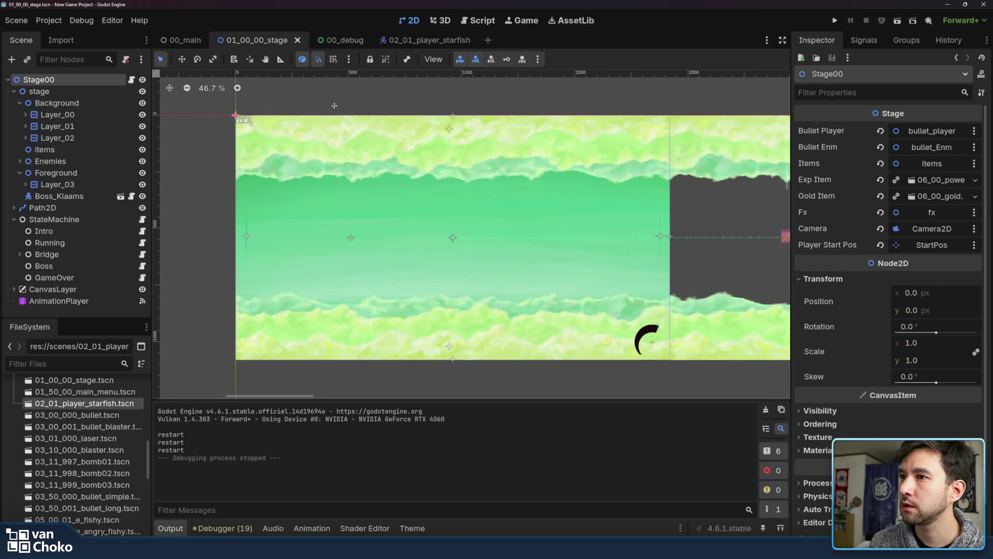
pyautogui.scroll(-10, 621, 168)
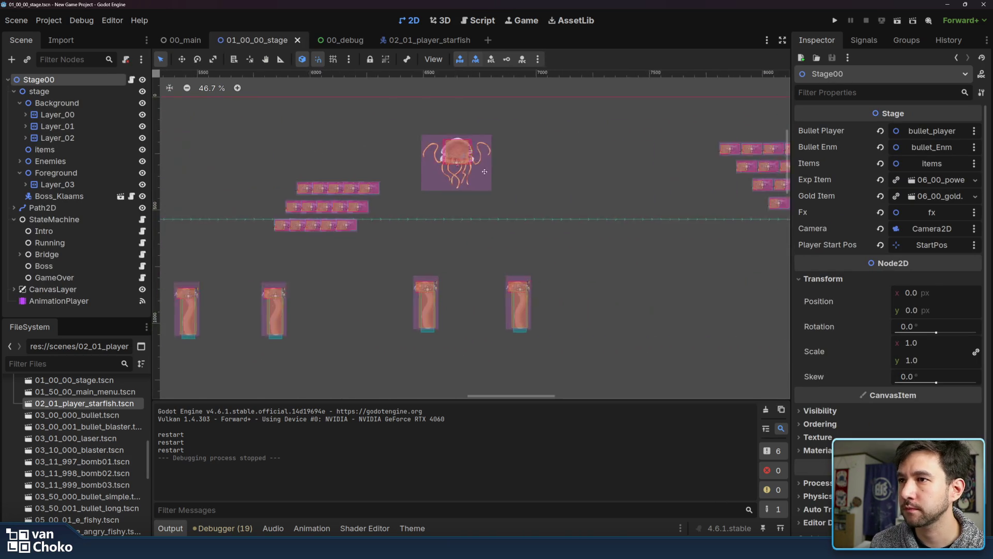
pyautogui.scroll(3, 591, 180)
pyautogui.scroll(2, 590, 181)
pyautogui.hscroll(4, 591, 180)
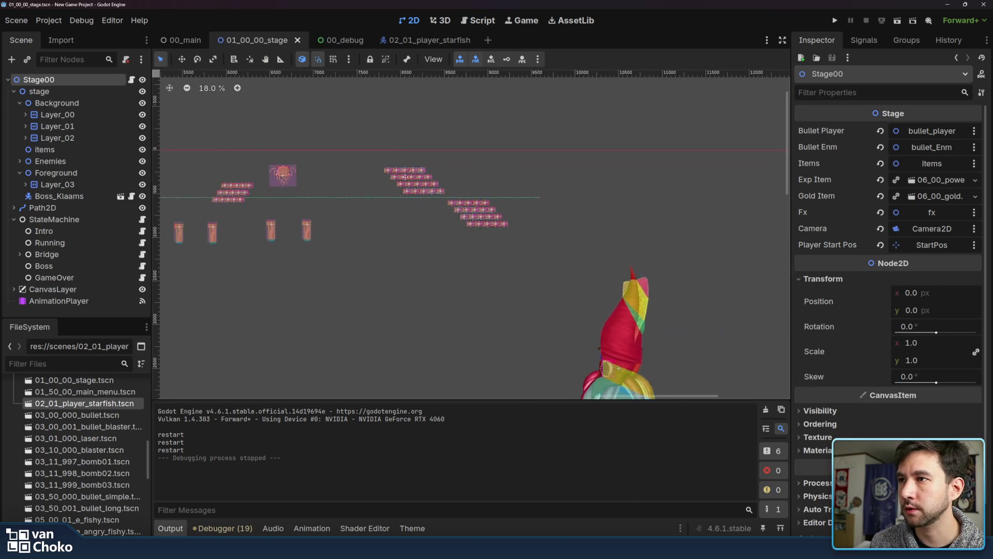
pyautogui.click(487, 40)
pyautogui.click(72, 135)
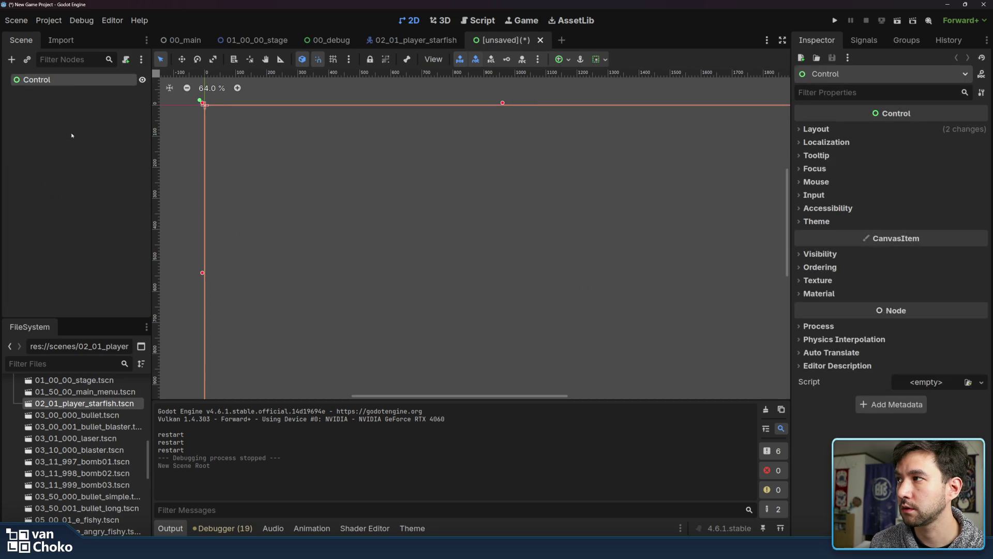
# Rename the Control root node to EndScreen.
pyautogui.doubleClick(65, 80)
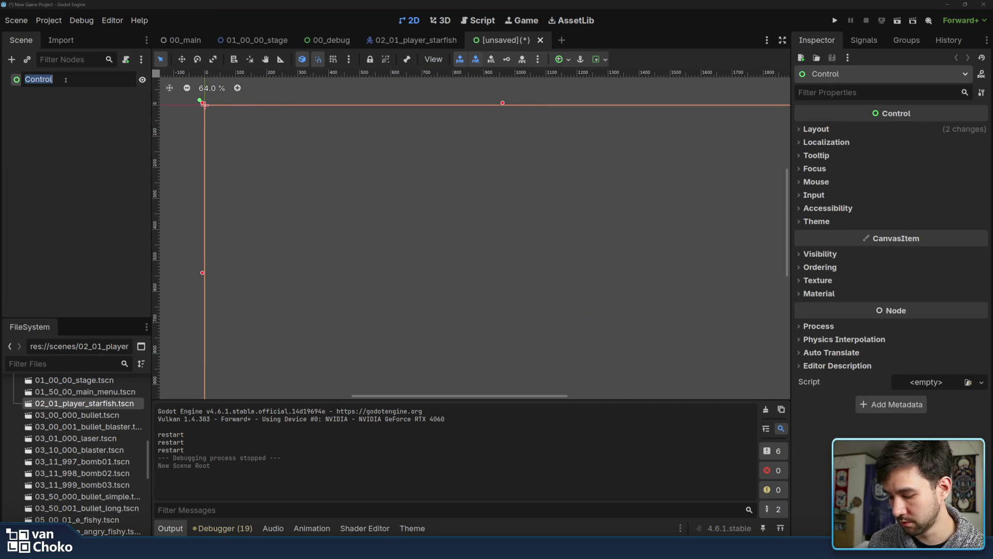
pyautogui.write('EndScreen')
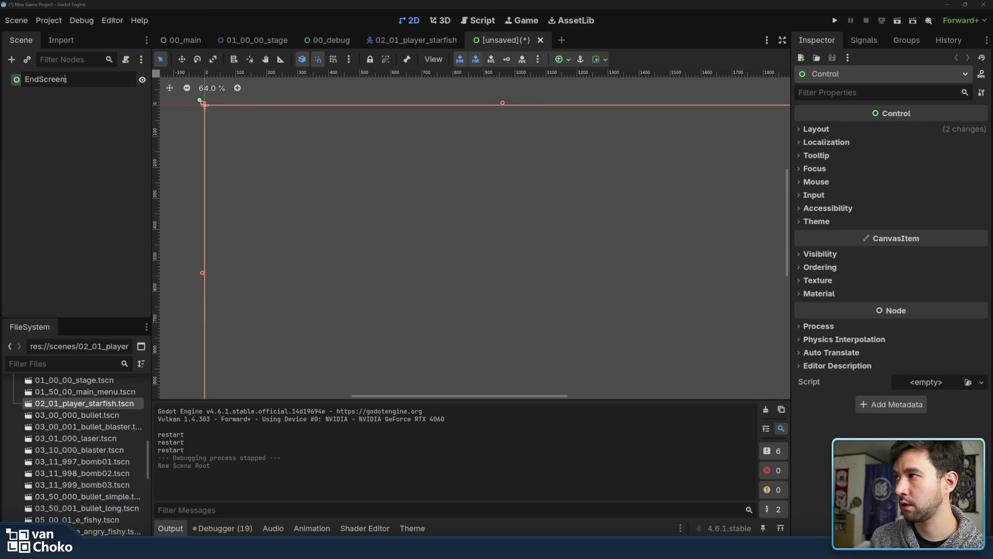
pyautogui.press('Return')
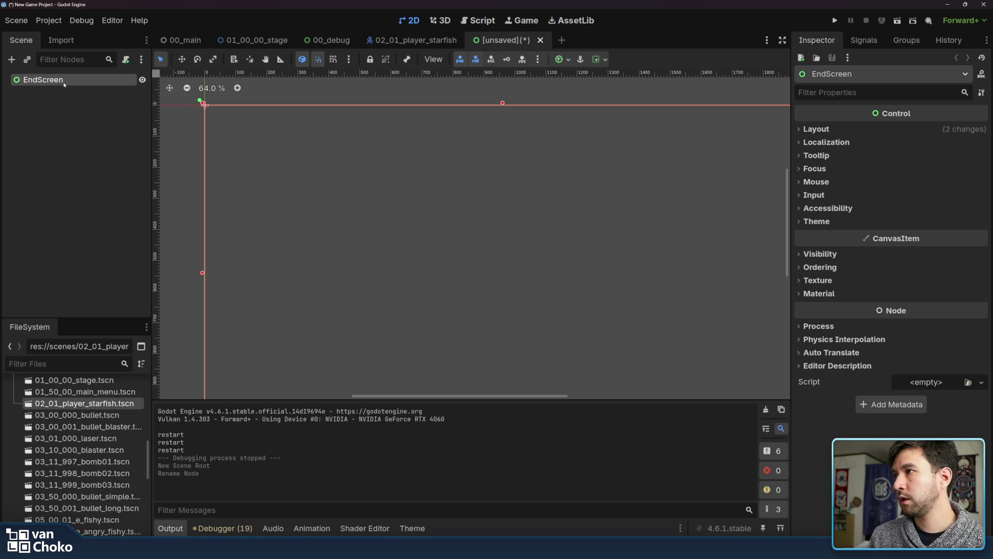
pyautogui.scroll(-5, 364, 210)
pyautogui.scroll(3, 364, 211)
# Frame the whole EndScreen rectangle and search 'con' in the Create New Node list.
pyautogui.moveTo(364, 211); pyautogui.dragTo(381, 177)
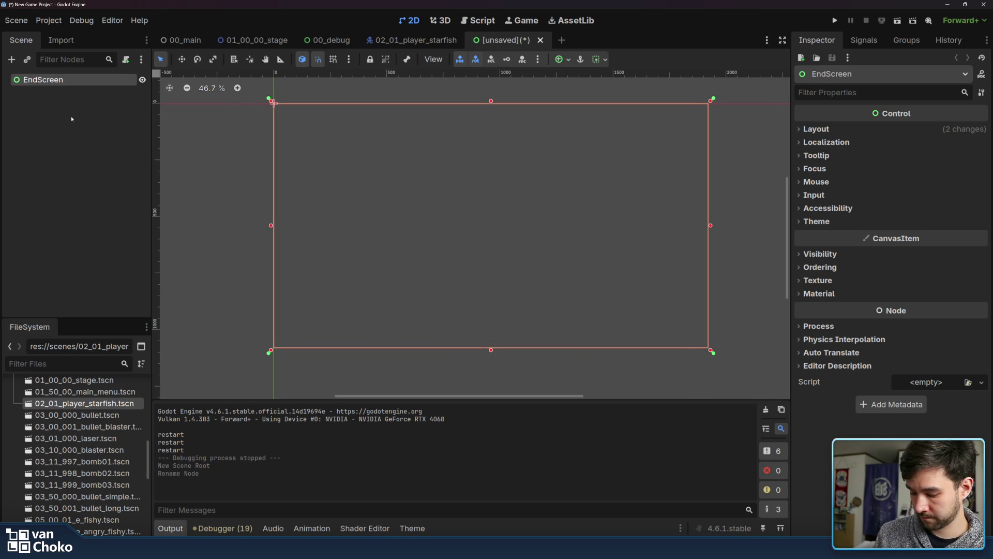
pyautogui.hotkey('ctrl', 'a')
pyautogui.write('con')
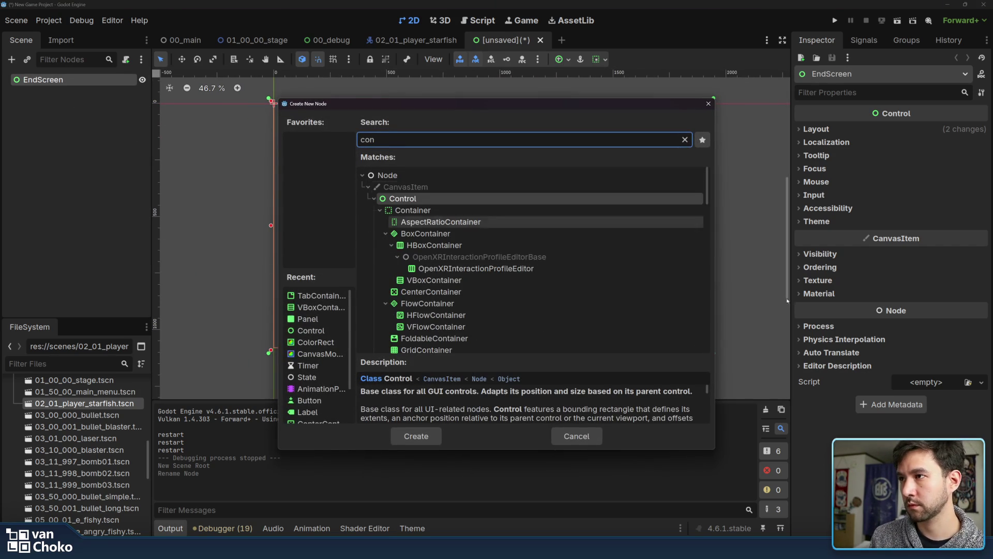
# Delete the Control child that was added under EndScreen by mistake.
pyautogui.doubleClick(559, 201)
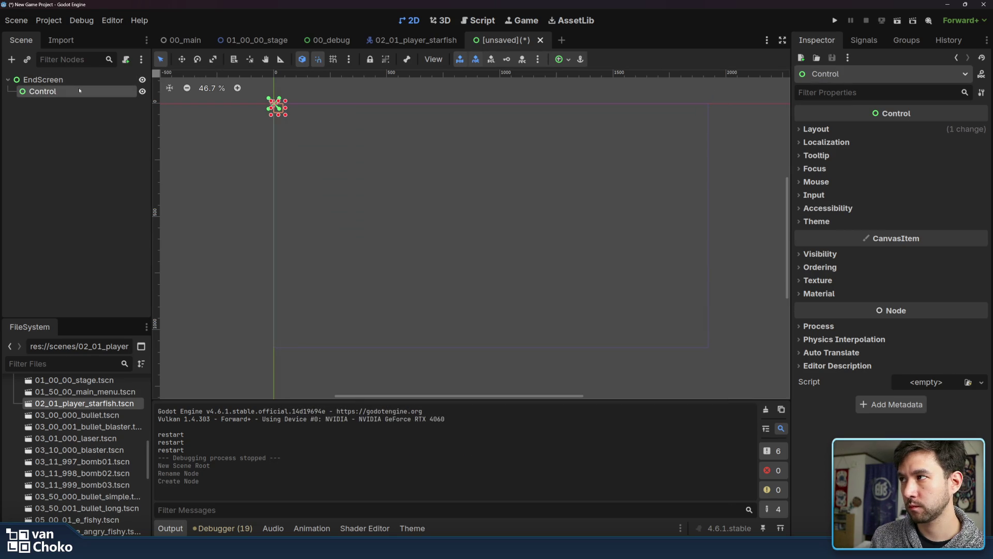
pyautogui.press('Delete')
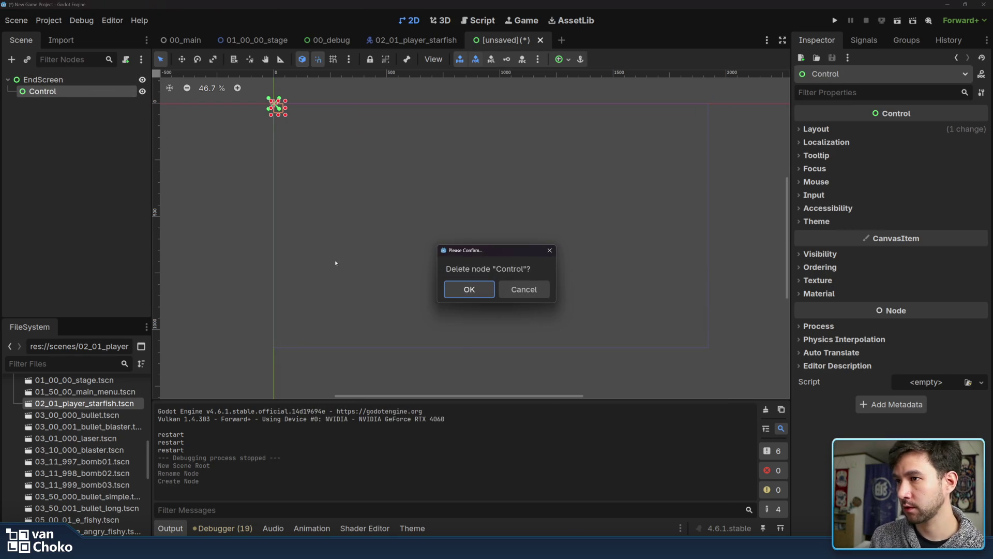
pyautogui.click(469, 289)
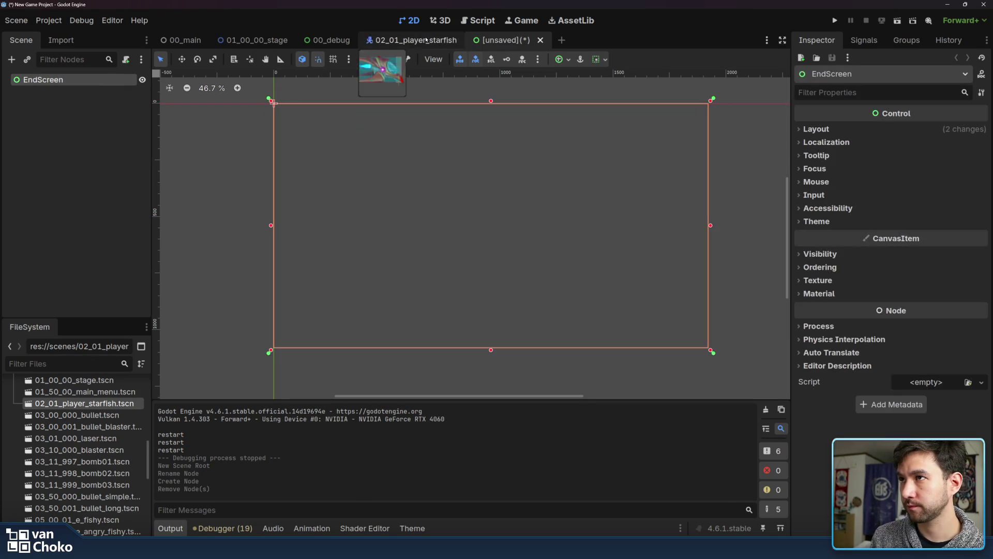
# Add a CenterContainer under EndScreen and give it the Full Rect anchor preset.
pyautogui.hotkey('ctrl', 'a')
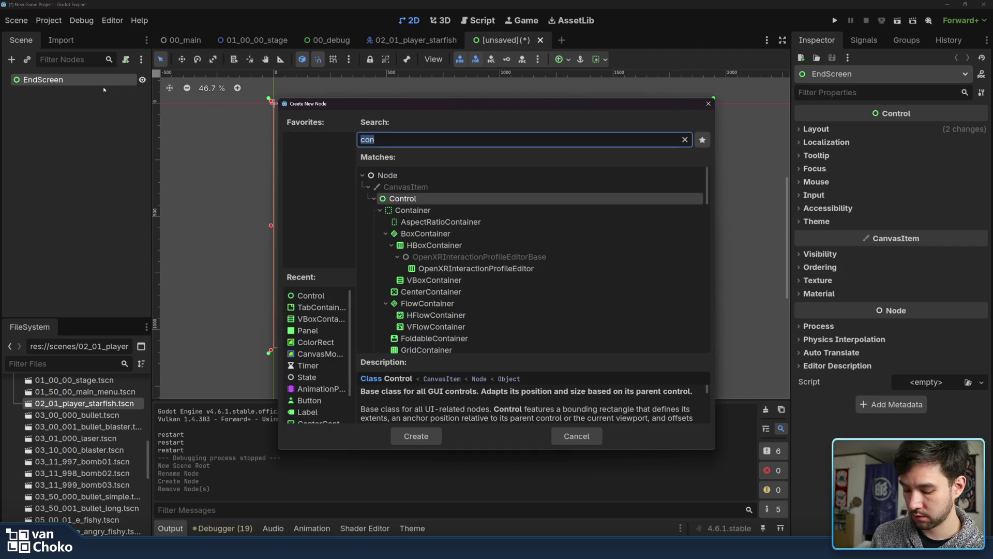
pyautogui.doubleClick(428, 291)
pyautogui.click(596, 59)
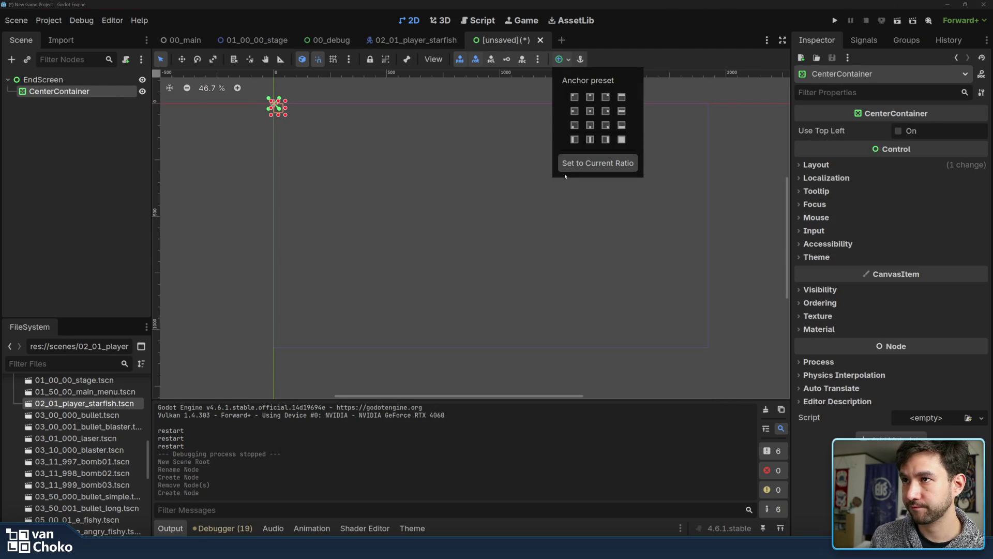
pyautogui.click(622, 139)
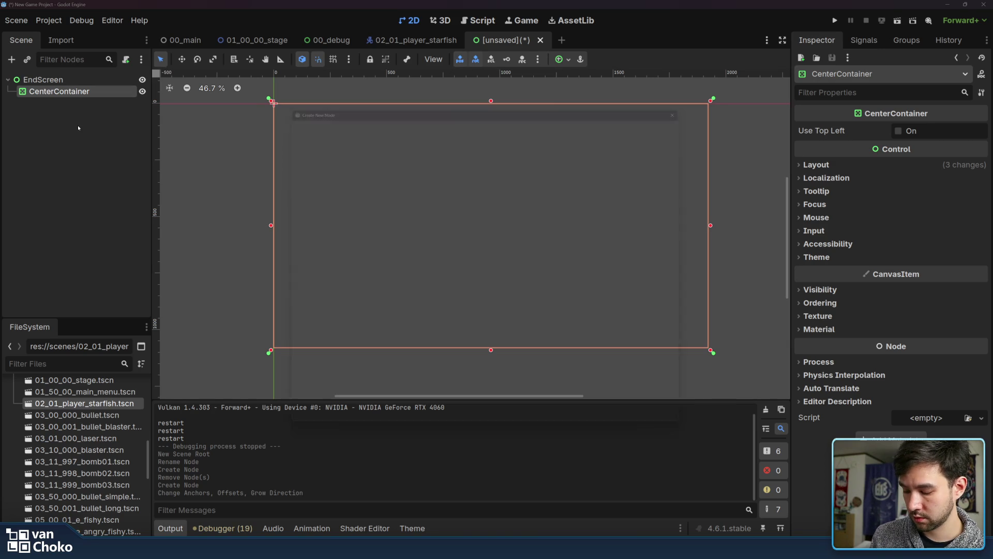
pyautogui.hotkey('ctrl', 'a')
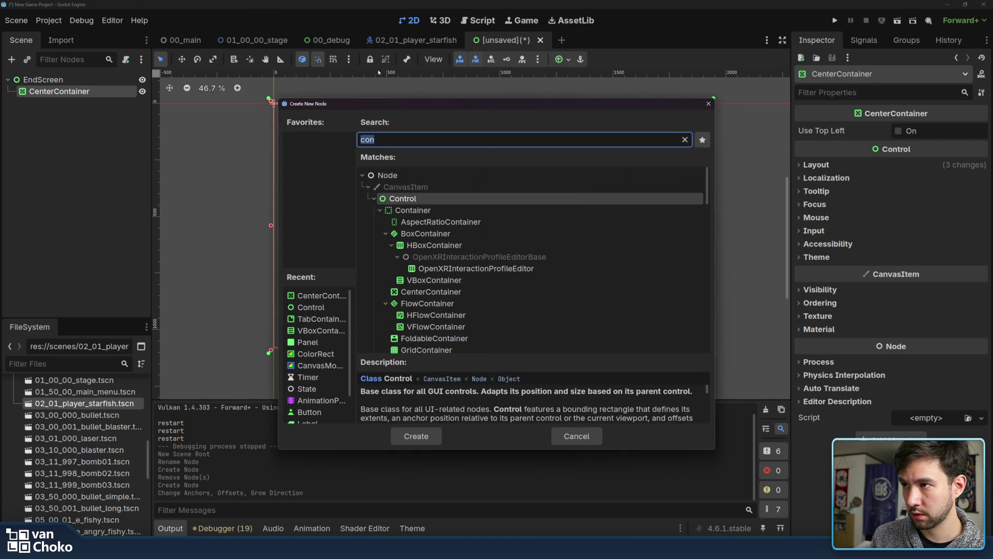
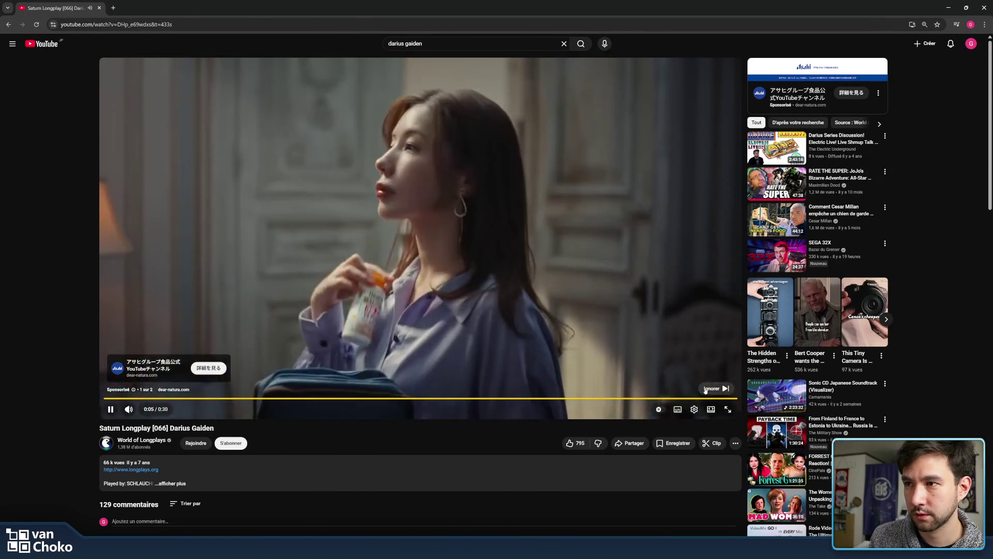
# Skip the ad, switch to theater mode, and seek the Darius Gaiden longplay to about 10:00.
pyautogui.click(724, 382)
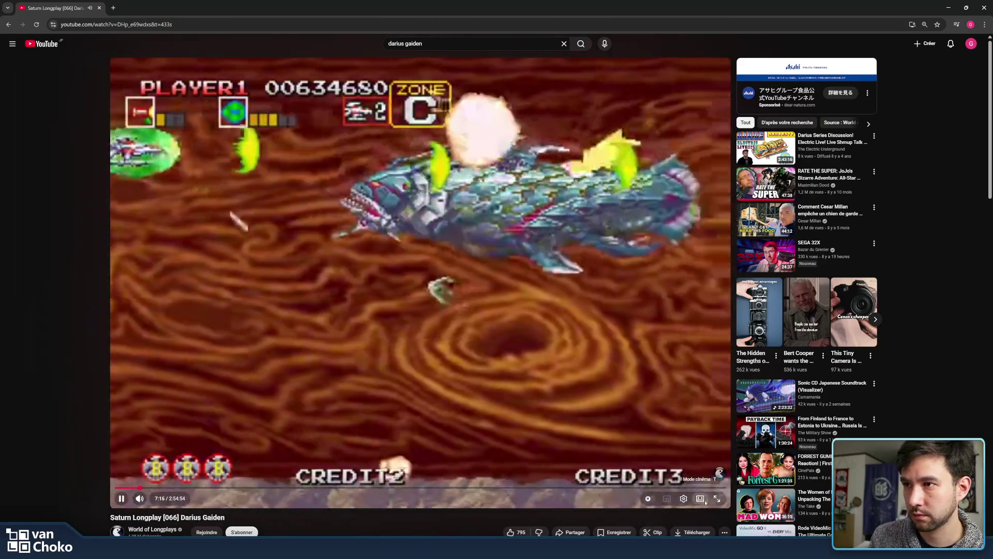
pyautogui.click(701, 499)
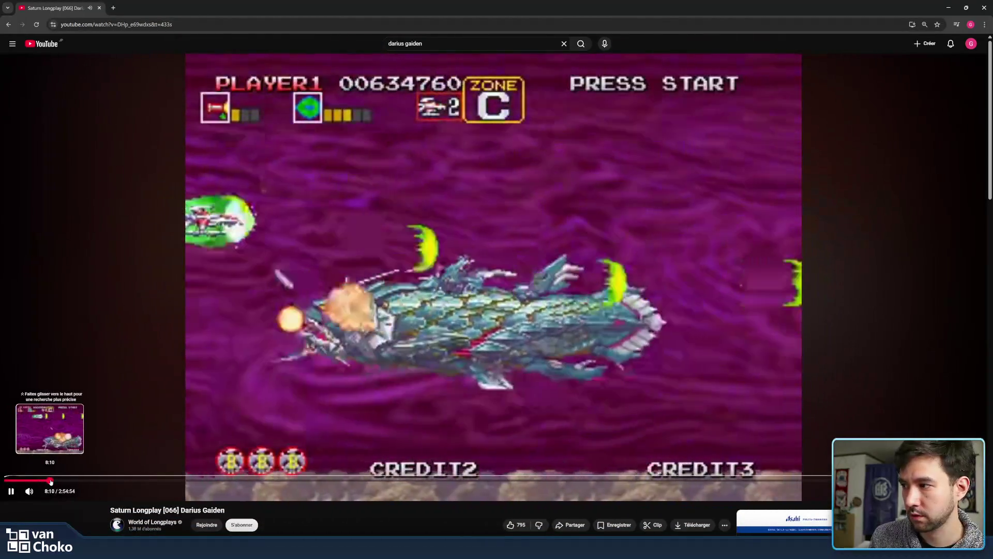
pyautogui.click(56, 481)
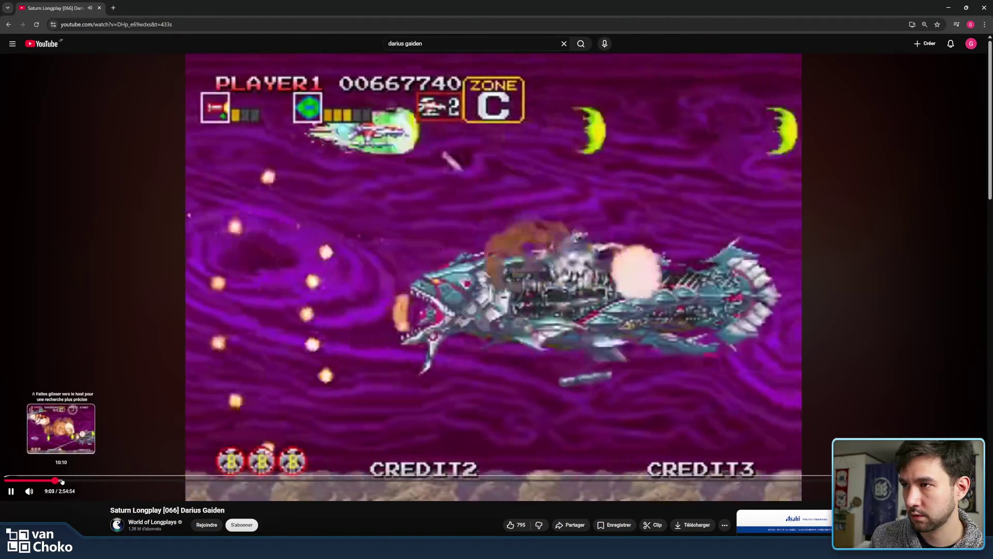
pyautogui.moveTo(61, 480); pyautogui.dragTo(61, 481)
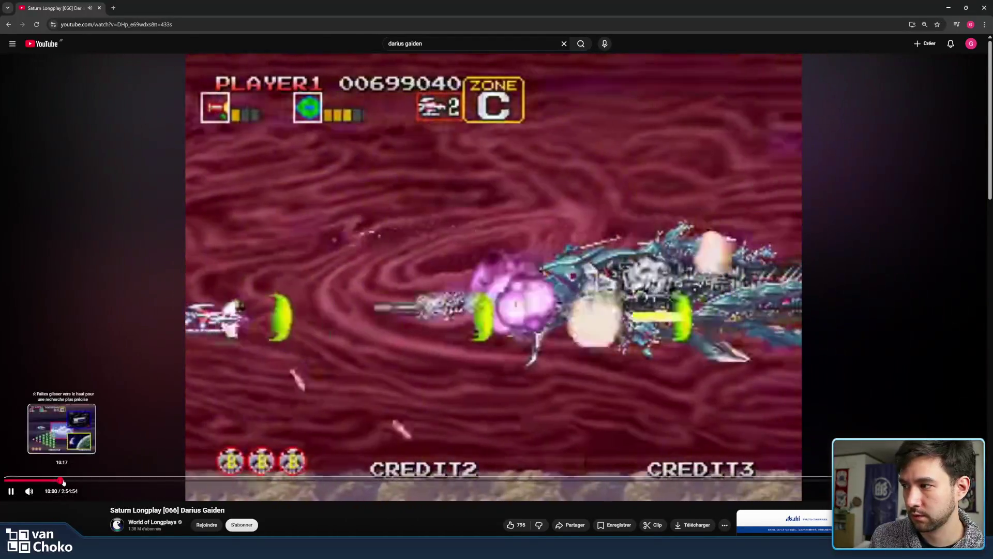
pyautogui.moveTo(62, 481); pyautogui.dragTo(62, 481)
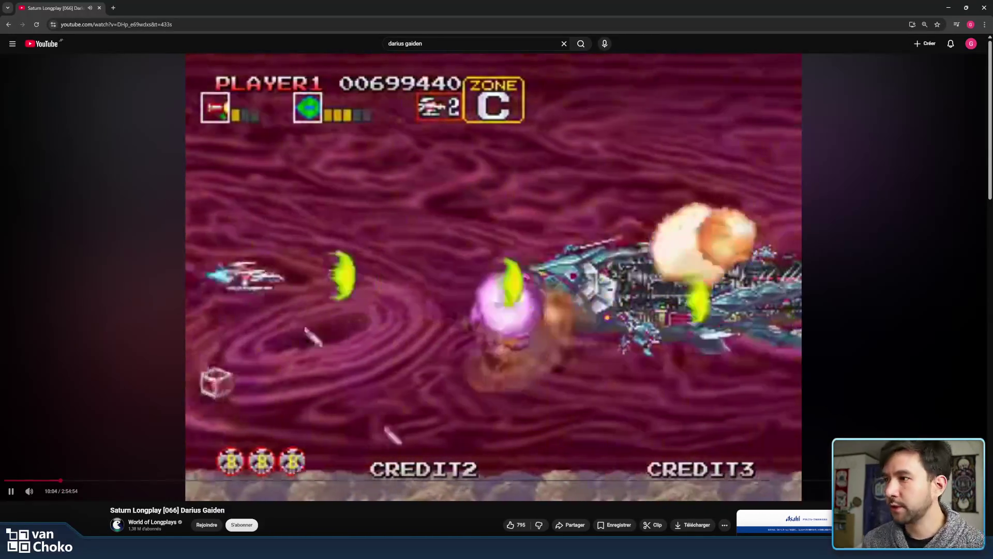
pyautogui.press('Right')
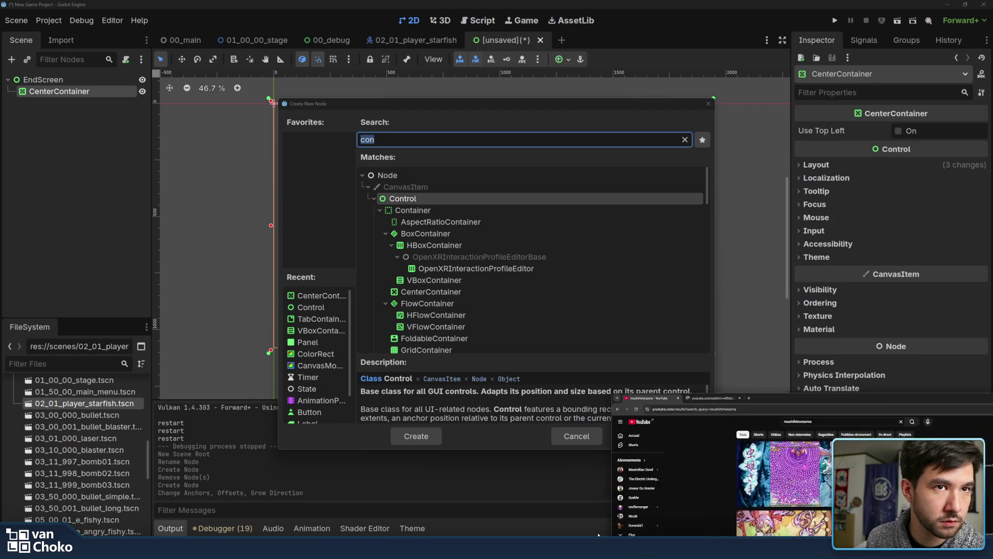
pyautogui.hotkey('ctrl', 'Tab')
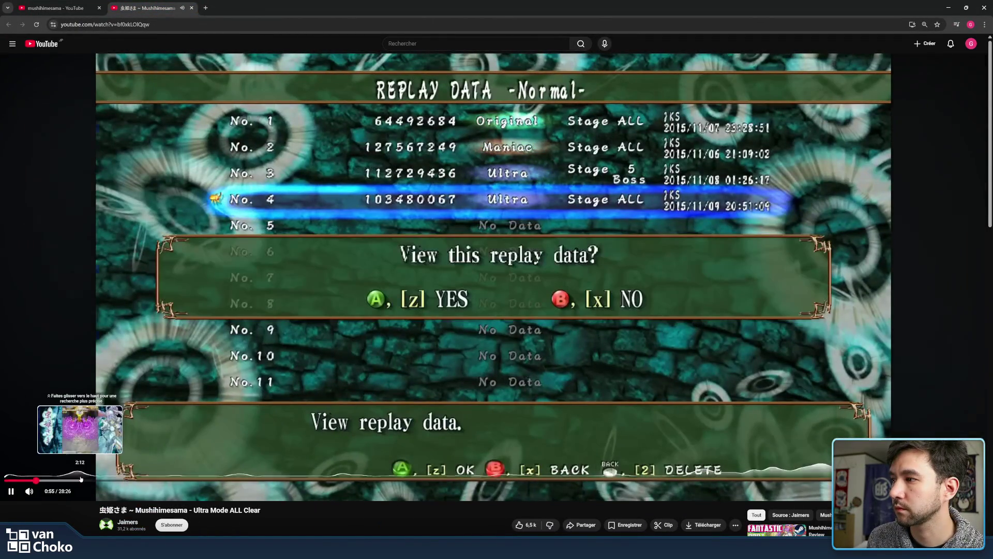
# Pause the Mushihimesama video near 2:24 and minimize the browser.
pyautogui.click(95, 482)
pyautogui.click(88, 482)
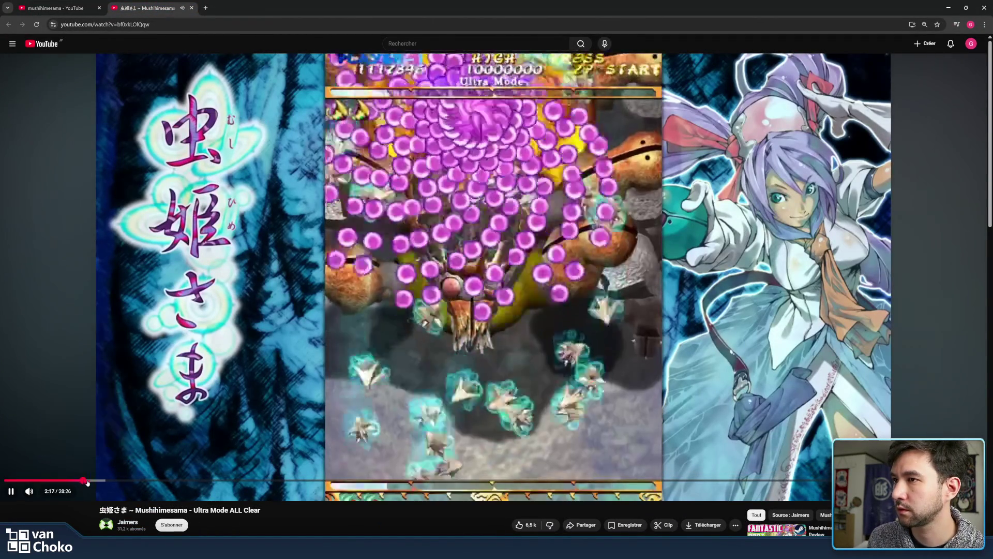
pyautogui.click(86, 481)
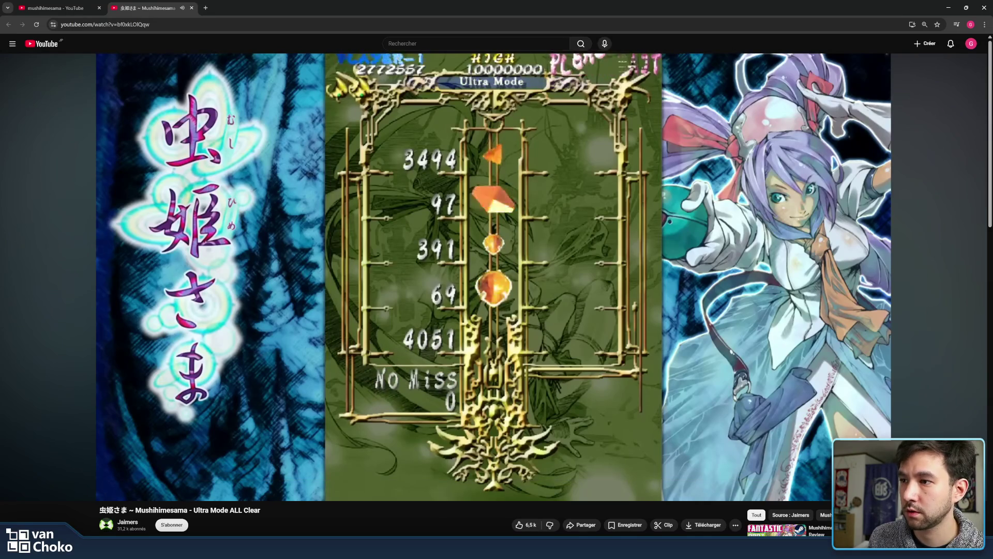
pyautogui.click(545, 325)
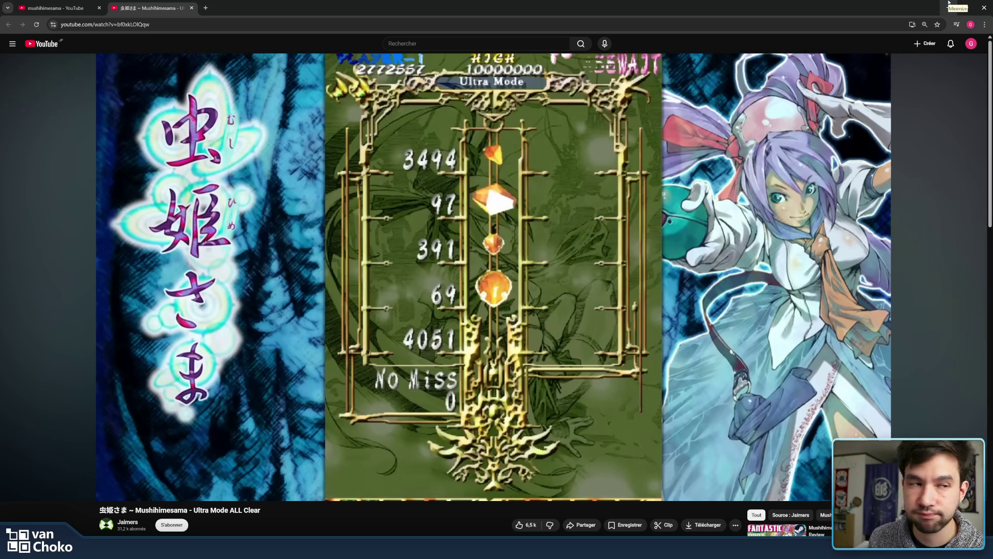
pyautogui.click(949, 5)
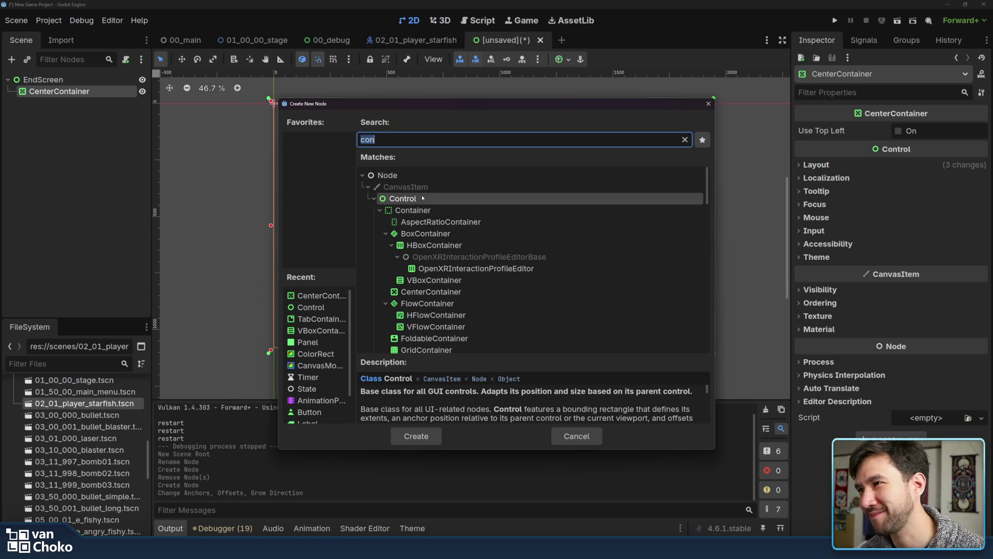
# Create a VBoxContainer node under the CenterContainer.
pyautogui.click(428, 234)
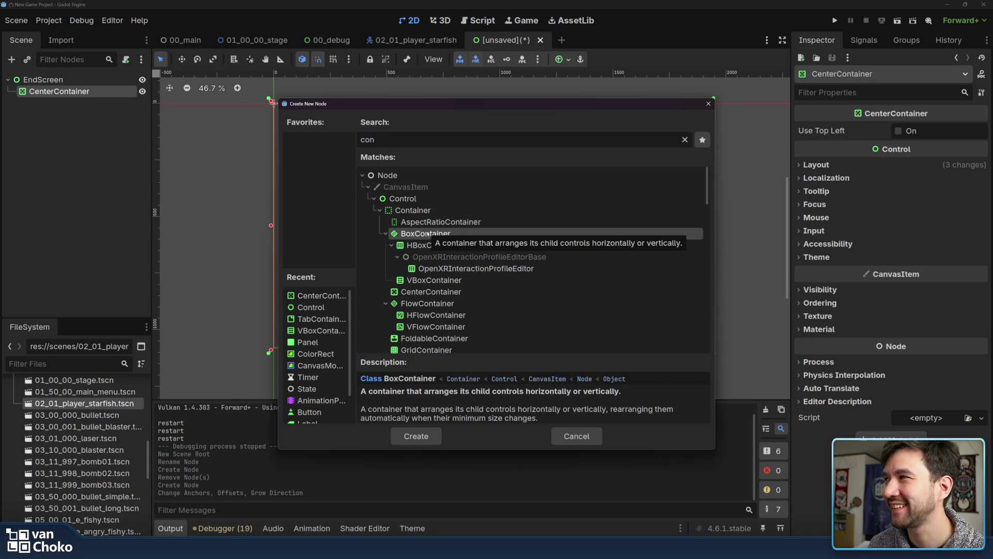
pyautogui.scroll(-3, 458, 302)
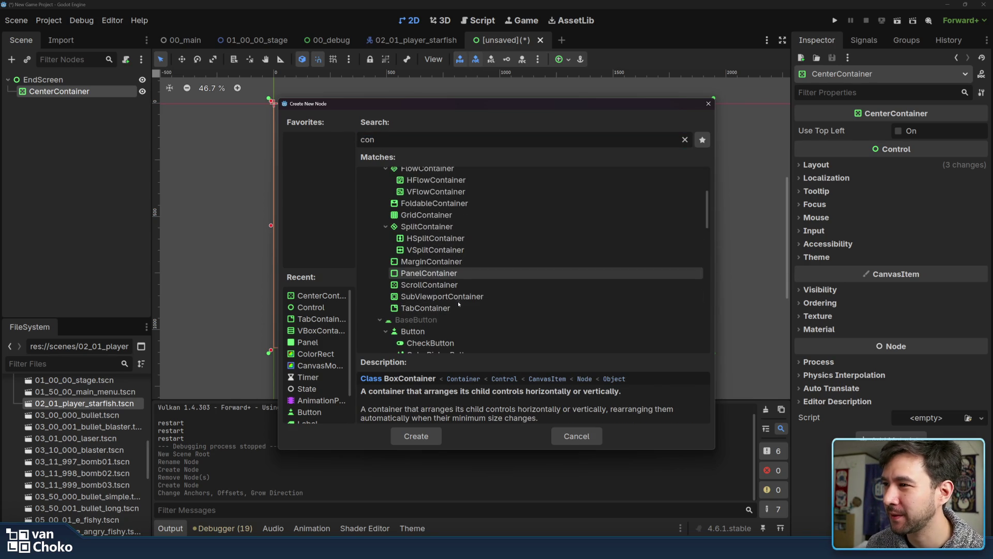
pyautogui.scroll(3, 458, 301)
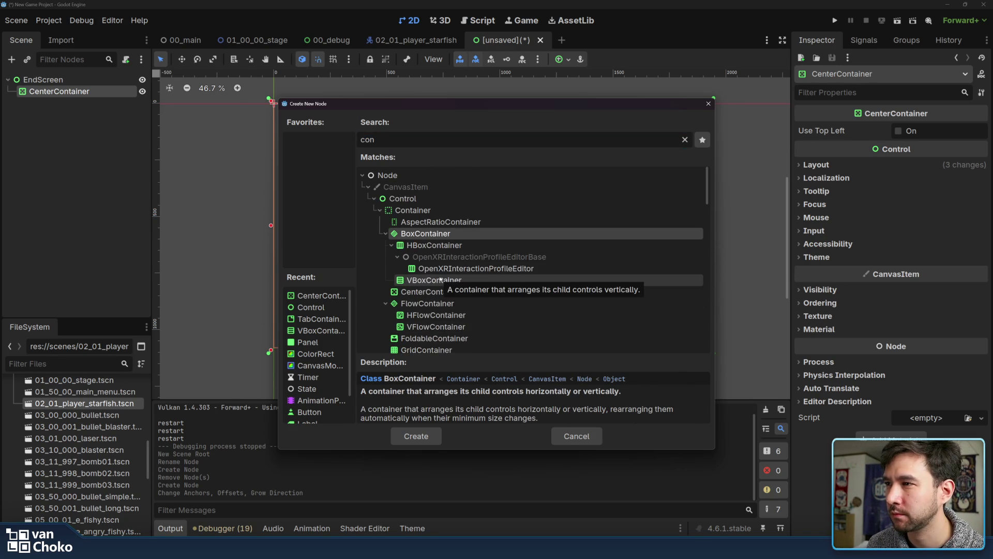
pyautogui.click(434, 268)
pyautogui.click(429, 292)
pyautogui.click(429, 280)
pyautogui.click(416, 435)
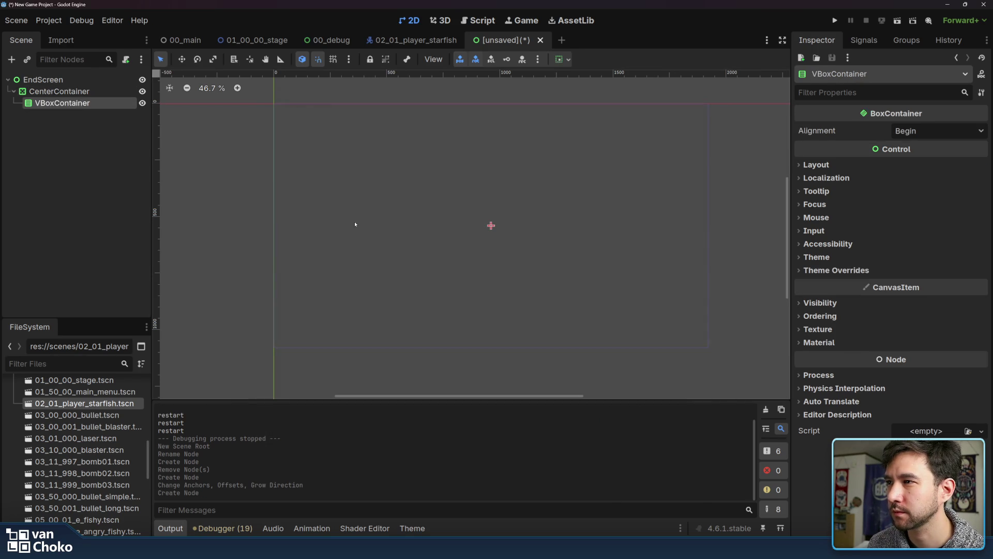
# Select the new VBoxContainer, then cancel the Attach Script dialog without creating a script.
pyautogui.click(61, 104)
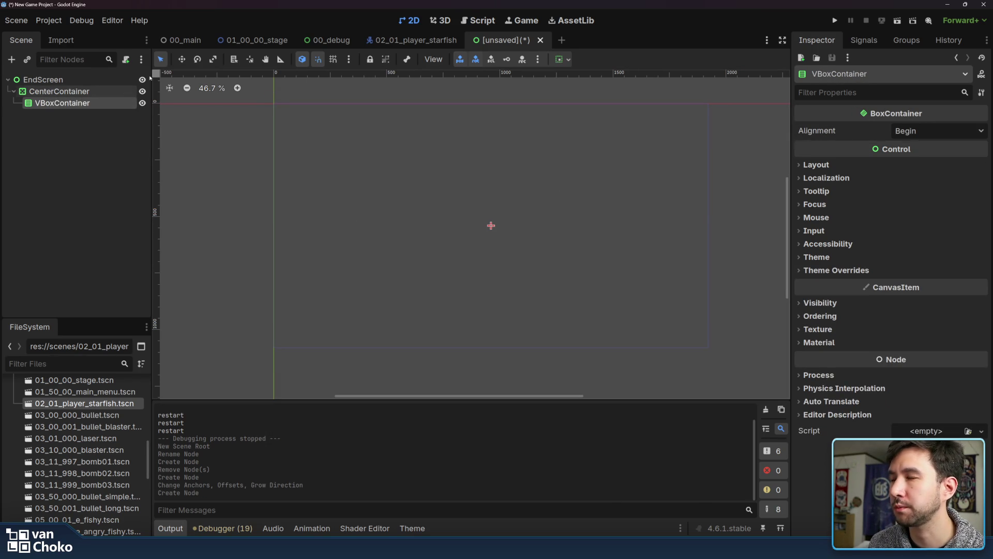
pyautogui.click(59, 91)
pyautogui.click(62, 103)
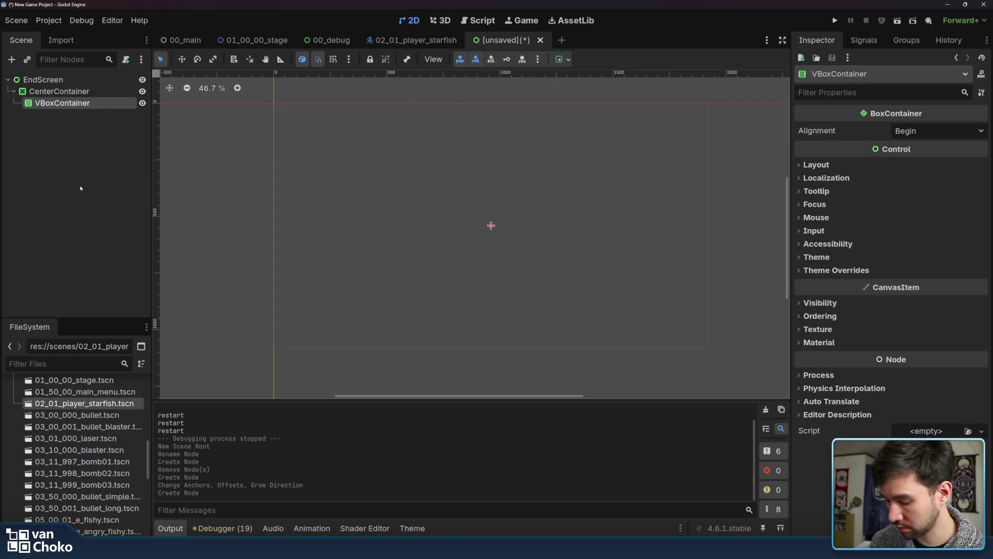
pyautogui.press('e')
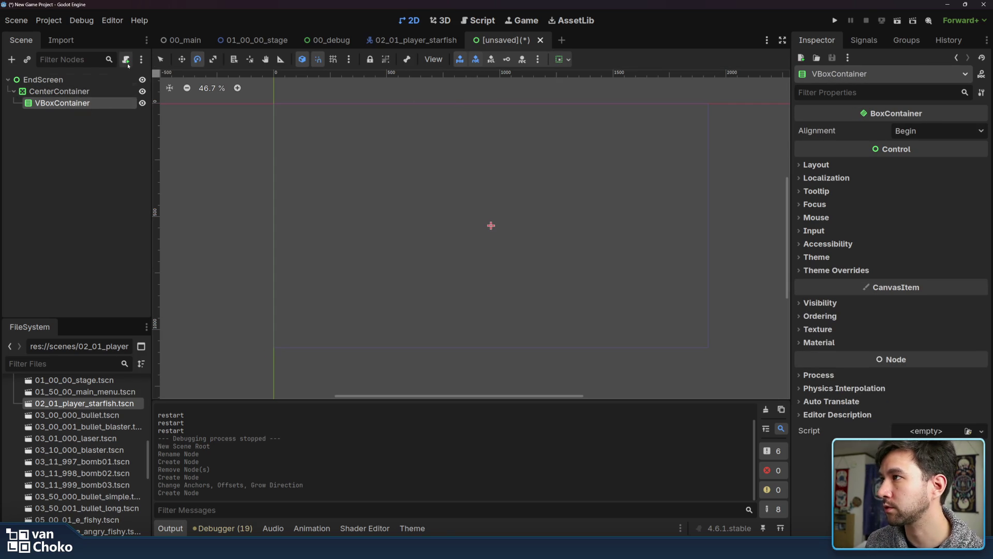
pyautogui.click(127, 60)
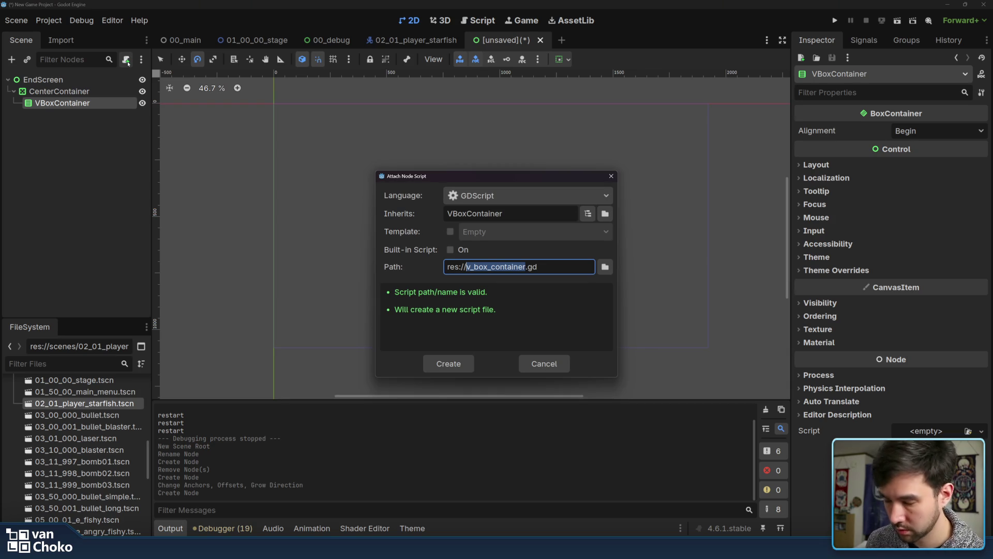
pyautogui.click(611, 176)
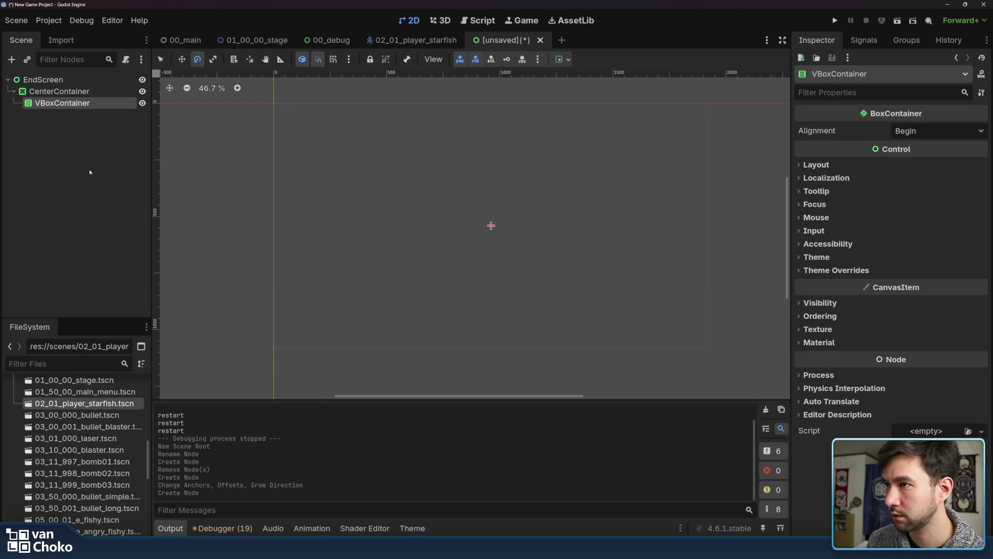
pyautogui.hotkey('ctrl', 'a')
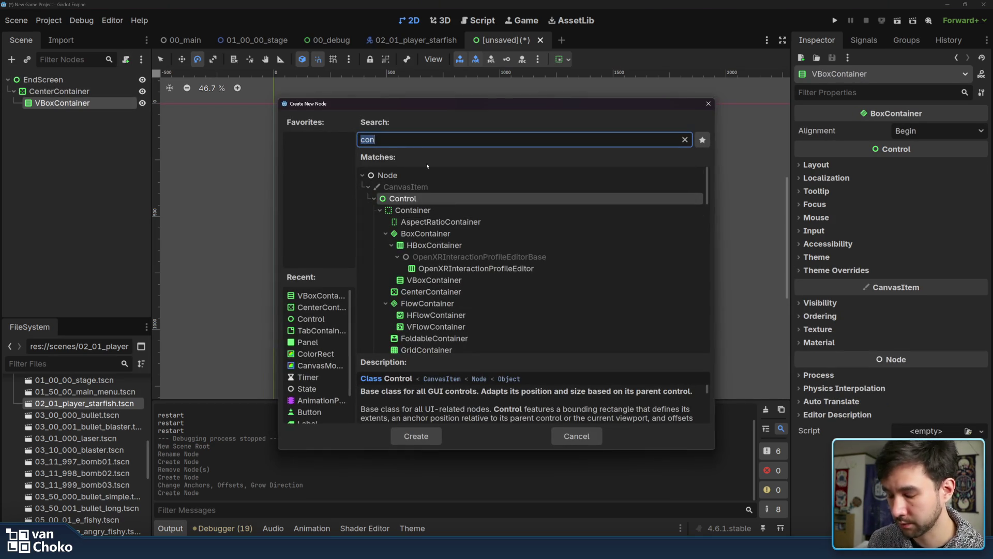
# Search for 'label' and add a Label node under the VBoxContainer.
pyautogui.write('scopre')
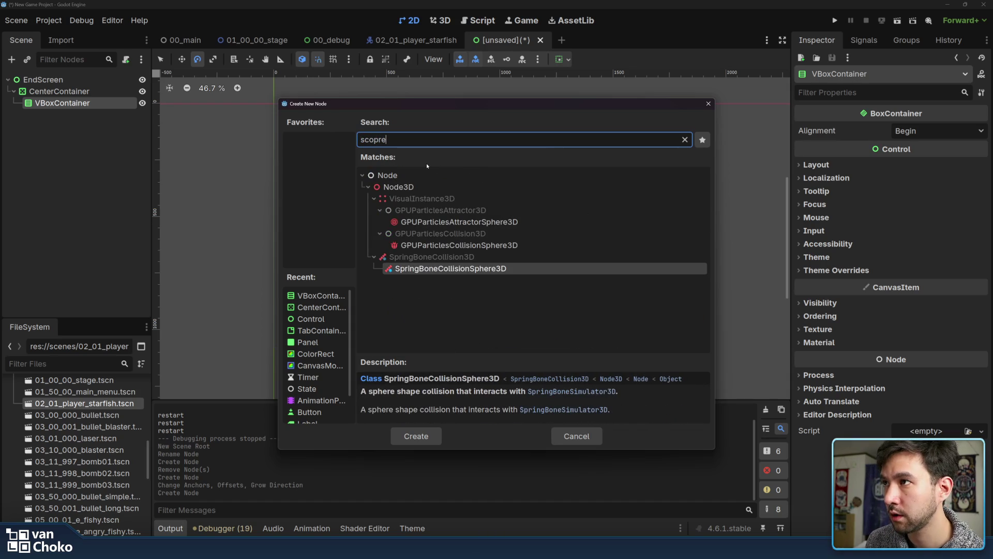
pyautogui.press('Down')
pyautogui.press('BackSpace')
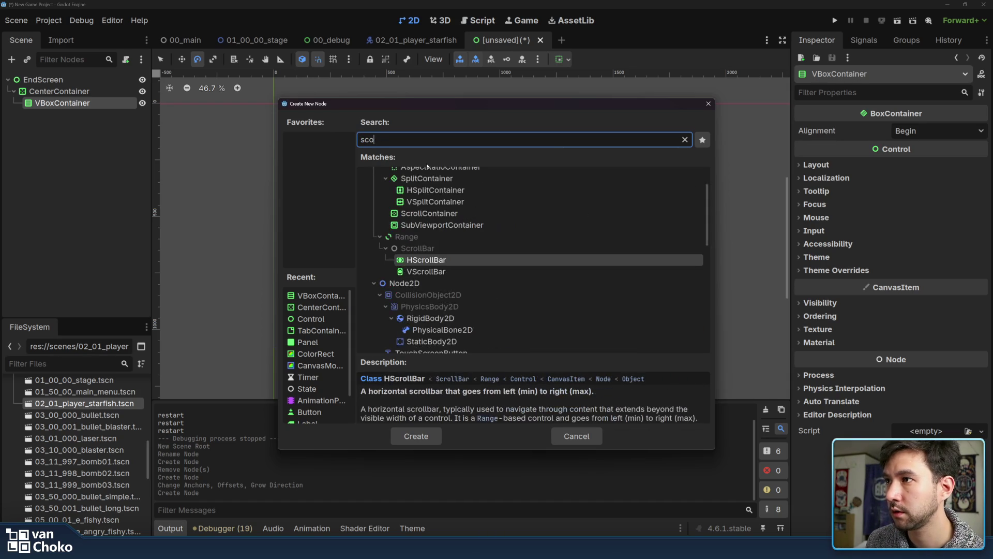
pyautogui.press('BackSpace')
pyautogui.press('BackSpace')
pyautogui.press('BackSpace')
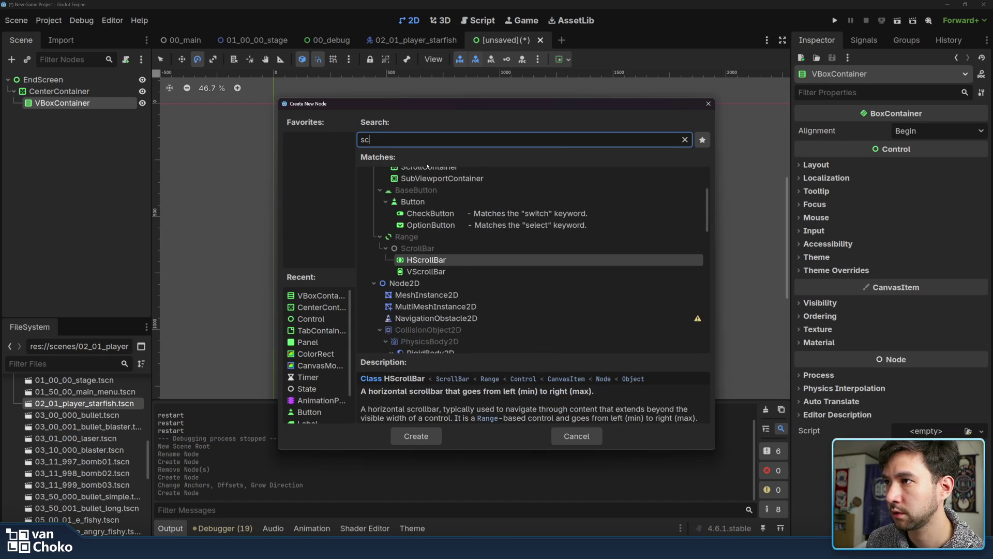
pyautogui.write('label')
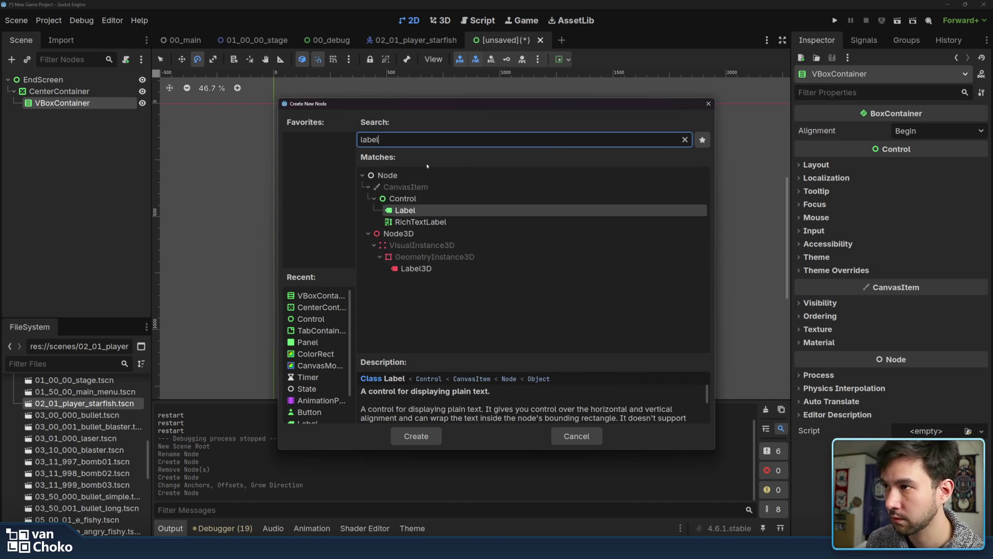
pyautogui.press('Return')
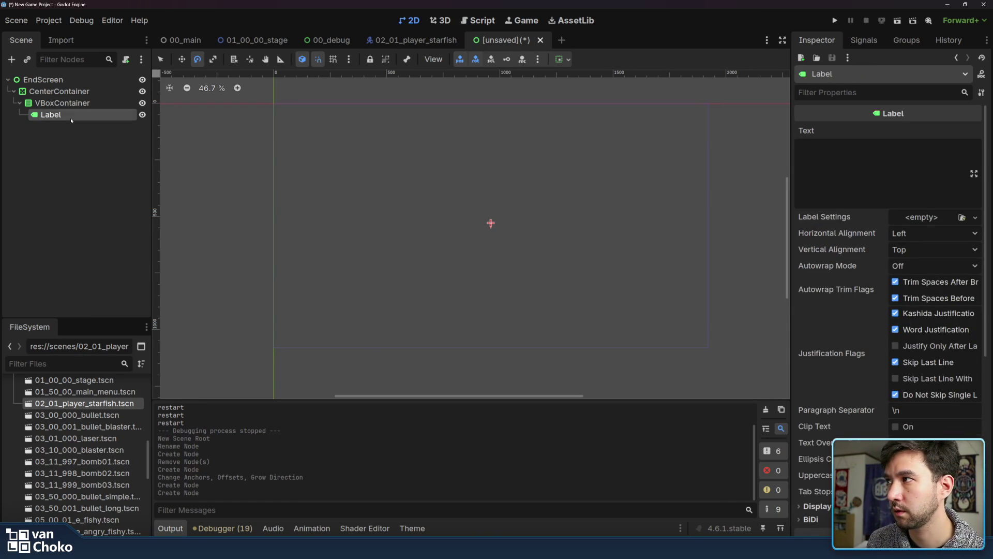
# Add a BoxContainer child to the VBoxContainer from the Control containers list.
pyautogui.click(69, 103)
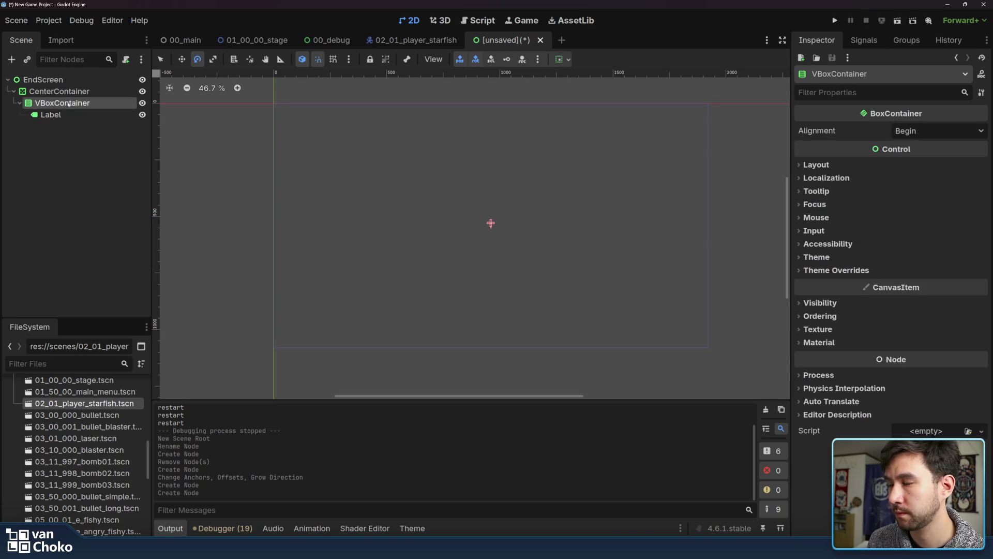
pyautogui.rightClick(69, 104)
pyautogui.click(112, 113)
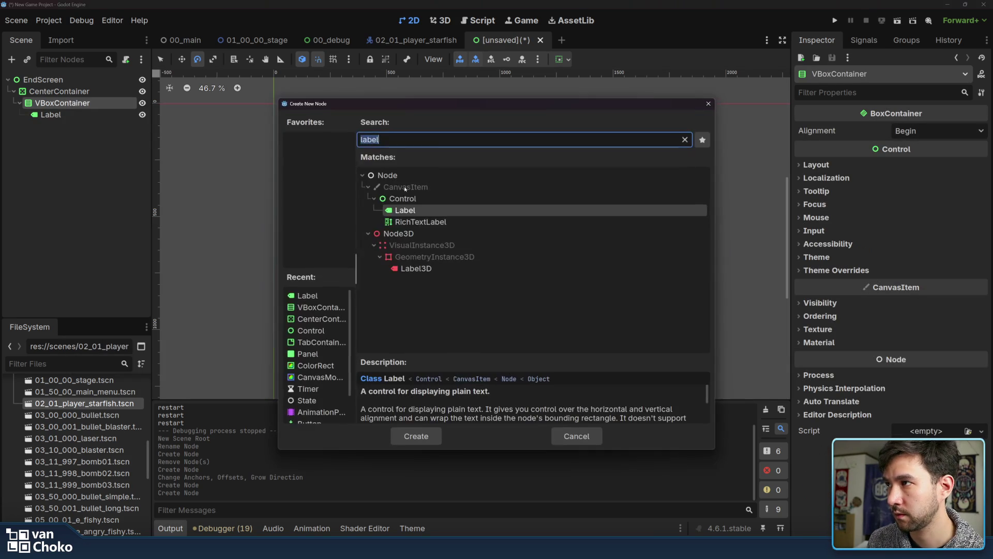
pyautogui.click(685, 139)
pyautogui.click(488, 257)
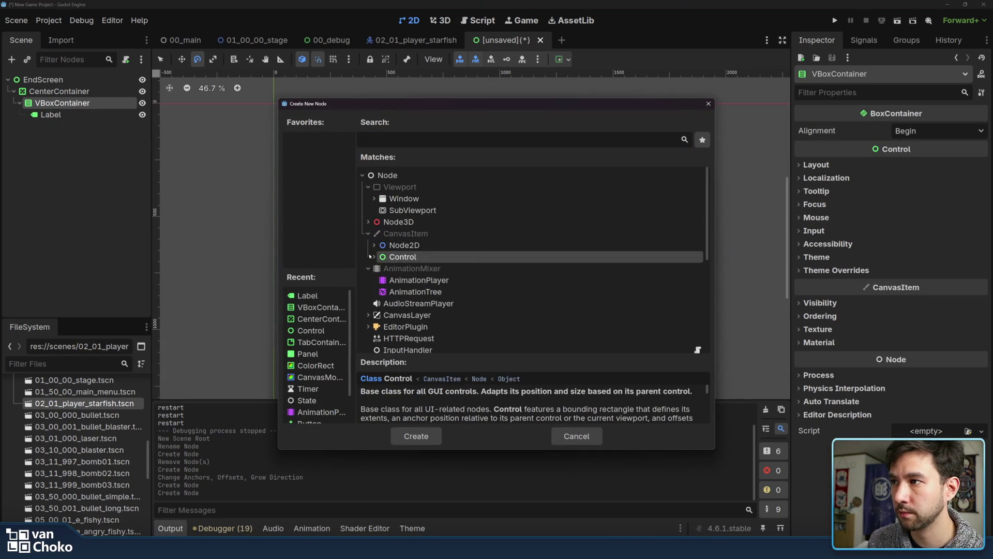
pyautogui.click(371, 256)
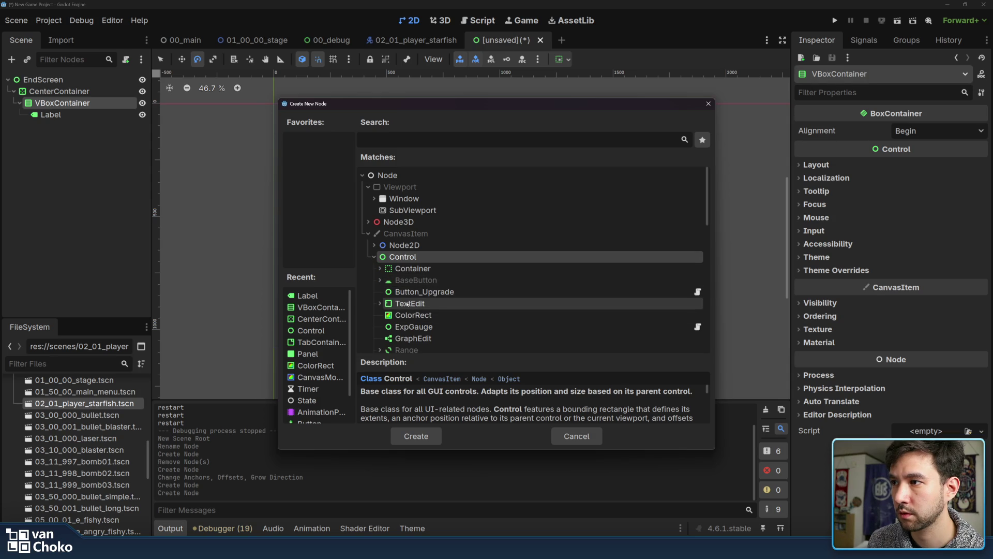
pyautogui.scroll(-3, 413, 300)
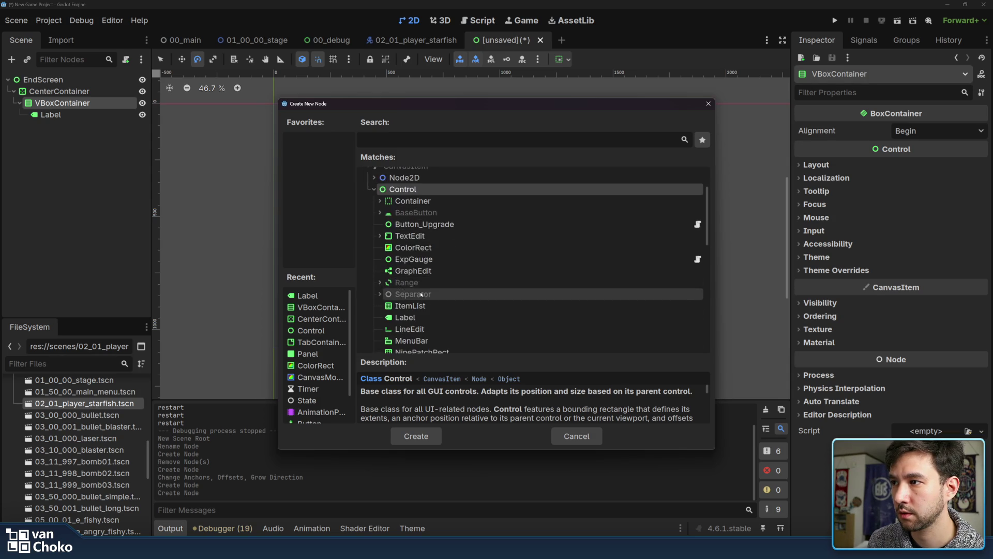
pyautogui.scroll(-1, 420, 294)
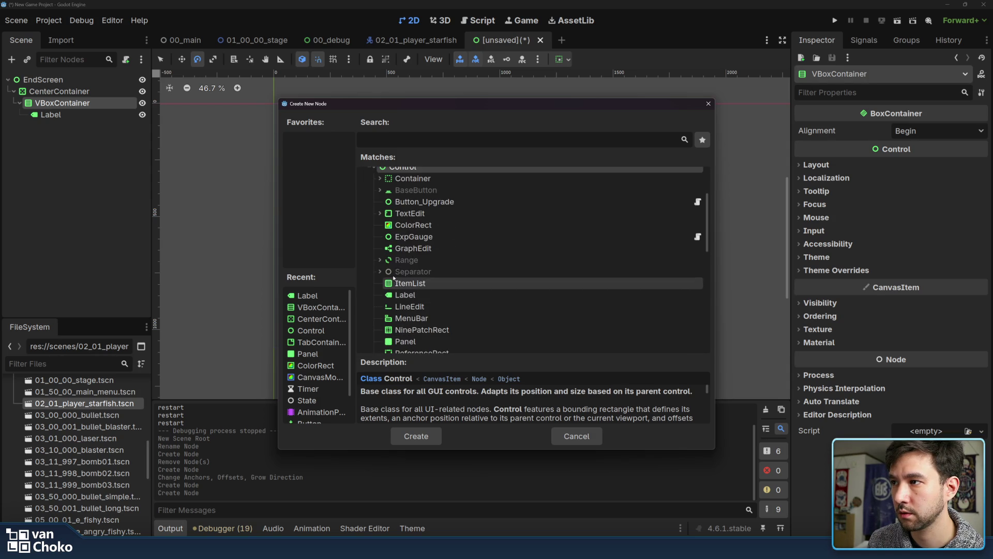
pyautogui.click(380, 178)
pyautogui.doubleClick(420, 201)
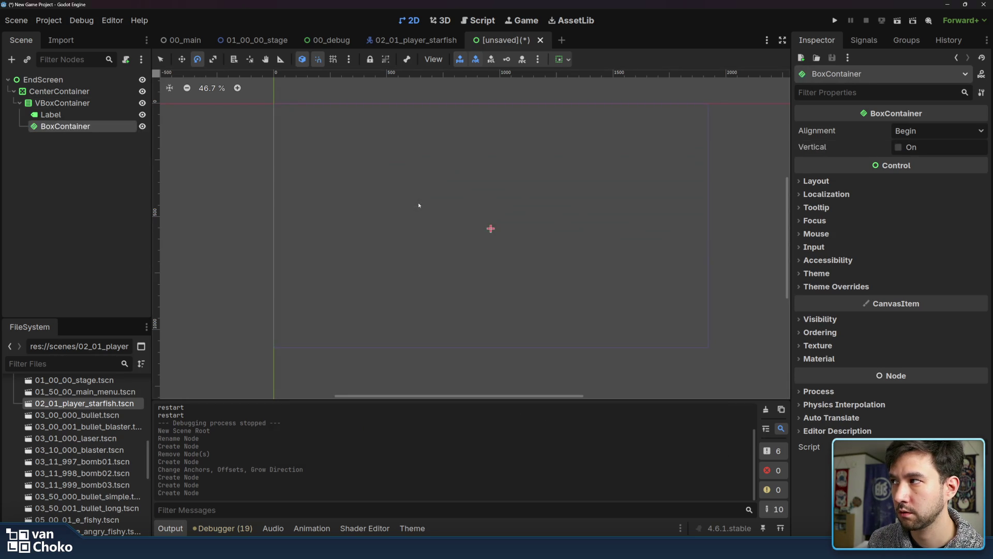
# Move the Label inside the BoxContainer and duplicate it as Label2.
pyautogui.moveTo(65, 126); pyautogui.dragTo(62, 100)
pyautogui.moveTo(50, 114); pyautogui.dragTo(70, 127)
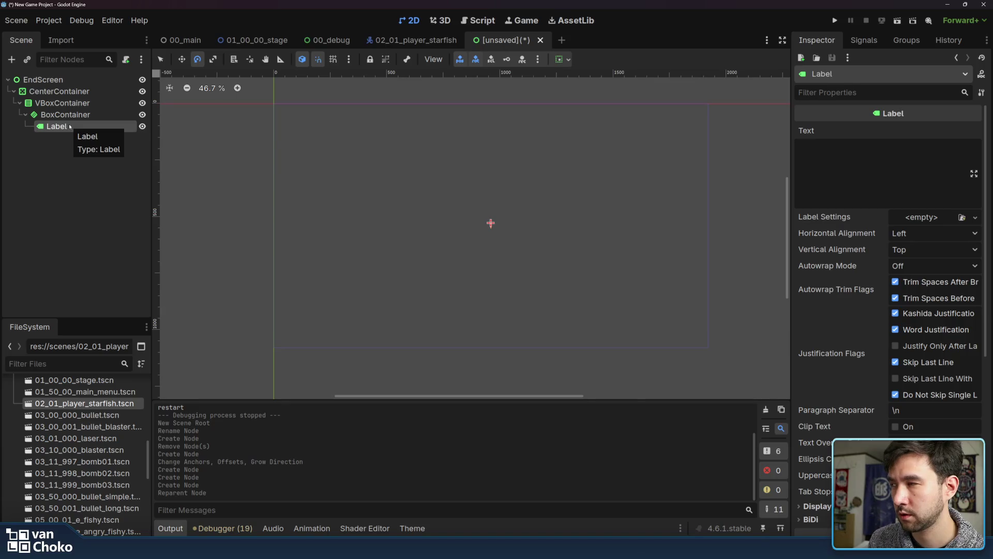
pyautogui.hotkey('ctrl', 'd')
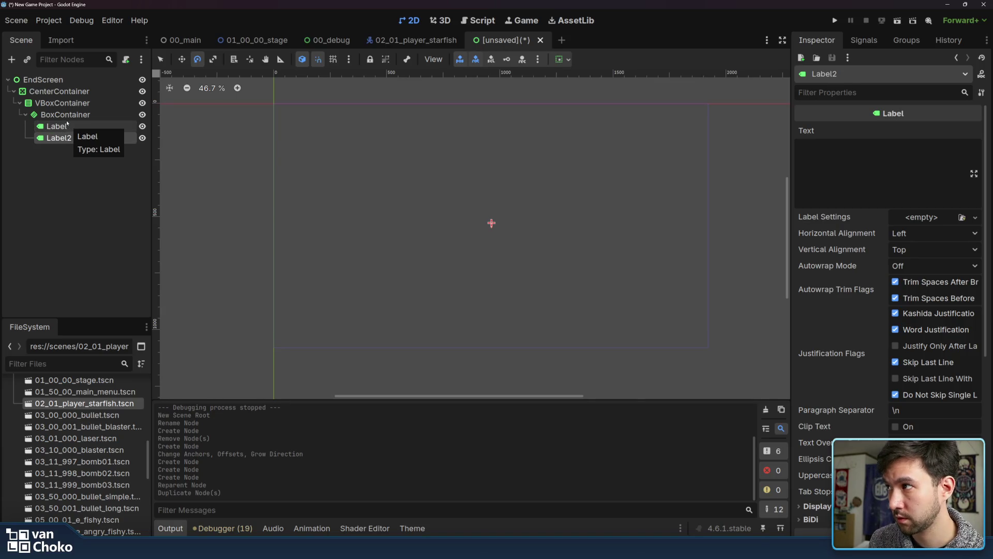
# Set the first Label's text to 'Score' and its Theme to Main_theme.tres.
pyautogui.click(66, 124)
pyautogui.click(844, 165)
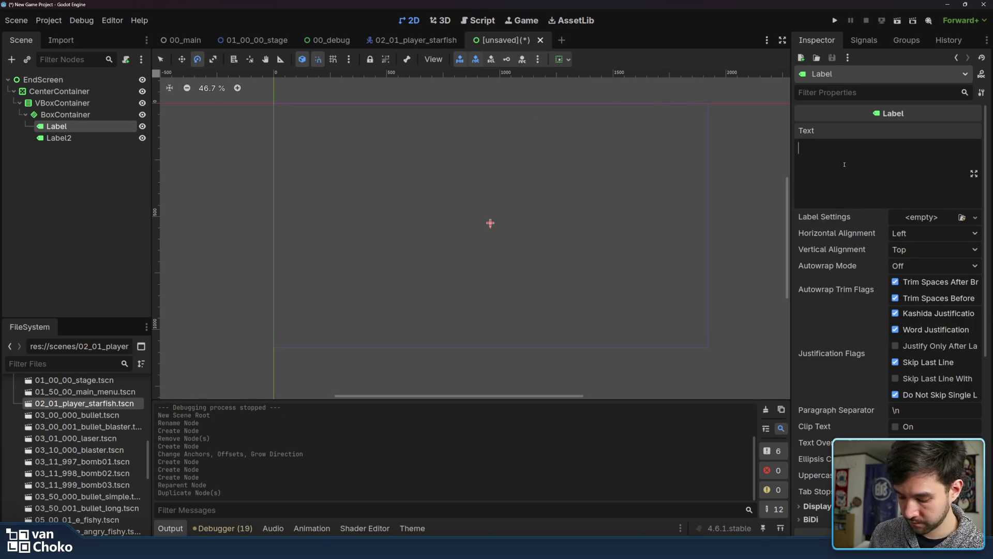
pyautogui.write('Score')
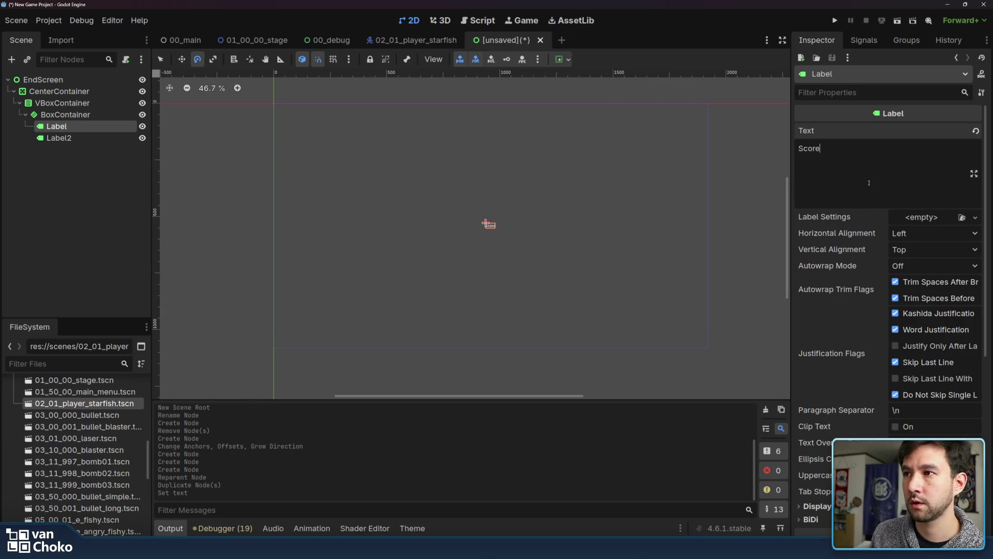
pyautogui.scroll(-5, 805, 400)
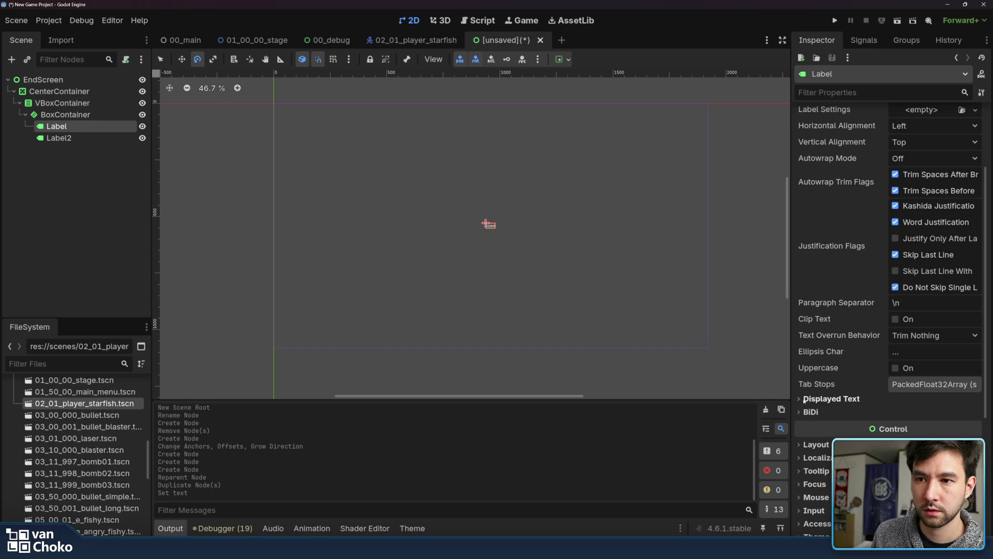
pyautogui.scroll(5, 834, 244)
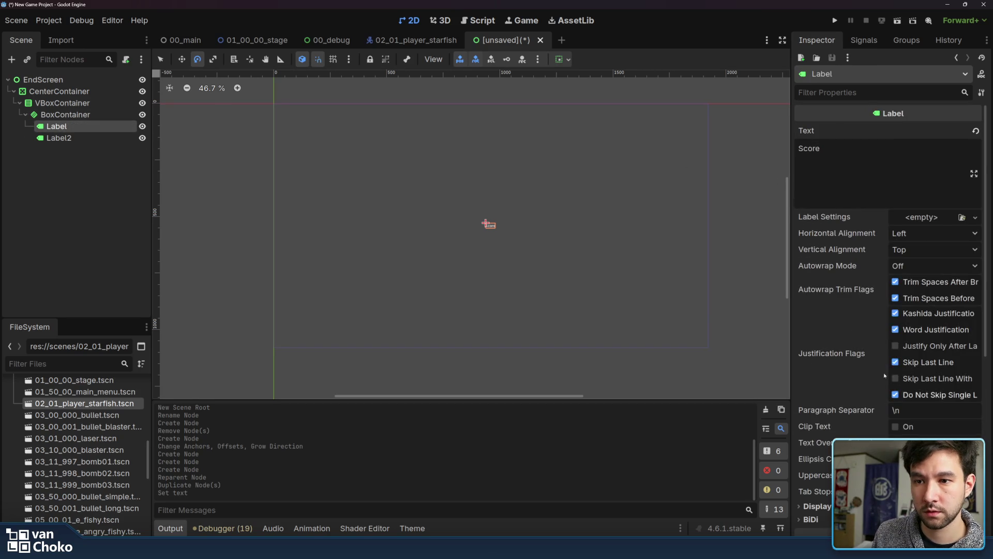
pyautogui.scroll(-15, 819, 336)
pyautogui.click(817, 330)
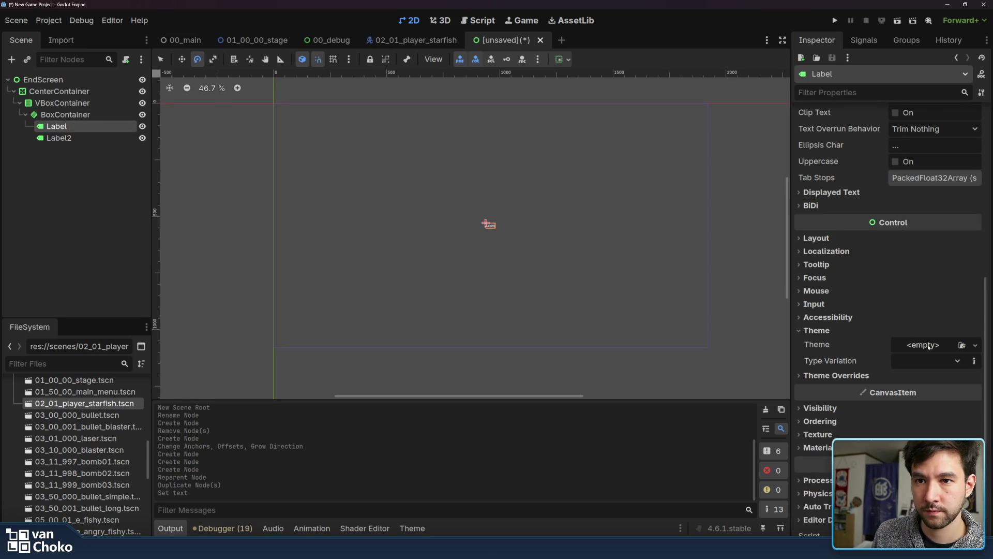
pyautogui.click(976, 345)
pyautogui.click(925, 391)
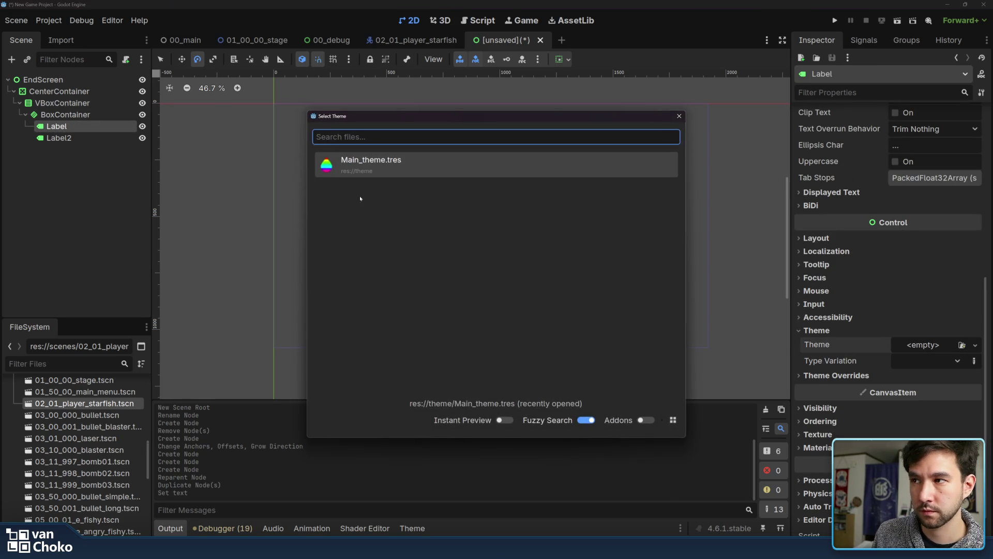
pyautogui.doubleClick(378, 164)
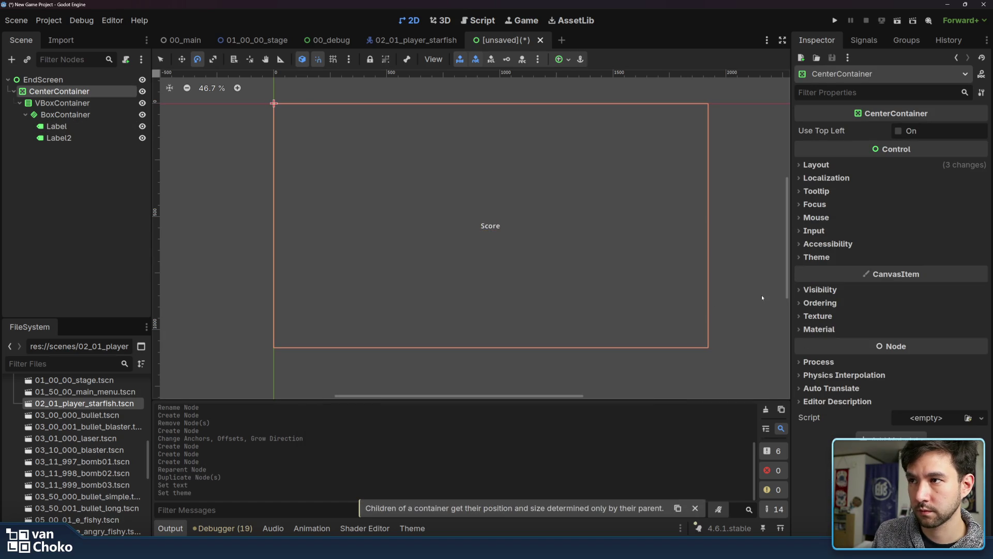
# Set Label2's text to '0000' and its Theme to Main_theme.tres.
pyautogui.click(77, 140)
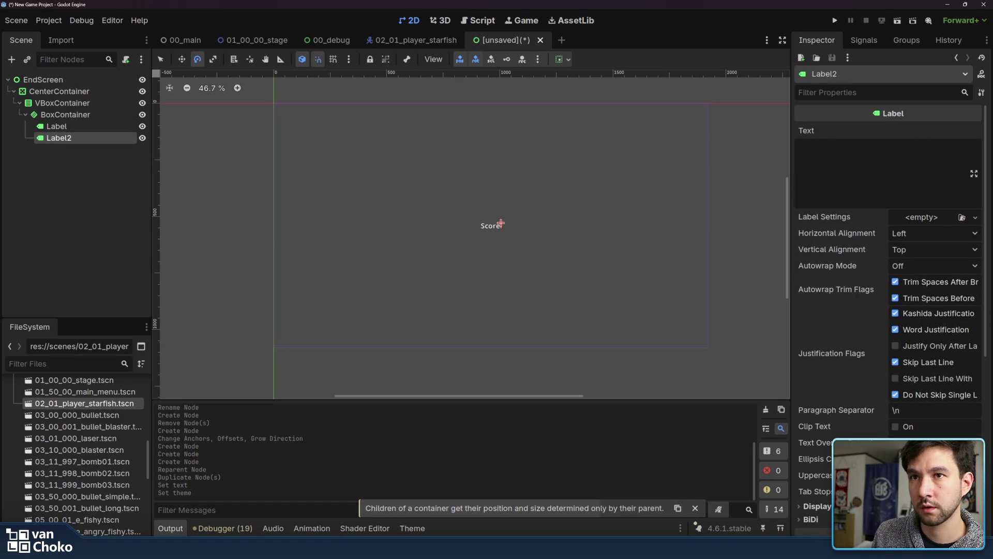
pyautogui.click(910, 167)
pyautogui.write('0000')
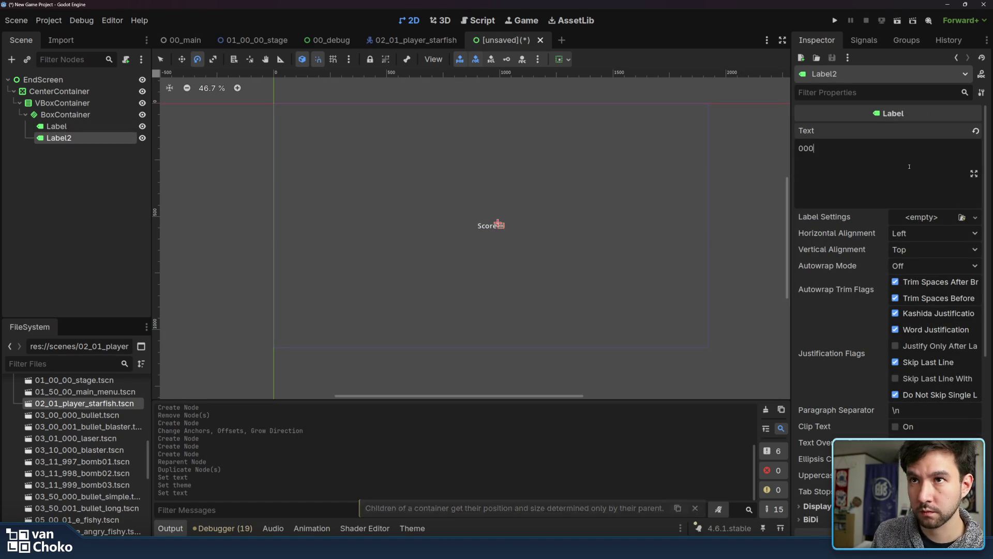
pyautogui.scroll(-5, 880, 248)
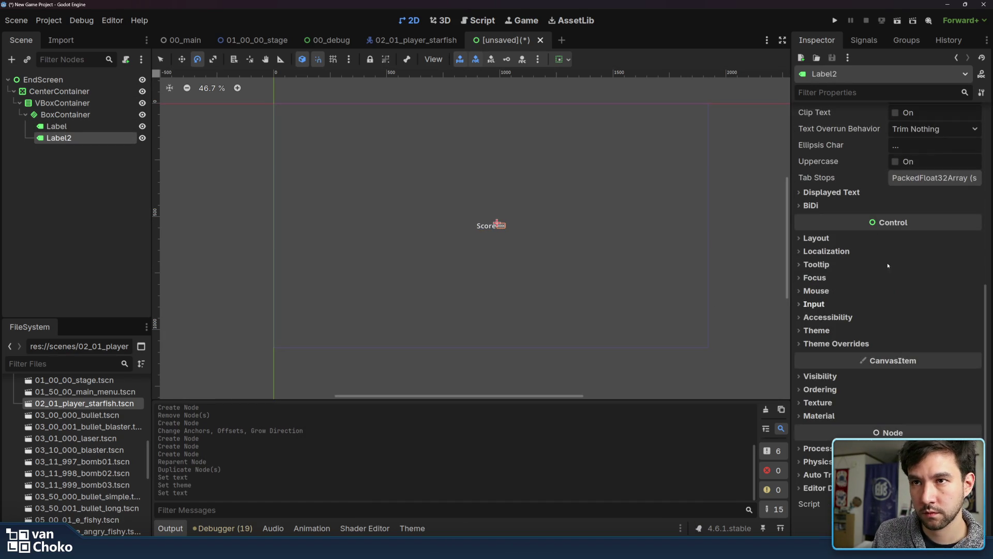
pyautogui.click(828, 330)
pyautogui.click(975, 344)
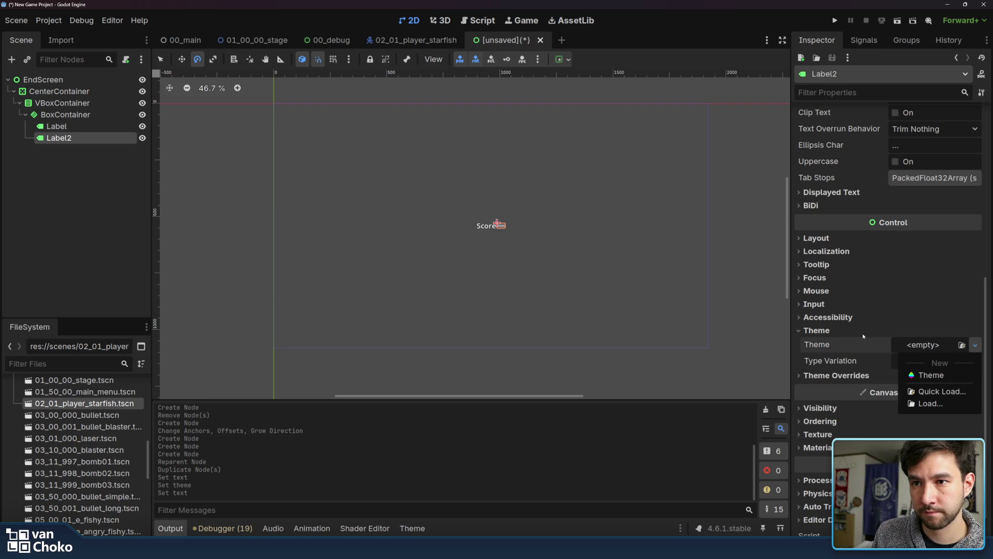
pyautogui.click(940, 391)
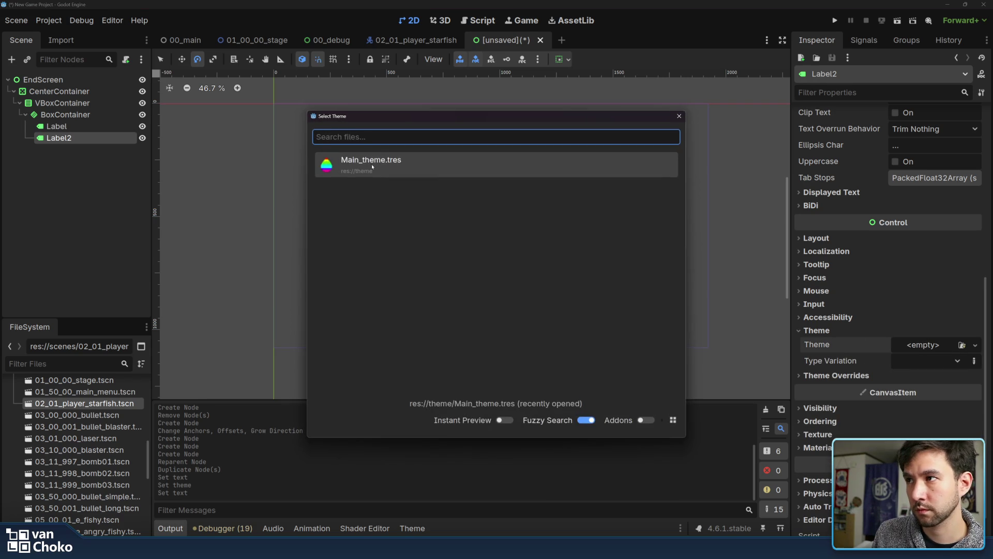
pyautogui.doubleClick(375, 163)
pyautogui.click(375, 164)
# Check the labels and BoxContainer, then select the VBoxContainer to add another child node.
pyautogui.click(59, 137)
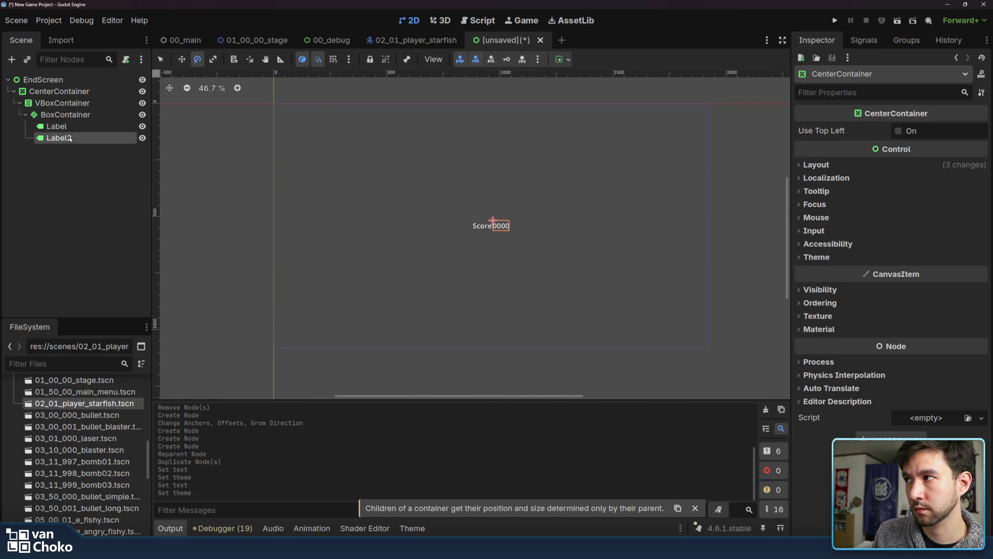
pyautogui.click(57, 126)
pyautogui.click(73, 116)
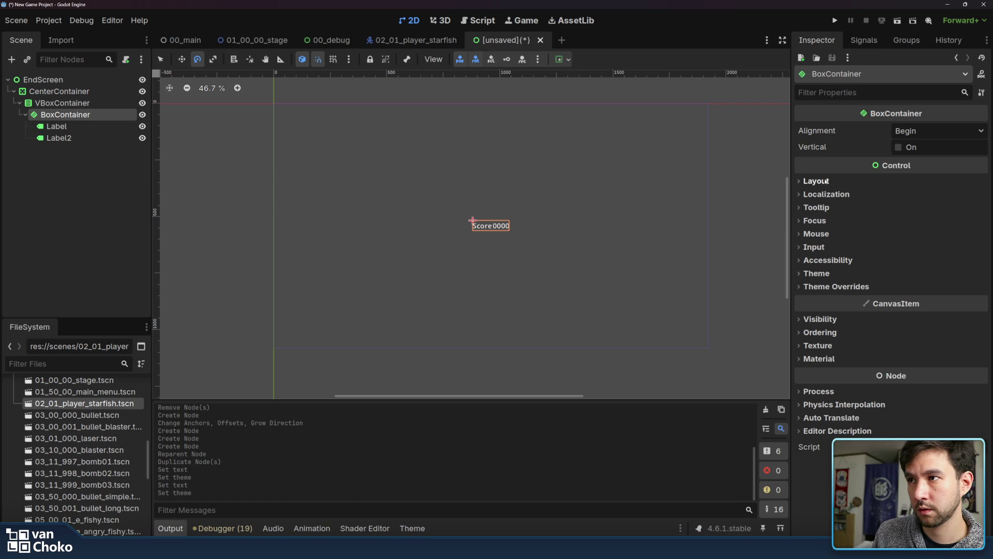
pyautogui.click(72, 103)
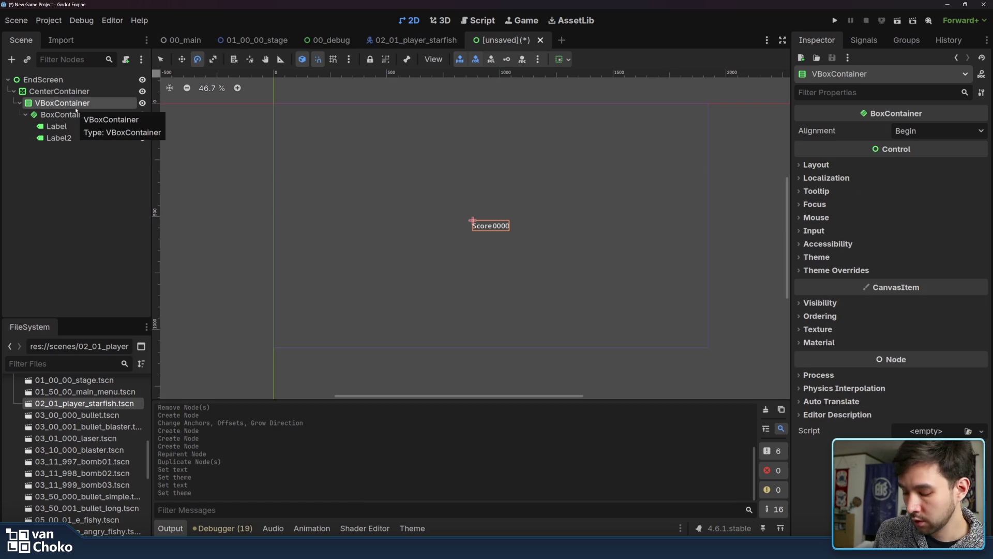
pyautogui.hotkey('ctrl', 'a')
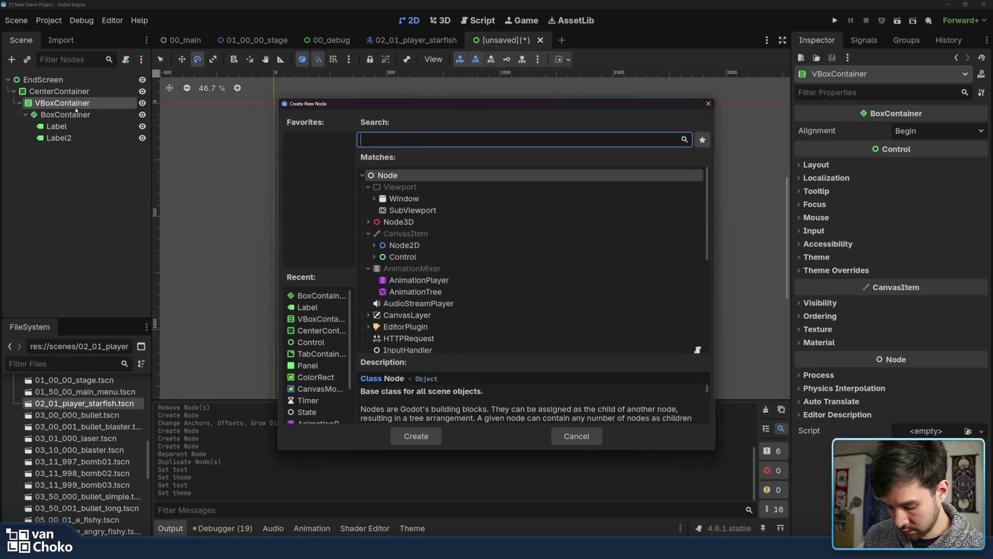
# Add a new Label above the BoxContainer with the text 'Congratulation!!!'.
pyautogui.write('label')
pyautogui.press('Return')
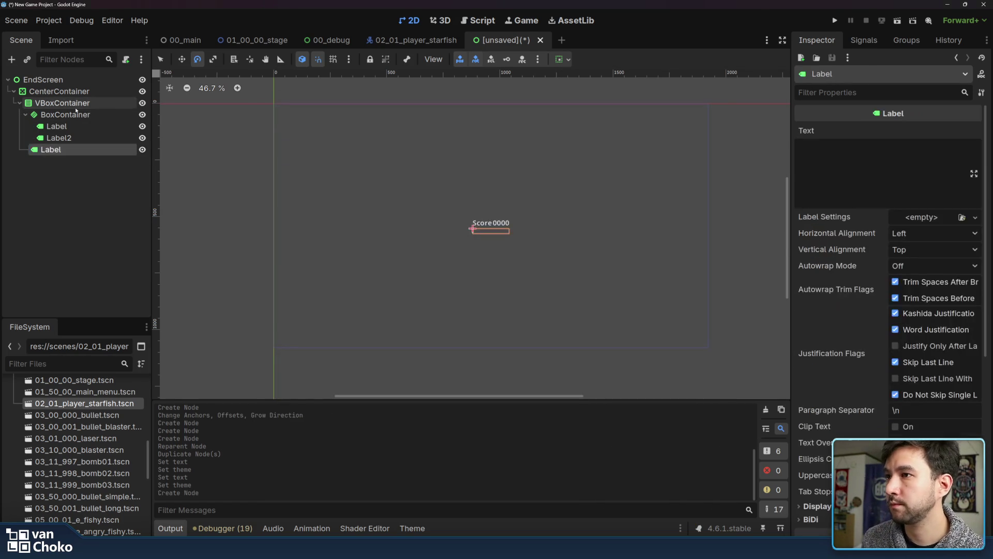
pyautogui.moveTo(59, 152); pyautogui.dragTo(65, 113)
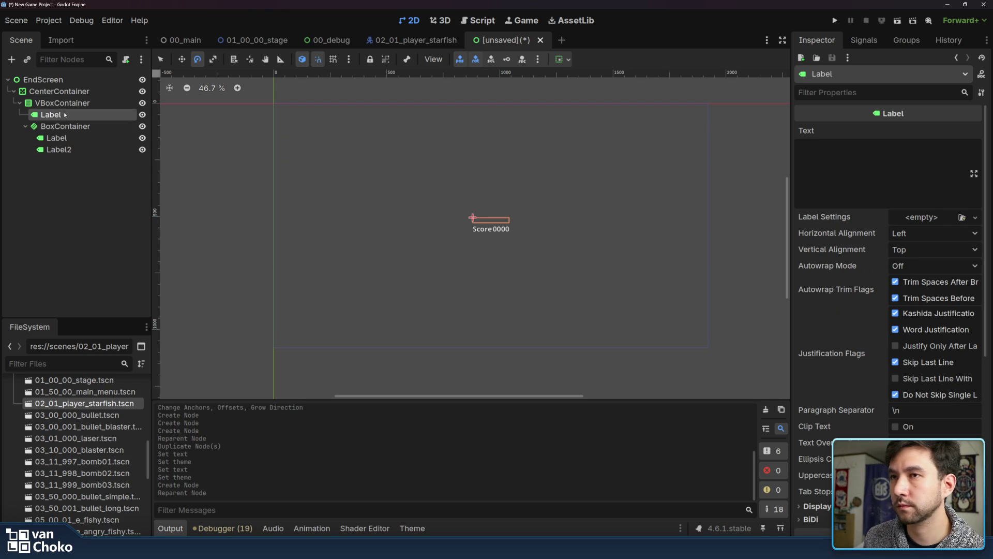
pyautogui.click(844, 149)
pyautogui.write('Congra')
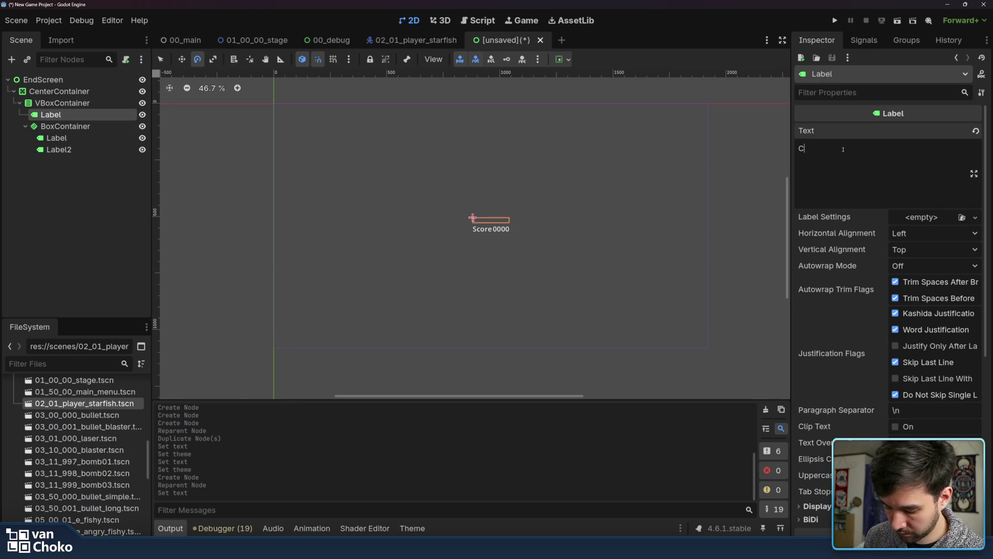
pyautogui.write('tulation')
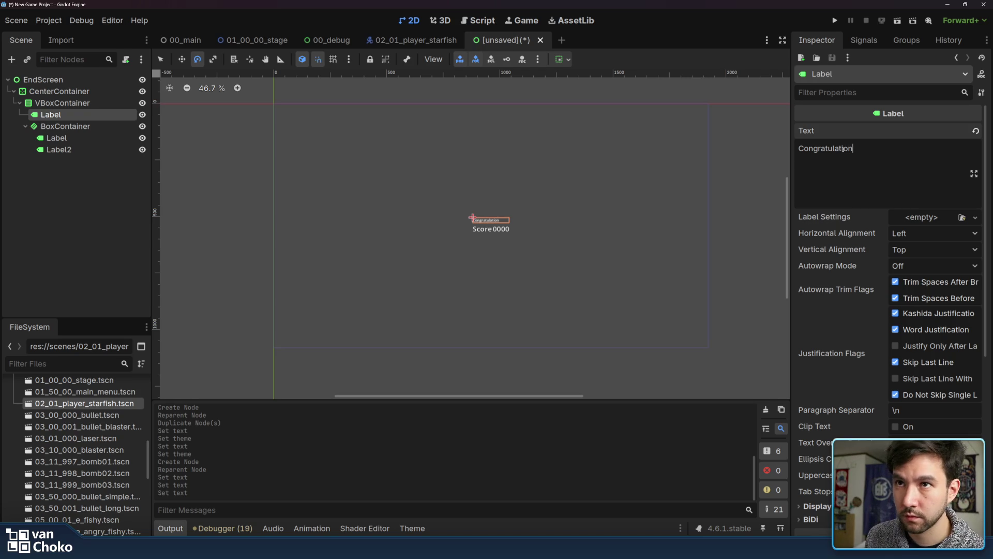
pyautogui.write('!!! Y')
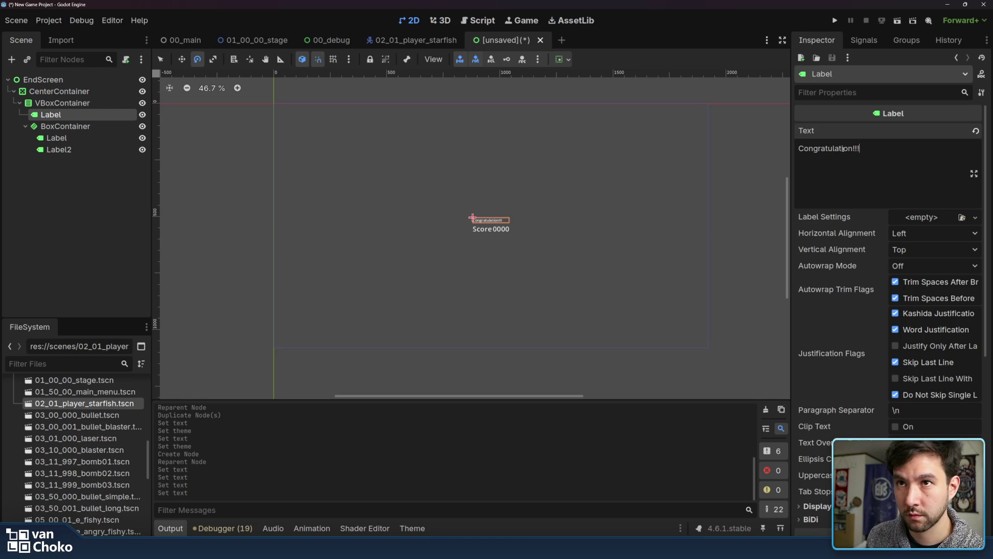
pyautogui.write('ou')
pyautogui.press('BackSpace')
pyautogui.press('BackSpace')
pyautogui.press('BackSpace')
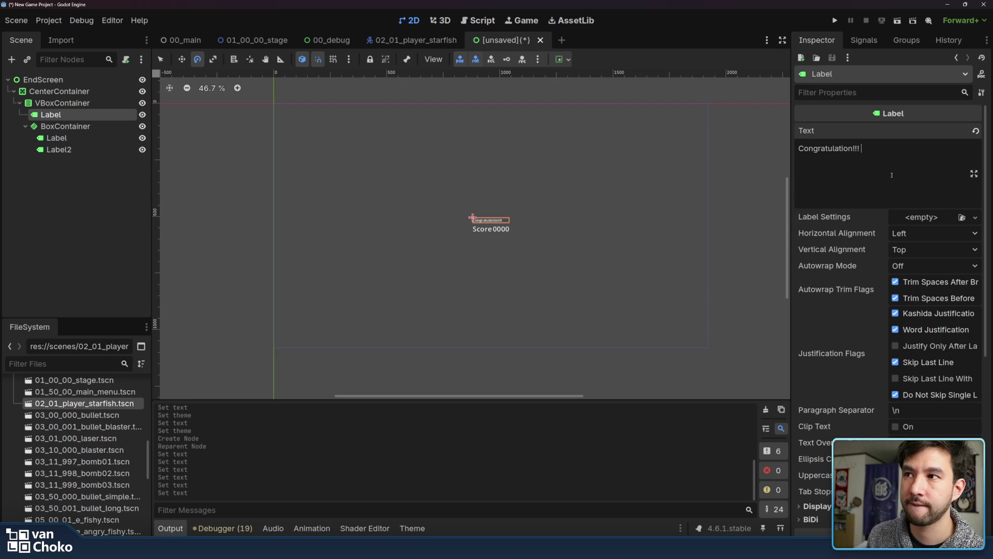
# Apply Main_theme.tres to the Congratulation!!! label, then select the 0000 label.
pyautogui.scroll(-5, 852, 427)
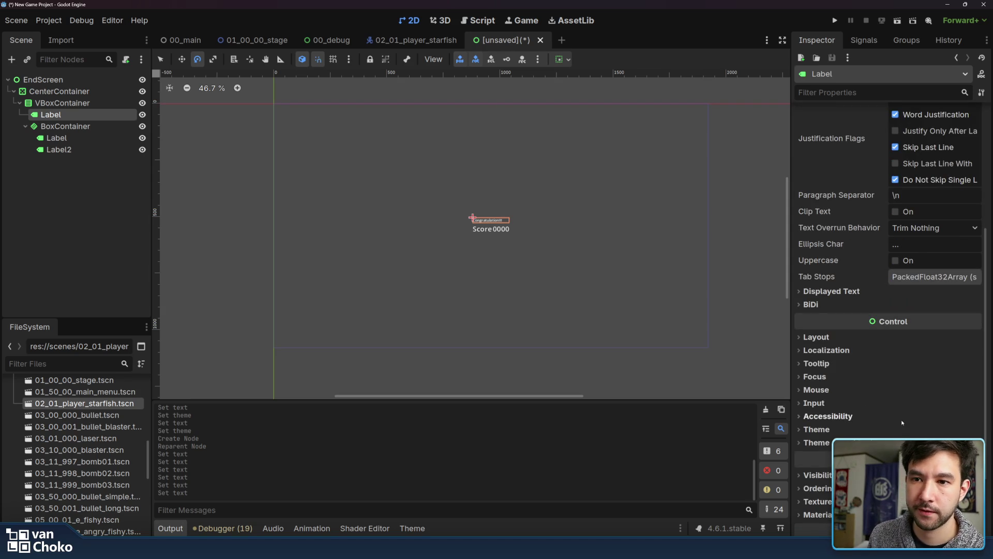
pyautogui.click(878, 431)
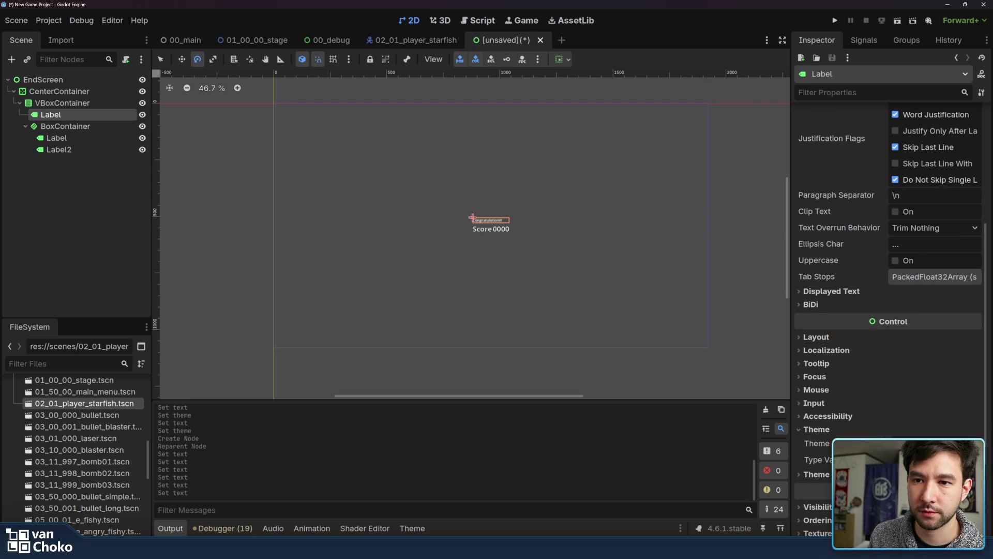
pyautogui.click(932, 443)
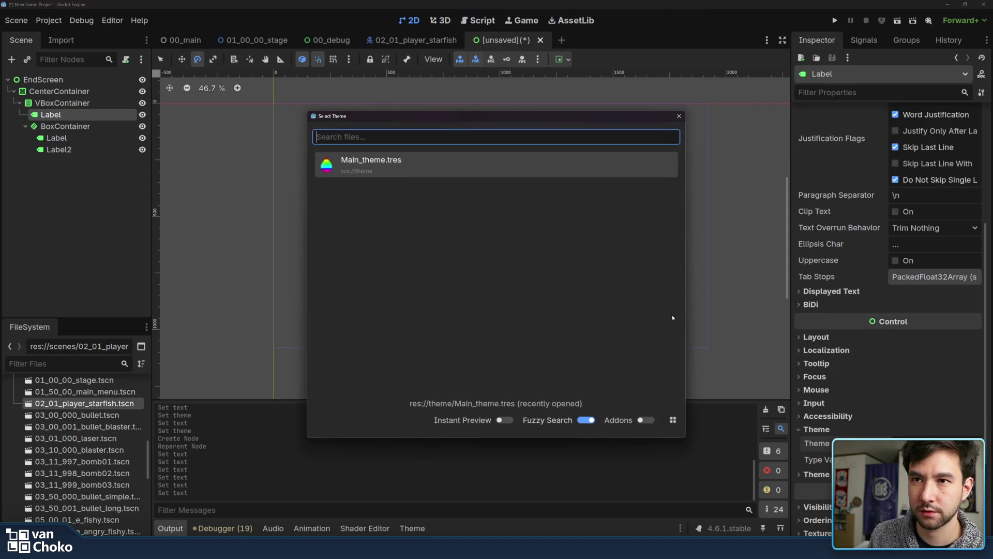
pyautogui.doubleClick(433, 171)
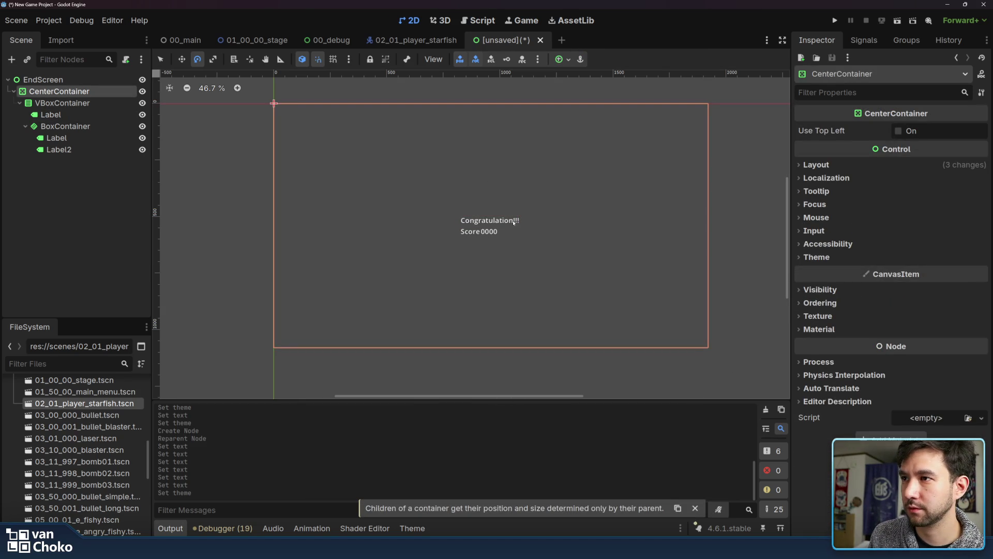
pyautogui.click(62, 126)
pyautogui.click(61, 114)
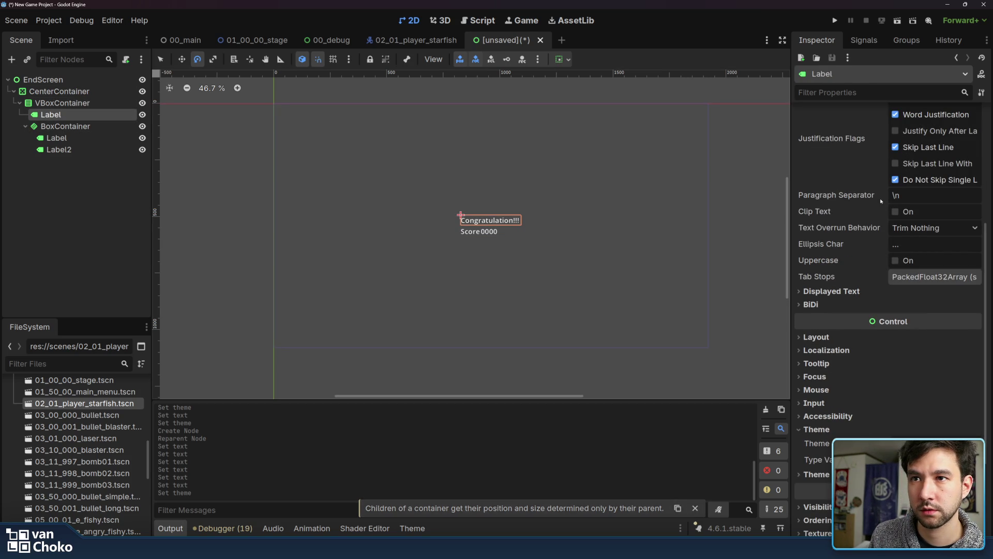
pyautogui.scroll(-2, 850, 253)
pyautogui.scroll(-2, 831, 234)
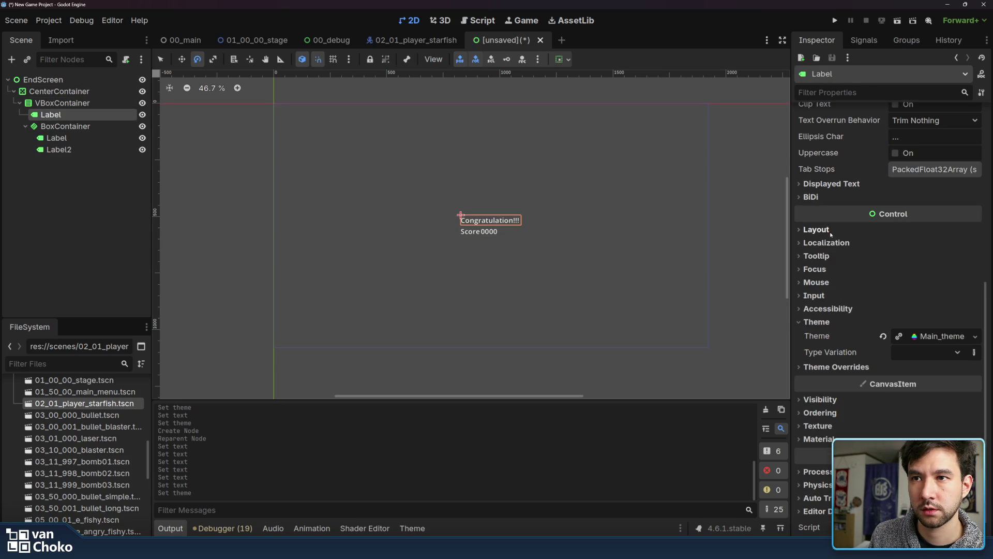
pyautogui.click(59, 149)
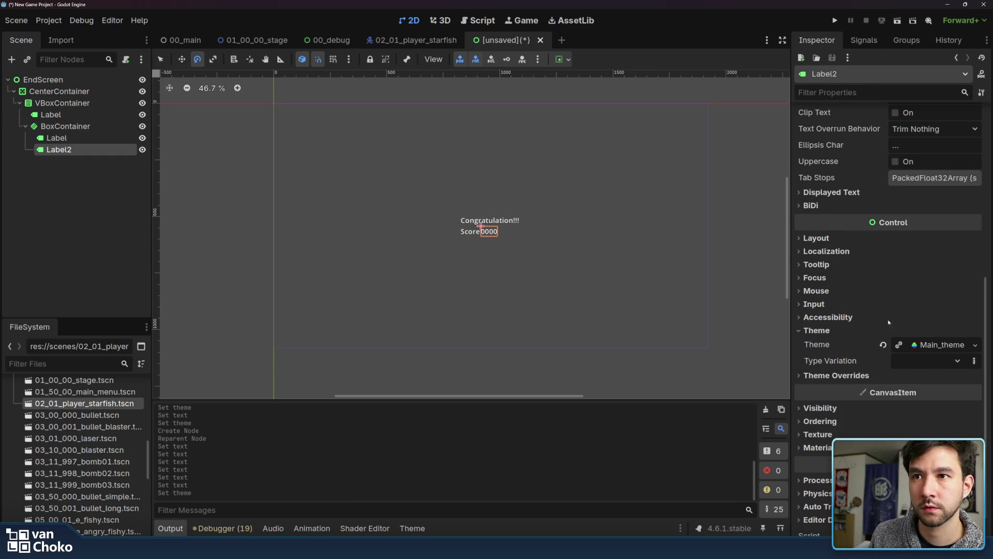
# Set the 0000 label's Horizontal Alignment to Right.
pyautogui.scroll(6, 889, 322)
pyautogui.click(931, 233)
pyautogui.click(926, 276)
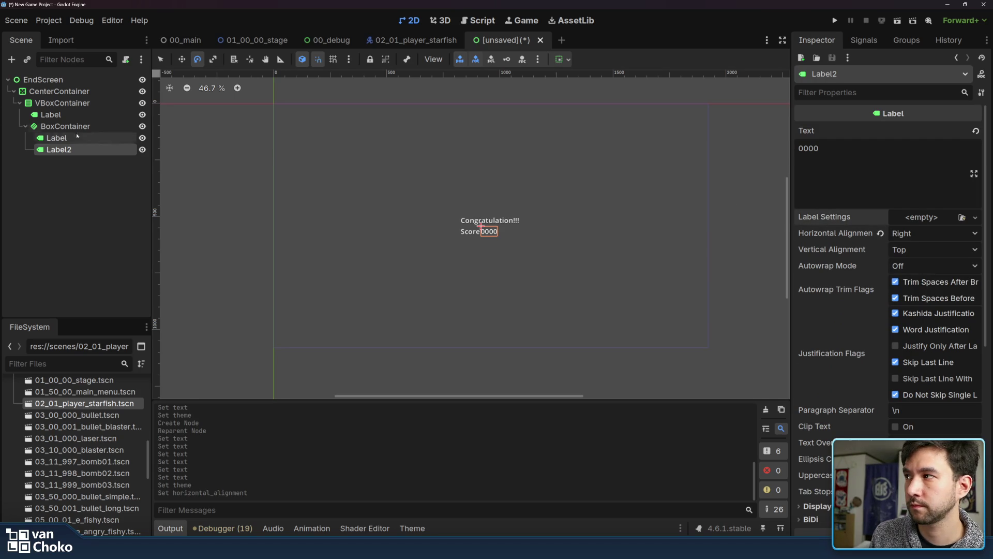
# Set the score-row BoxContainer to Fill horizontally with vertical Expand.
pyautogui.click(91, 127)
pyautogui.click(89, 105)
pyautogui.click(82, 115)
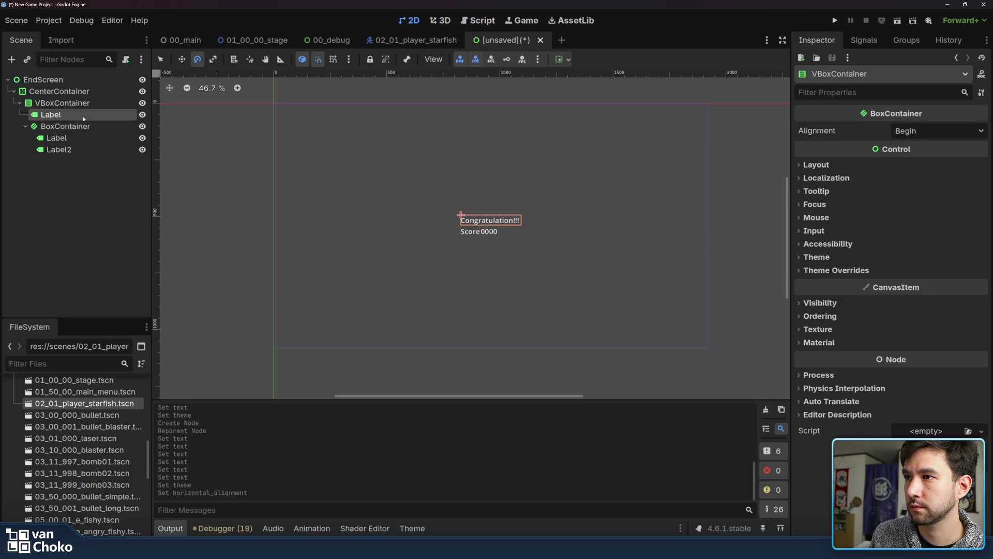
pyautogui.click(85, 127)
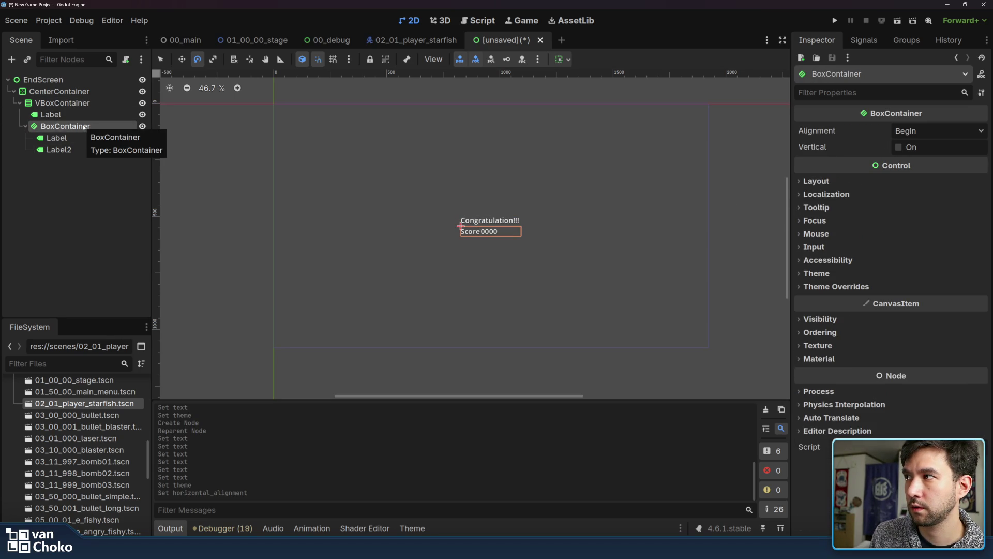
pyautogui.click(78, 138)
pyautogui.click(80, 149)
pyautogui.click(88, 140)
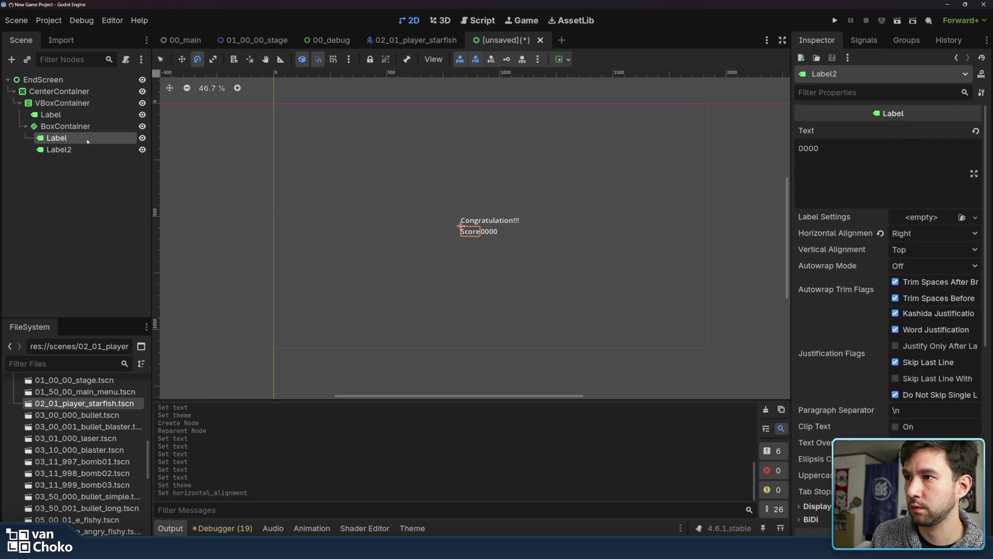
pyautogui.click(85, 126)
pyautogui.click(561, 61)
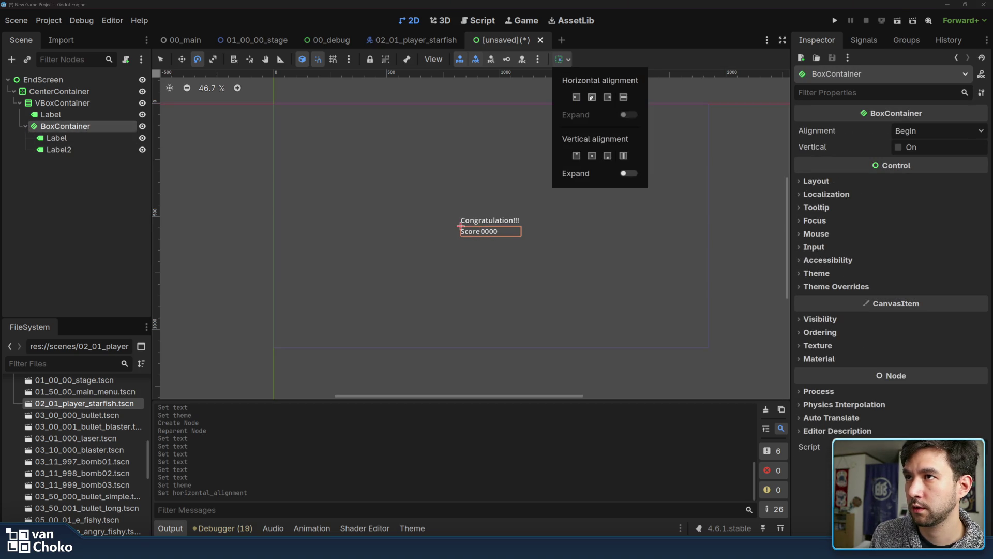
pyautogui.click(625, 98)
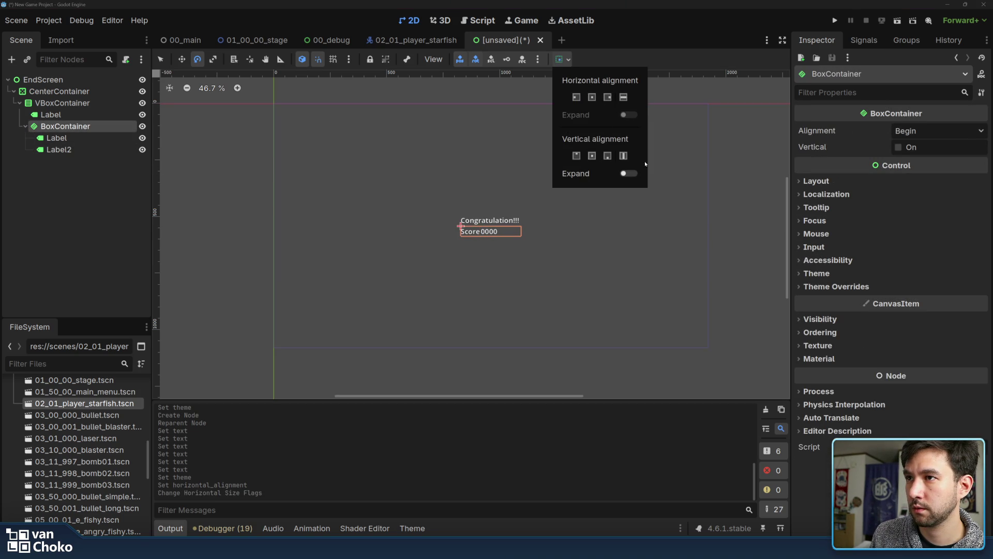
pyautogui.click(627, 174)
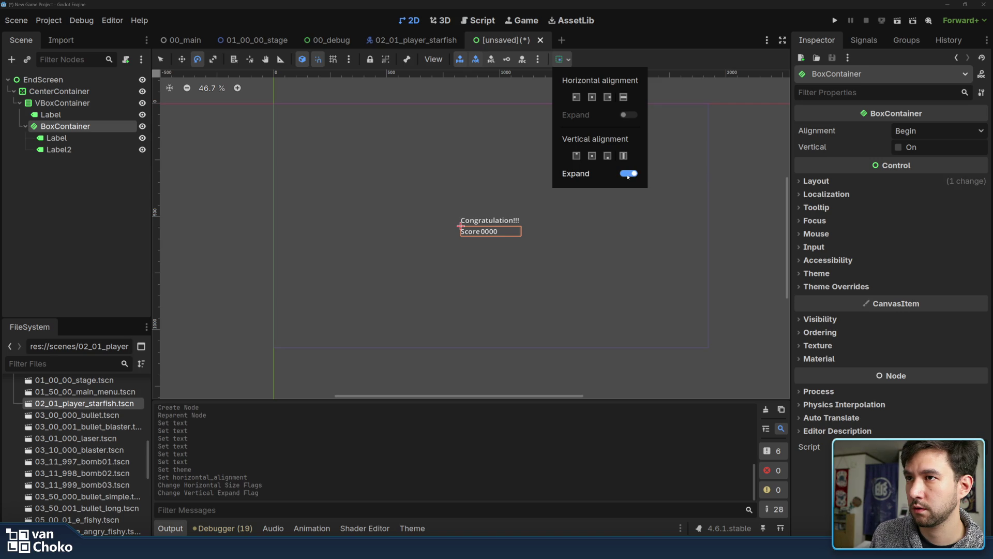
# Enable horizontal Expand on both the Score and 0000 labels.
pyautogui.click(95, 137)
pyautogui.click(628, 115)
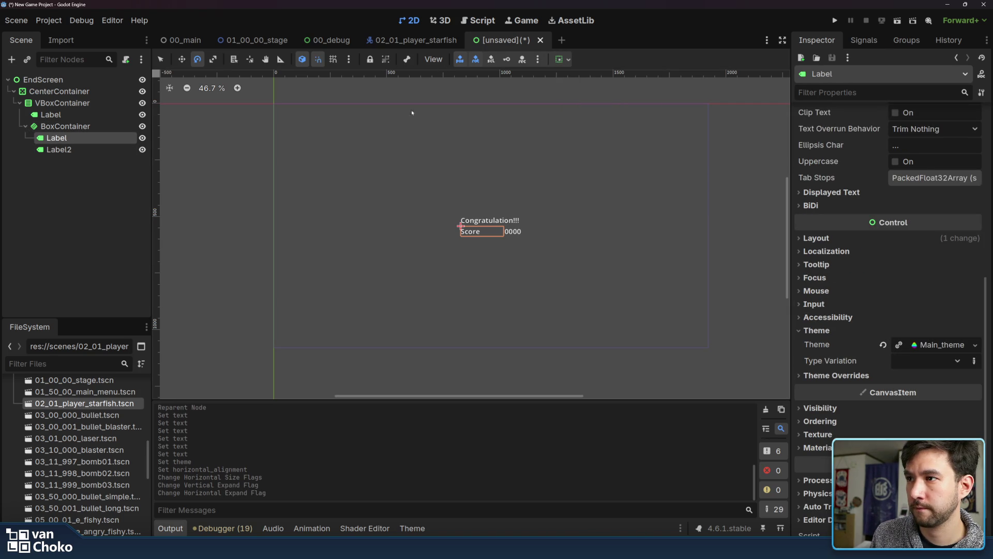
pyautogui.click(78, 150)
pyautogui.click(564, 62)
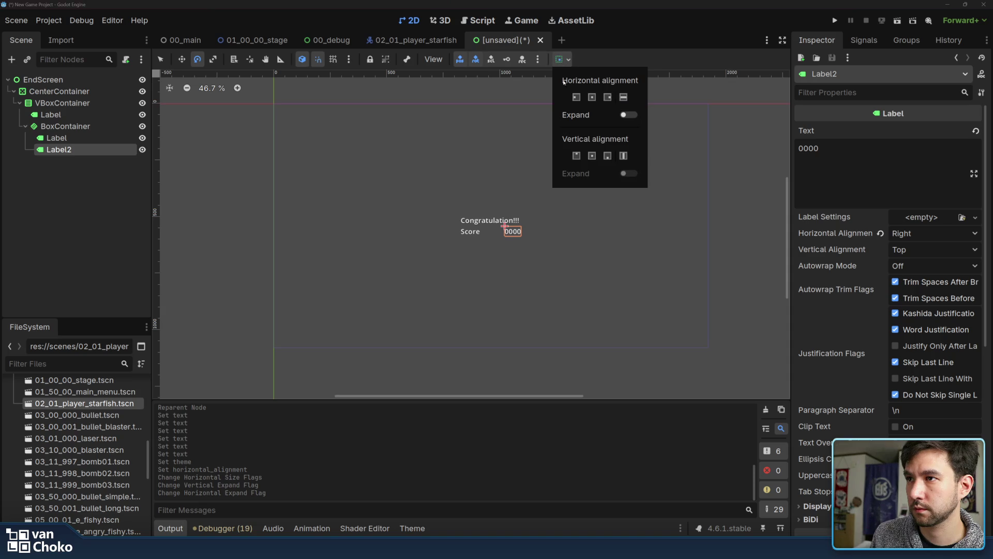
pyautogui.click(629, 115)
pyautogui.click(57, 138)
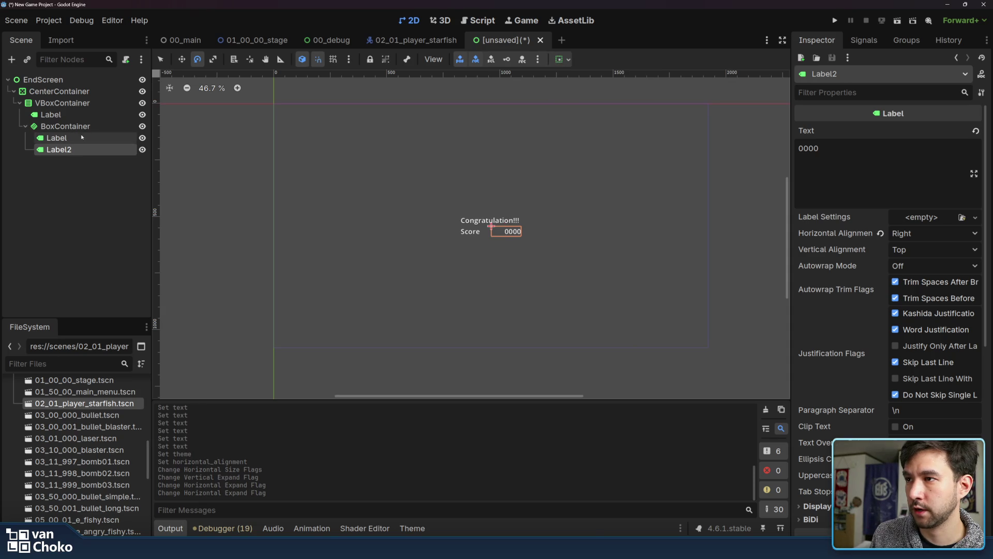
pyautogui.click(82, 138)
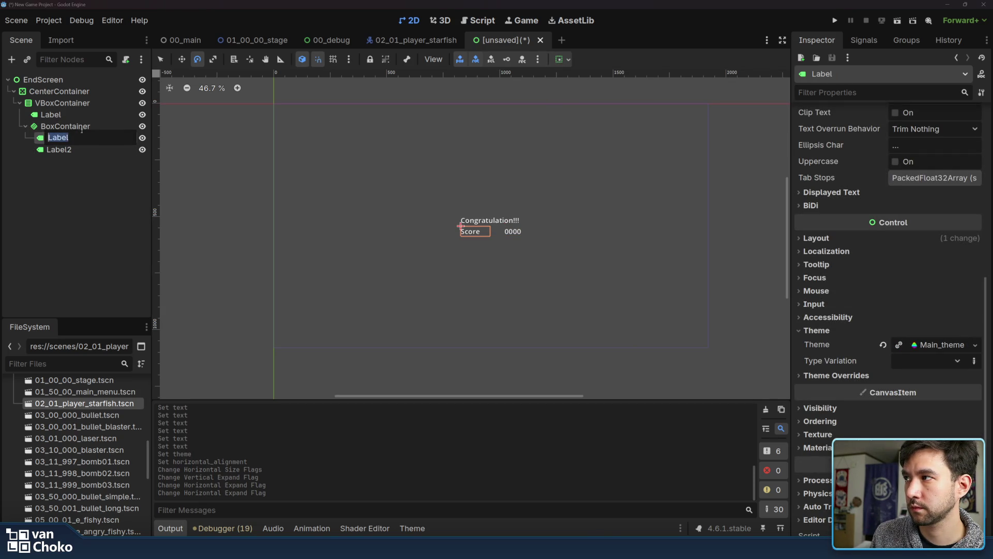
pyautogui.click(78, 115)
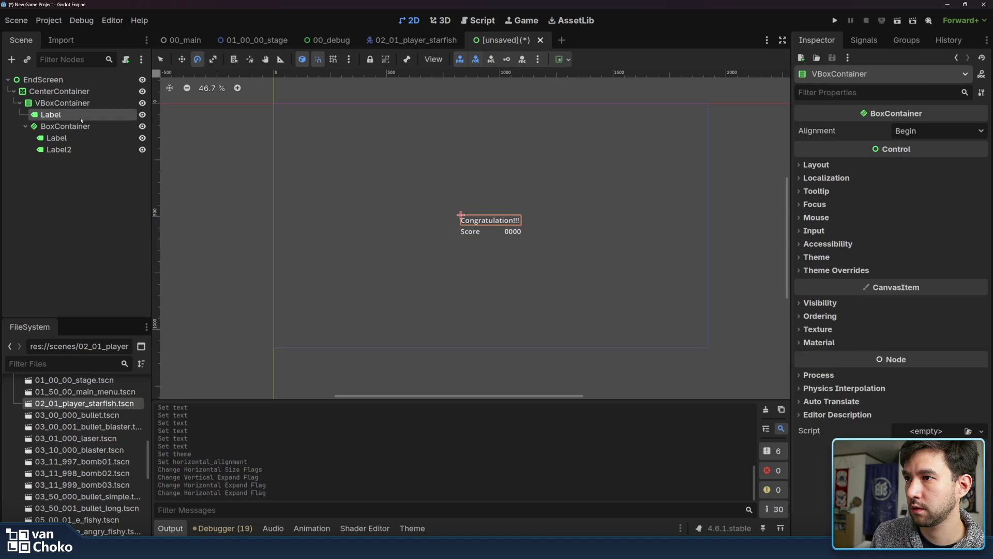
# Center-align the heading and change its text to 'Congratulation !'.
pyautogui.scroll(5, 861, 193)
pyautogui.click(918, 234)
pyautogui.click(927, 264)
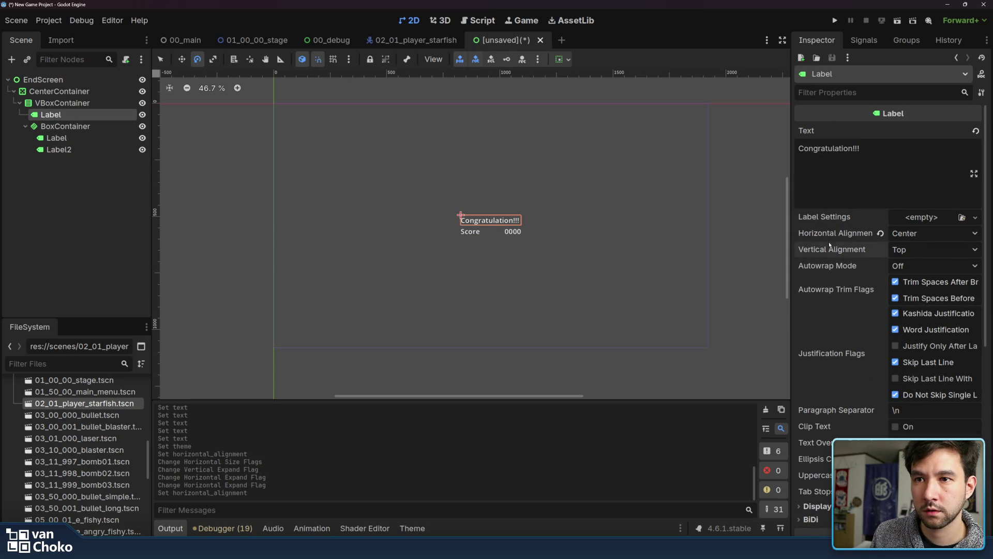
pyautogui.click(883, 159)
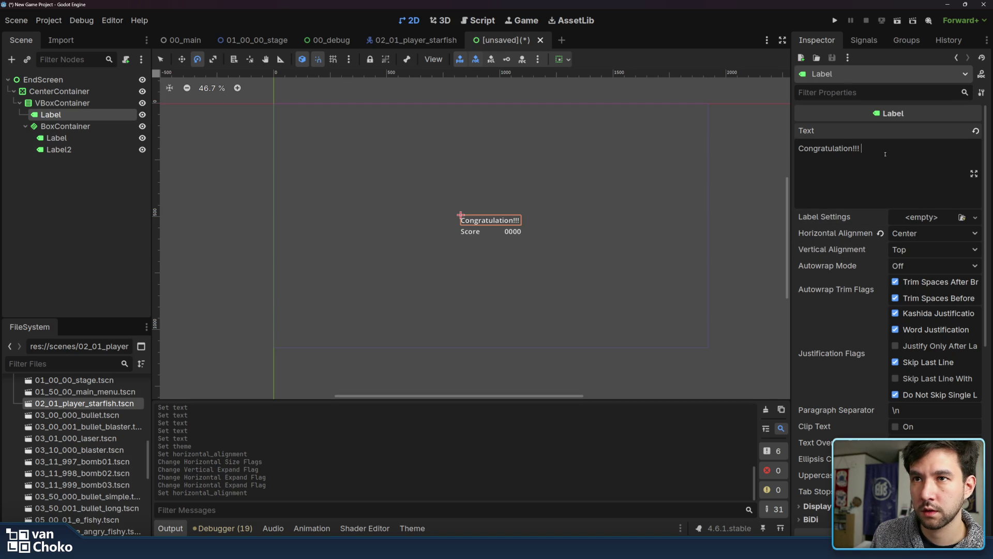
pyautogui.press('BackSpace')
pyautogui.press('BackSpace')
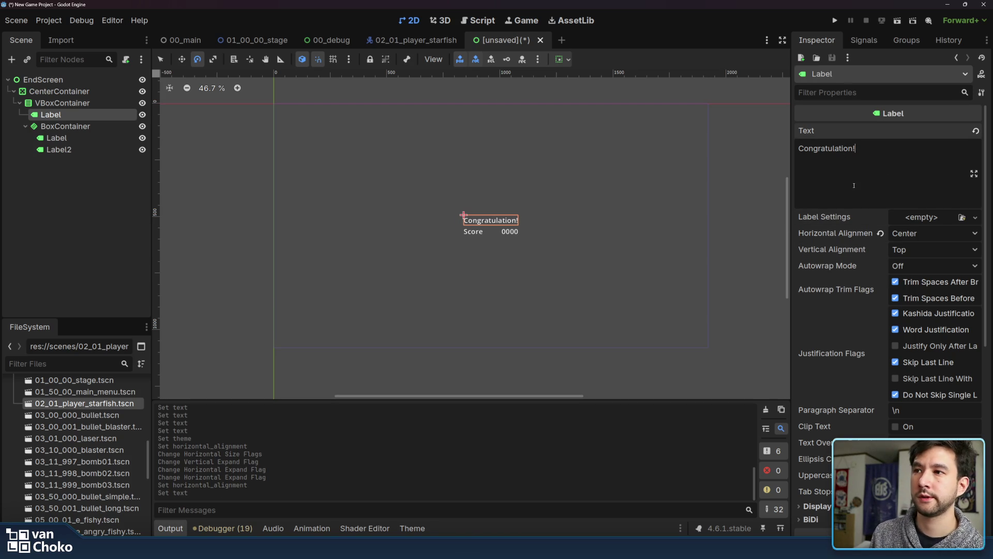
pyautogui.click(73, 225)
pyautogui.click(50, 115)
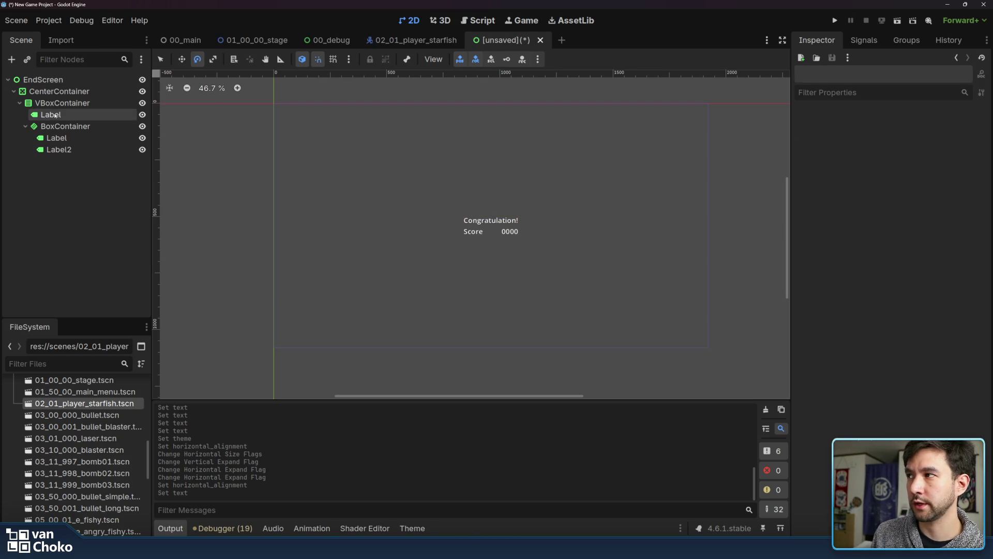
pyautogui.click(862, 161)
pyautogui.press('Left')
pyautogui.click(28, 222)
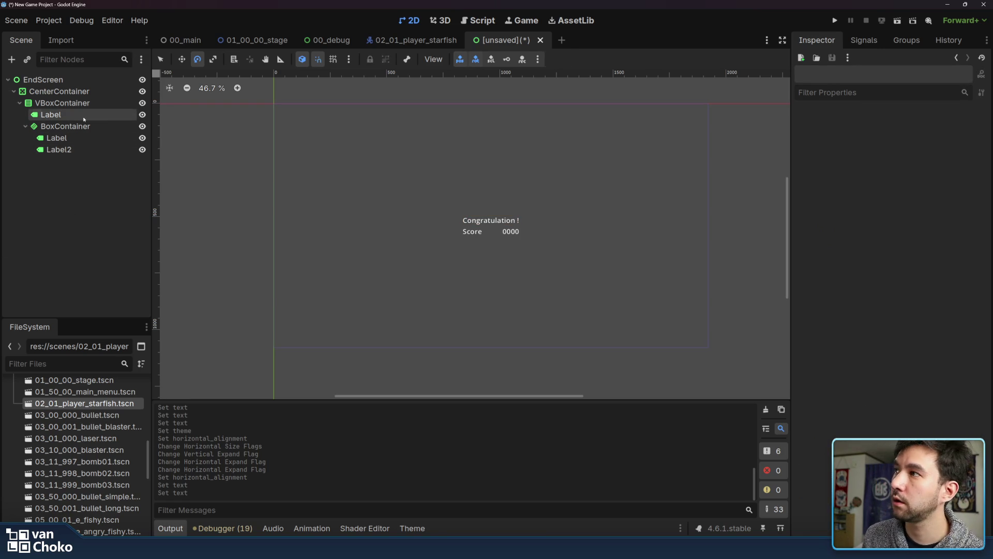
pyautogui.click(51, 114)
# Expand the heading's Theme Overrides section in the Inspector.
pyautogui.scroll(-5, 835, 279)
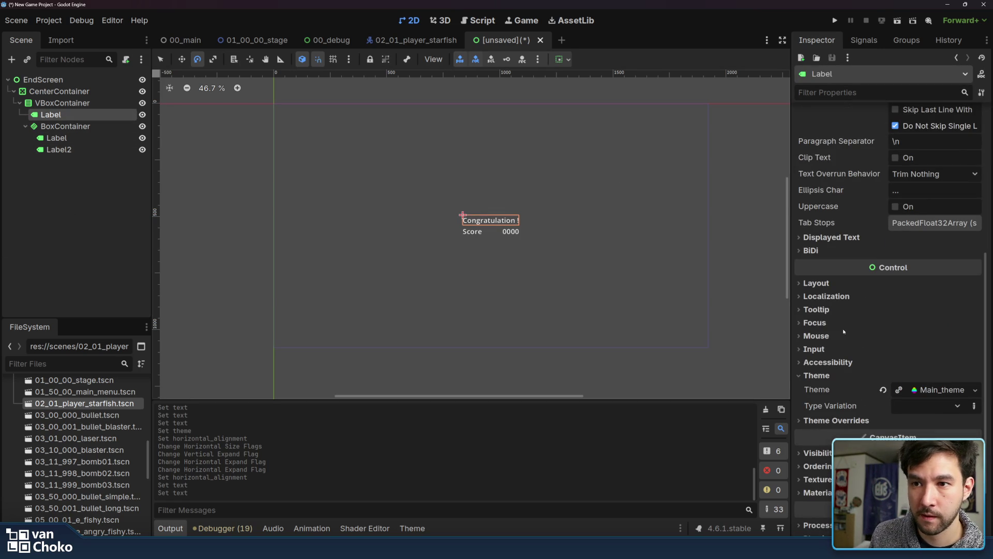
pyautogui.click(825, 287)
pyautogui.click(825, 287)
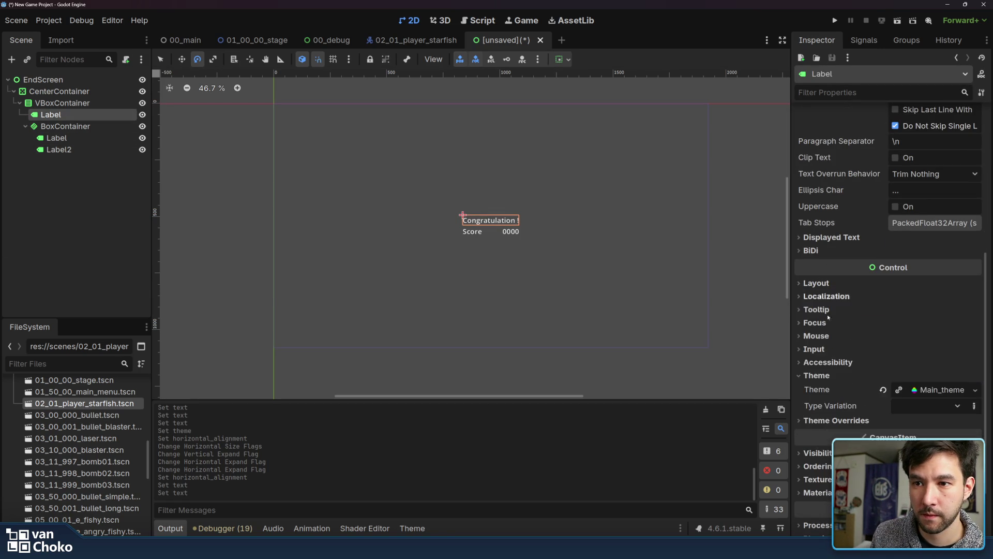
pyautogui.scroll(-1, 833, 362)
pyautogui.click(834, 367)
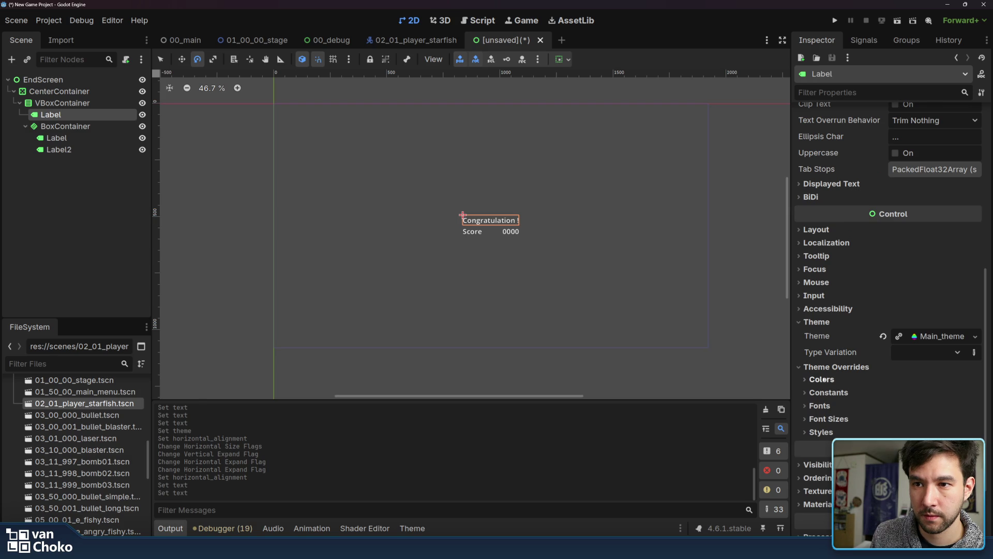
# Override the heading's Font Size to 64 under Theme Overrides > Font Sizes.
pyautogui.click(820, 406)
pyautogui.click(819, 406)
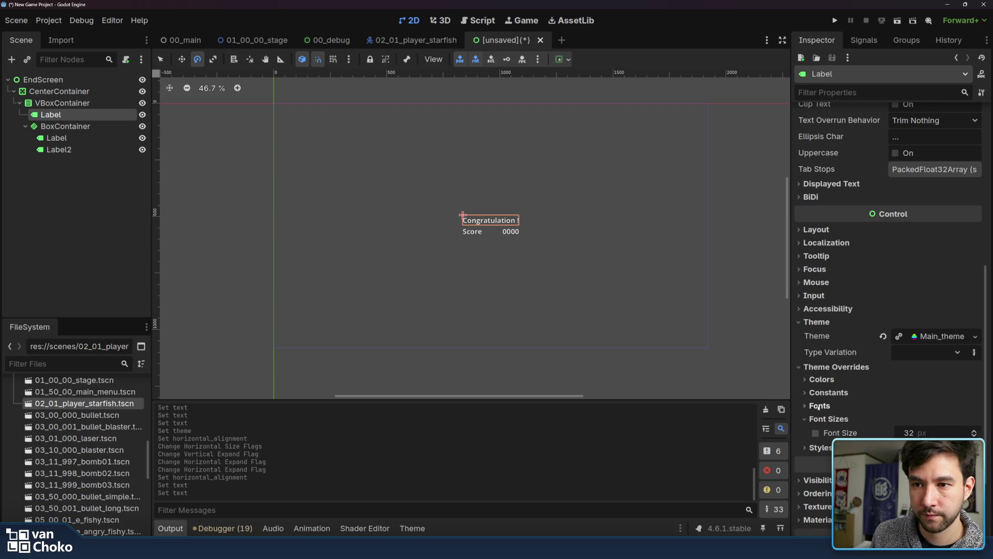
pyautogui.click(828, 418)
pyautogui.click(828, 434)
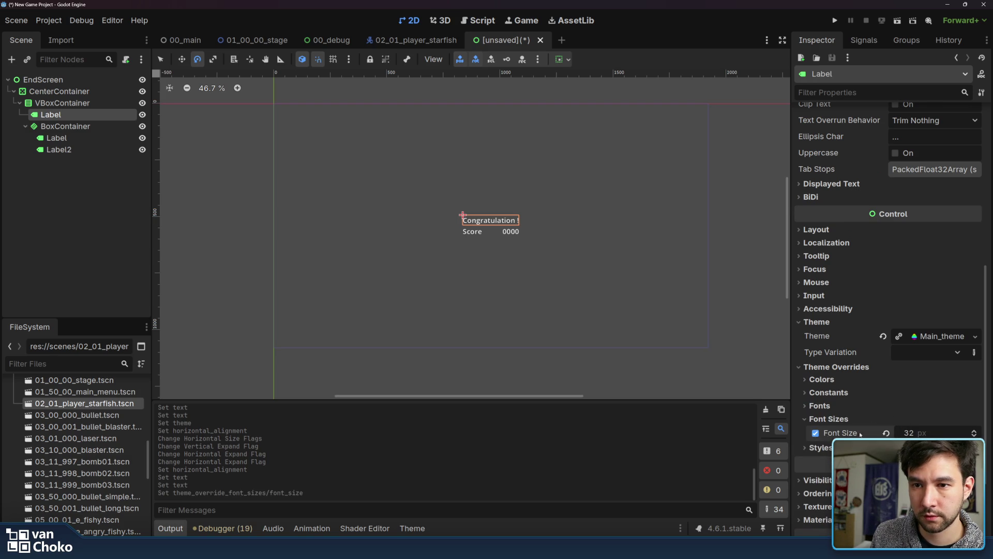
pyautogui.press('Return')
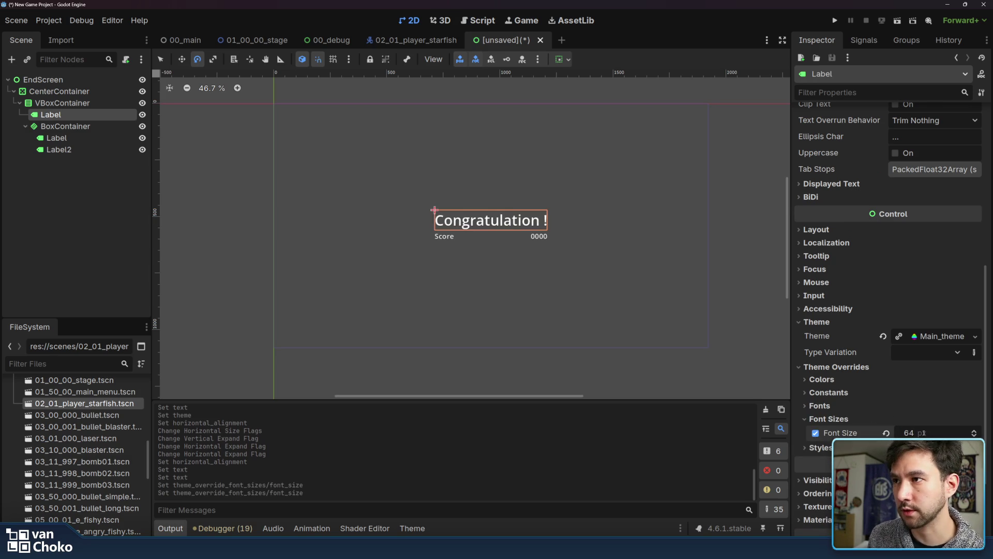
pyautogui.click(166, 204)
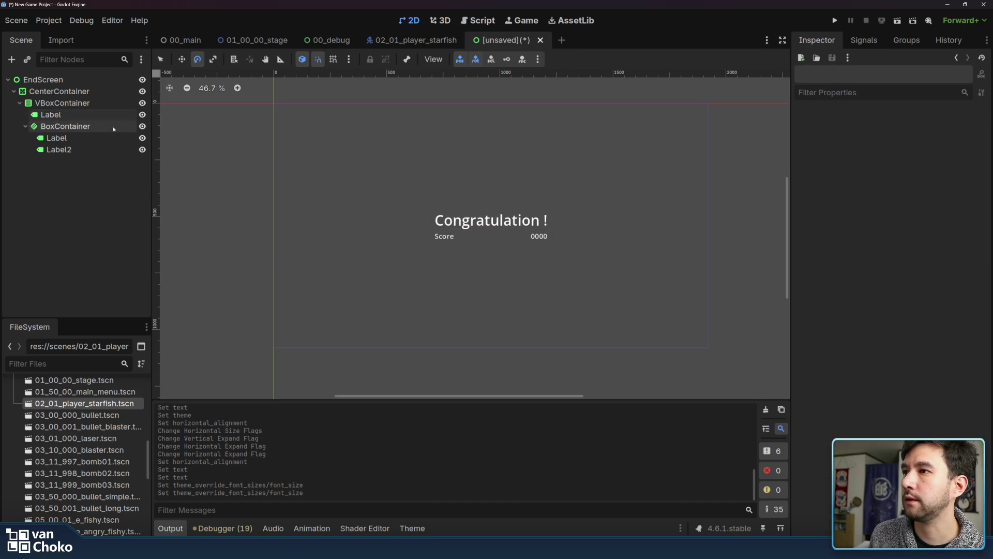
# Set the Score row BoxContainer's horizontal sizing to shrink centre.
pyautogui.click(89, 126)
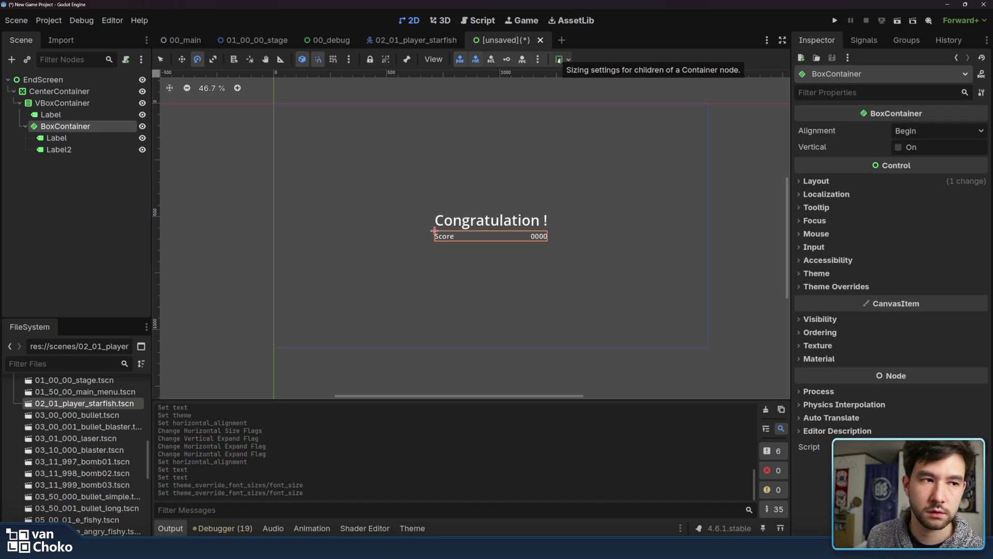
pyautogui.click(118, 160)
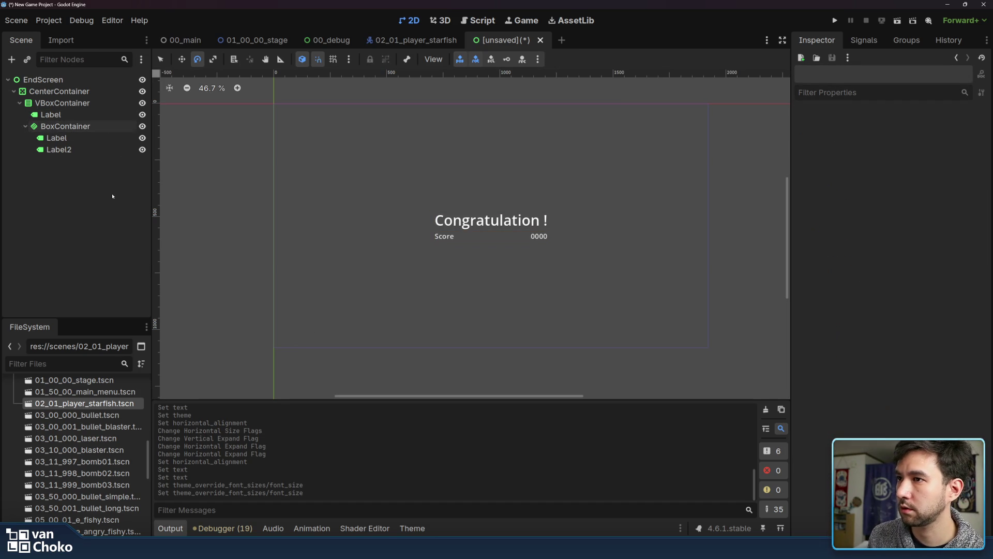
pyautogui.click(81, 130)
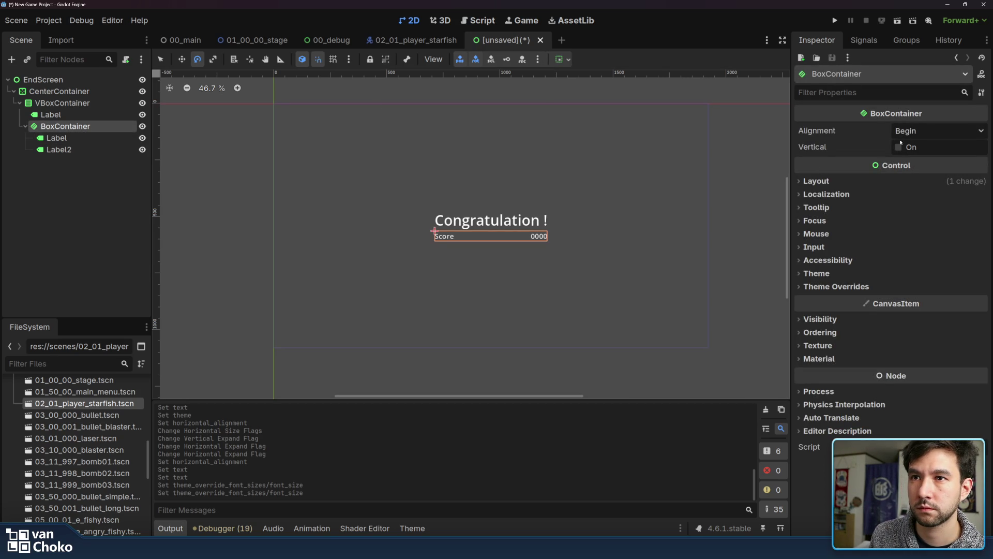
pyautogui.click(560, 60)
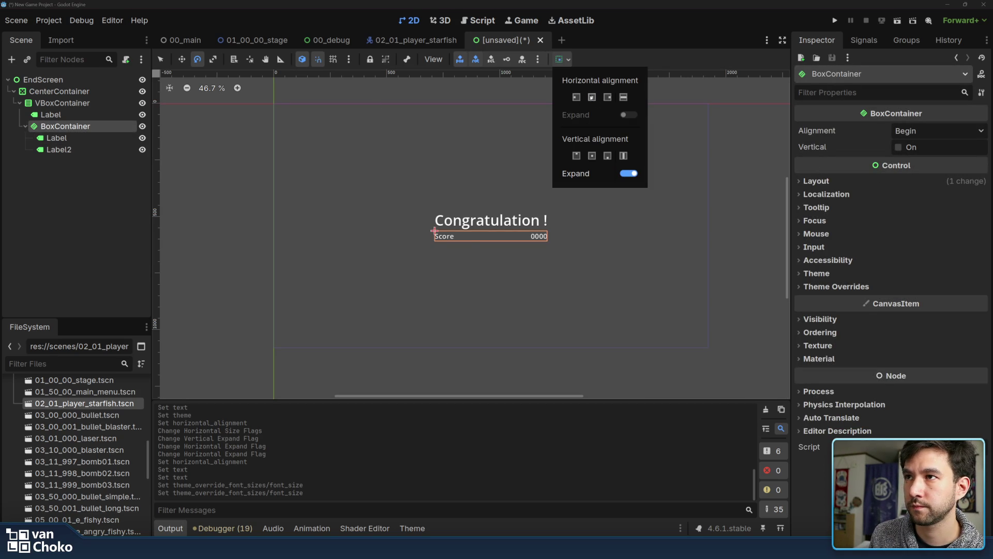
pyautogui.click(592, 97)
pyautogui.click(85, 126)
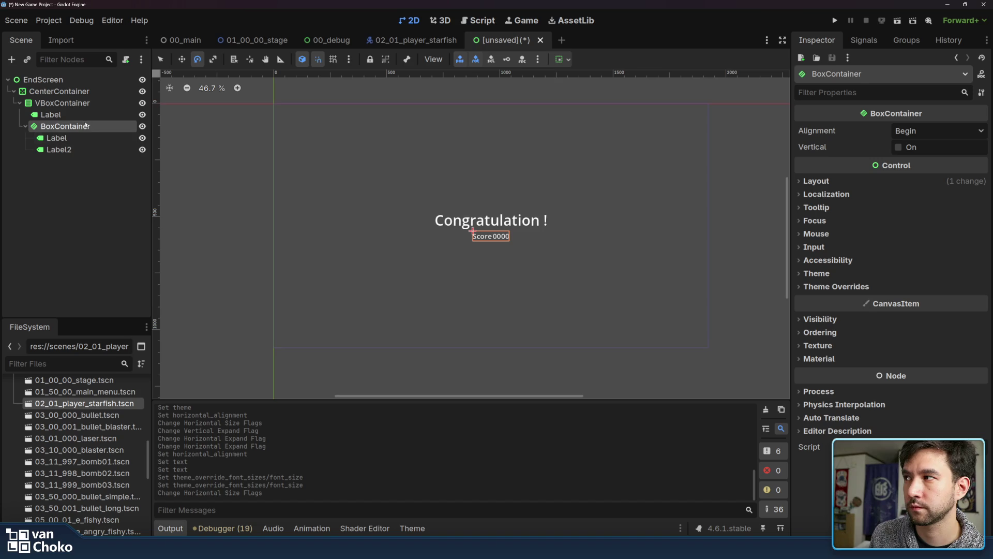
# Give the Score row a custom minimum width of 250 px.
pyautogui.click(823, 181)
pyautogui.click(921, 235)
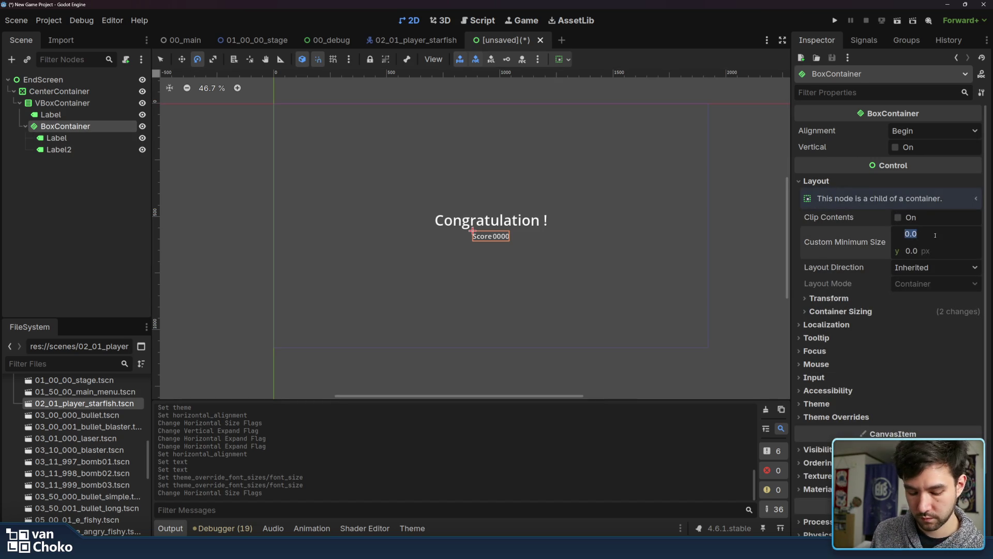
pyautogui.write('500')
pyautogui.press('Return')
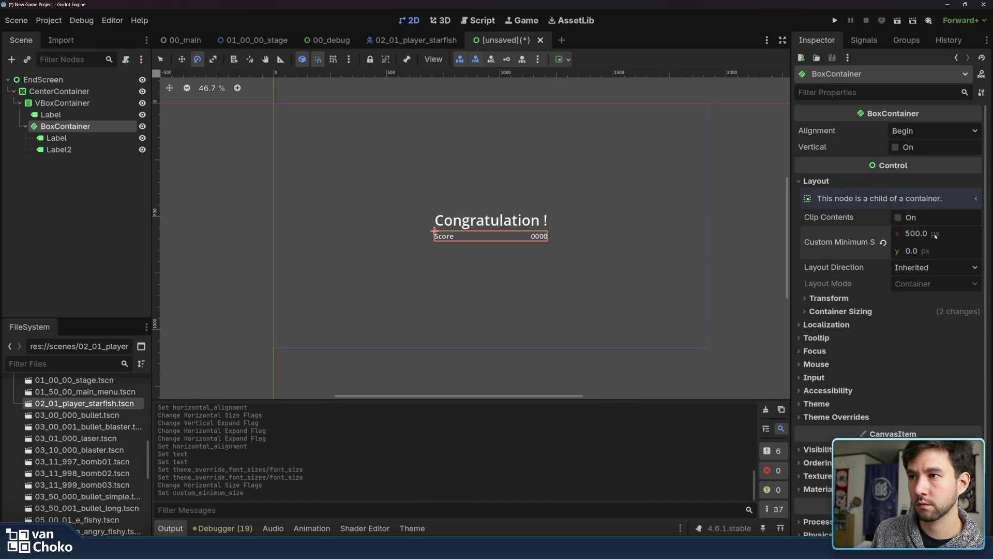
pyautogui.click(921, 233)
pyautogui.write('200')
pyautogui.press('Return')
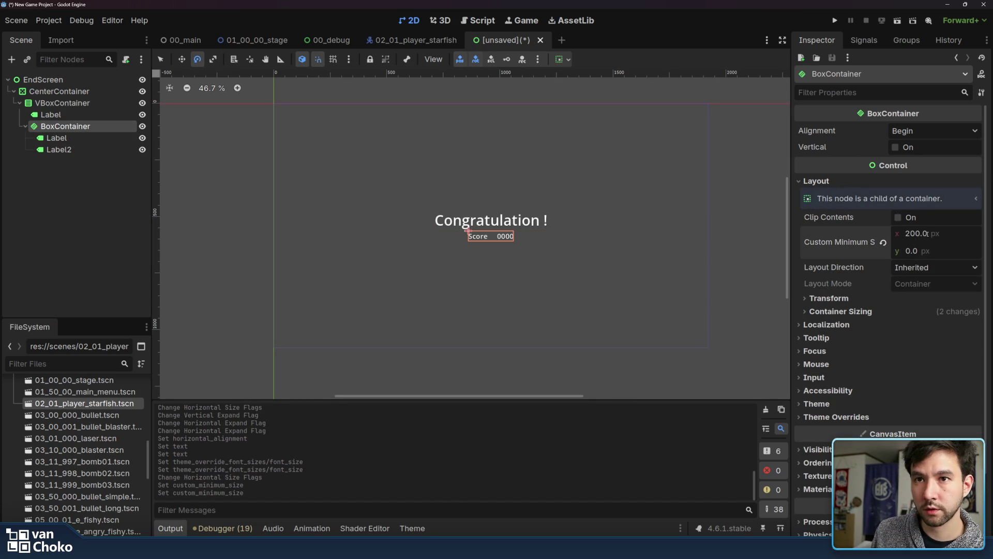
pyautogui.click(927, 233)
pyautogui.write('250')
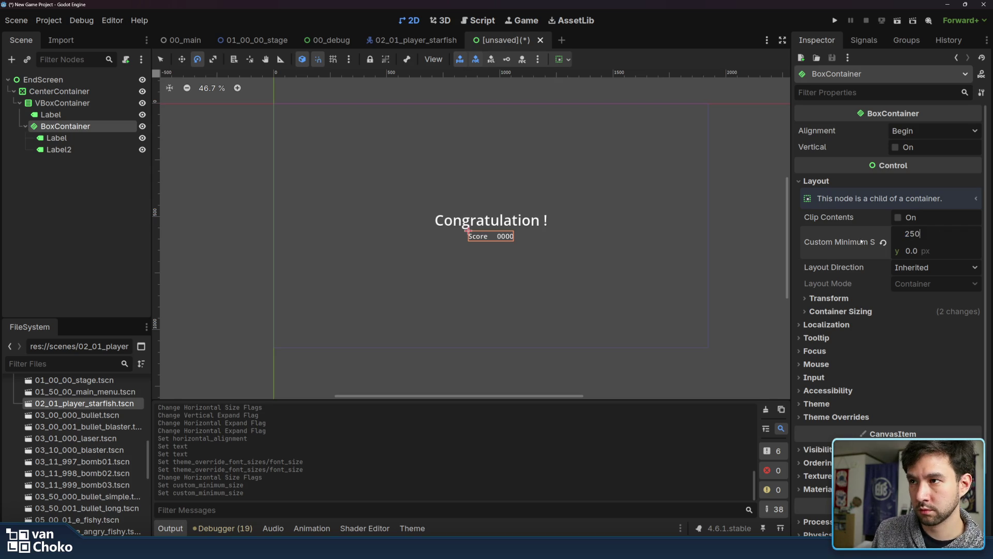
pyautogui.press('Return')
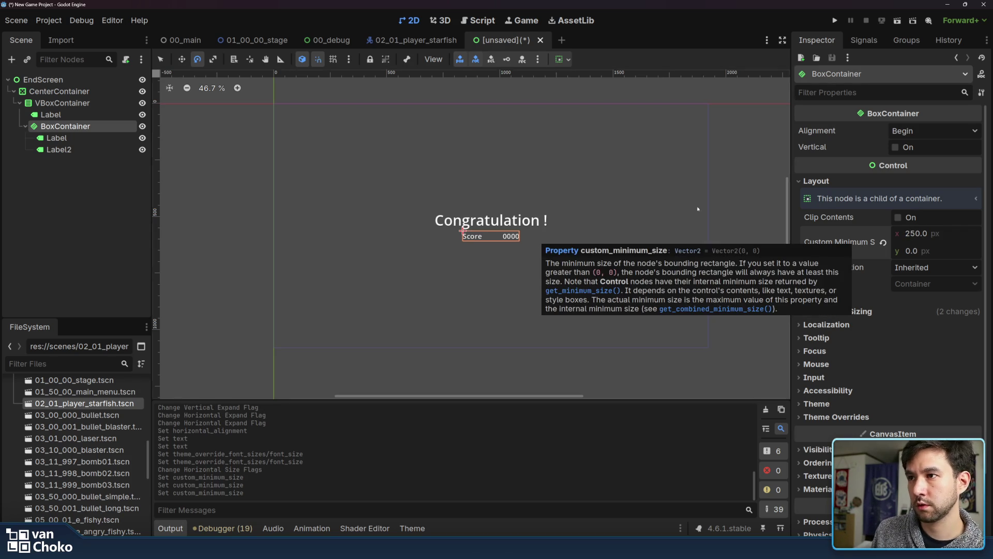
pyautogui.click(583, 246)
pyautogui.moveTo(583, 247)
pyautogui.mouseDown()
pyautogui.moveTo(579, 290)
pyautogui.moveTo(612, 250)
pyautogui.mouseUp()
# Set the 0000 value label's horizontal alignment to Left.
pyautogui.click(57, 138)
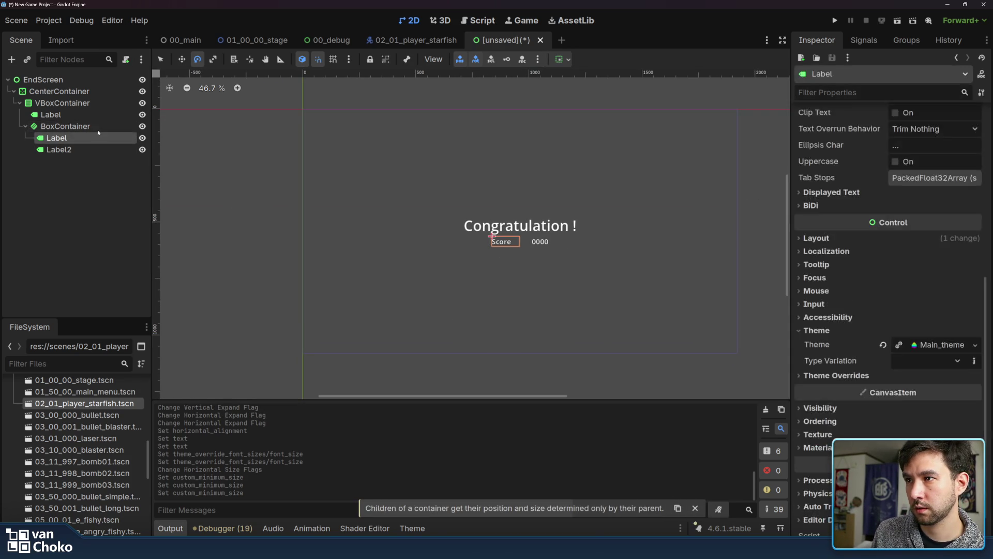
pyautogui.click(65, 126)
pyautogui.click(95, 138)
pyautogui.click(93, 150)
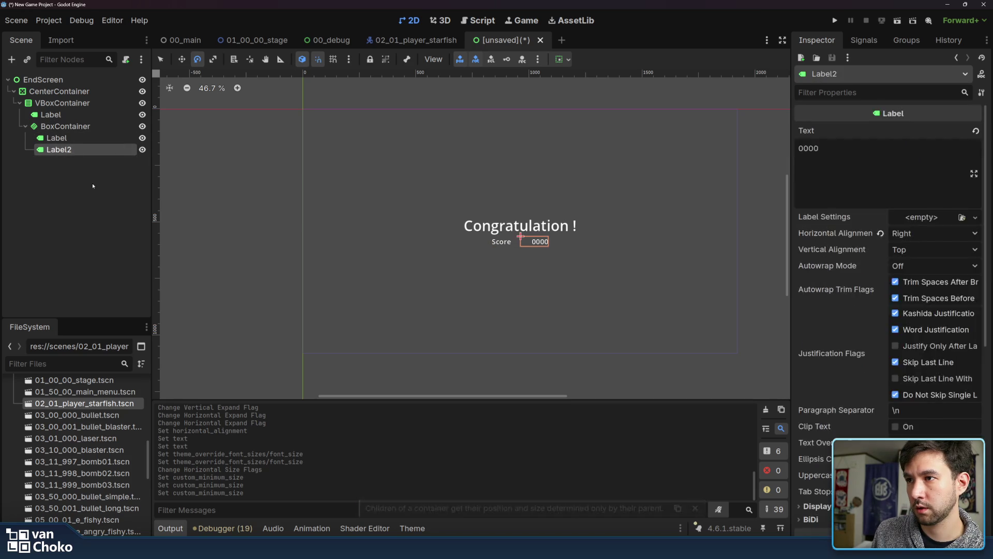
pyautogui.click(92, 184)
pyautogui.click(93, 148)
pyautogui.click(92, 148)
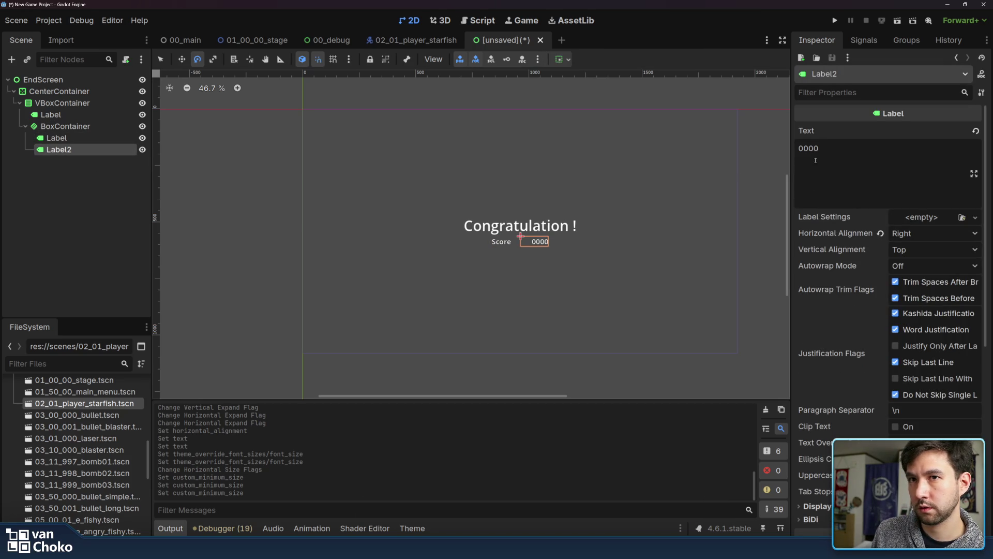
pyautogui.click(900, 234)
pyautogui.click(906, 250)
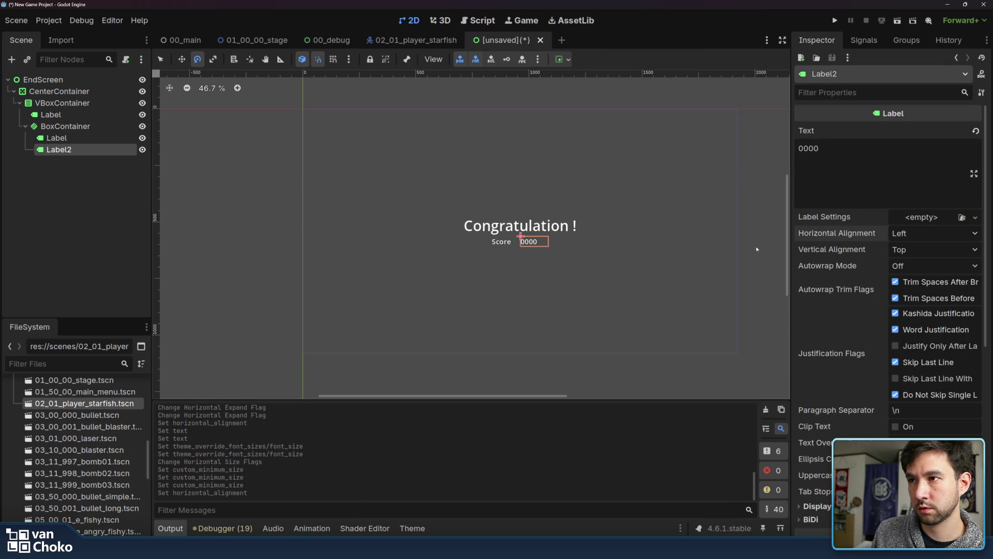
pyautogui.click(757, 247)
pyautogui.moveTo(758, 250); pyautogui.dragTo(733, 283)
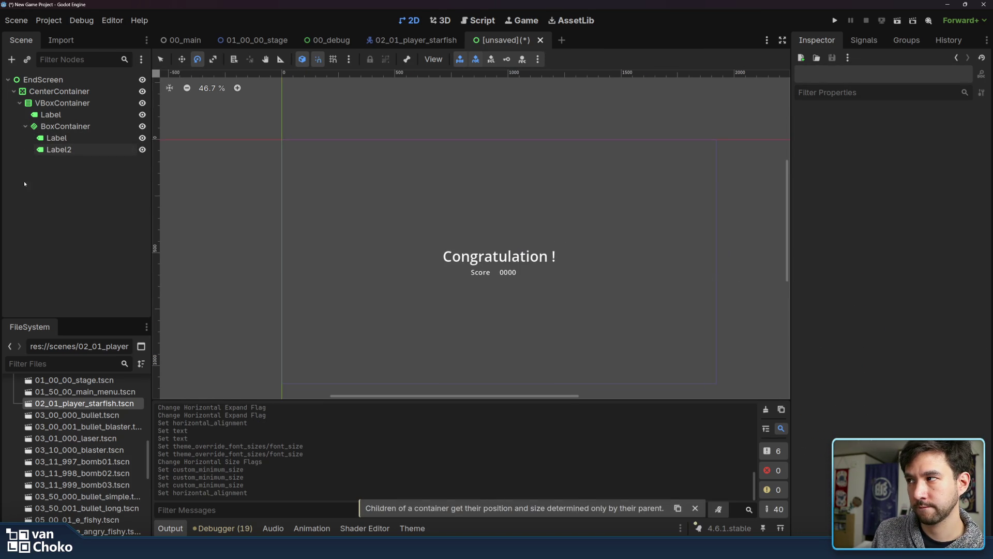
pyautogui.click(65, 126)
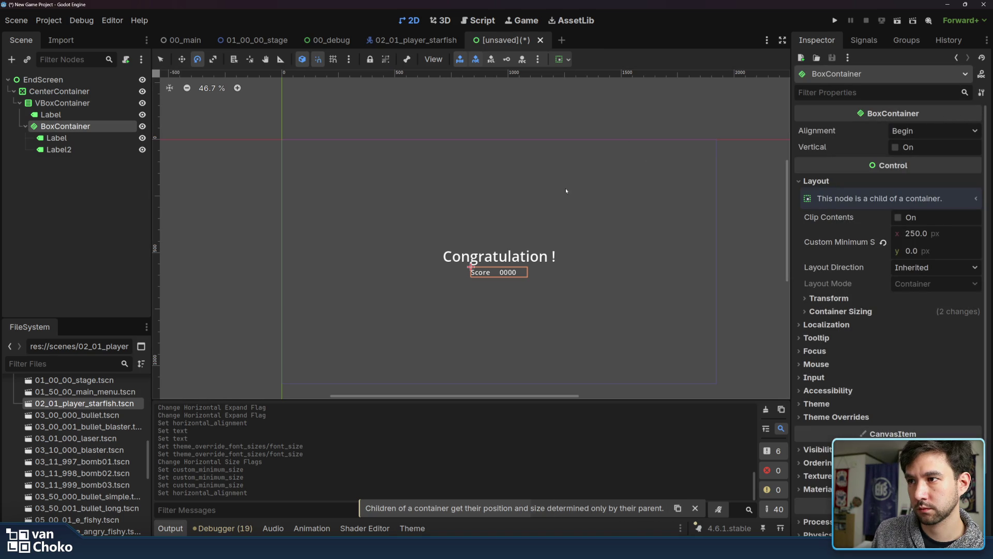
# Rename the Score text label to Score and the 0000 value label to Score_num.
pyautogui.click(81, 137)
pyautogui.click(66, 126)
pyautogui.doubleClick(81, 138)
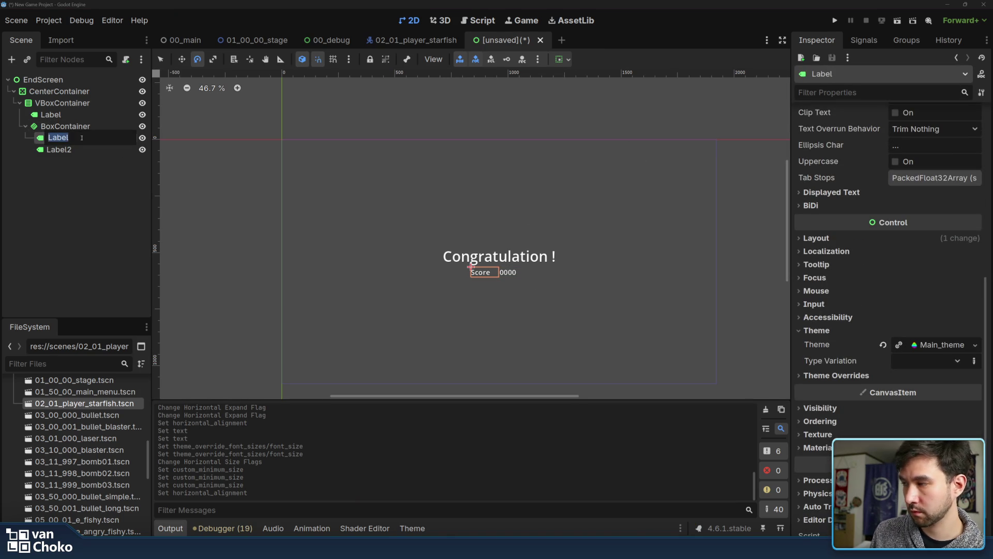
pyautogui.write('Score')
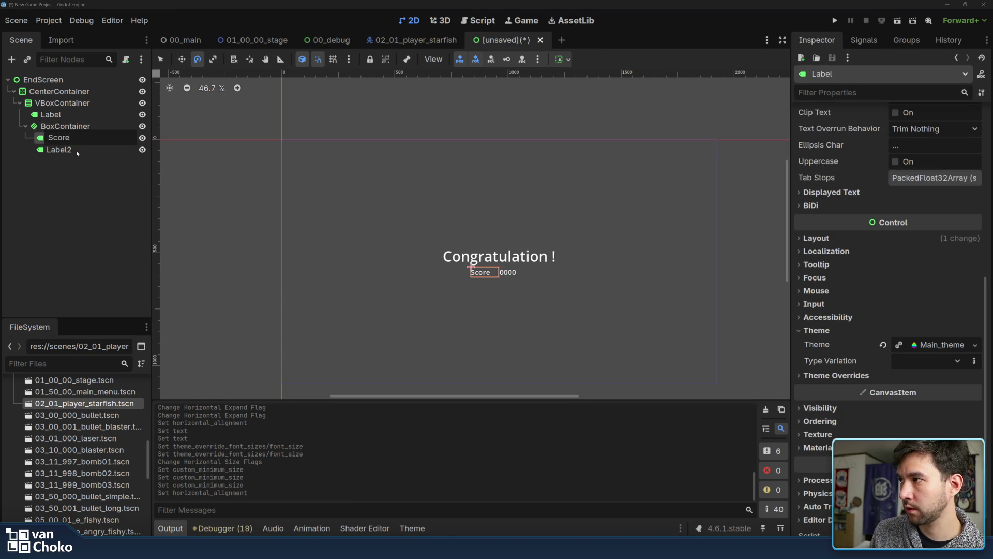
pyautogui.click(78, 150)
pyautogui.doubleClick(77, 150)
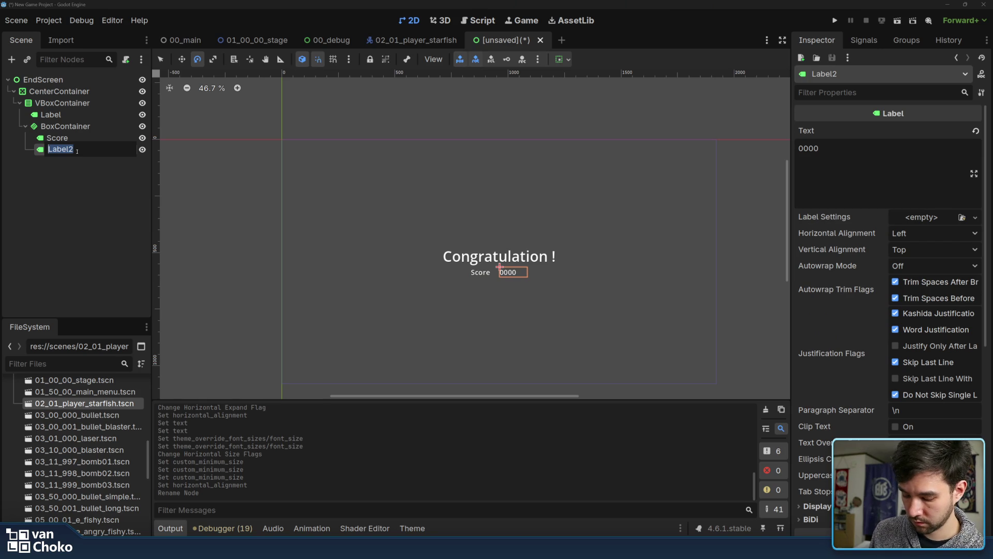
pyautogui.write('Score')
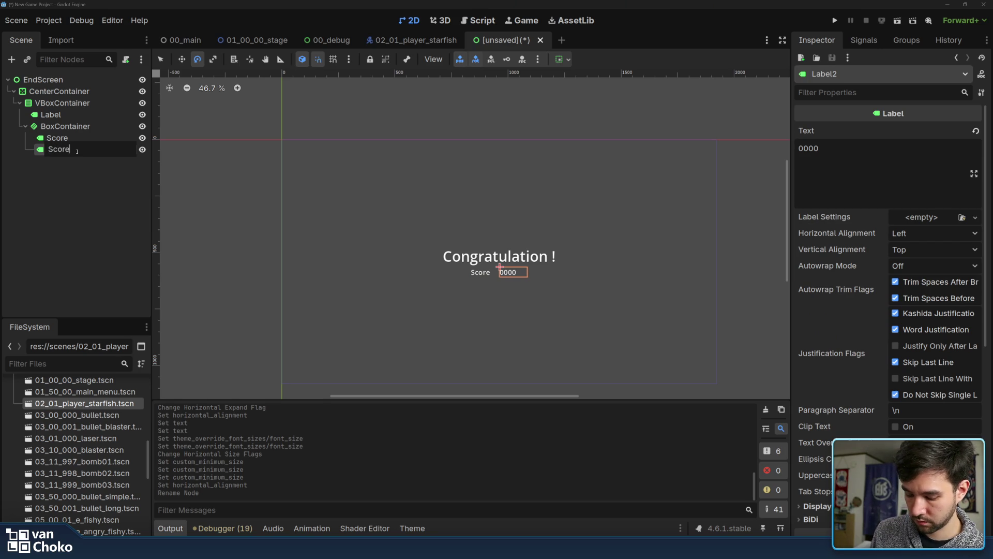
pyautogui.press('Return')
# Rename the Congratulation title label to Congrats.
pyautogui.click(51, 115)
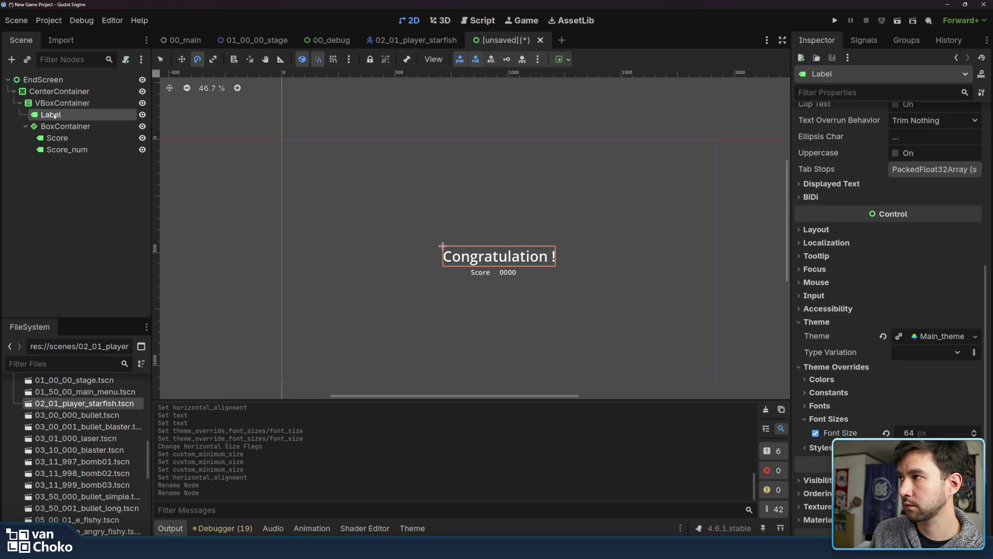
pyautogui.doubleClick(54, 115)
pyautogui.moveTo(63, 114); pyautogui.dragTo(29, 112)
pyautogui.write('Congrats')
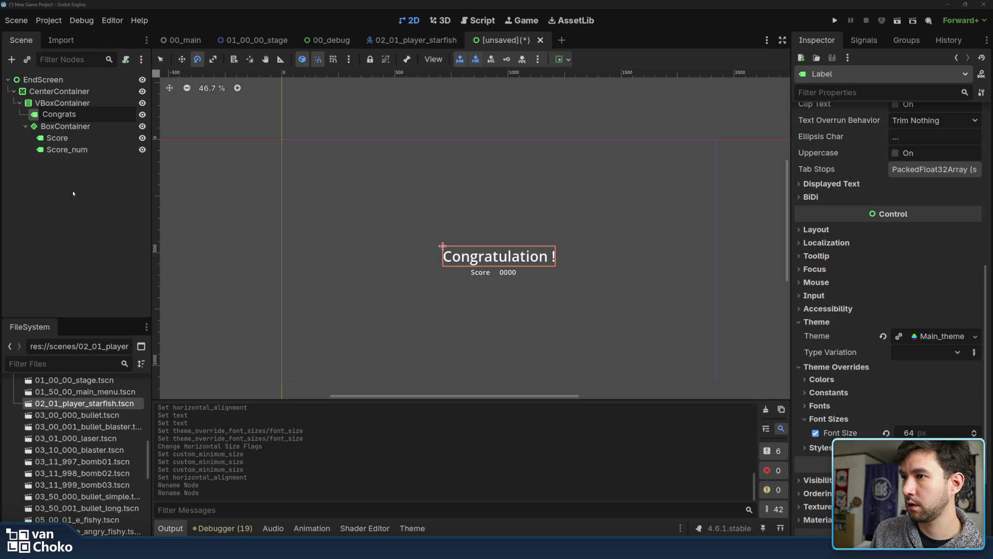
pyautogui.press('Return')
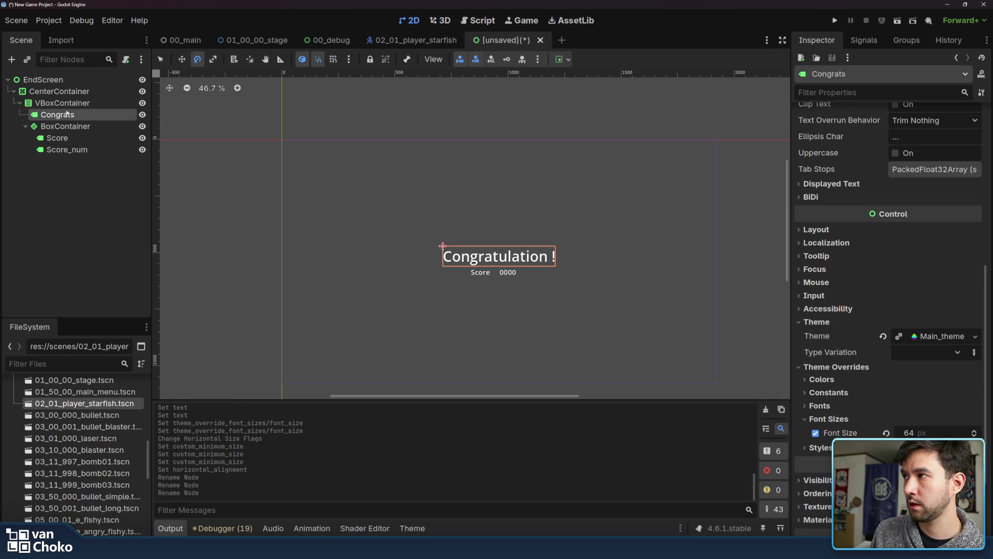
pyautogui.click(25, 126)
pyautogui.click(62, 103)
pyautogui.click(68, 91)
pyautogui.click(81, 184)
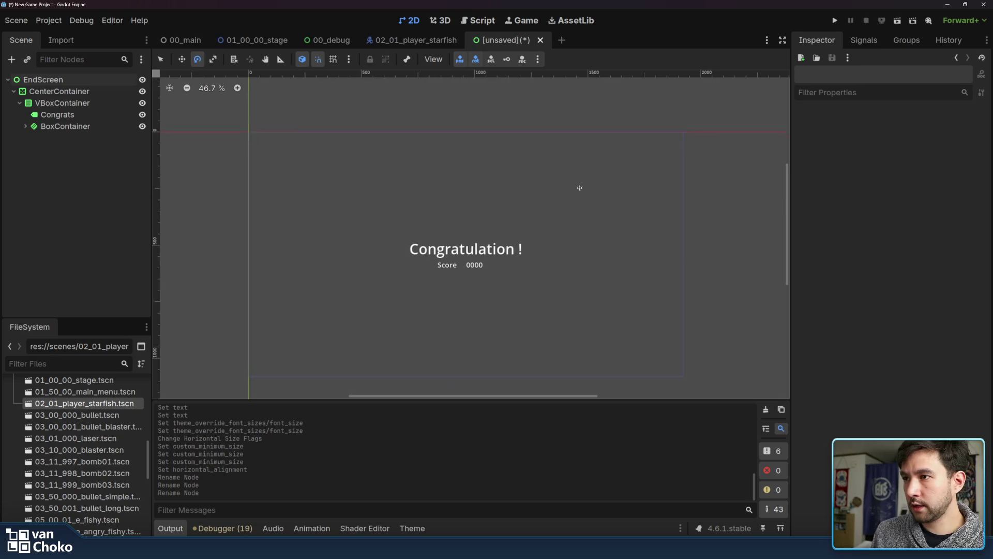
pyautogui.click(99, 91)
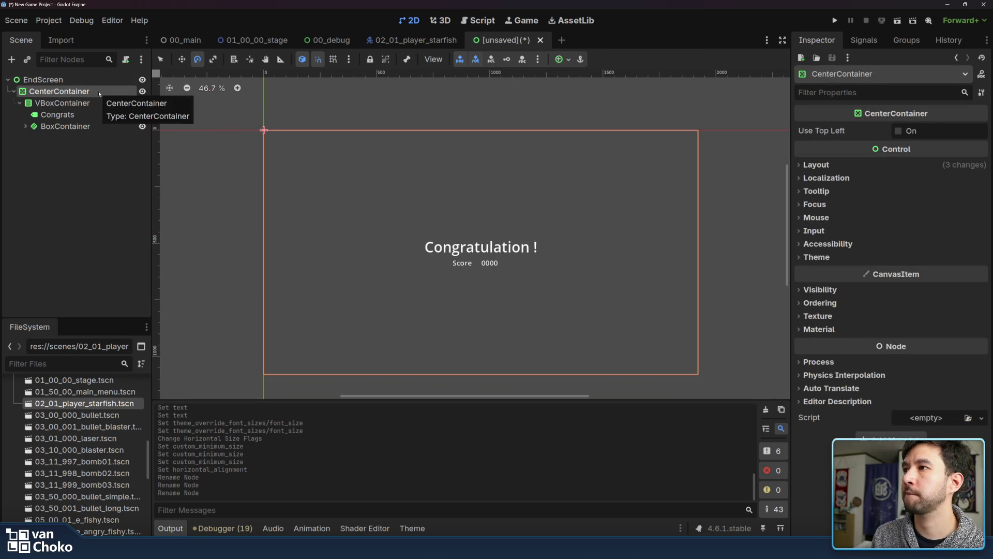
pyautogui.click(899, 131)
pyautogui.click(898, 132)
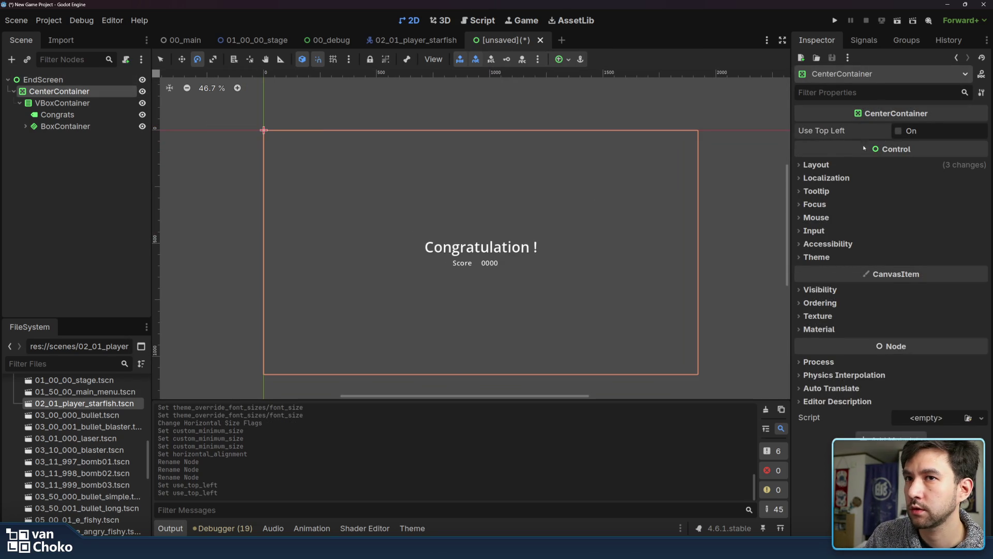
pyautogui.click(816, 164)
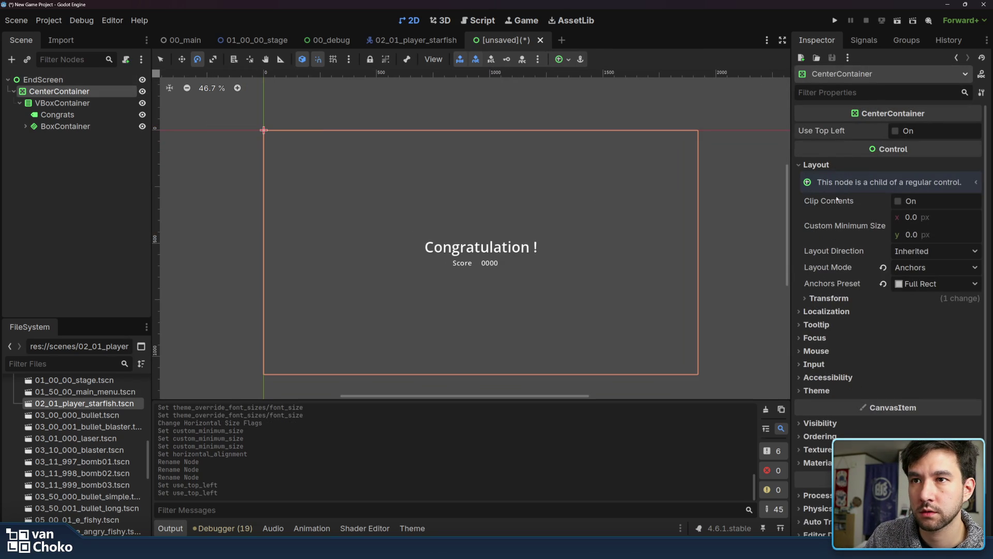
pyautogui.click(841, 299)
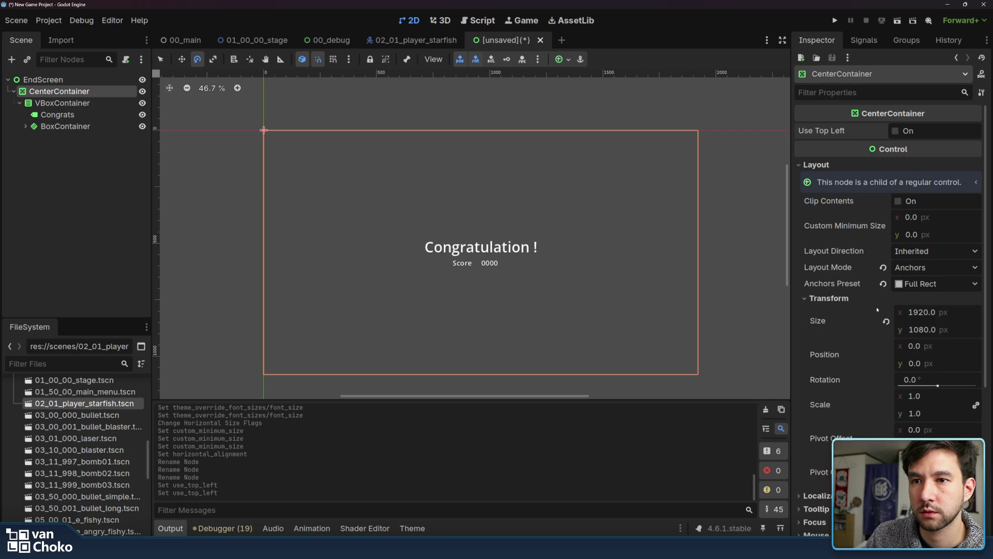
pyautogui.click(912, 430)
pyautogui.write('300')
pyautogui.press('Return')
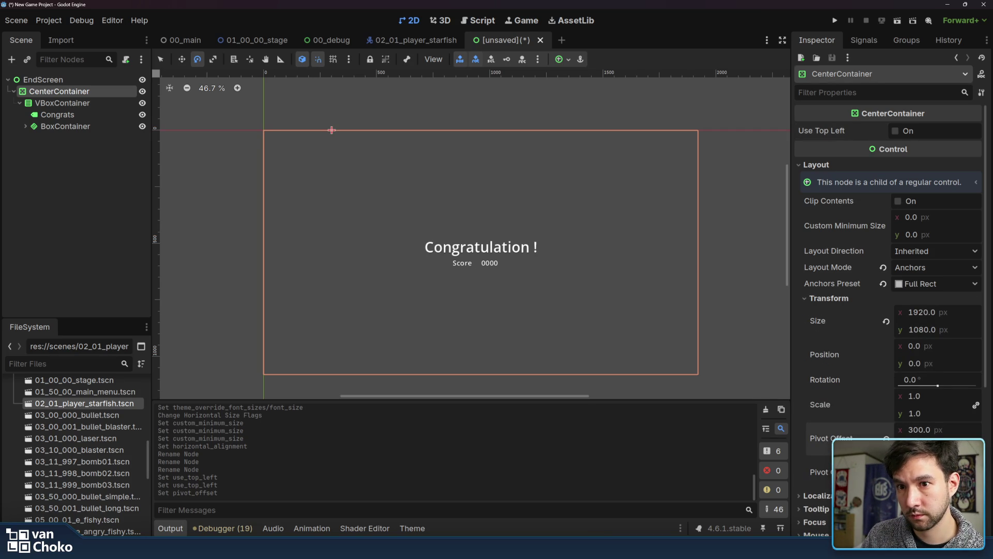
pyautogui.click(944, 430)
pyautogui.write('0')
pyautogui.press('Return')
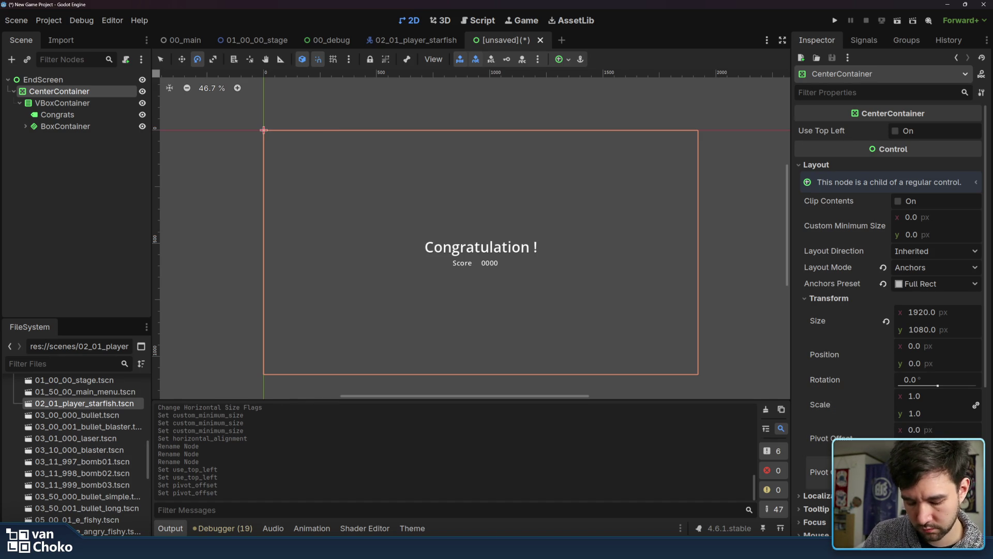
pyautogui.write('1')
pyautogui.press('Return')
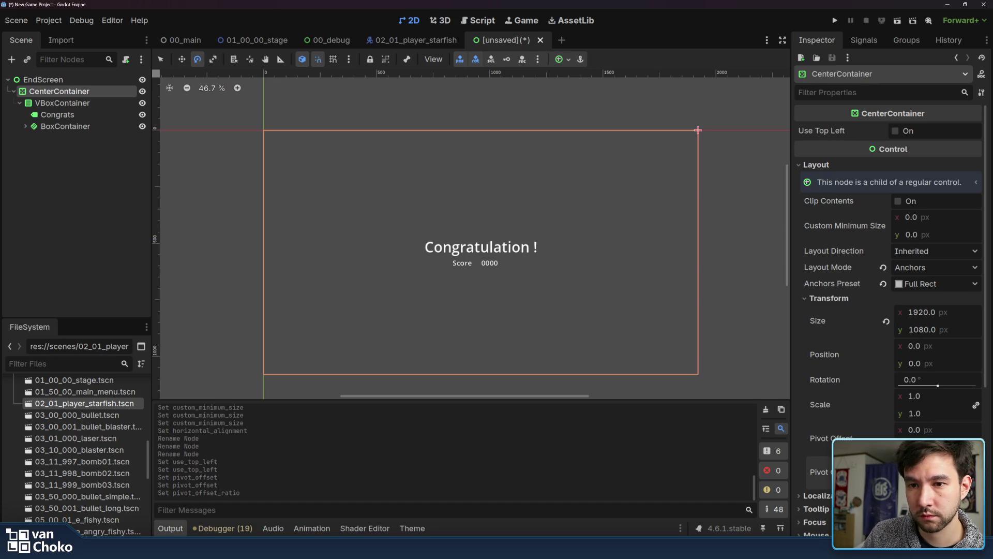
pyautogui.write('0')
pyautogui.press('Return')
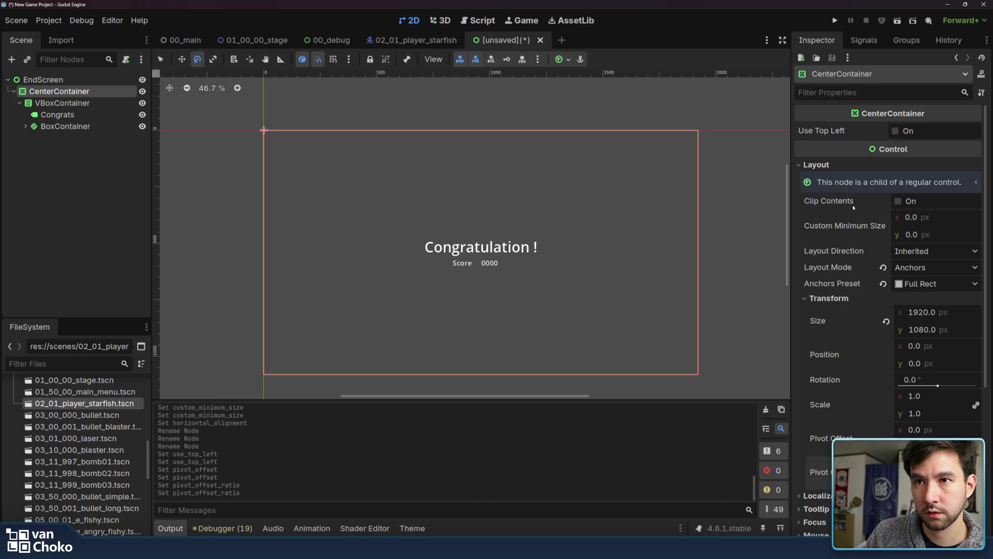
pyautogui.click(852, 165)
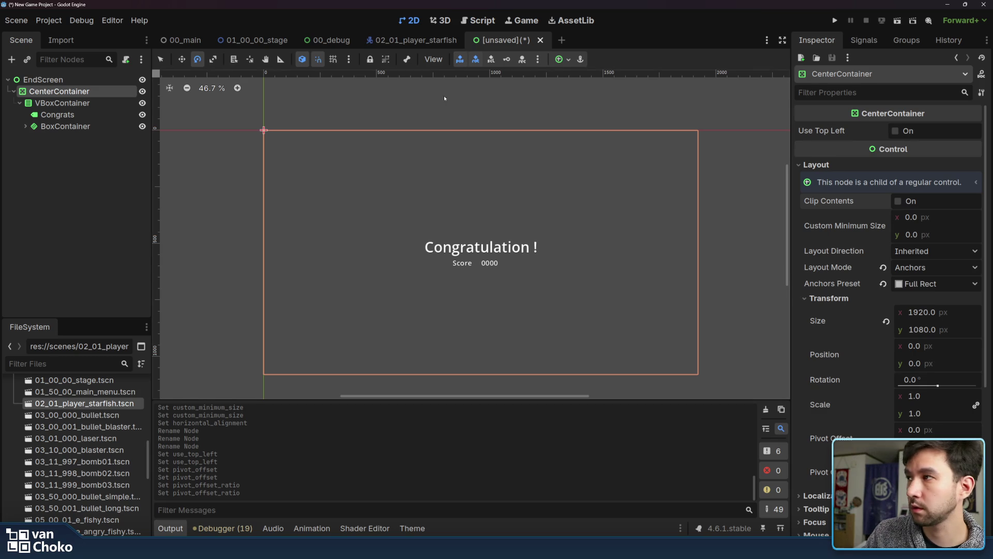
pyautogui.click(109, 79)
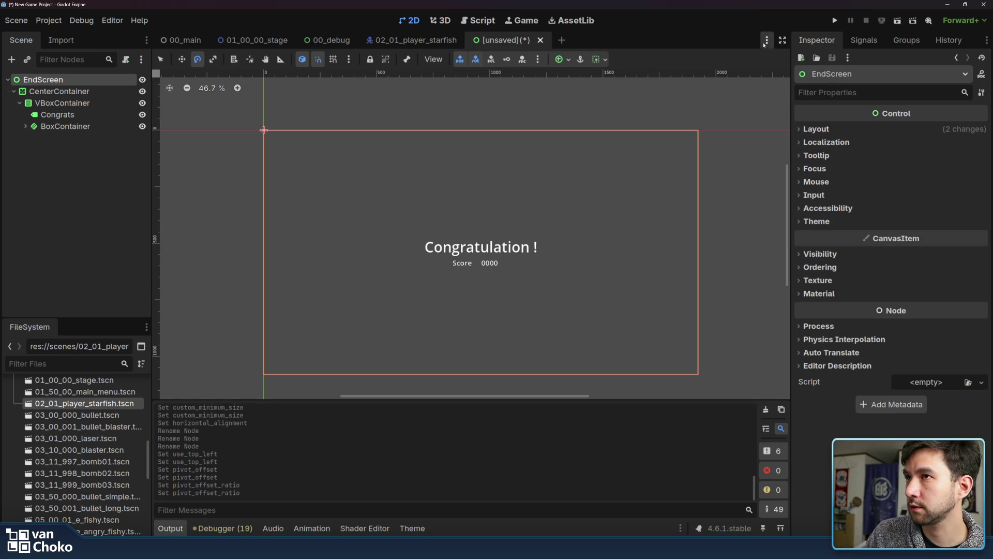
pyautogui.click(827, 130)
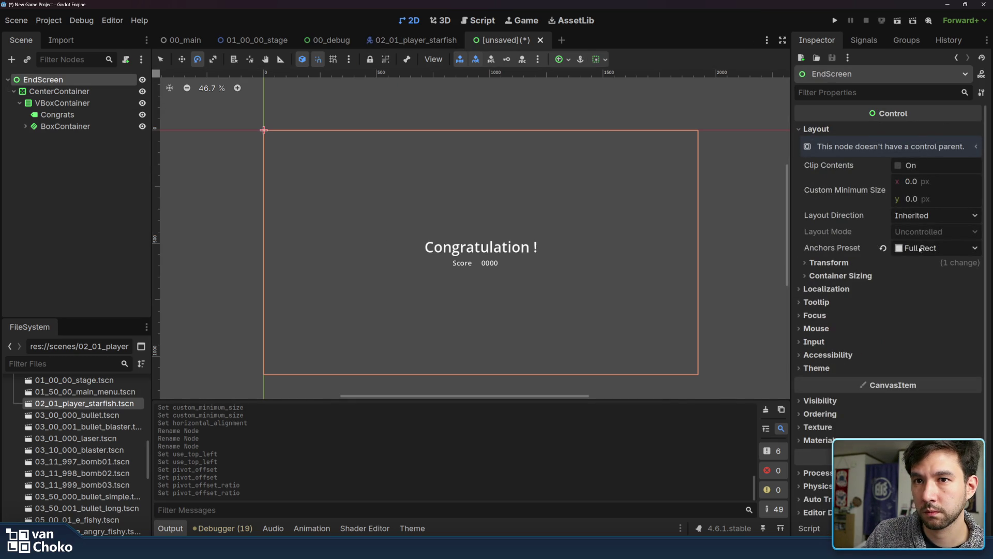
pyautogui.click(831, 263)
pyautogui.click(840, 263)
pyautogui.click(842, 274)
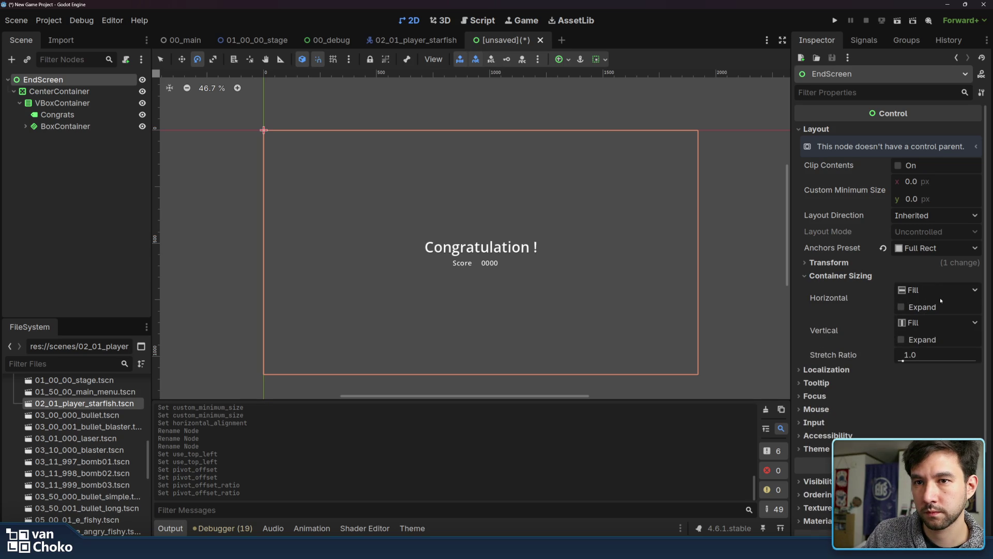
pyautogui.click(849, 275)
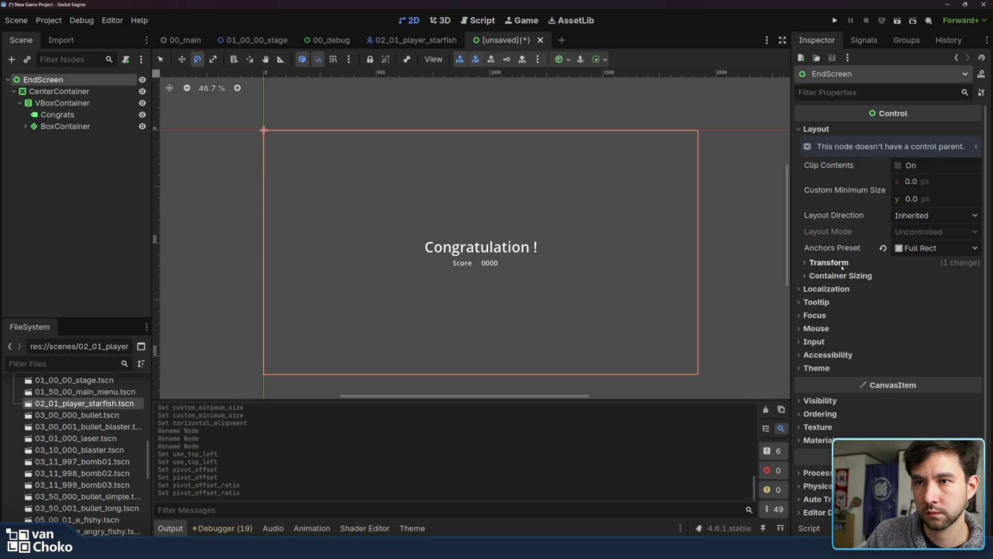
pyautogui.click(851, 263)
pyautogui.click(933, 394)
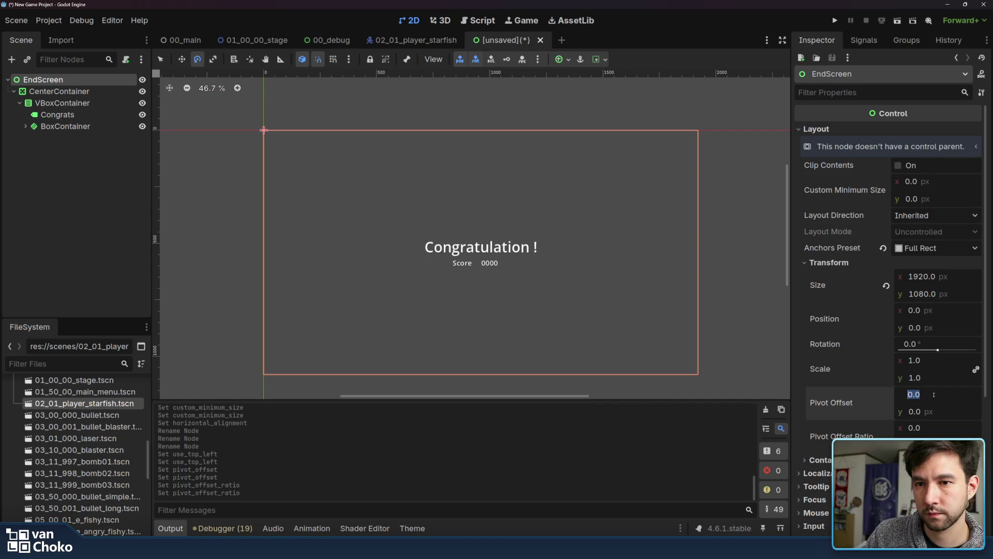
pyautogui.write('500')
pyautogui.press('Return')
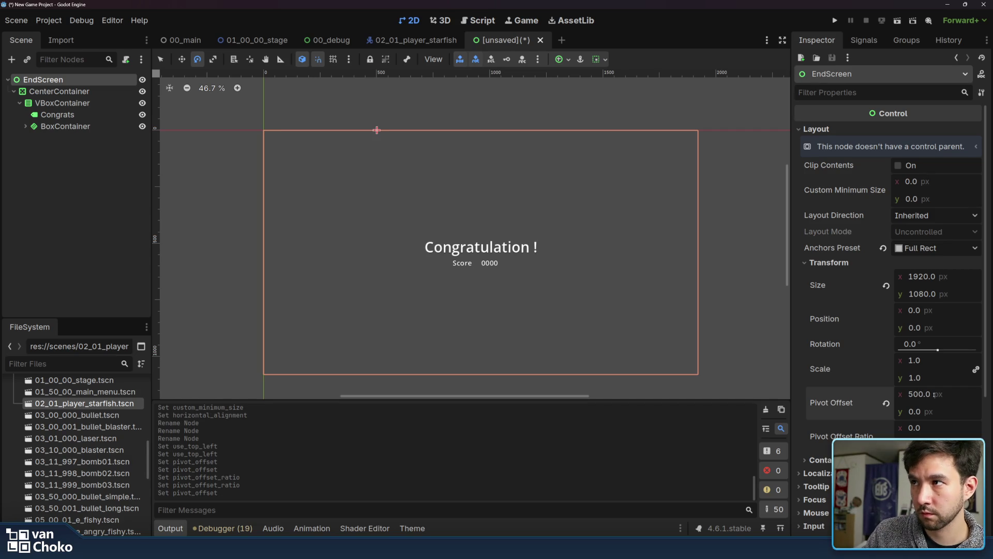
pyautogui.click(886, 403)
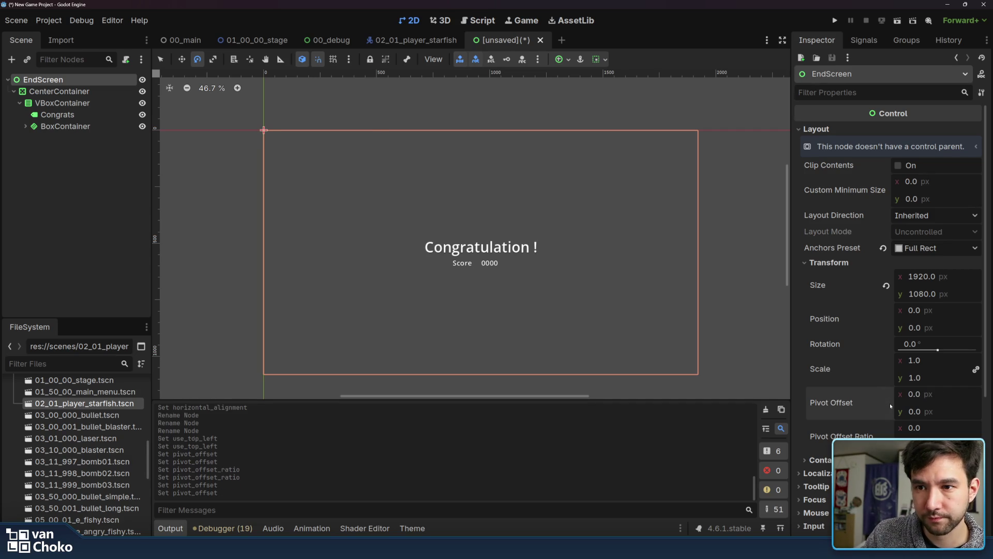
pyautogui.click(238, 140)
pyautogui.click(65, 90)
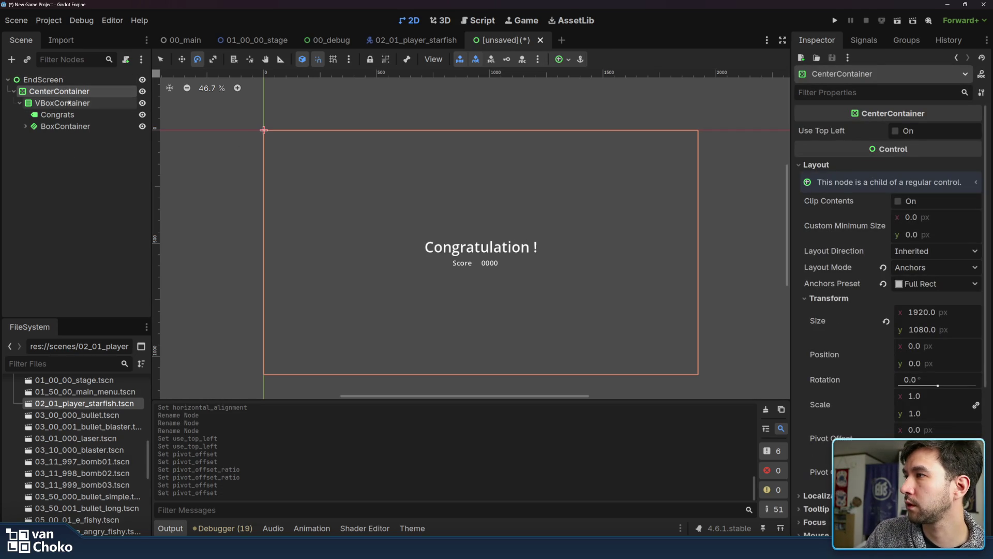
pyautogui.click(68, 82)
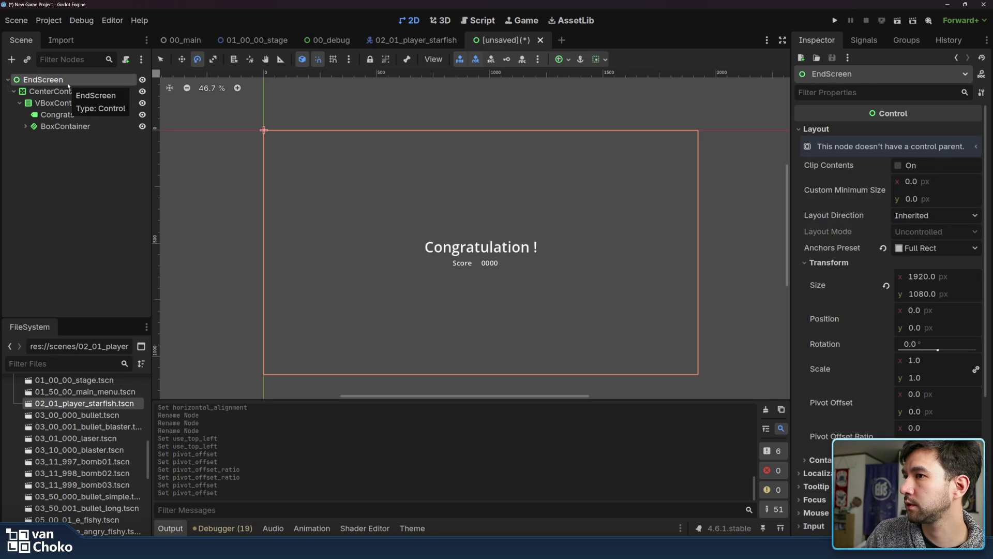
pyautogui.press('Down')
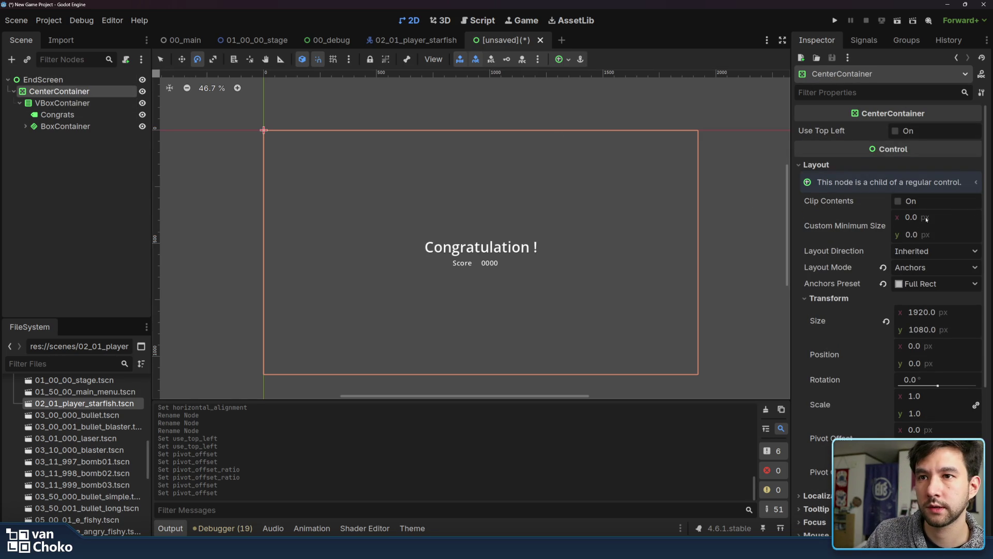
pyautogui.click(922, 313)
# Halve the EndScreen root's width by entering 1920/2 (960 px).
pyautogui.press('End')
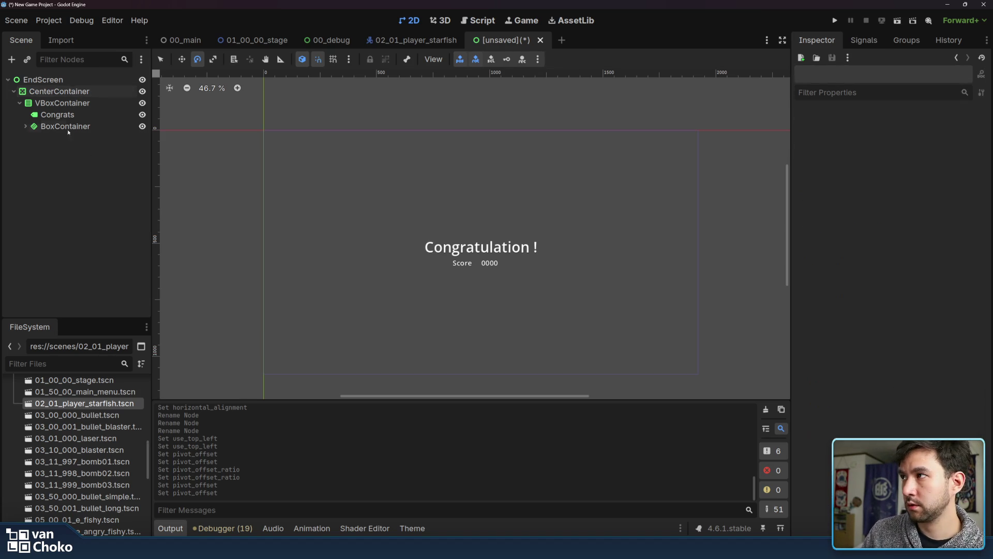
pyautogui.click(43, 79)
pyautogui.click(949, 276)
pyautogui.press('End')
pyautogui.write('/2')
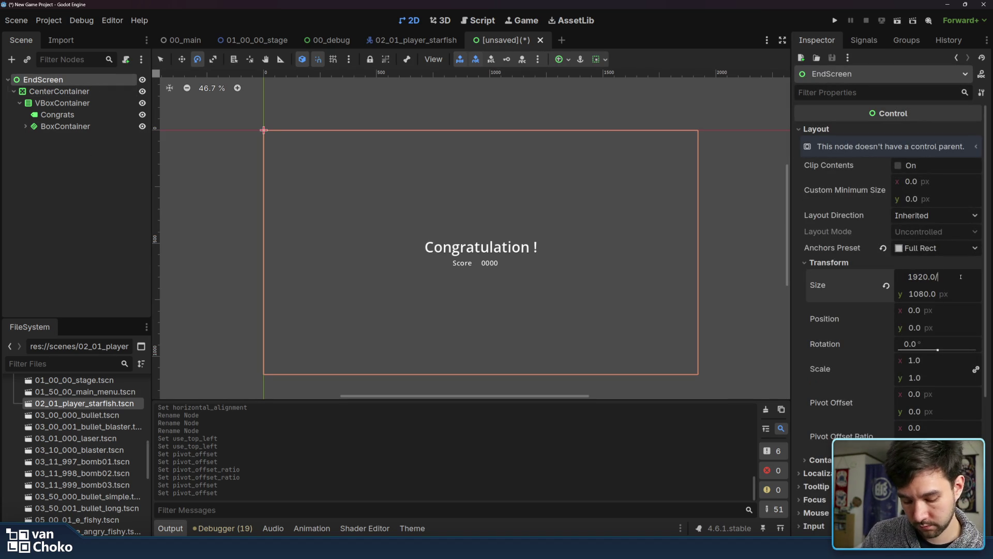
pyautogui.press('Return')
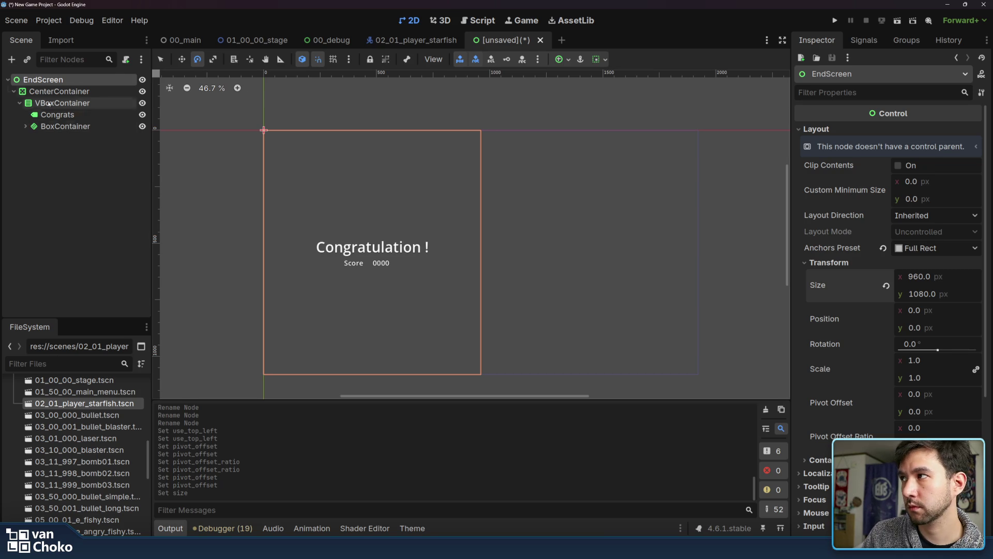
# Anchor the EndScreen root to the Center Right preset.
pyautogui.click(562, 59)
pyautogui.click(606, 97)
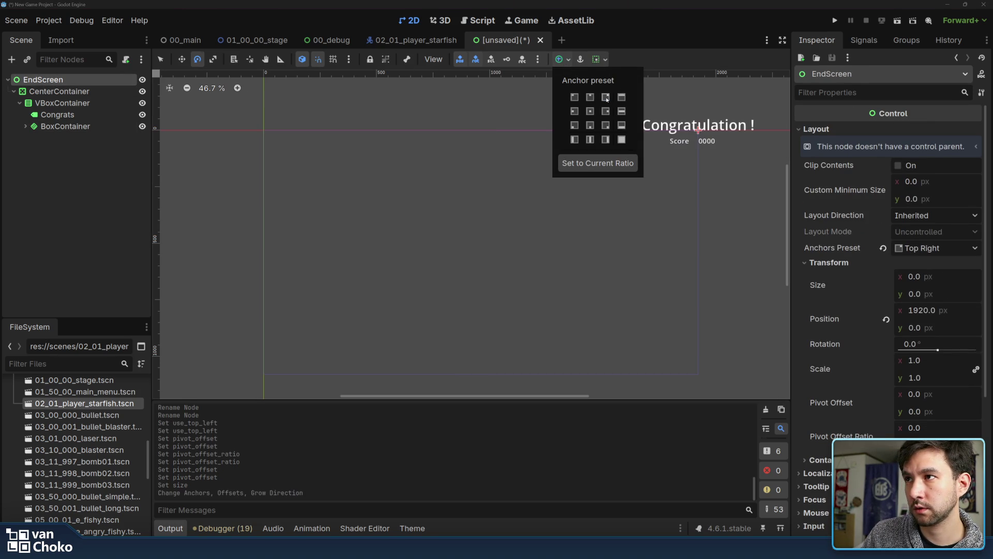
pyautogui.click(606, 124)
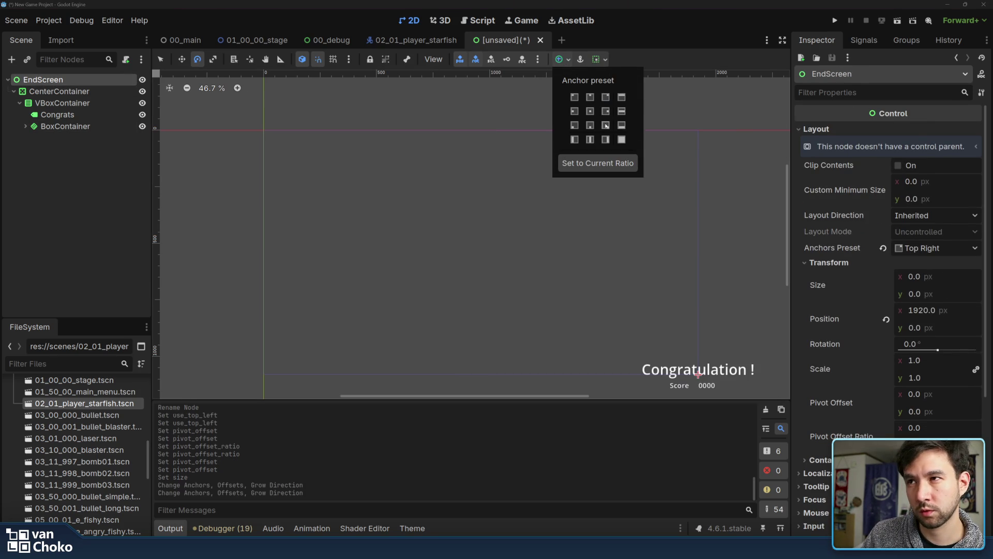
pyautogui.click(605, 111)
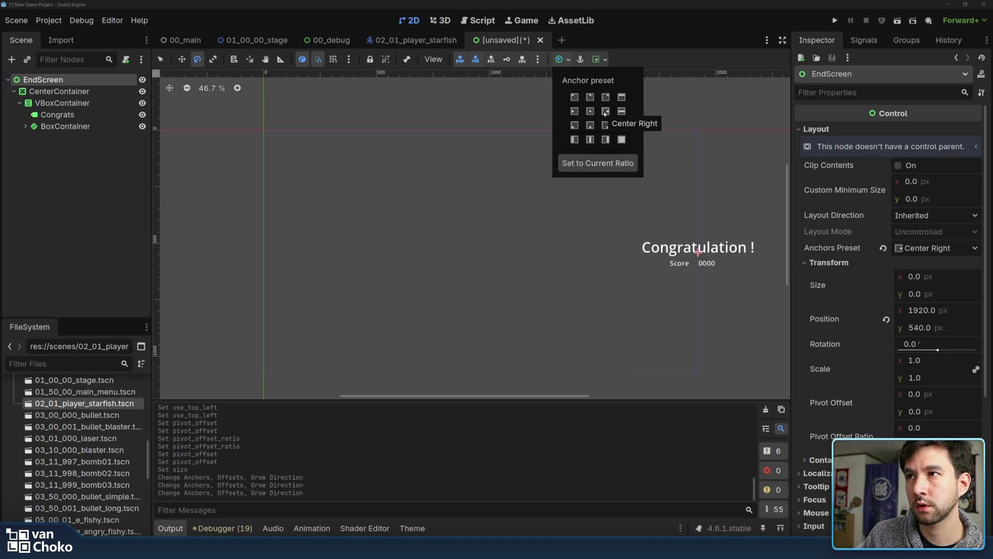
pyautogui.click(590, 111)
pyautogui.click(606, 111)
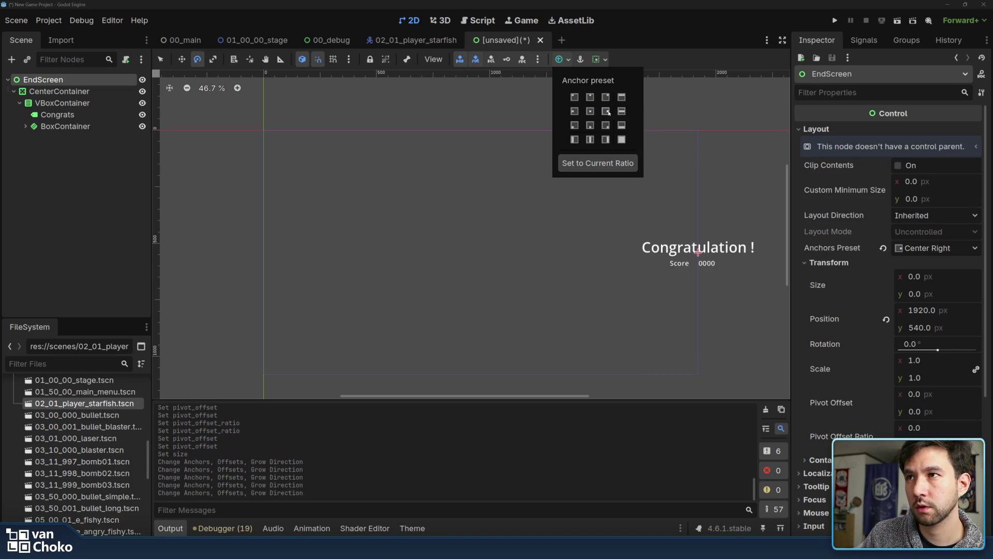
pyautogui.click(94, 91)
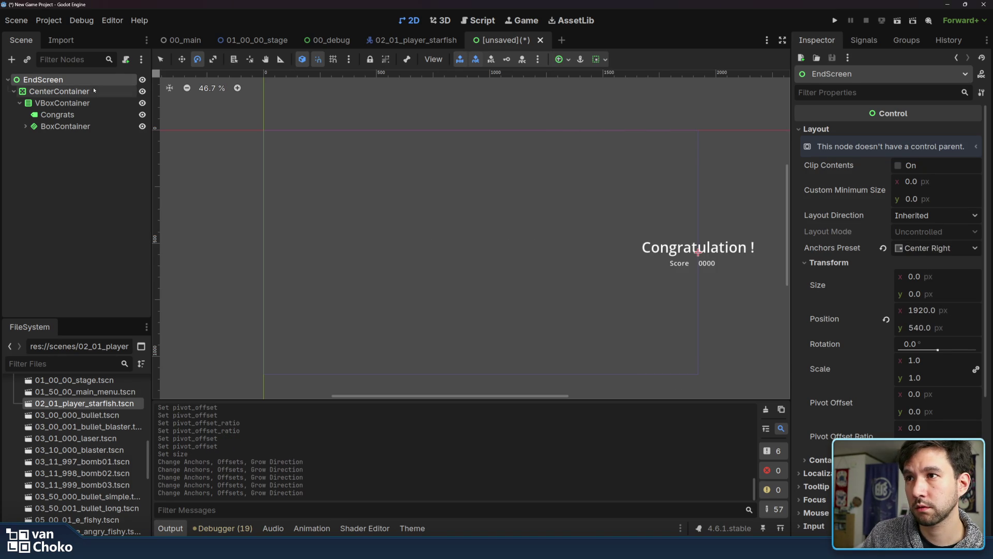
# Anchor the CenterContainer to the Center preset.
pyautogui.click(94, 91)
pyautogui.click(578, 60)
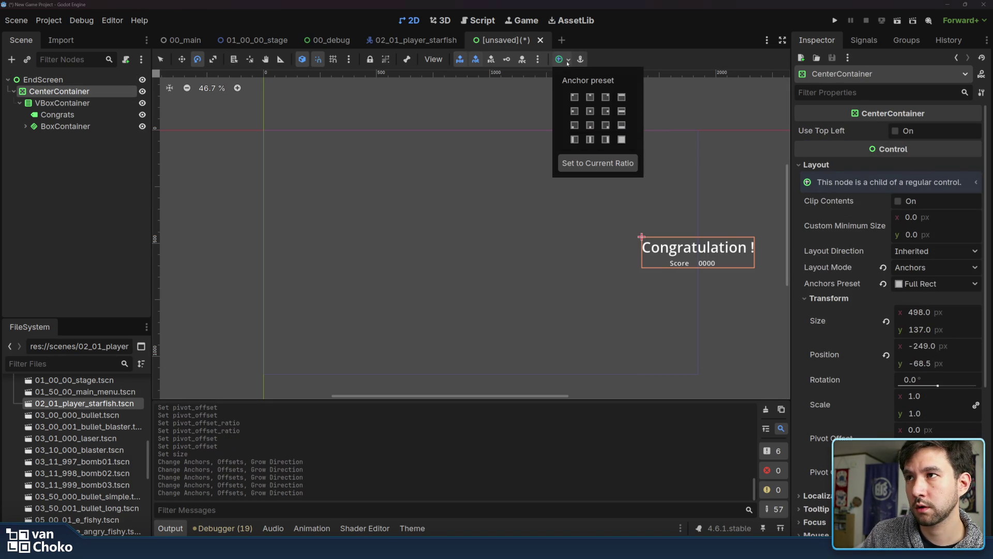
pyautogui.click(575, 111)
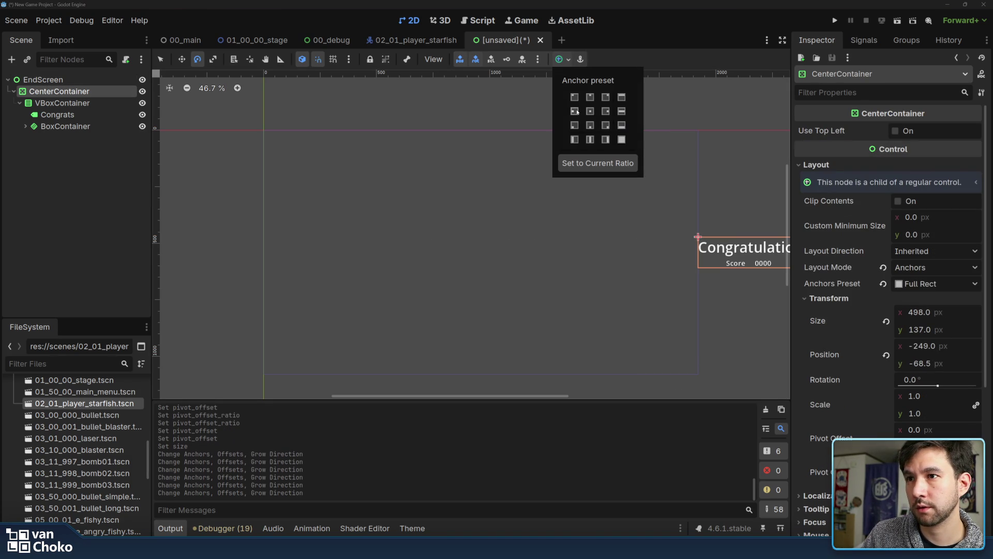
pyautogui.click(606, 111)
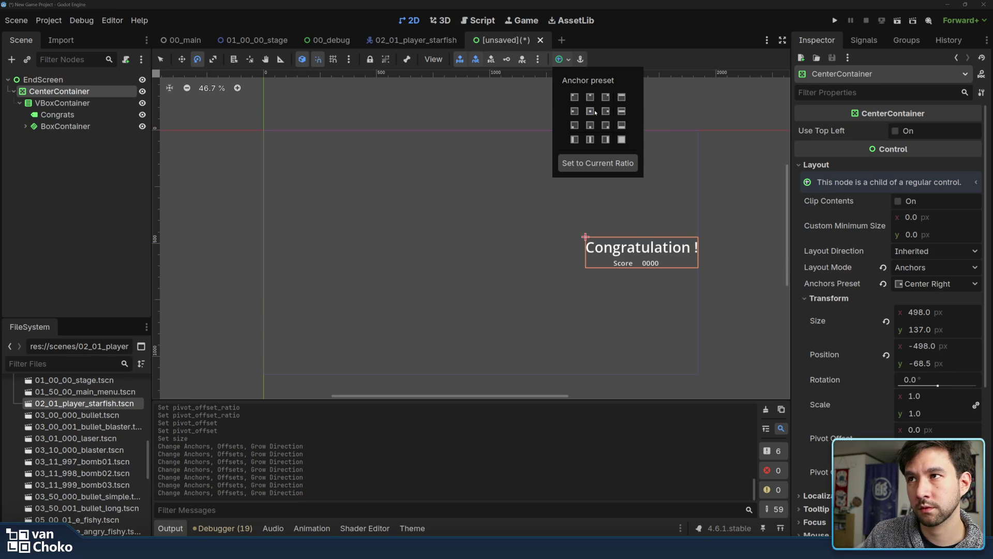
pyautogui.click(590, 112)
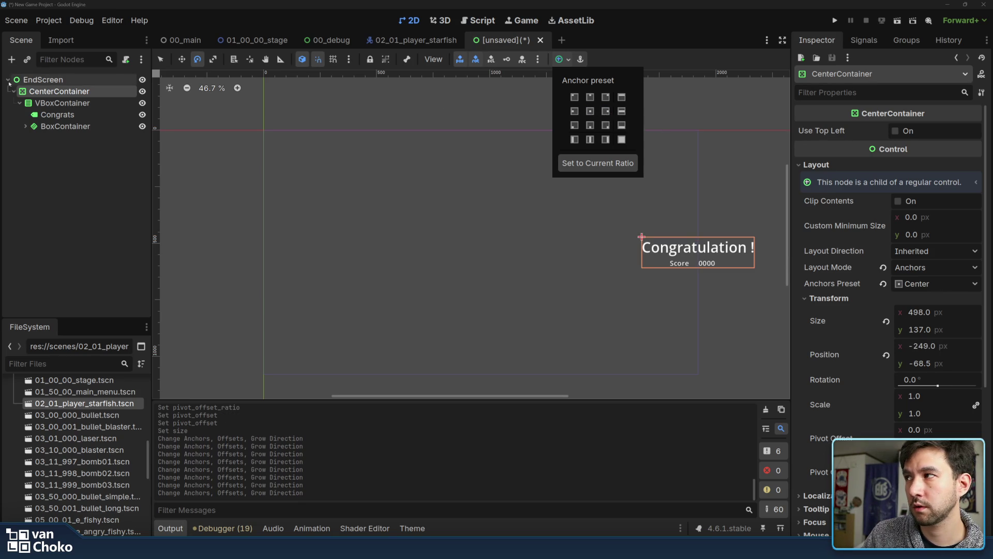
pyautogui.click(64, 80)
pyautogui.click(64, 81)
pyautogui.scroll(-5, 483, 254)
# Anchor EndScreen Right Wide and set its width to 1920/2 (960 px).
pyautogui.scroll(4, 482, 254)
pyautogui.click(598, 59)
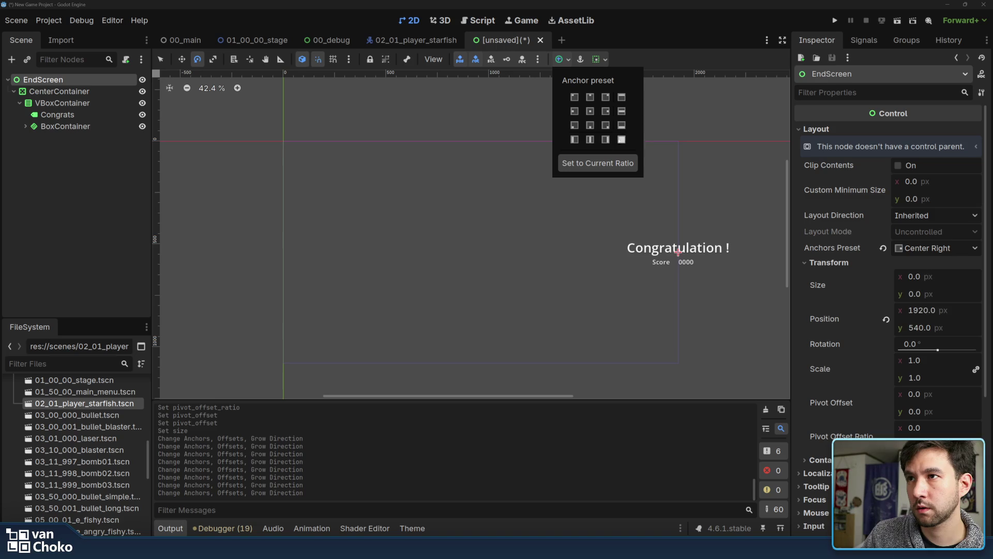
pyautogui.click(620, 139)
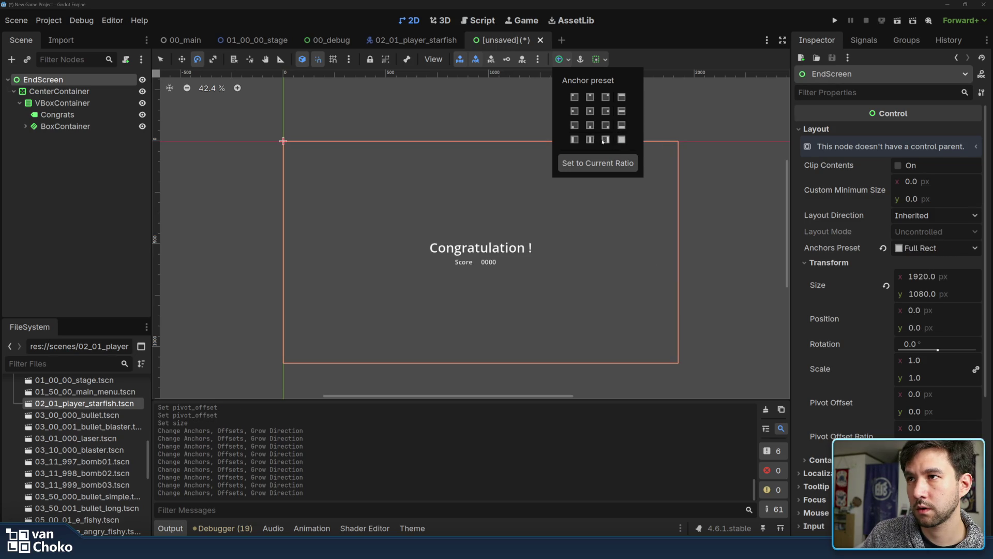
pyautogui.click(604, 140)
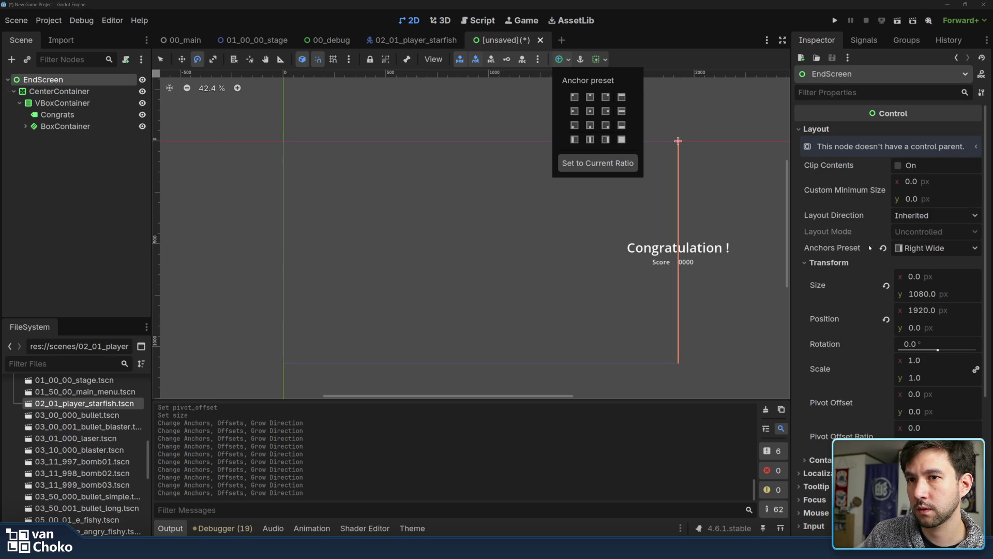
pyautogui.click(923, 293)
pyautogui.click(936, 277)
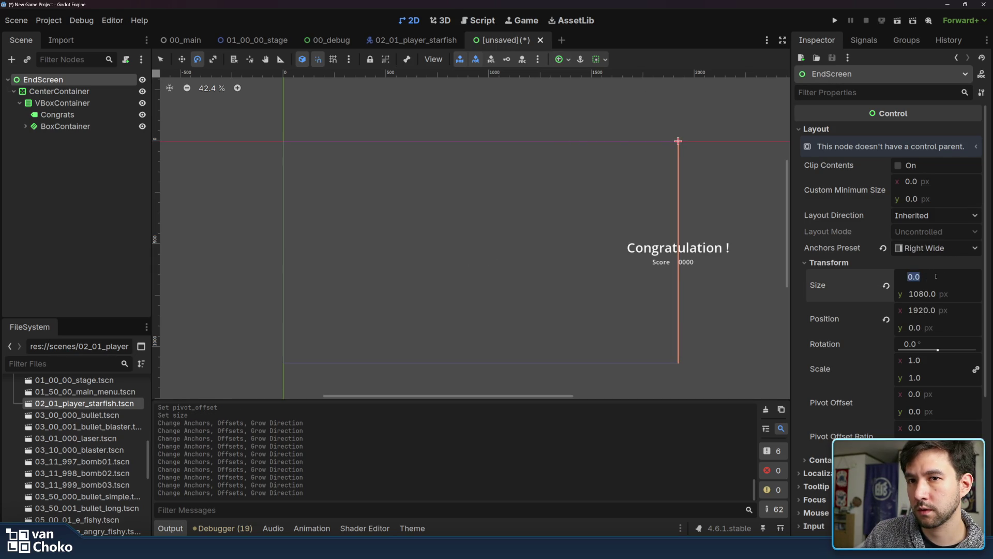
pyautogui.write('1920')
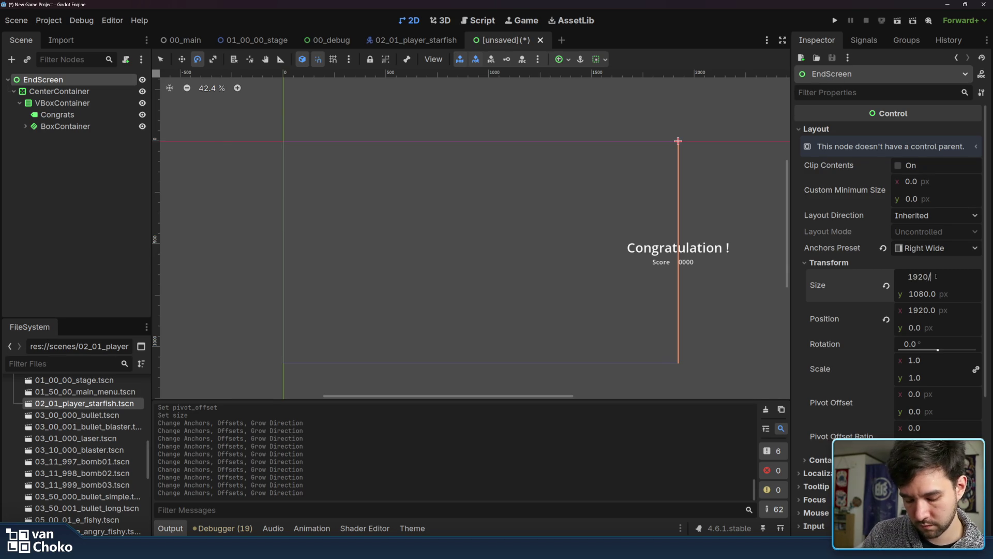
pyautogui.write('2')
pyautogui.press('Return')
pyautogui.moveTo(725, 200)
pyautogui.mouseDown()
pyautogui.moveTo(539, 200)
pyautogui.moveTo(640, 200)
pyautogui.mouseUp()
# Reapply the right-edge full-height anchor and re-enter the 960 px width after a typo.
pyautogui.scroll(-1, 580, 199)
pyautogui.scroll(-1, 639, 200)
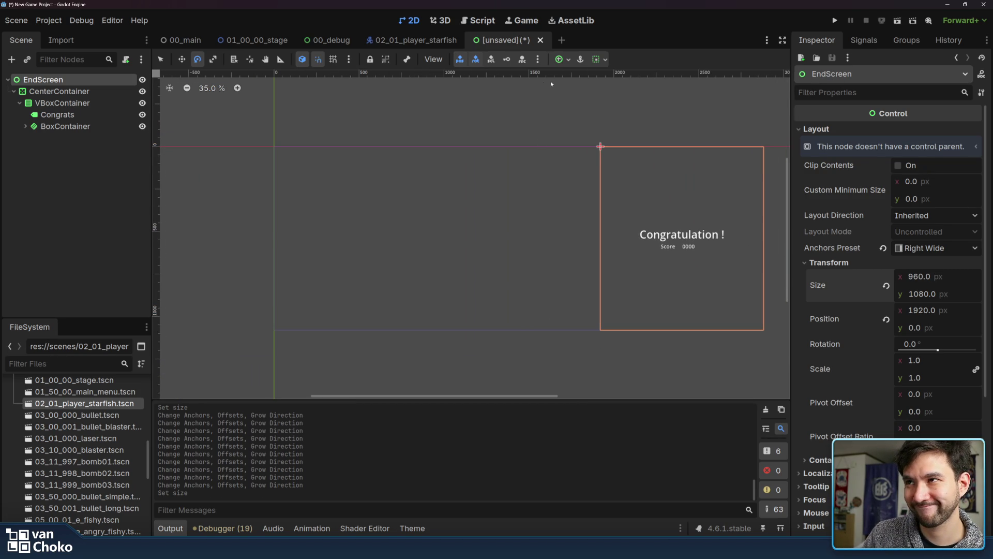
pyautogui.click(561, 59)
pyautogui.click(606, 98)
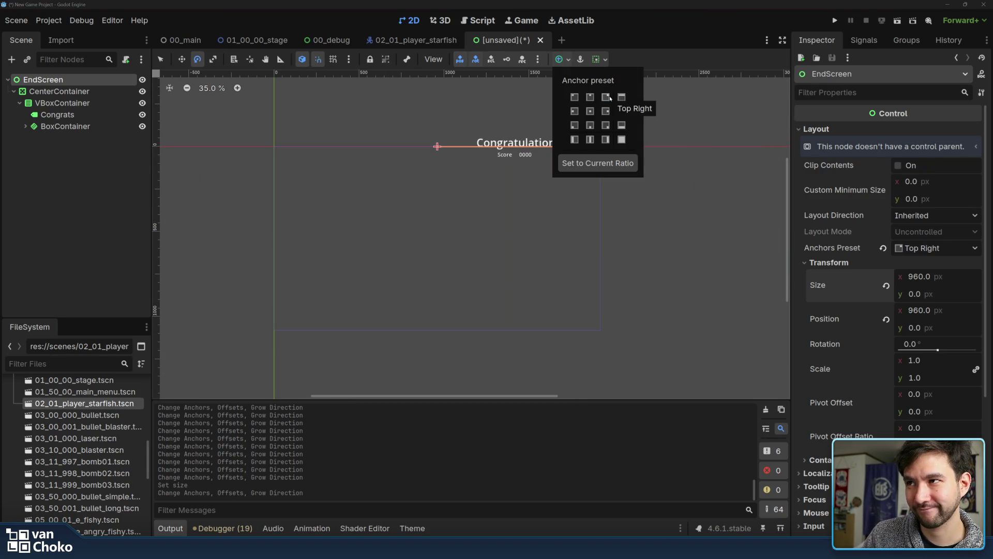
pyautogui.click(606, 139)
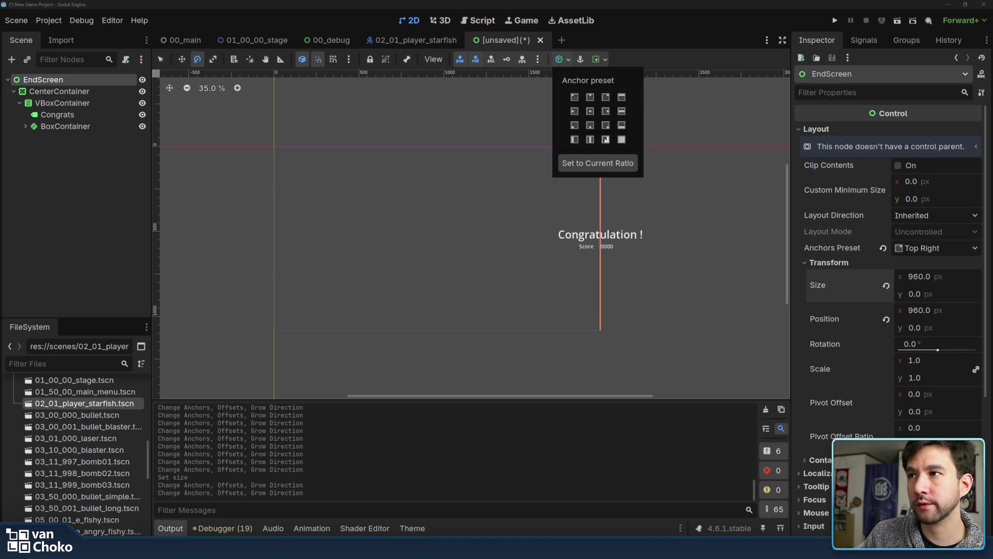
pyautogui.click(928, 280)
pyautogui.click(927, 279)
pyautogui.write('18')
pyautogui.press('BackSpace')
pyautogui.write('920/')
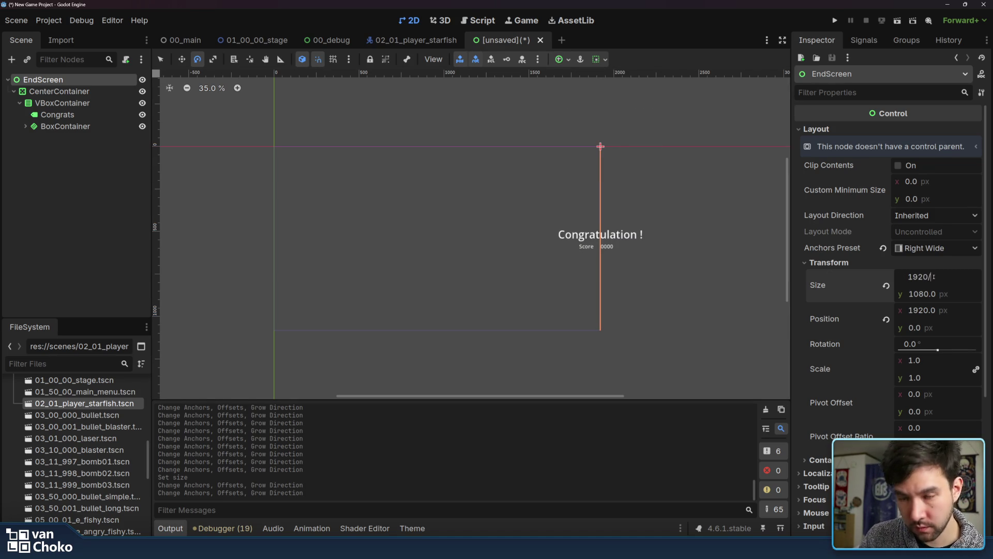
pyautogui.write('2')
pyautogui.press('Return')
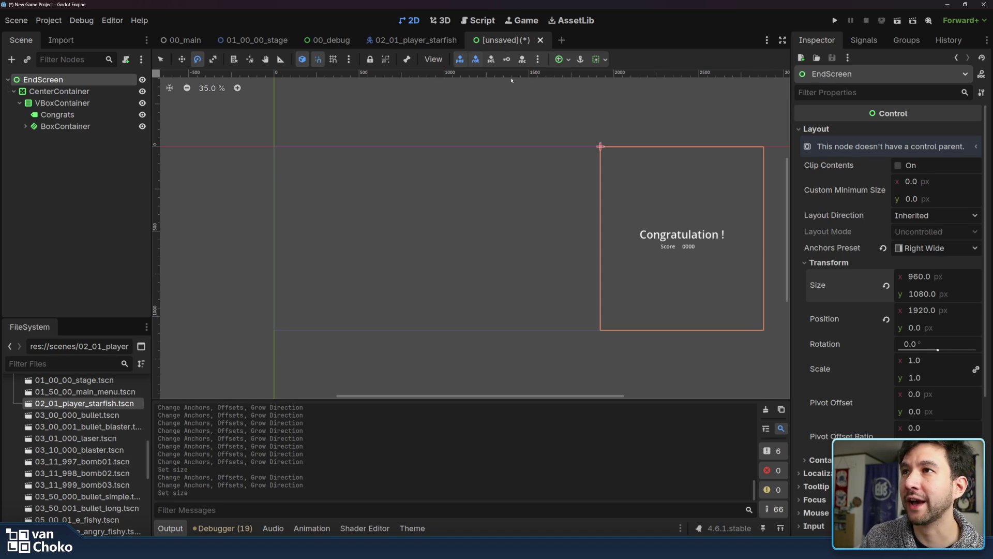
pyautogui.click(570, 60)
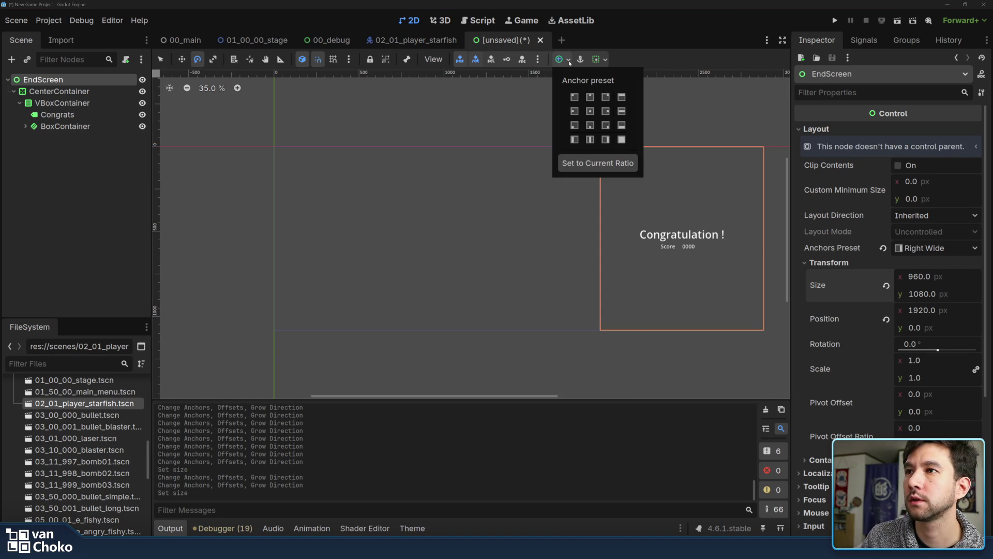
pyautogui.click(853, 232)
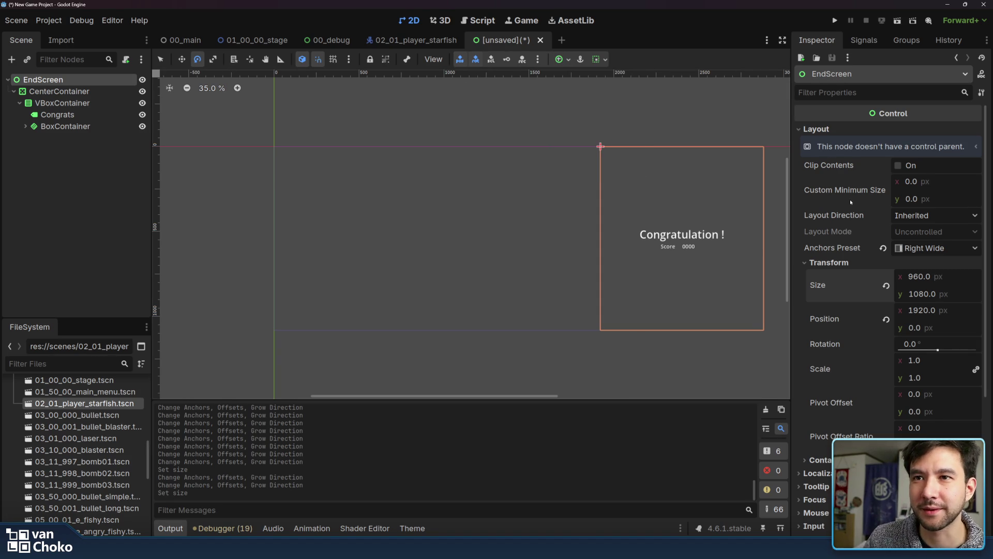
pyautogui.click(925, 216)
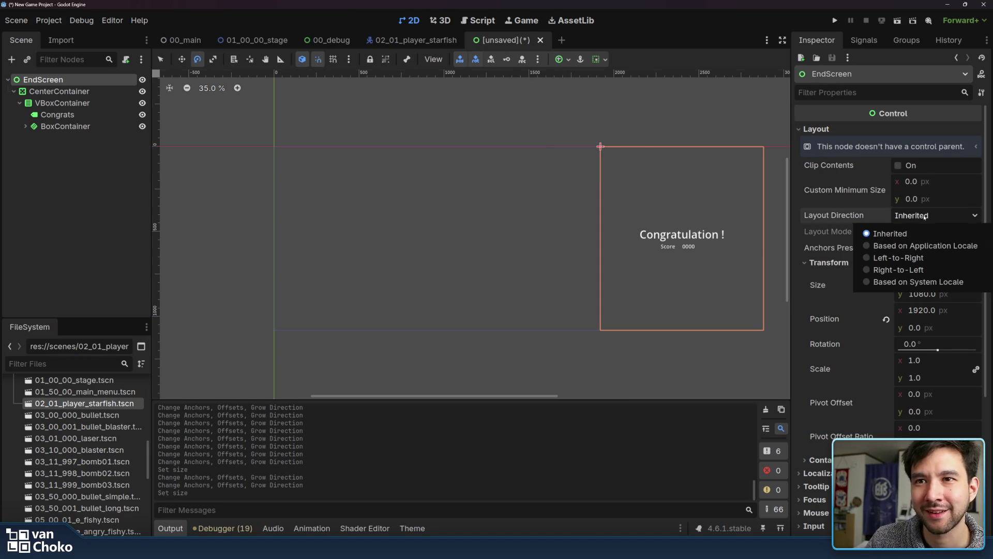
# Anchor EndScreen to Center Right, keeping its layout direction Left-to-Right.
pyautogui.click(839, 211)
pyautogui.click(936, 217)
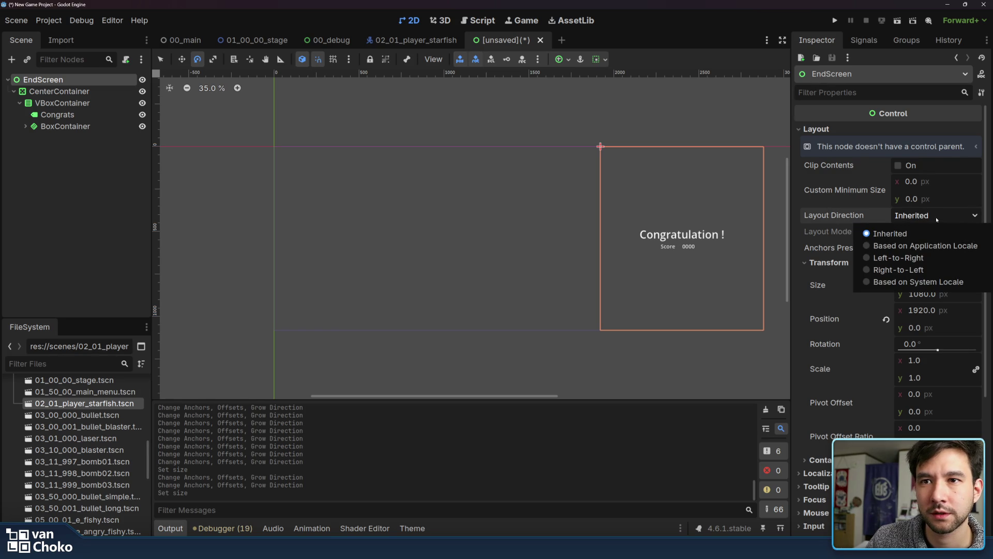
pyautogui.click(920, 270)
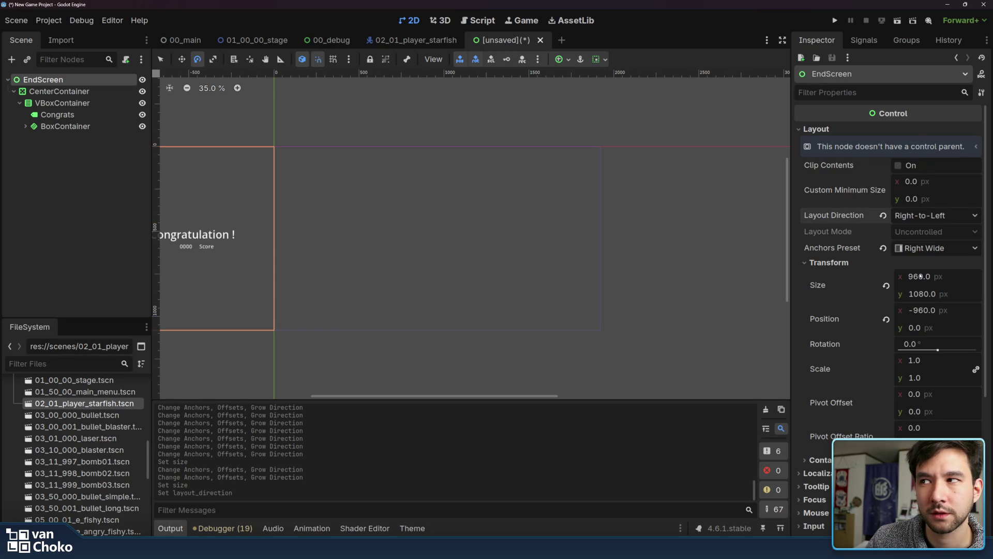
pyautogui.click(931, 247)
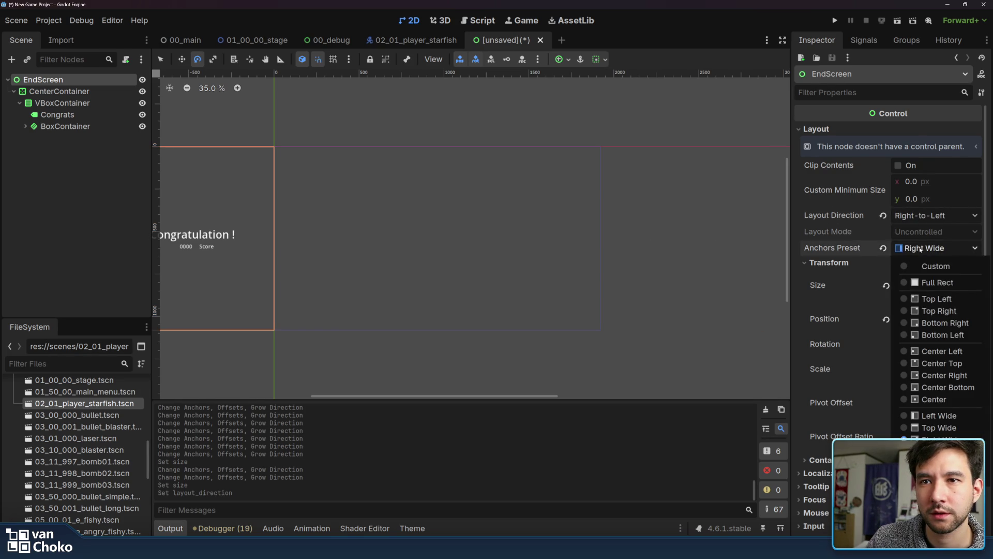
pyautogui.click(947, 375)
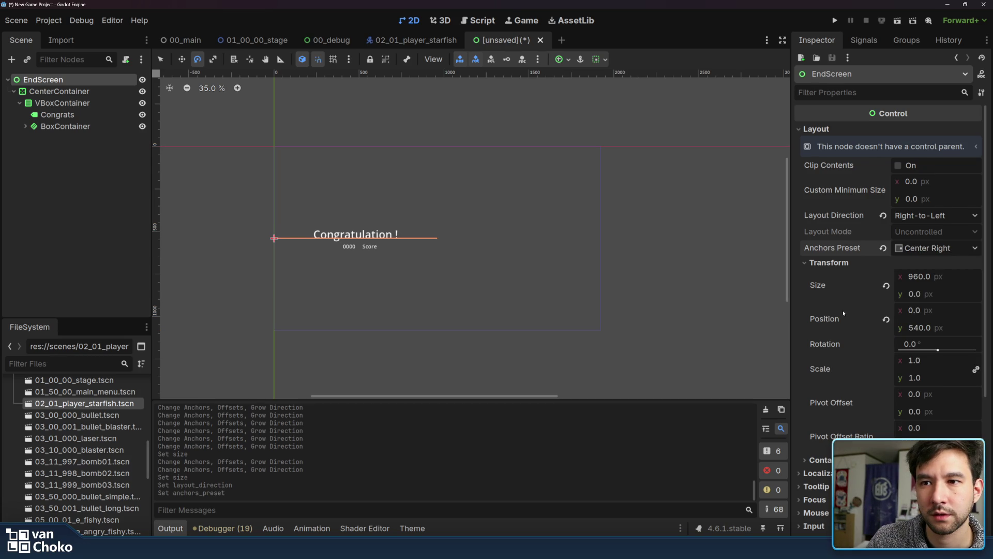
pyautogui.click(926, 215)
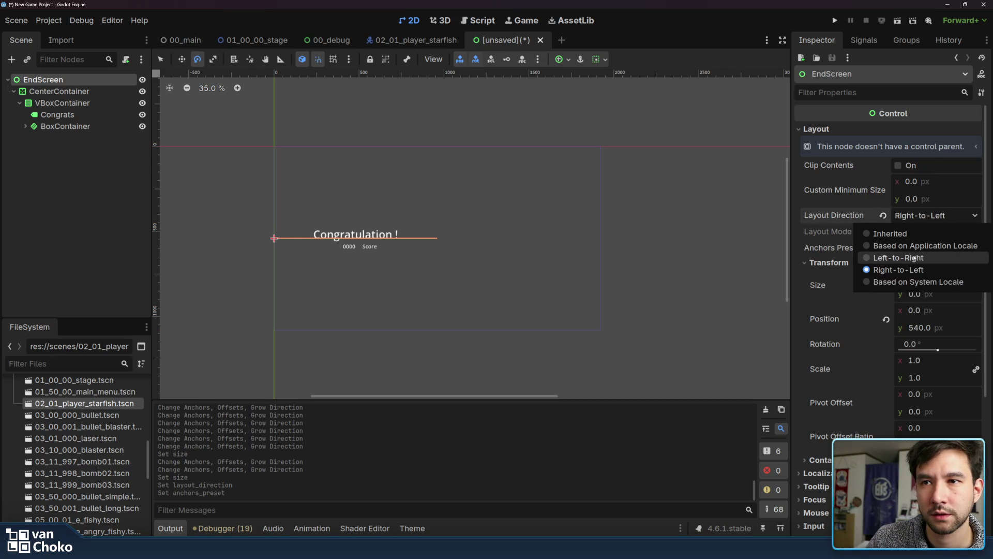
pyautogui.click(914, 257)
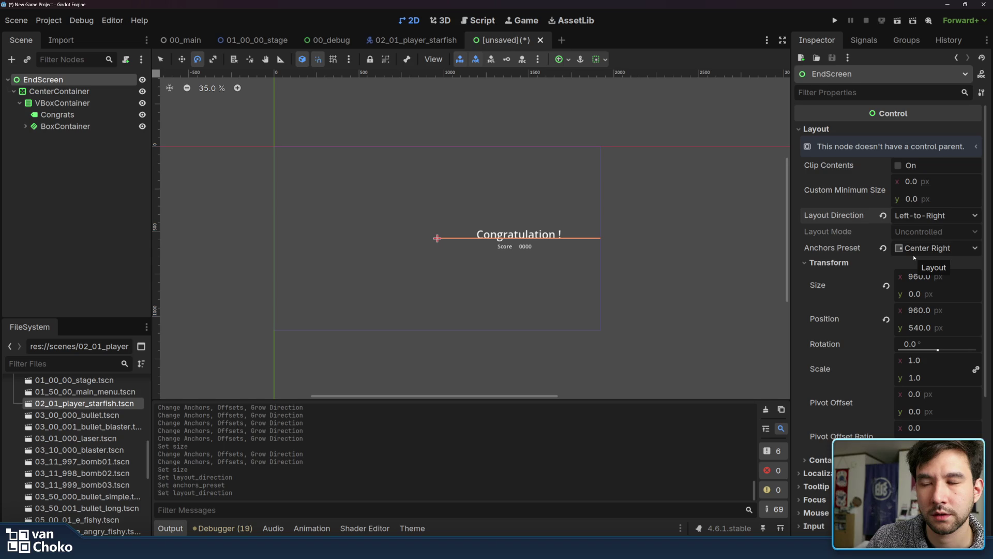
pyautogui.click(926, 216)
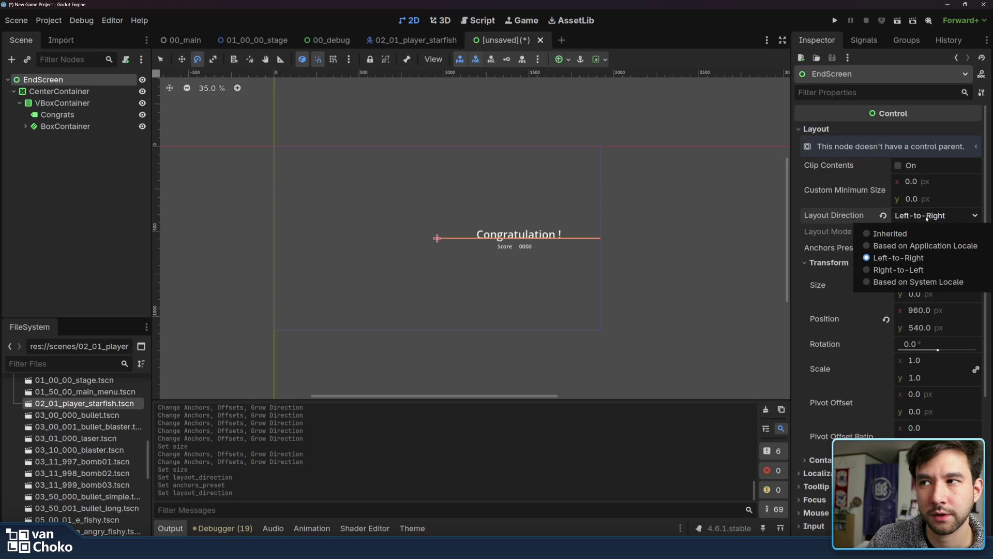
pyautogui.click(927, 216)
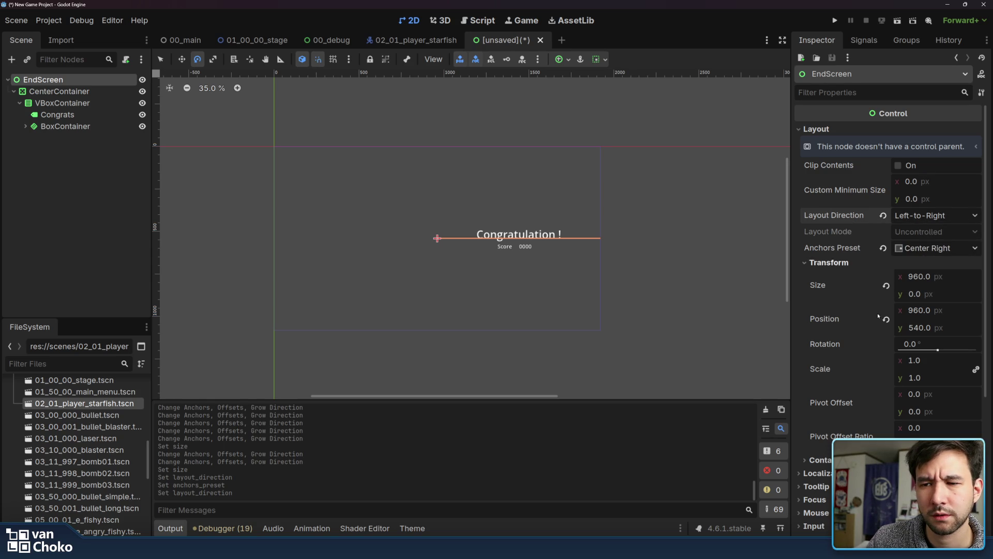
# Turn on both horizontal and vertical Expand in EndScreen's container sizing.
pyautogui.scroll(-4, 869, 355)
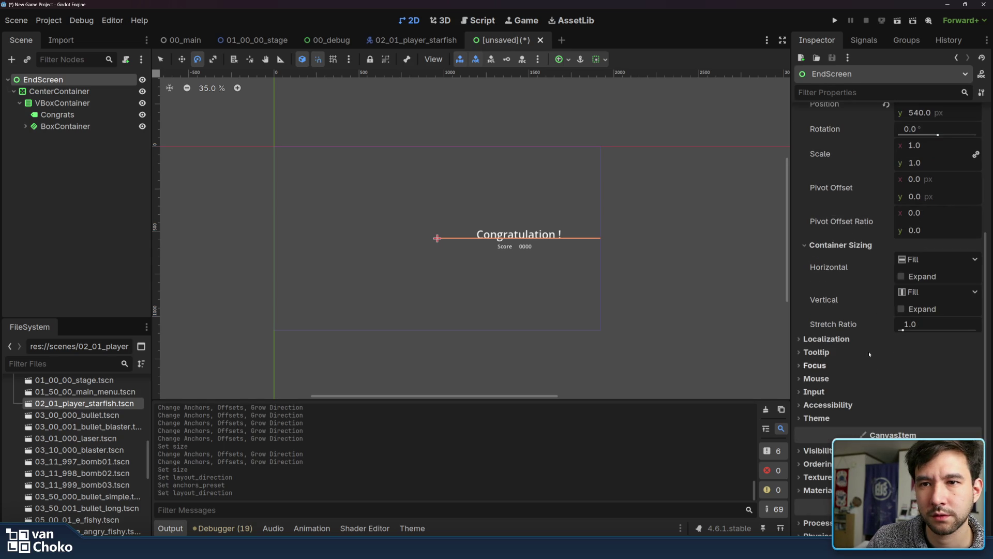
pyautogui.click(919, 278)
pyautogui.click(920, 309)
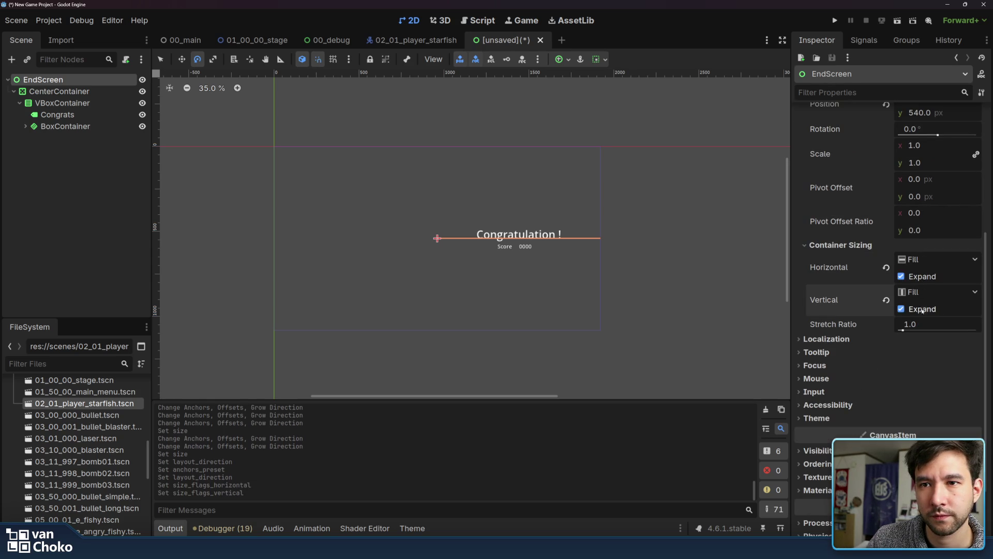
pyautogui.click(849, 247)
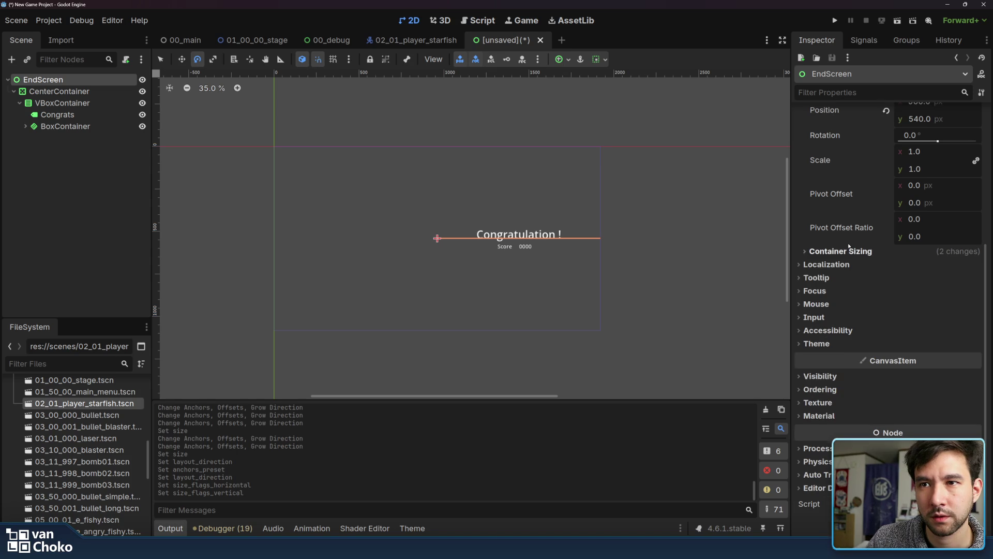
pyautogui.click(838, 264)
pyautogui.click(838, 264)
pyautogui.scroll(5, 859, 238)
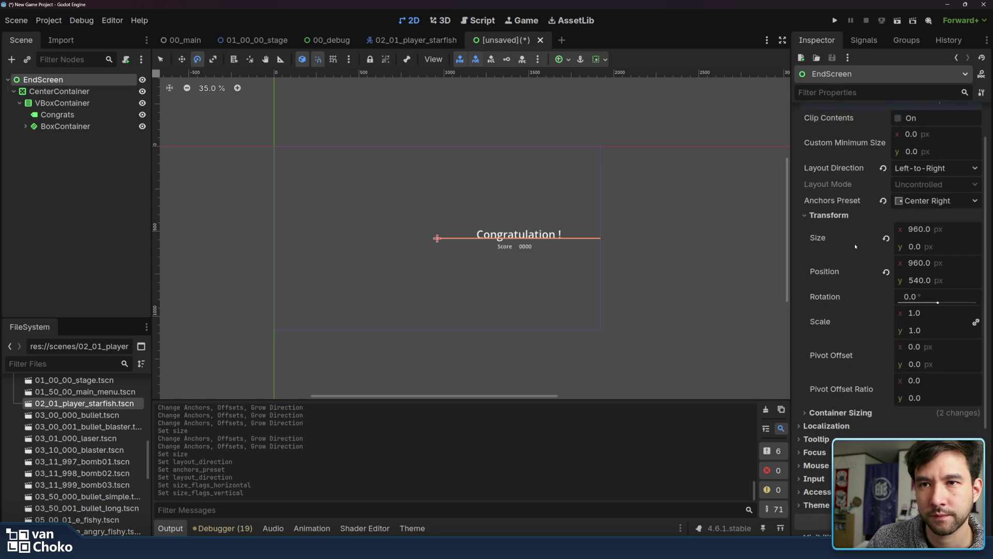
pyautogui.click(870, 216)
pyautogui.click(829, 238)
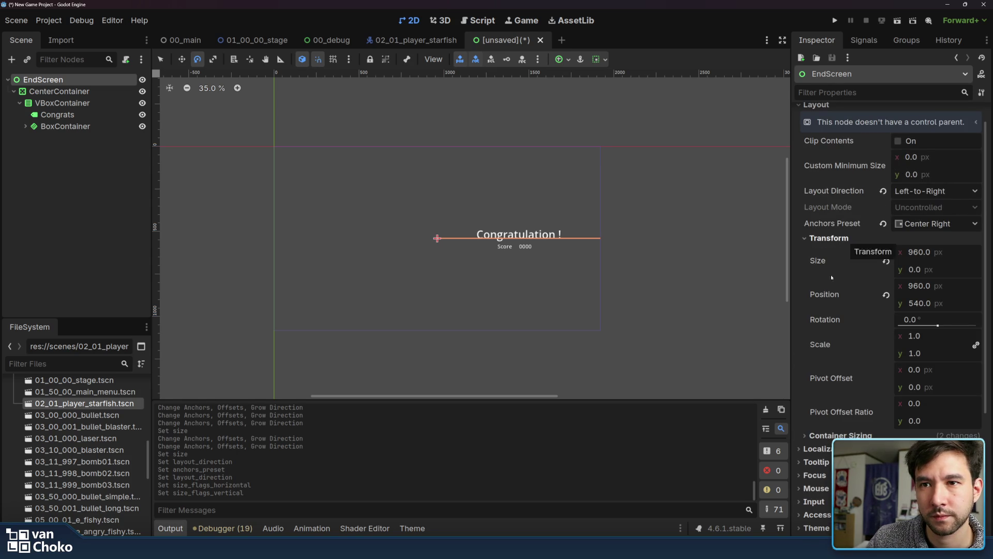
pyautogui.click(936, 271)
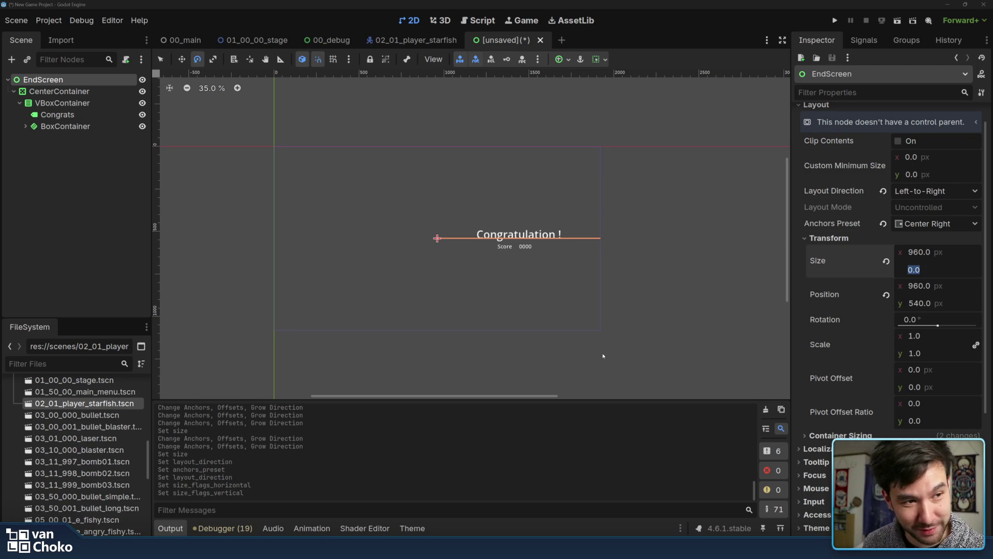
pyautogui.moveTo(563, 329)
pyautogui.mouseDown()
pyautogui.moveTo(628, 326)
pyautogui.moveTo(645, 310)
pyautogui.mouseUp()
# Place the cursor on the empty line after the Upgrades enum in the script.
pyautogui.click(478, 20)
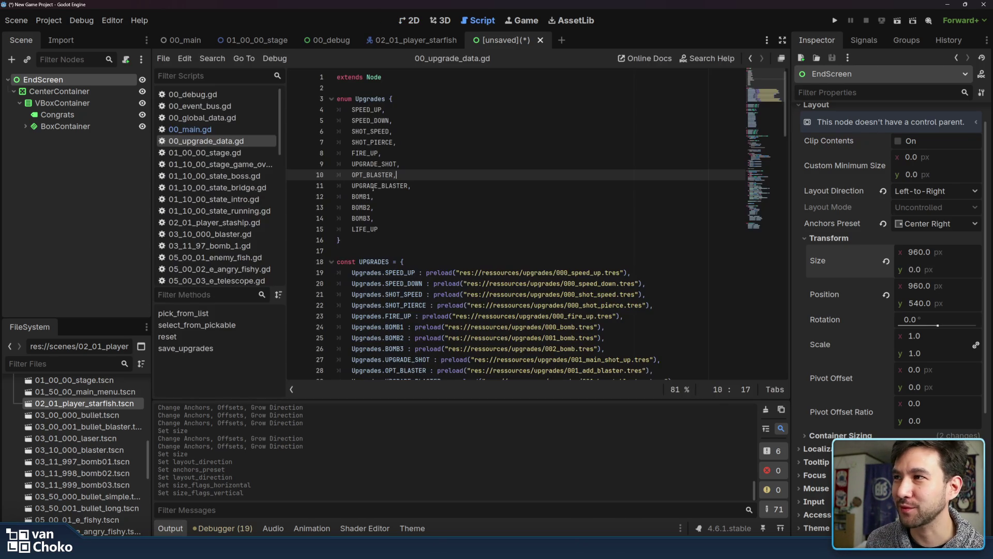
pyautogui.click(388, 241)
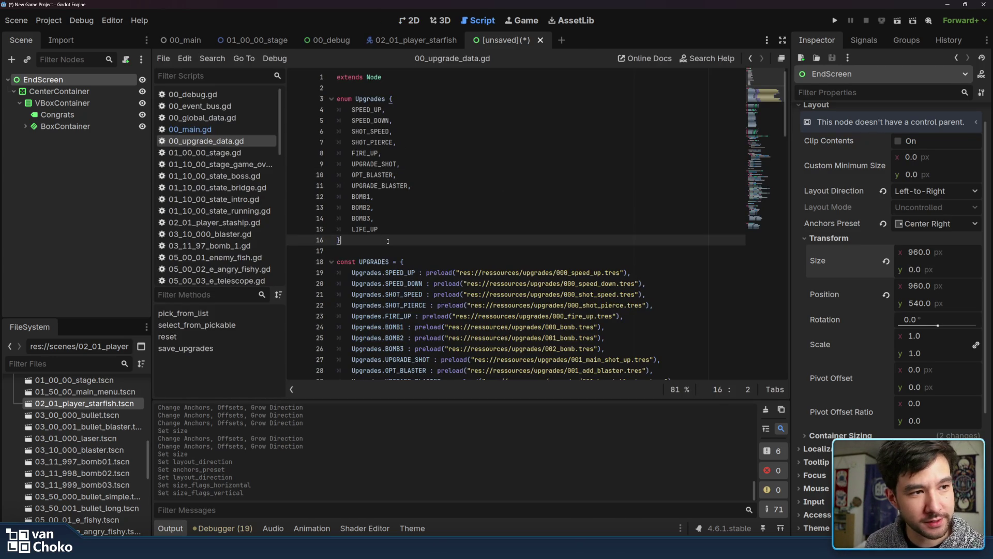
pyautogui.click(432, 253)
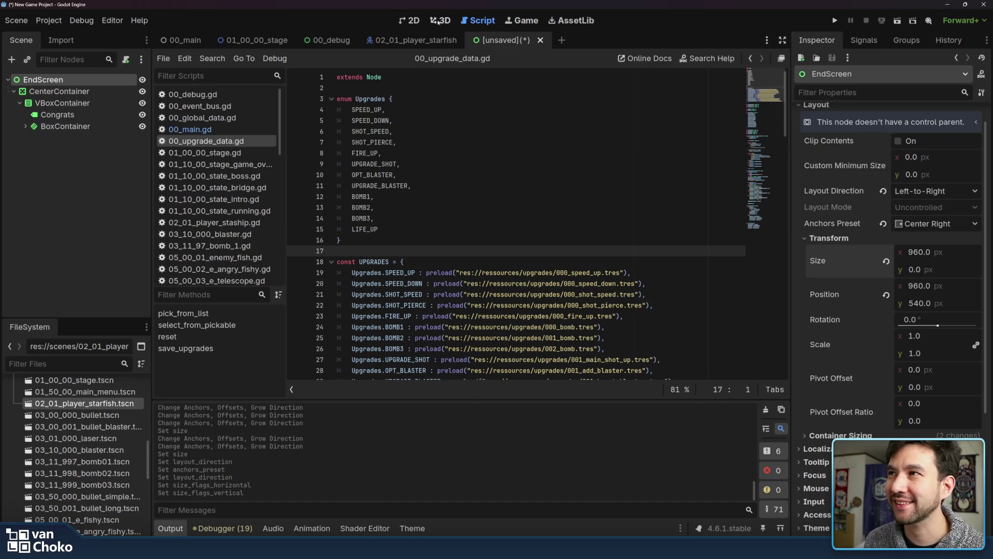
pyautogui.click(439, 20)
# Return to the 2D EndScreen canvas and show the Congrats label's properties.
pyautogui.click(410, 20)
pyautogui.hscroll(2, 539, 206)
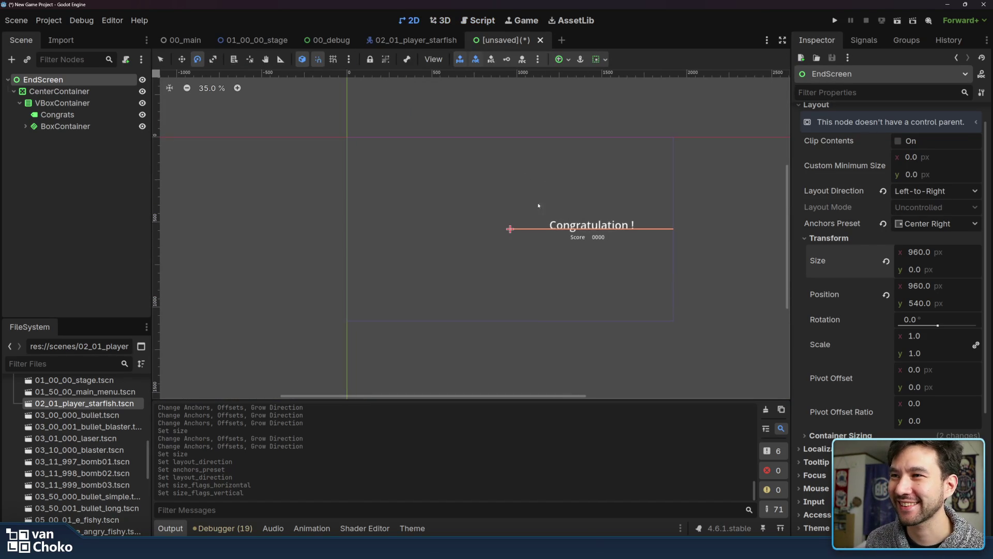
pyautogui.click(57, 114)
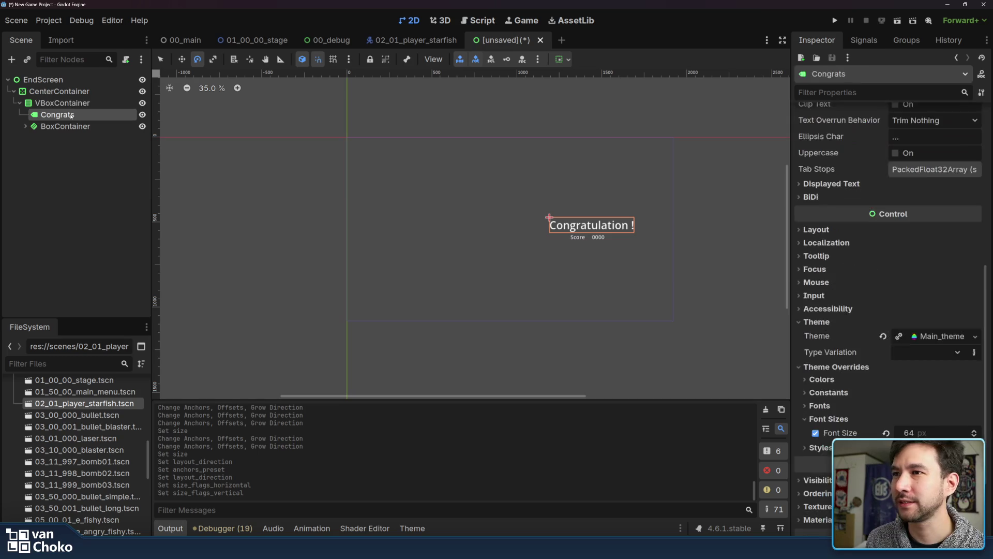
pyautogui.scroll(6, 854, 142)
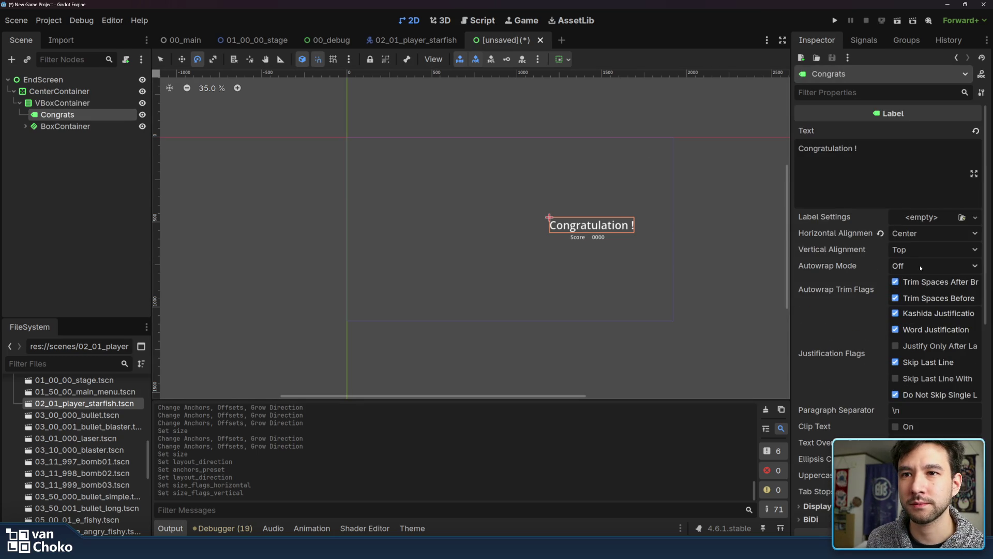
# Try Left alignment on the Congratulation heading, then restore it to Center.
pyautogui.click(913, 234)
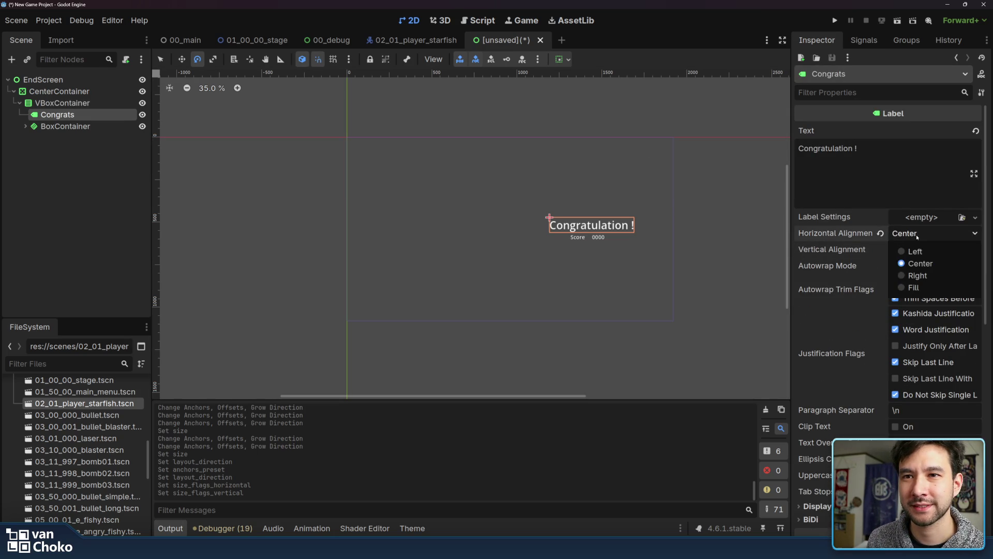
pyautogui.click(915, 251)
pyautogui.click(903, 236)
pyautogui.click(911, 264)
pyautogui.click(62, 103)
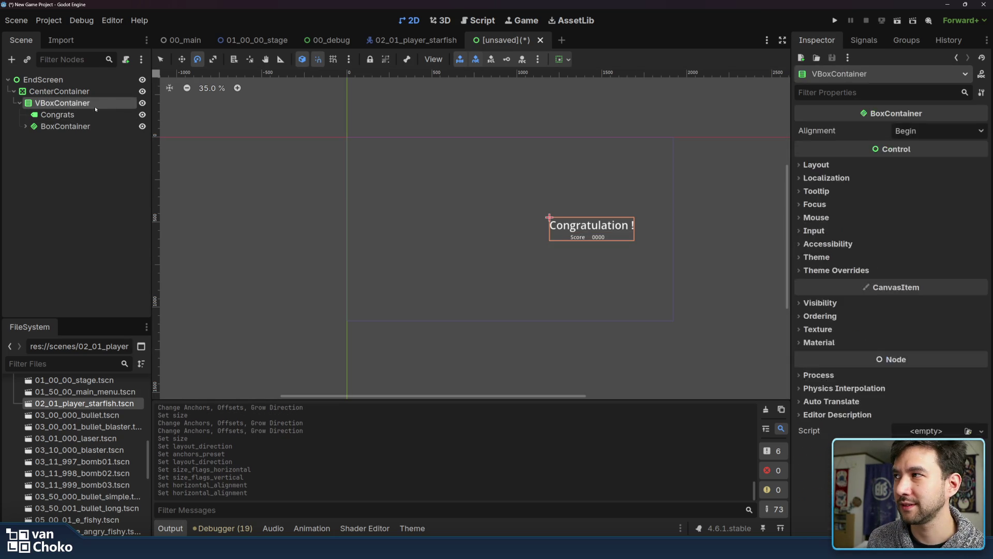
pyautogui.click(85, 91)
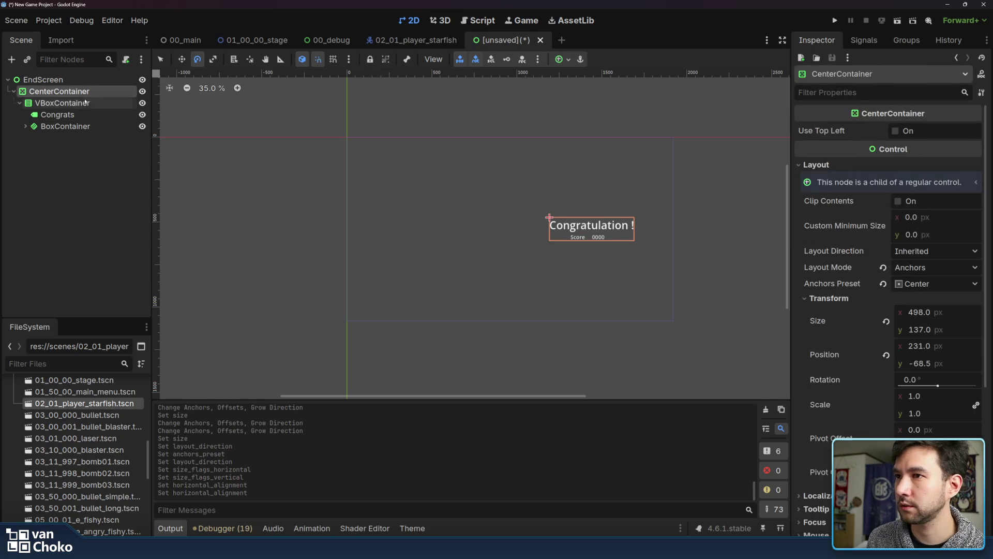
pyautogui.click(67, 103)
pyautogui.click(85, 115)
# Anchor the CenterContainer to Center Left and review the shifted layout.
pyautogui.click(74, 91)
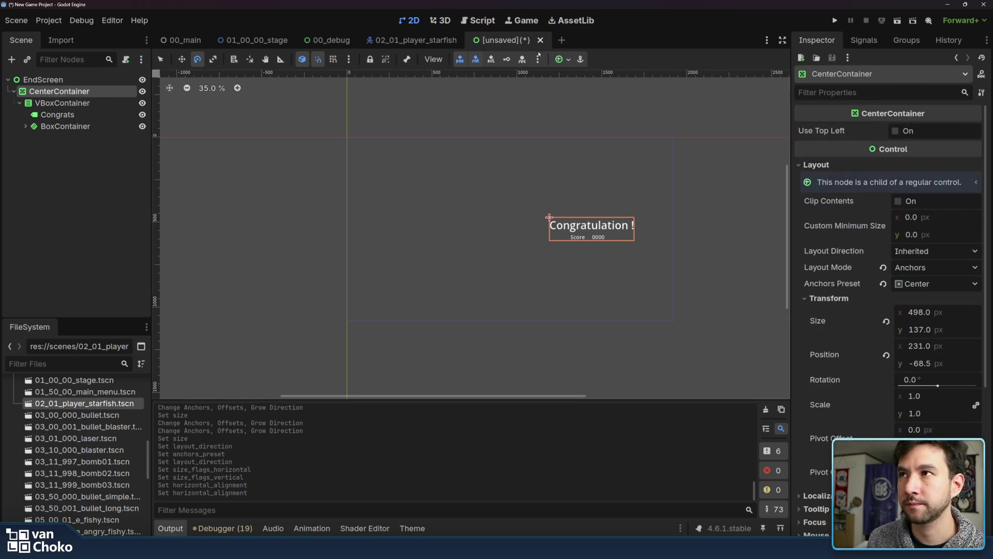
pyautogui.click(561, 59)
pyautogui.click(573, 110)
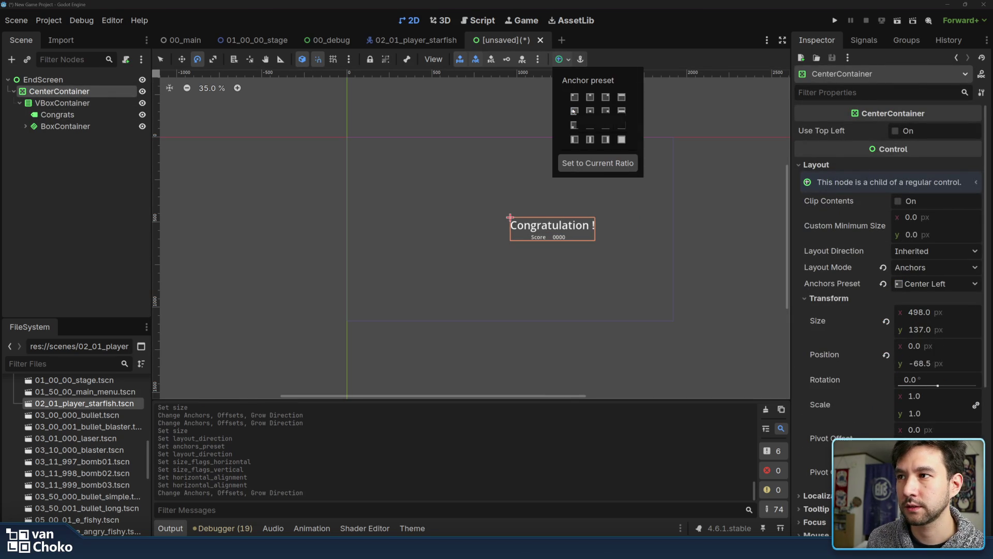
pyautogui.click(85, 103)
pyautogui.click(77, 115)
pyautogui.click(80, 126)
pyautogui.click(77, 115)
pyautogui.click(79, 103)
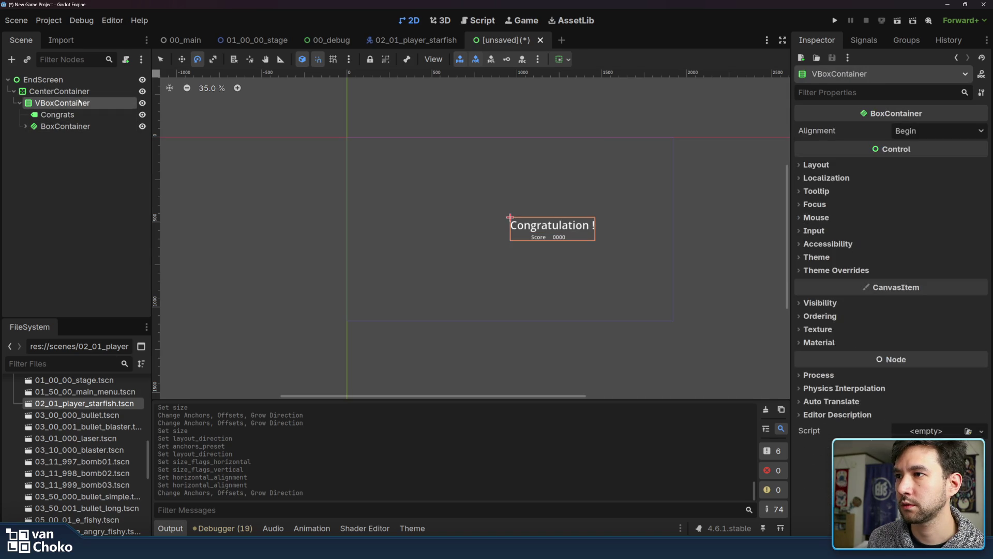
pyautogui.click(80, 187)
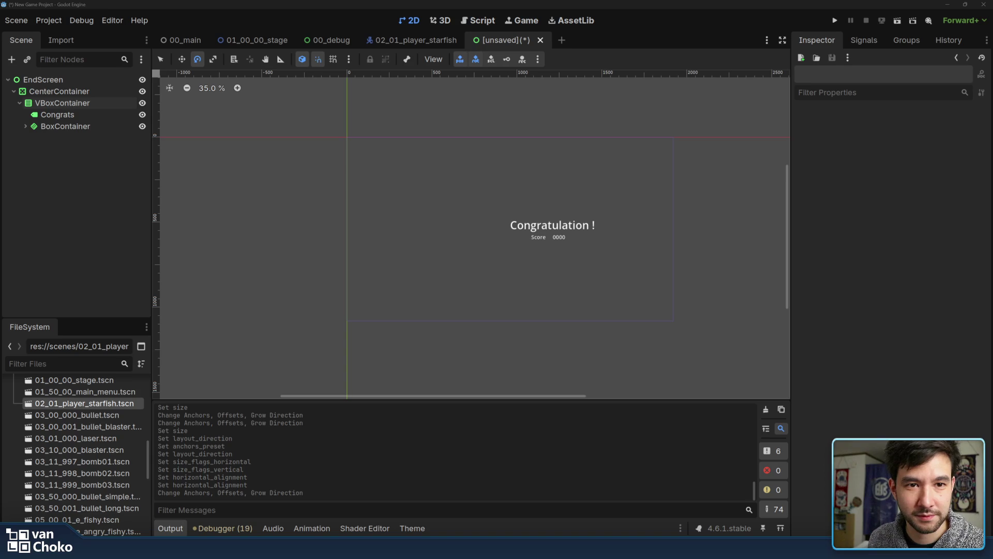
# Set the Score row BoxContainer's horizontal alignment to Begin, under the Congratulation title.
pyautogui.scroll(1, 569, 277)
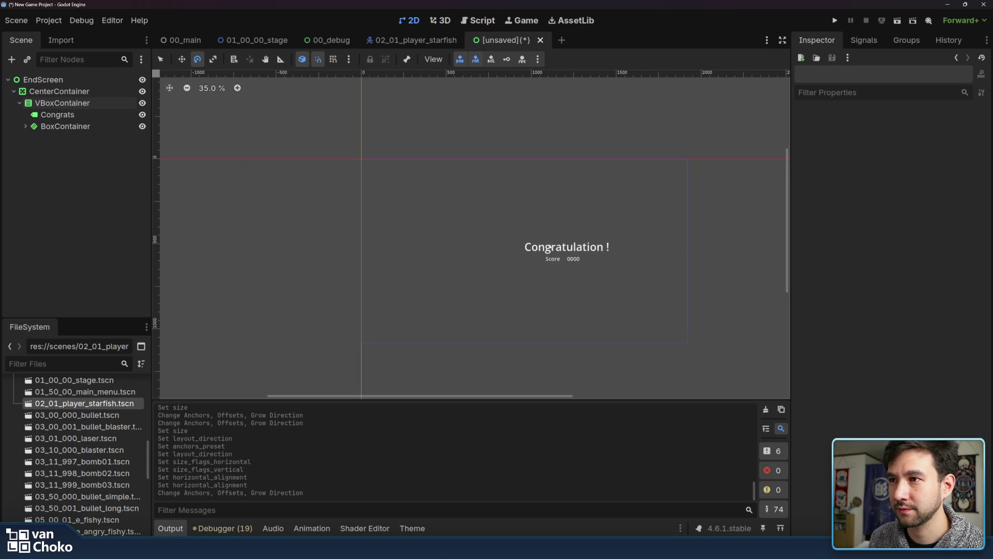
pyautogui.click(58, 114)
pyautogui.click(77, 126)
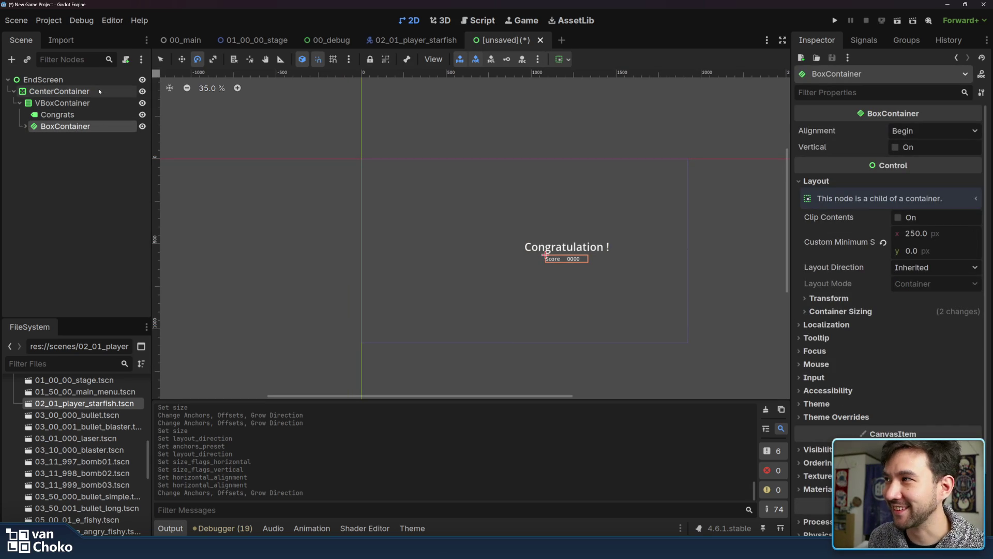
pyautogui.click(565, 60)
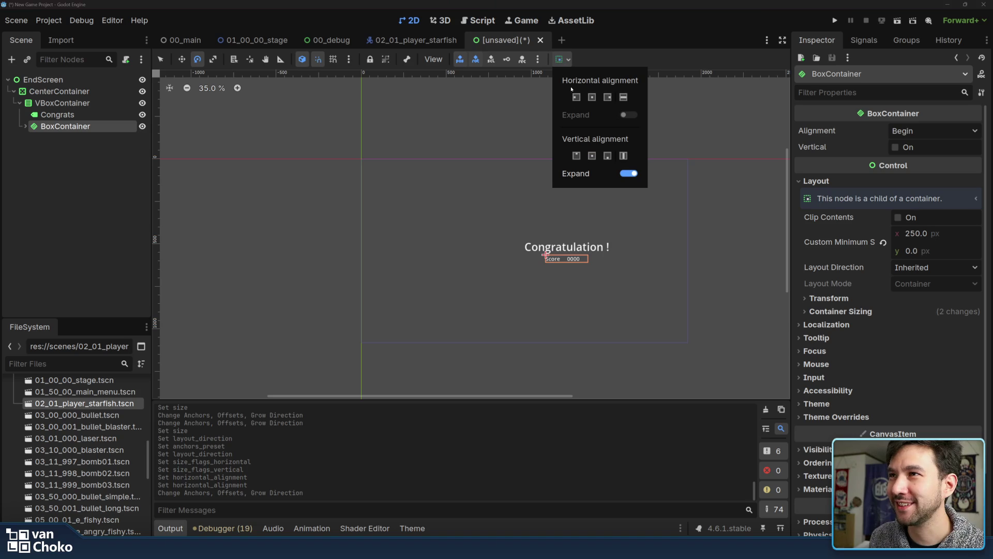
pyautogui.click(576, 98)
pyautogui.click(686, 124)
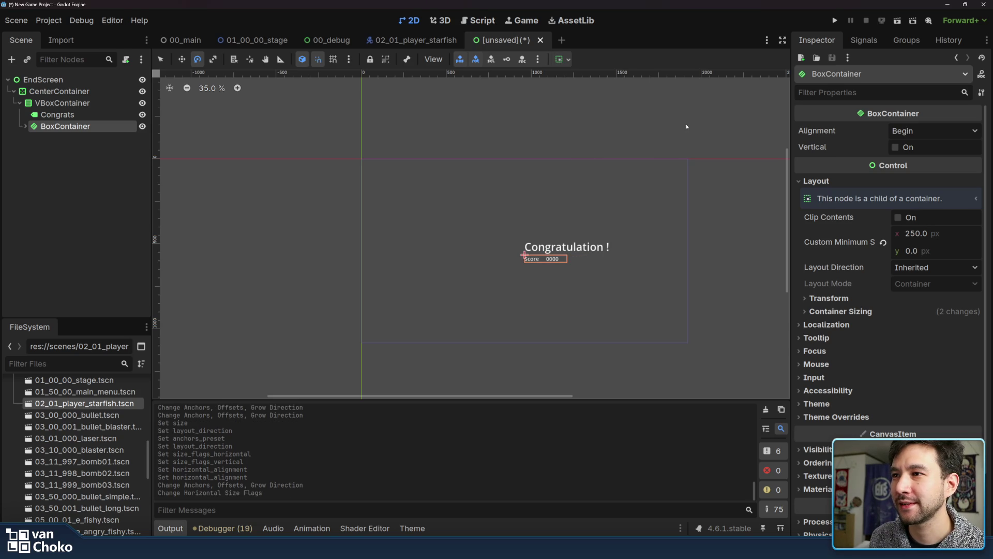
pyautogui.click(641, 175)
pyautogui.scroll(-1, 634, 117)
pyautogui.scroll(3, 633, 163)
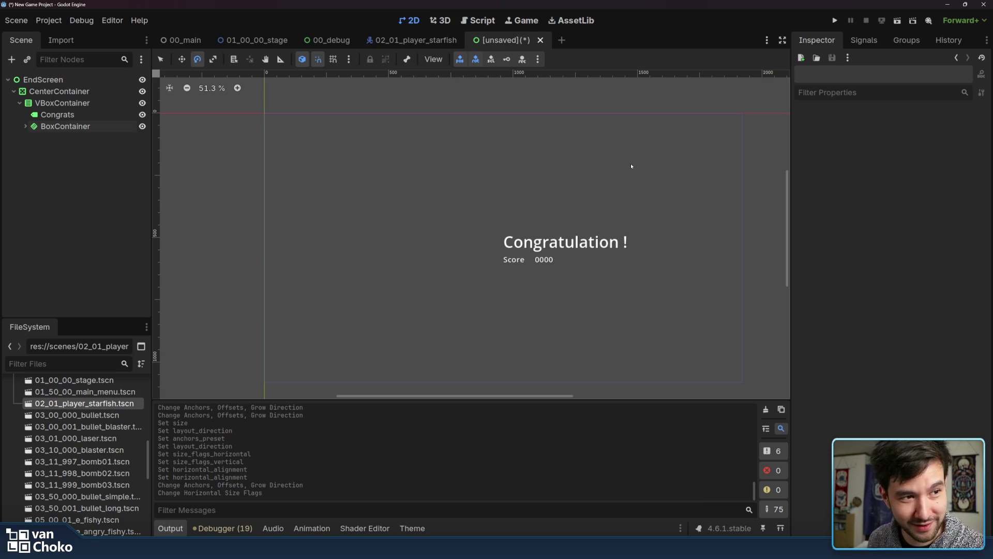
pyautogui.hscroll(-3, 601, 191)
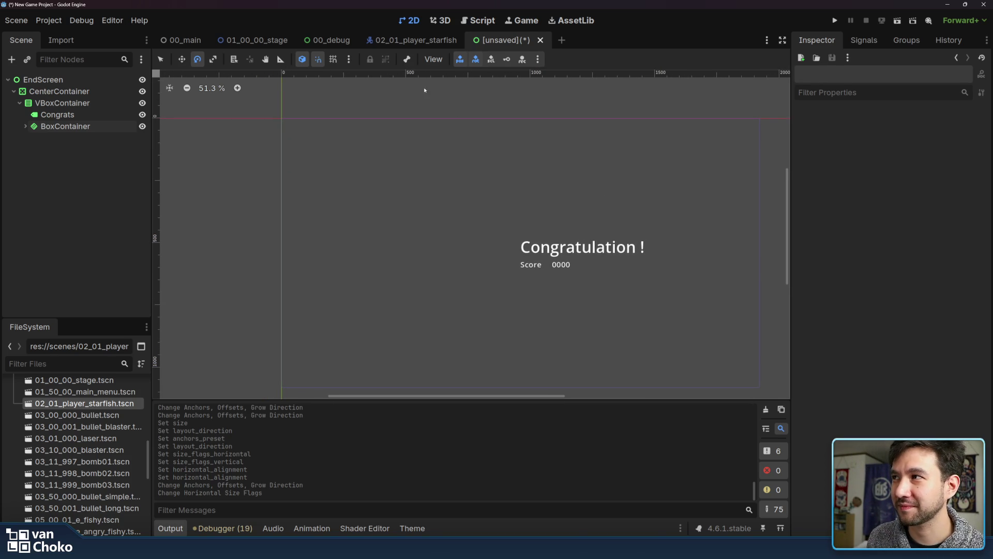
# Save the end screen scene as 07_10_end_screen.tscn in res://scenes.
pyautogui.hotkey('ctrl', 's')
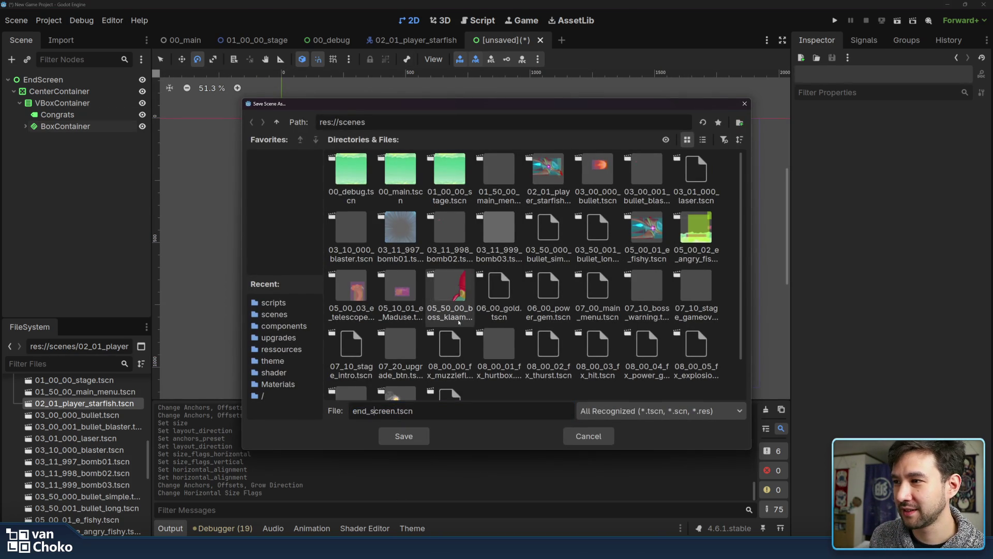
pyautogui.scroll(-2, 513, 363)
pyautogui.scroll(2, 516, 365)
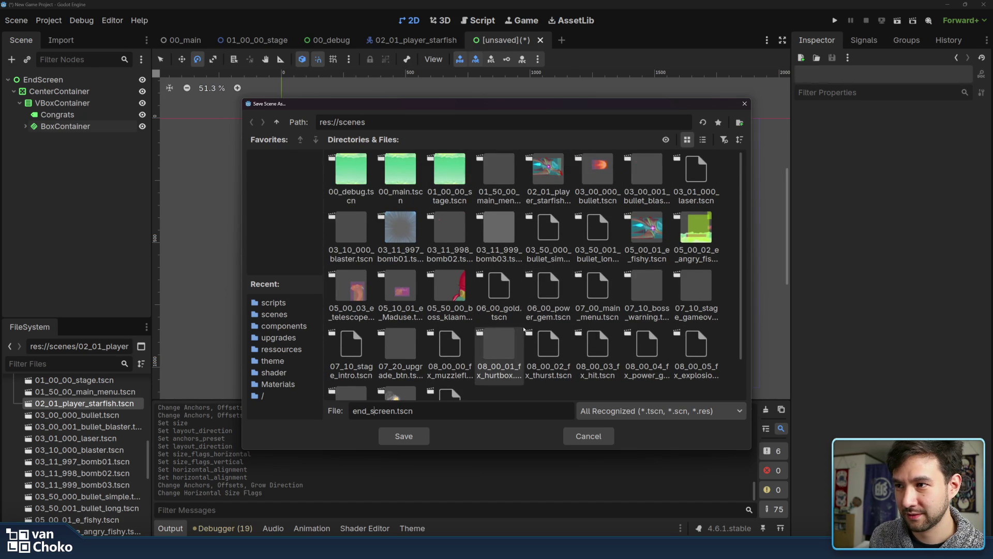
pyautogui.scroll(-2, 525, 331)
pyautogui.click(353, 412)
pyautogui.write('07')
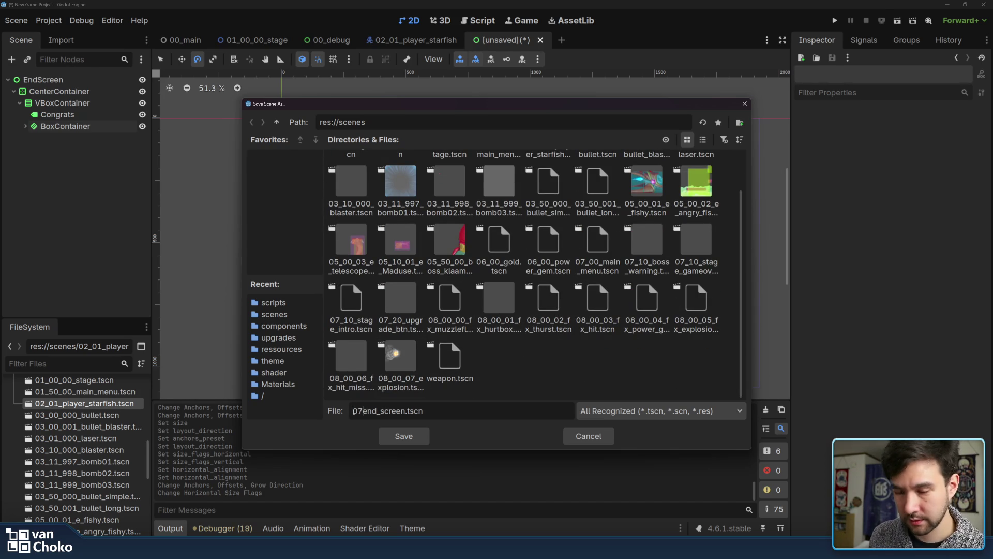
pyautogui.write('_')
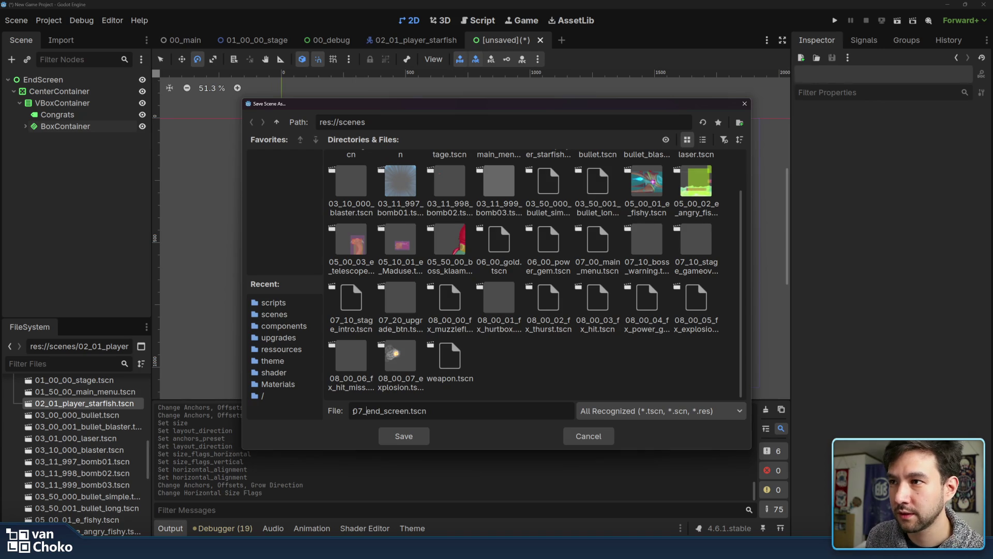
pyautogui.write('00_')
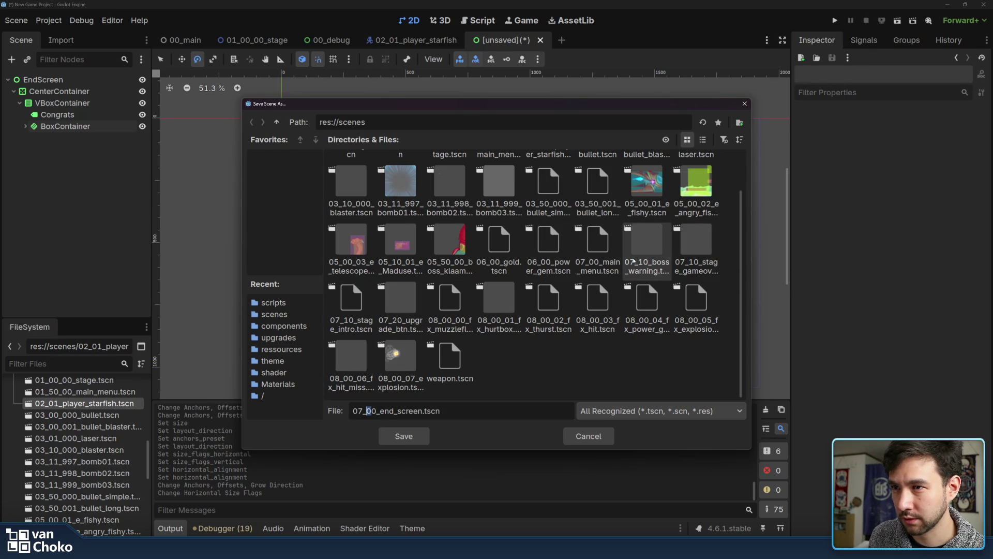
pyautogui.write('1')
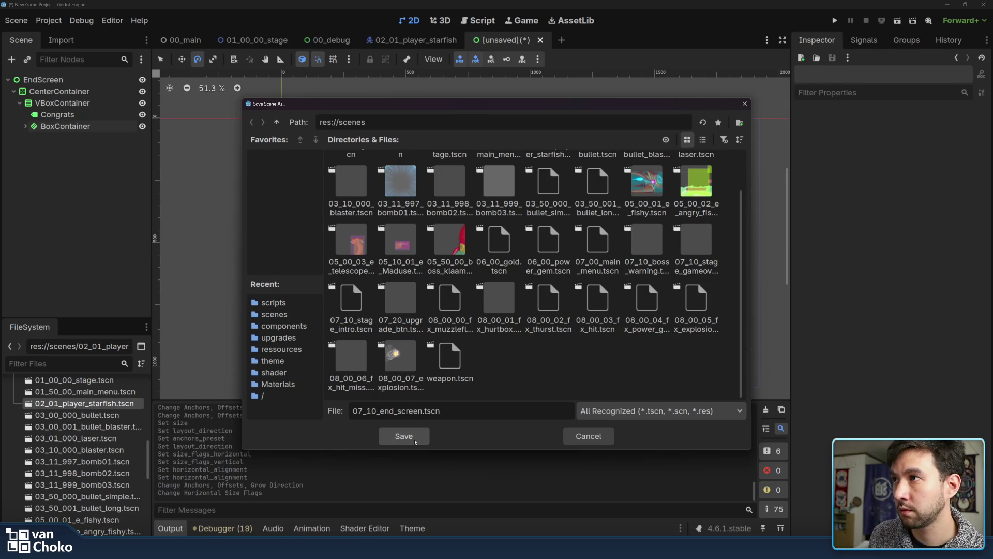
pyautogui.click(404, 436)
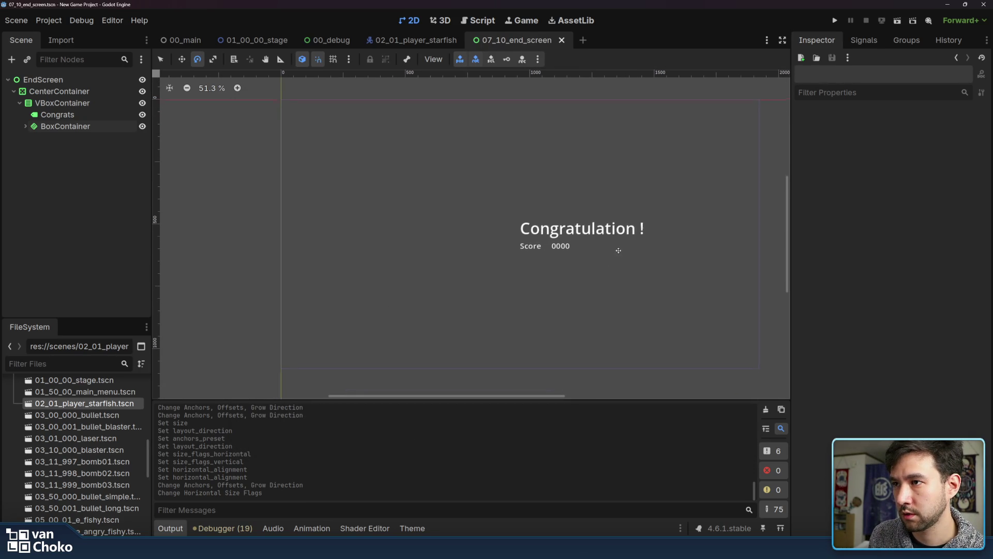
# Switch from Godot to the Canva presentation in Chrome.
pyautogui.hscroll(3, 613, 251)
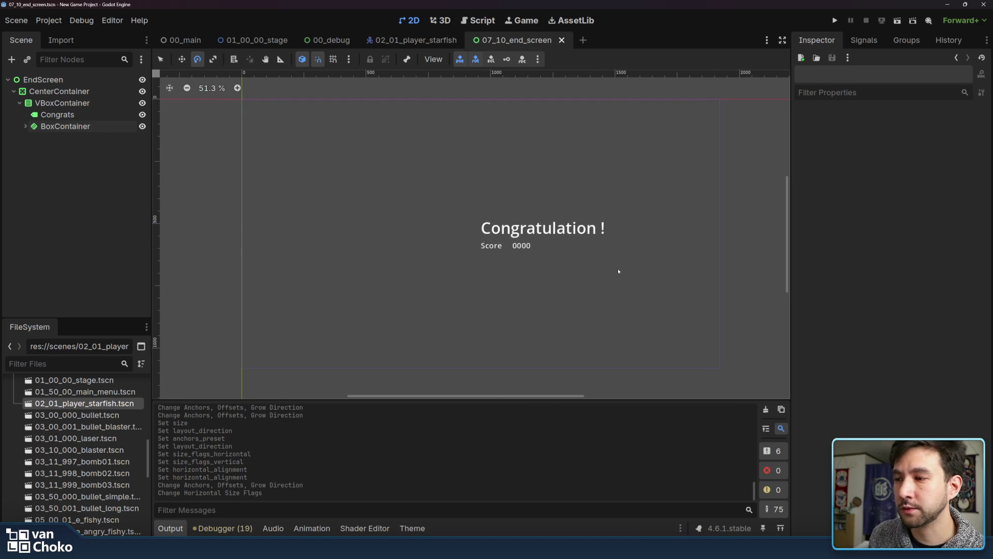
pyautogui.hscroll(1, 644, 283)
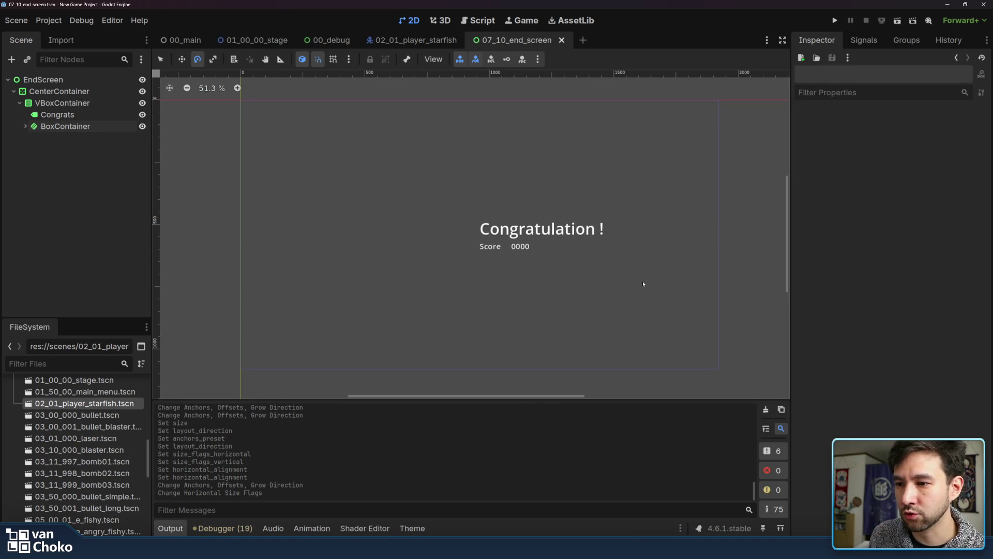
pyautogui.moveTo(534, 547)
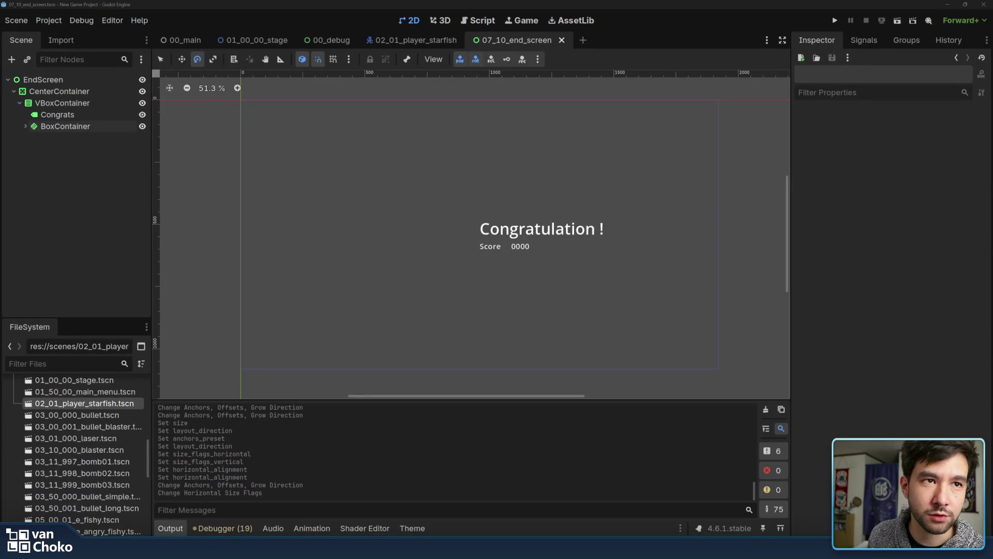
pyautogui.hotkey('alt', 'Tab')
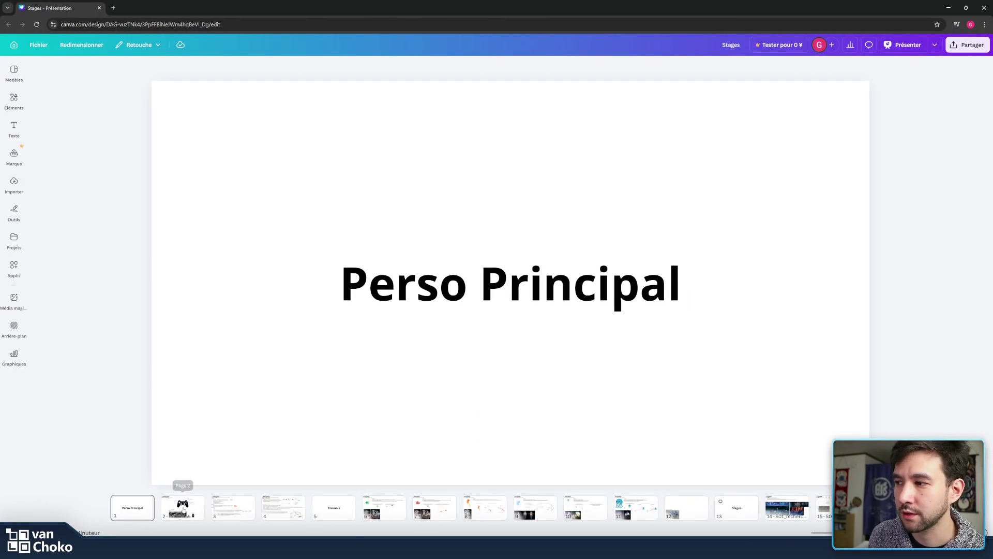
# Review the Stage01, Gameplay and Ennemis 04 Ange slides, then minimize the browser.
pyautogui.click(185, 511)
pyautogui.click(304, 510)
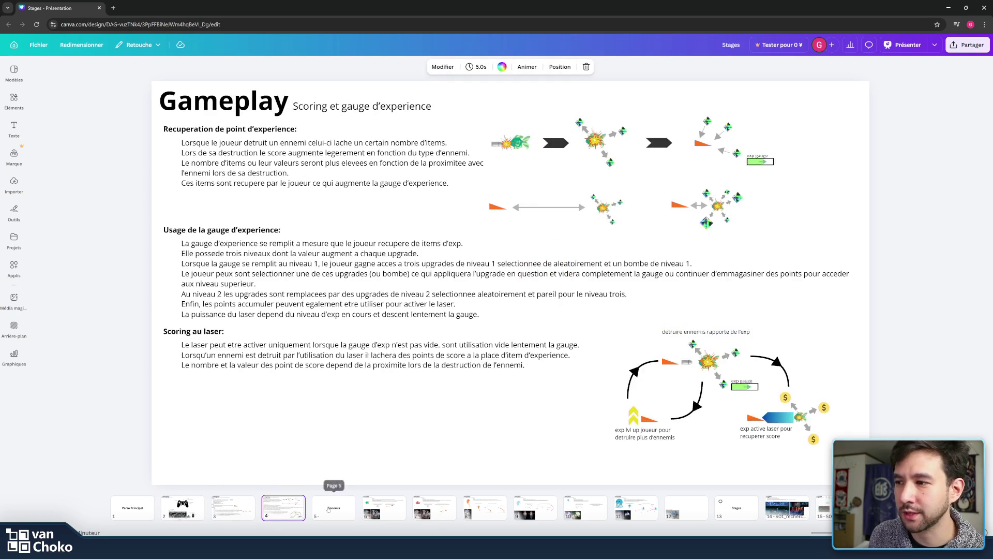
pyautogui.click(332, 508)
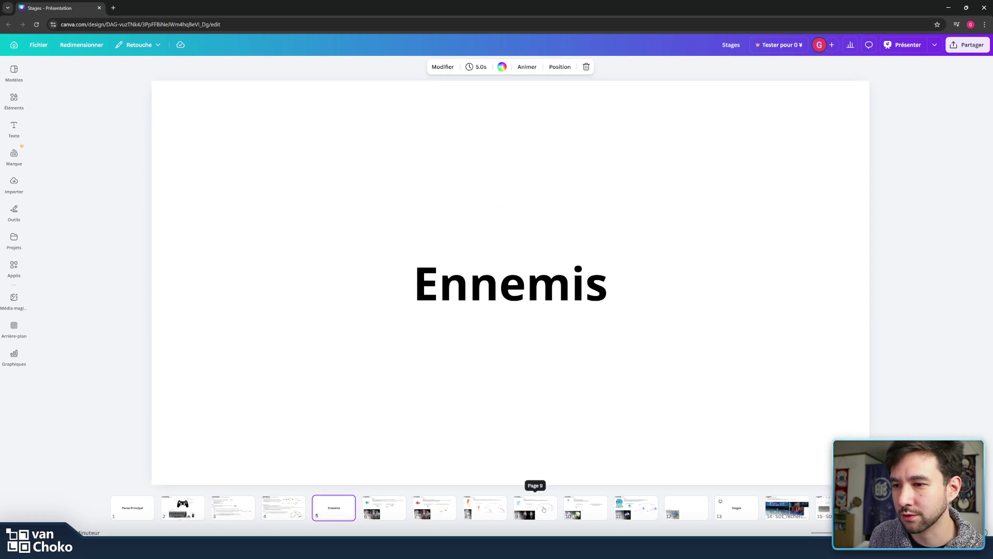
pyautogui.click(535, 509)
pyautogui.click(778, 510)
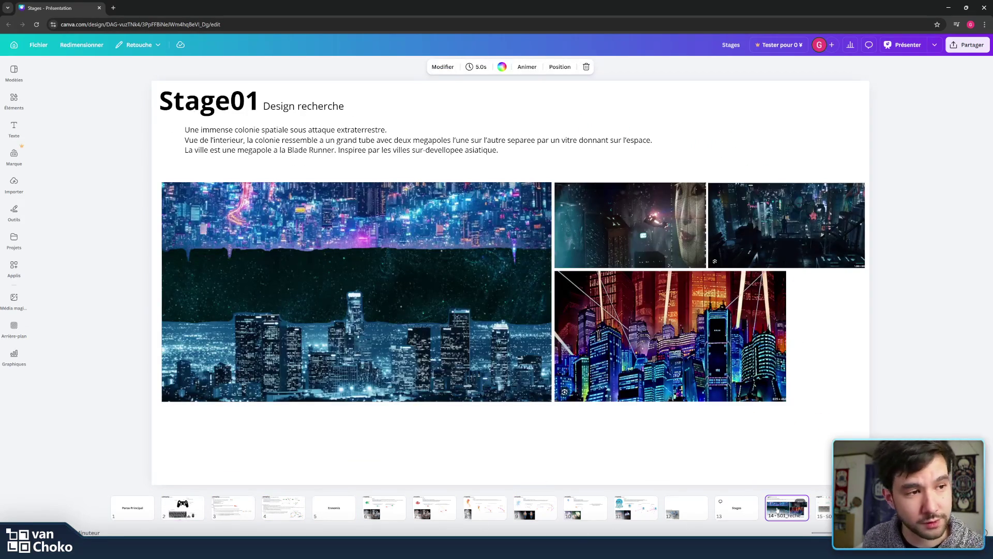
pyautogui.click(825, 510)
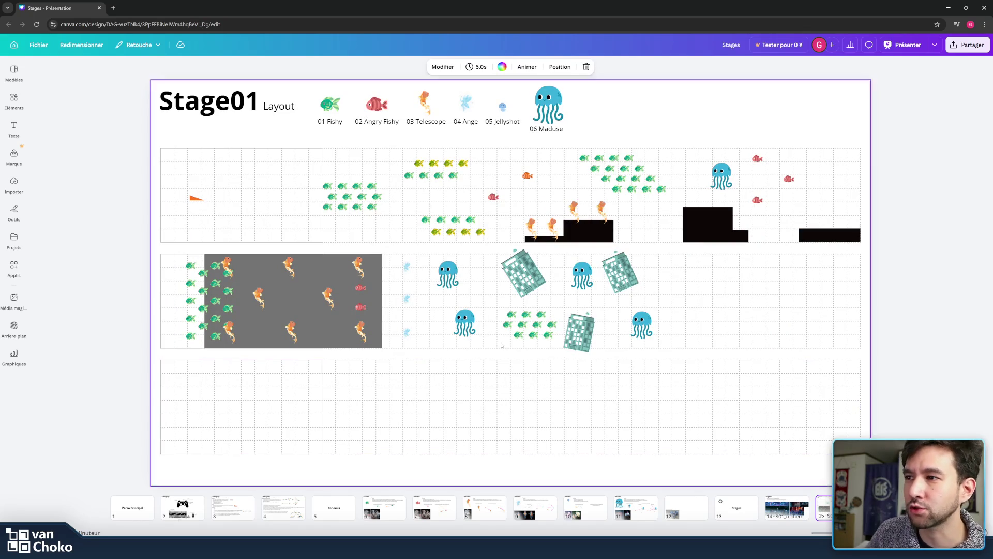
pyautogui.click(284, 508)
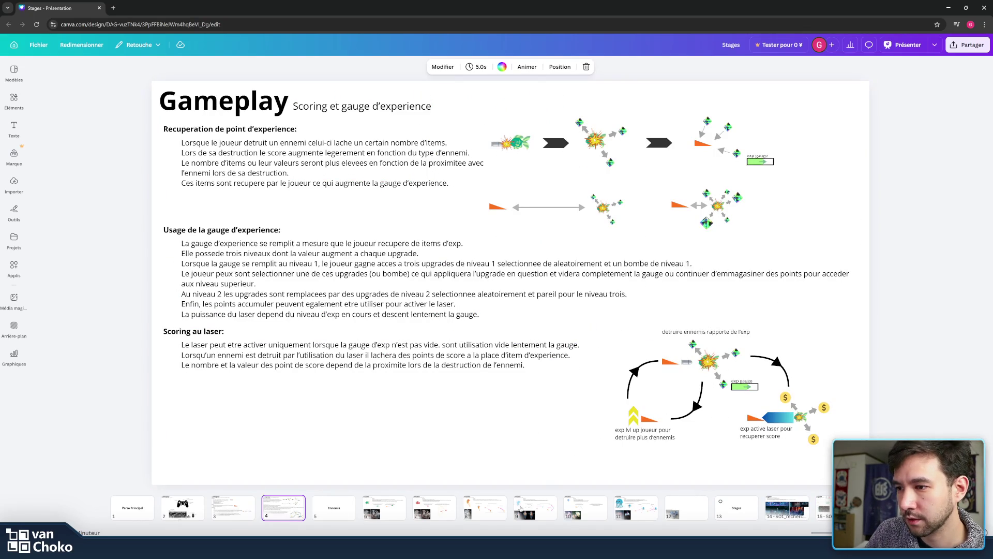
pyautogui.click(529, 505)
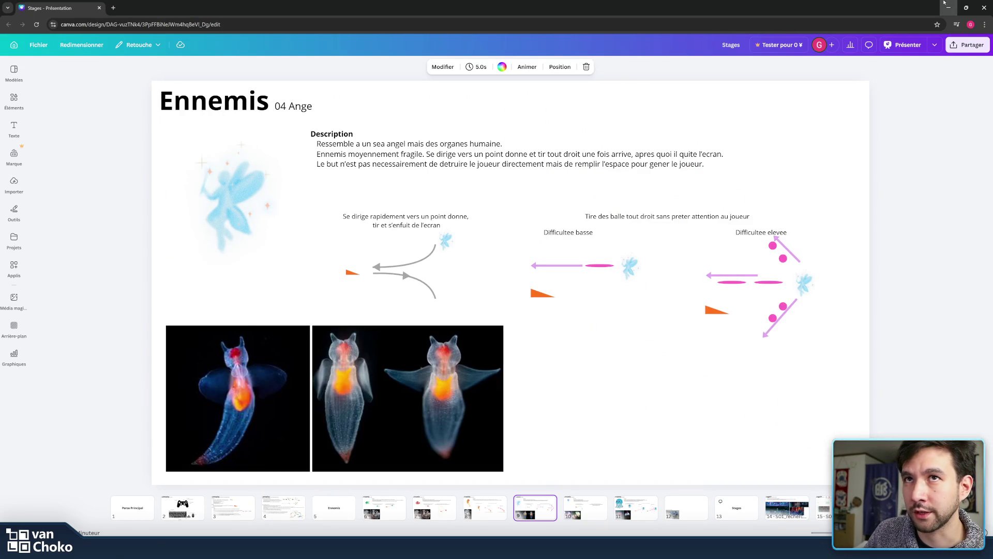
pyautogui.click(948, 8)
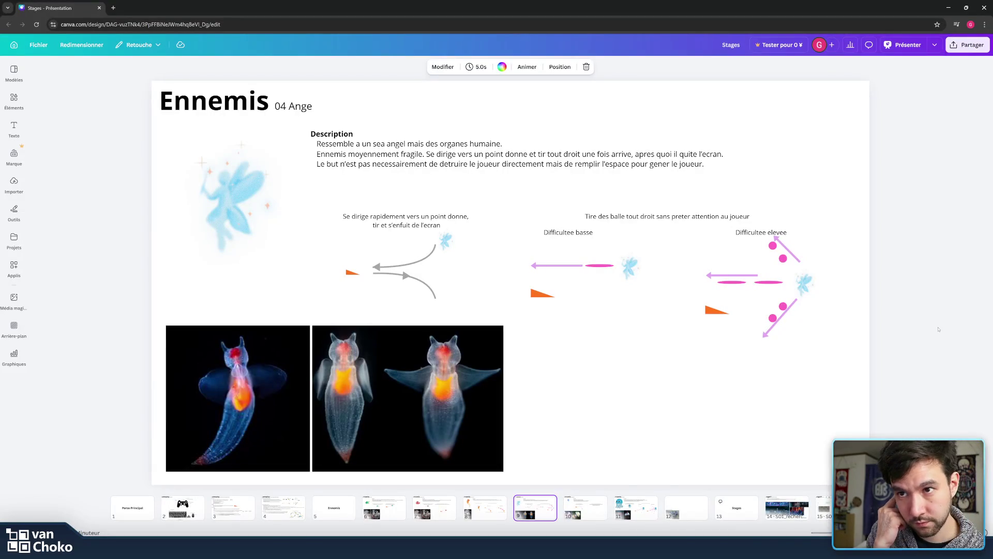
# Bring the Canva deck back and open the Templates panel.
pyautogui.click(927, 345)
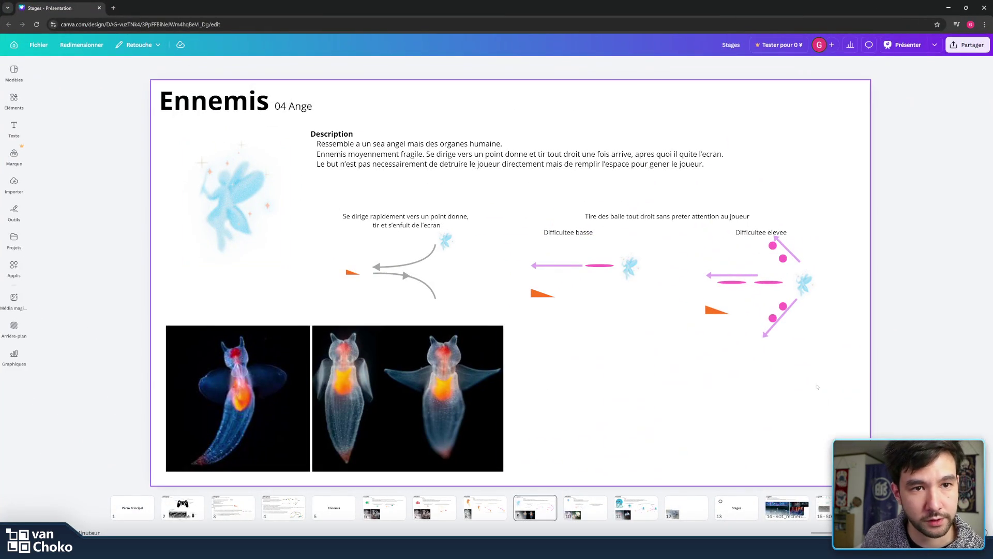
pyautogui.click(14, 70)
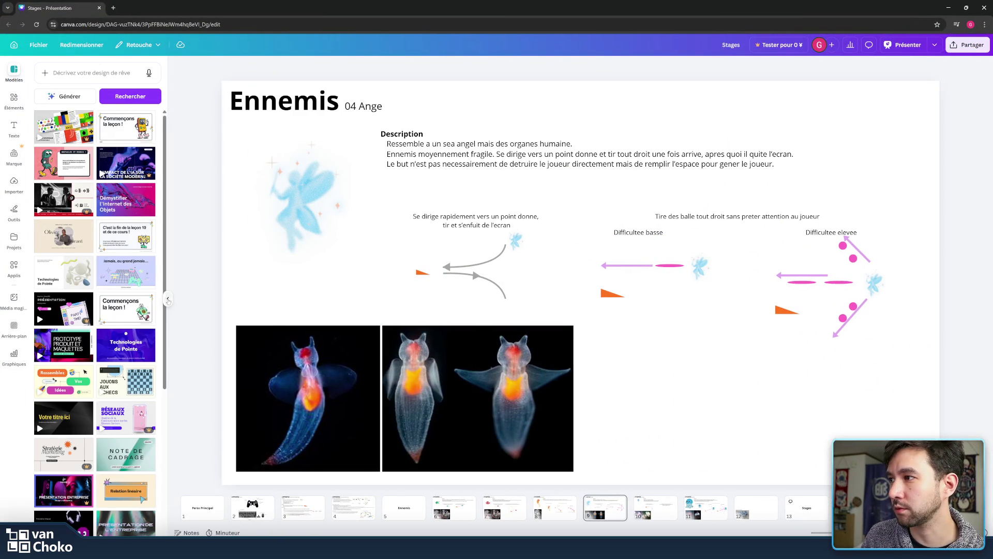
# Close the Templates panel and minimize Chrome to return to Godot's end screen.
pyautogui.click(168, 299)
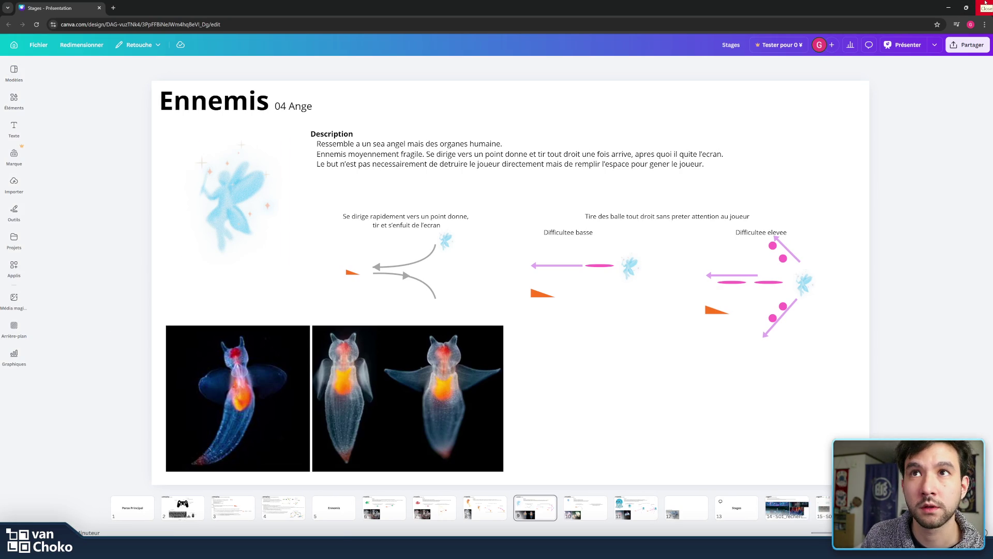
pyautogui.click(949, 7)
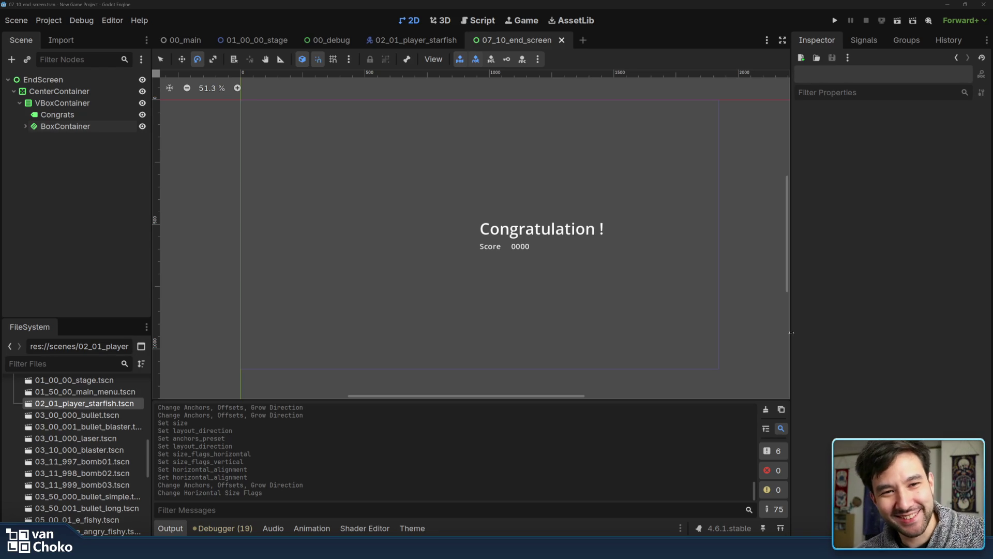
pyautogui.moveTo(760, 305); pyautogui.dragTo(753, 307)
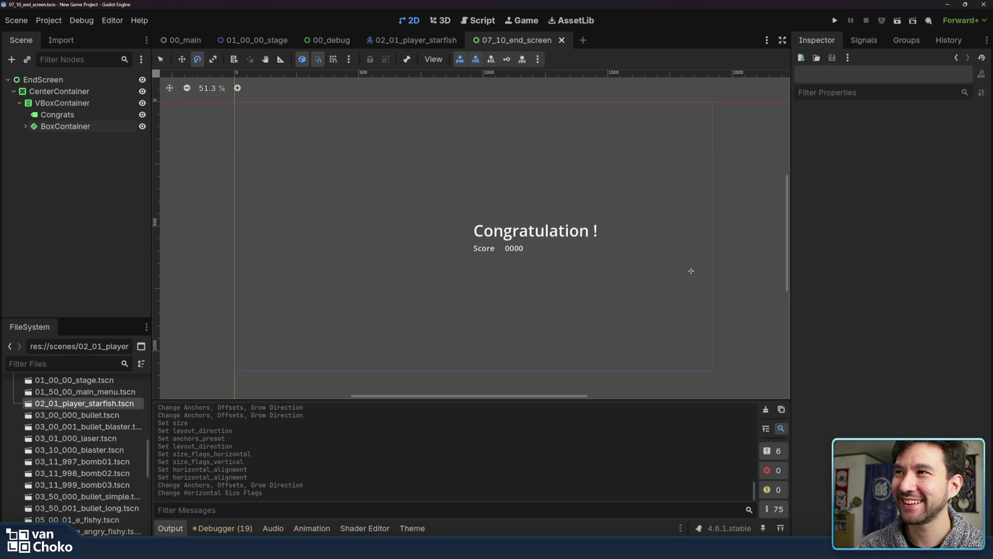
# Check the player scene, then inspect the EndScreen root layout in 07_10_end_screen.
pyautogui.click(415, 45)
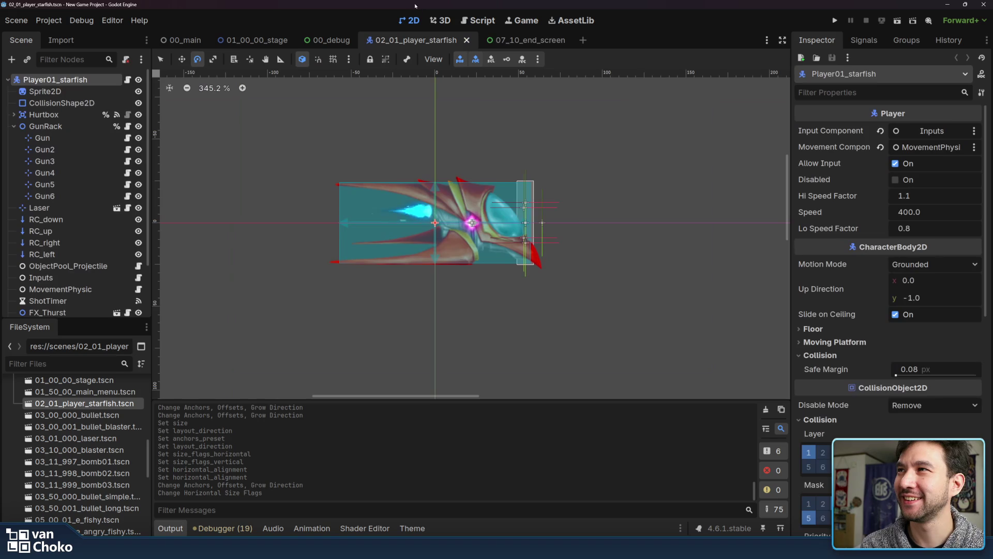
pyautogui.click(545, 40)
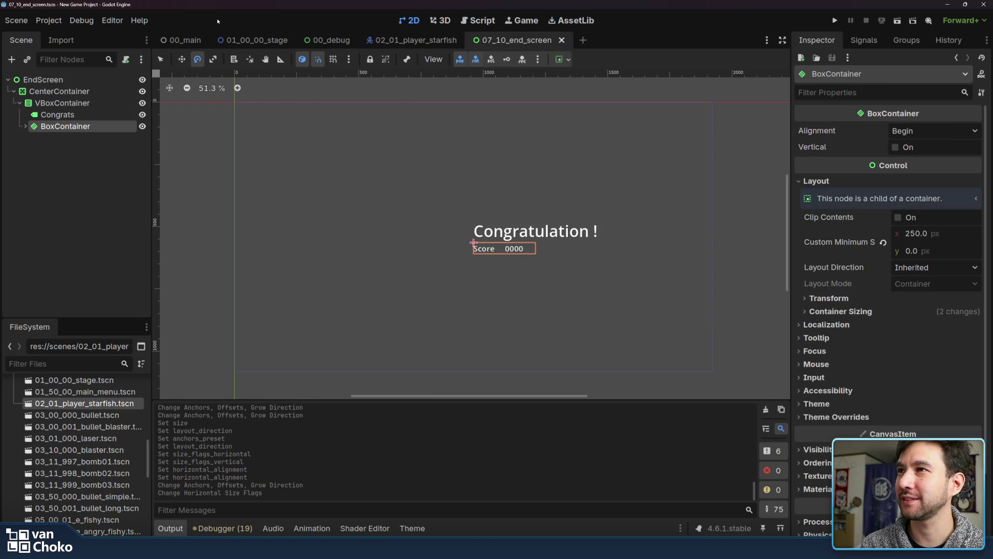
pyautogui.moveTo(193, 42)
pyautogui.click(124, 166)
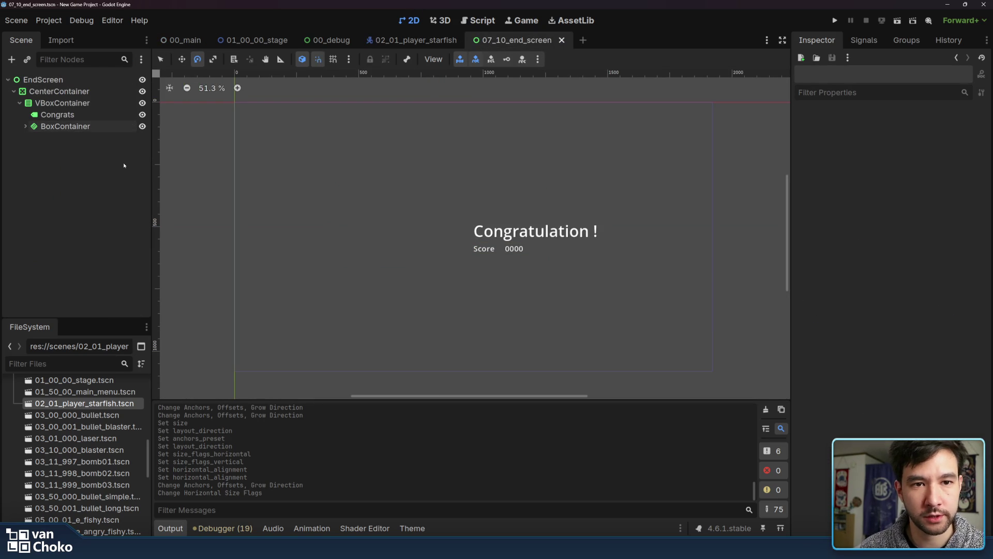
pyautogui.click(72, 80)
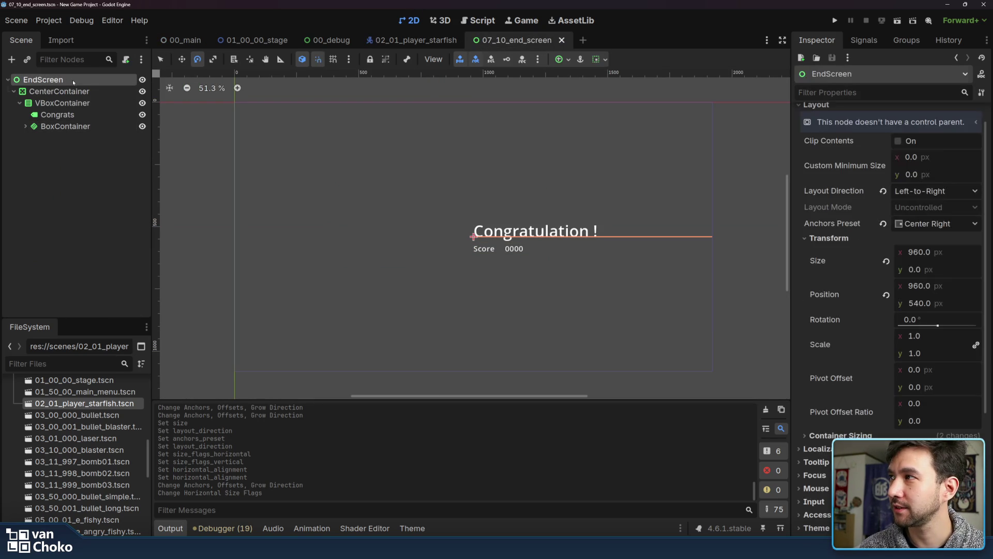
pyautogui.click(87, 194)
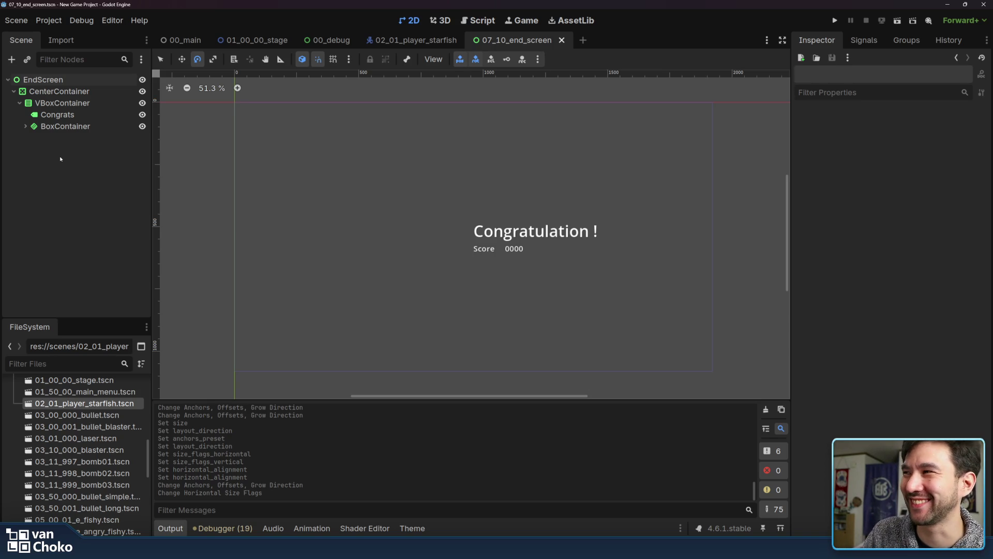
pyautogui.moveTo(194, 153); pyautogui.dragTo(199, 155)
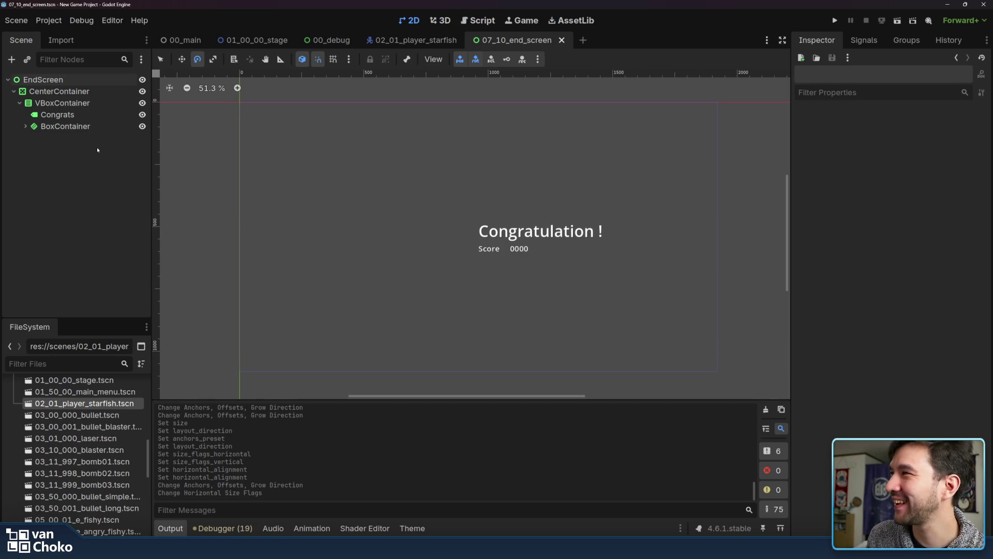
# Open the 01_00_00_stage scene, look over the level, and save it.
pyautogui.click(244, 40)
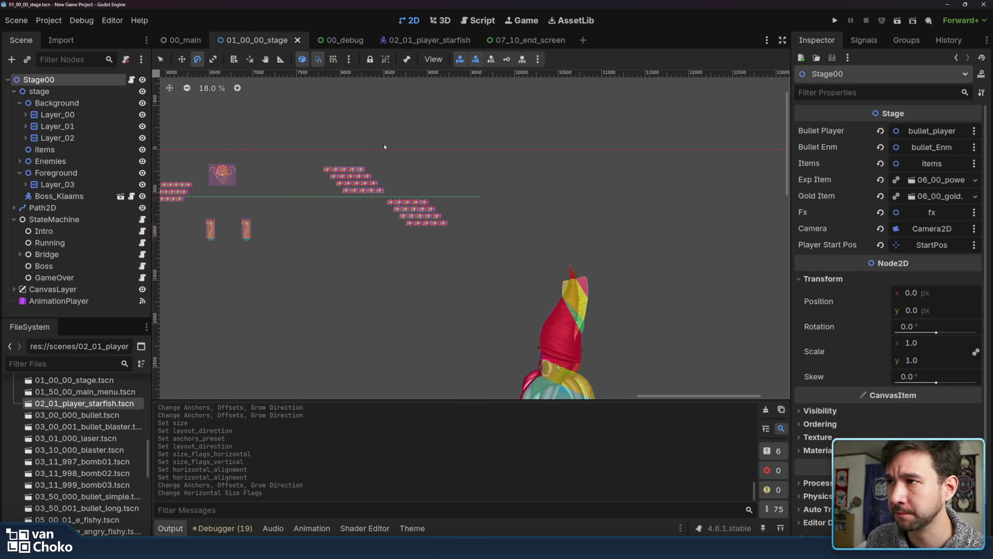
pyautogui.moveTo(384, 144); pyautogui.dragTo(427, 158)
pyautogui.hscroll(-15, 357, 146)
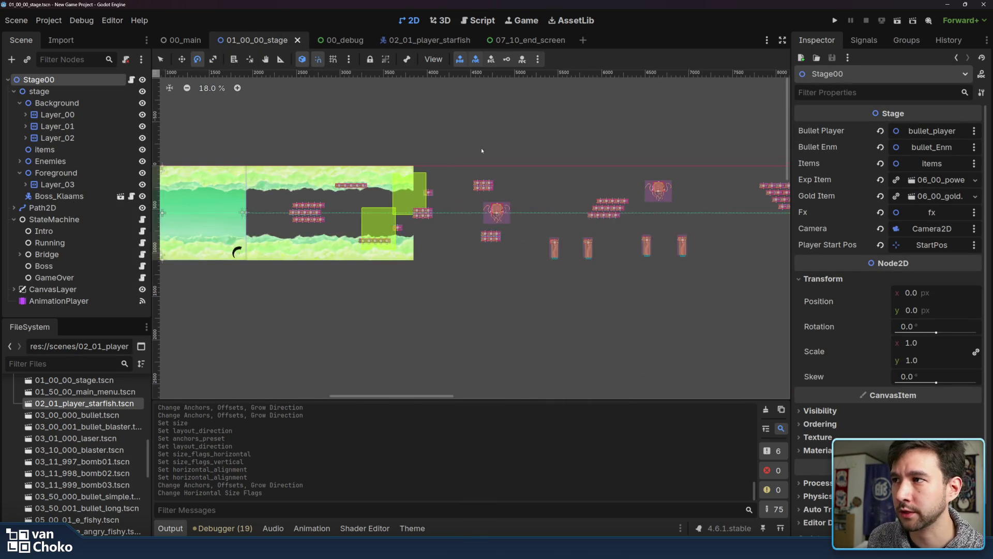
pyautogui.moveTo(693, 135); pyautogui.dragTo(662, 148)
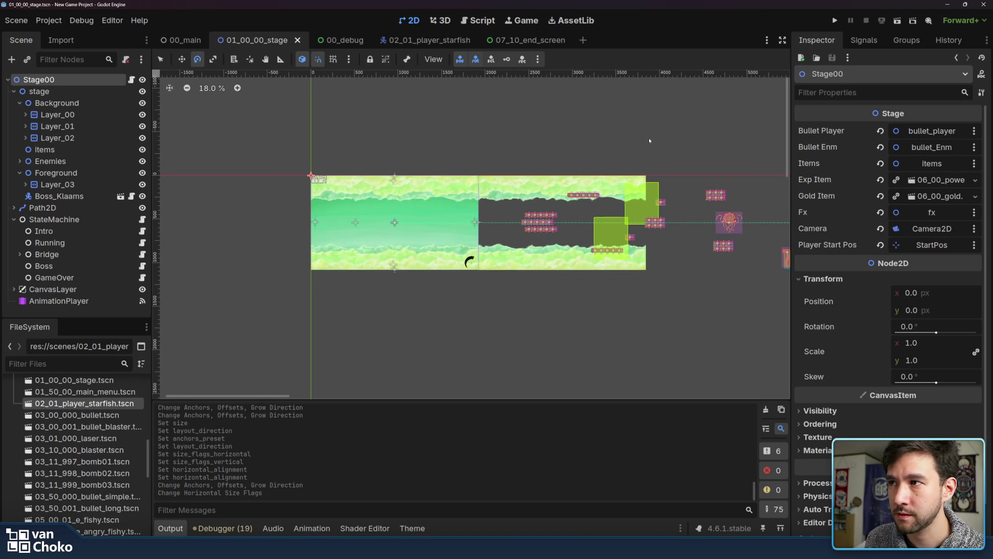
pyautogui.scroll(3, 649, 137)
pyautogui.hscroll(-5, 641, 135)
pyautogui.scroll(3, 626, 137)
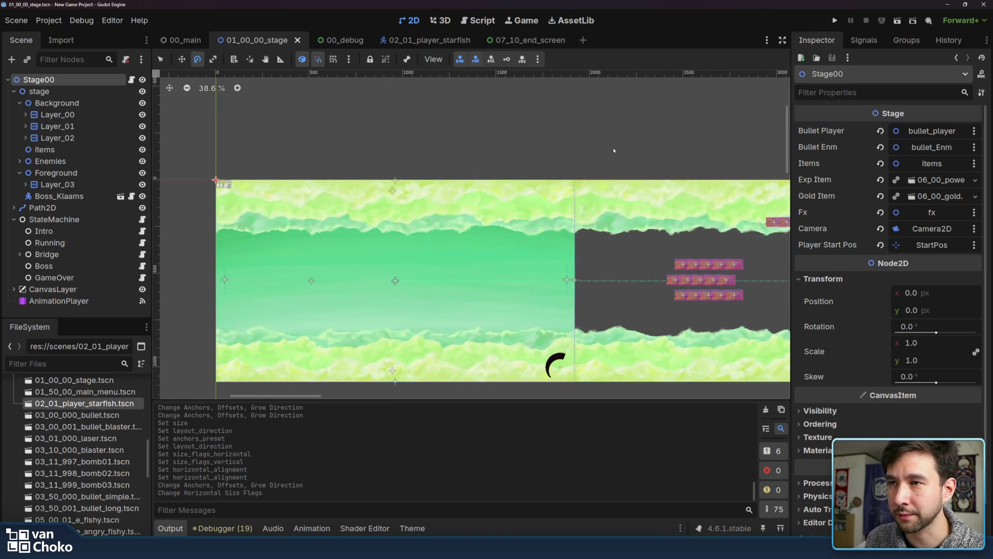
pyautogui.hscroll(-2, 624, 134)
pyautogui.scroll(1, 624, 134)
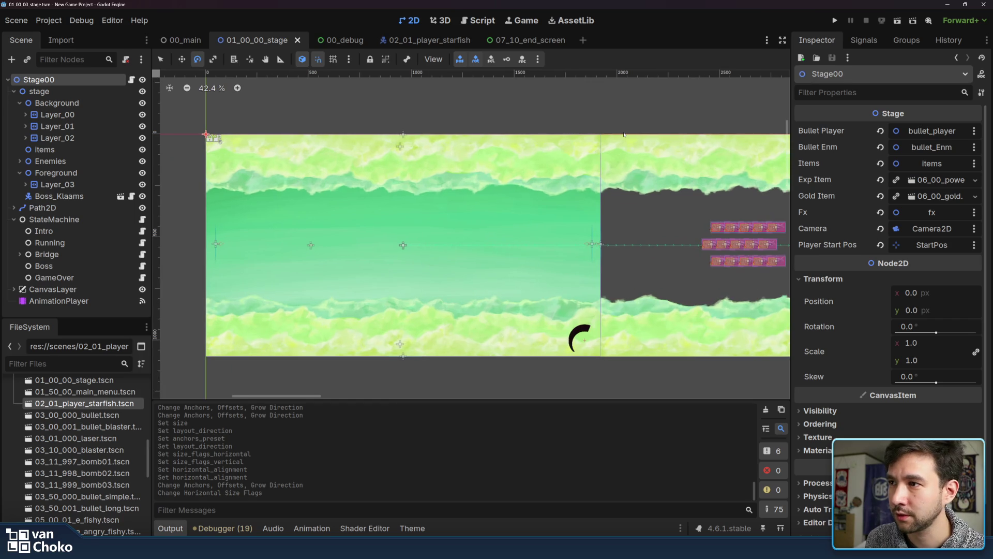
pyautogui.hscroll(-2, 557, 156)
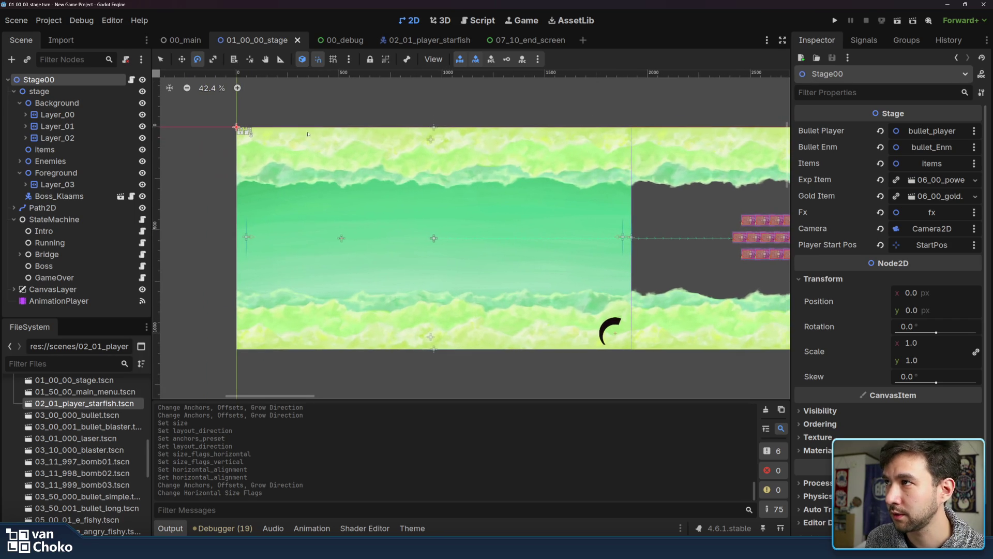
pyautogui.hotkey('ctrl', 's')
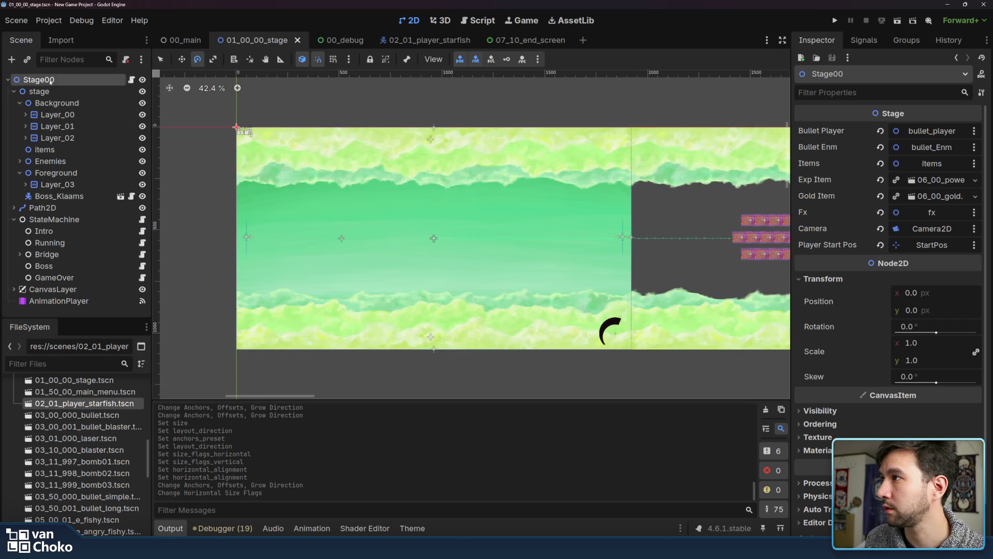
# Look at the 00_debug scene, then return to 01_00_00_stage.
pyautogui.click(337, 39)
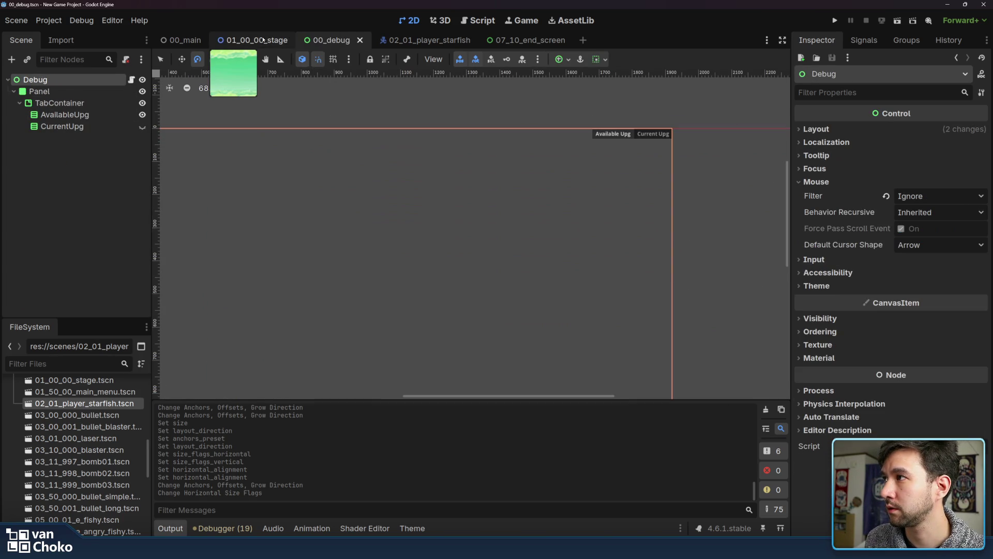
pyautogui.scroll(-3, 519, 153)
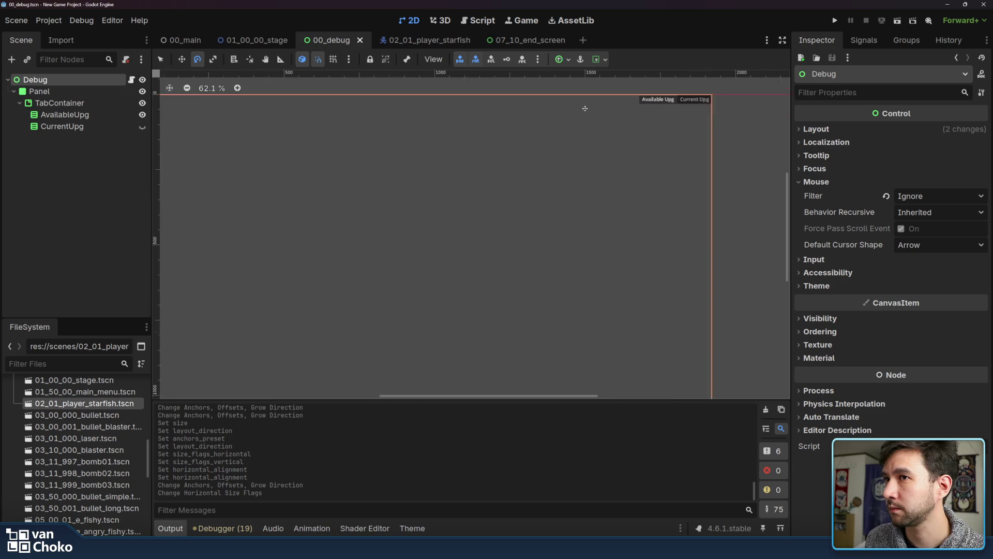
pyautogui.scroll(-1, 628, 98)
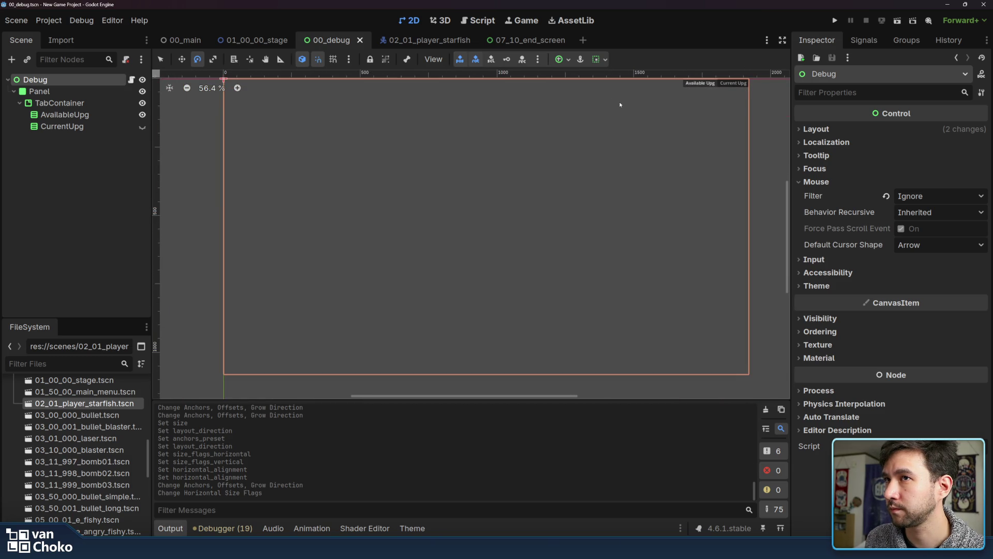
pyautogui.hscroll(2, 616, 111)
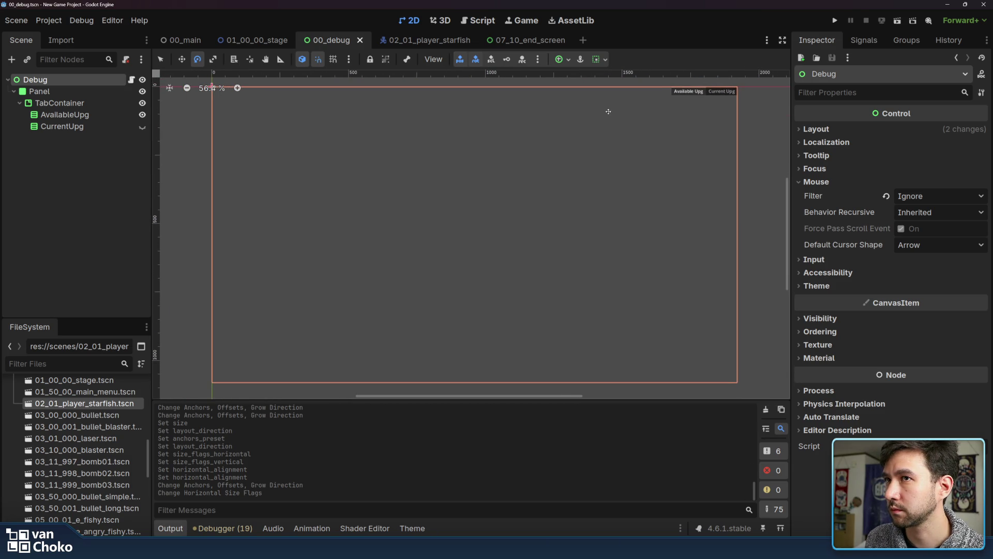
pyautogui.click(251, 40)
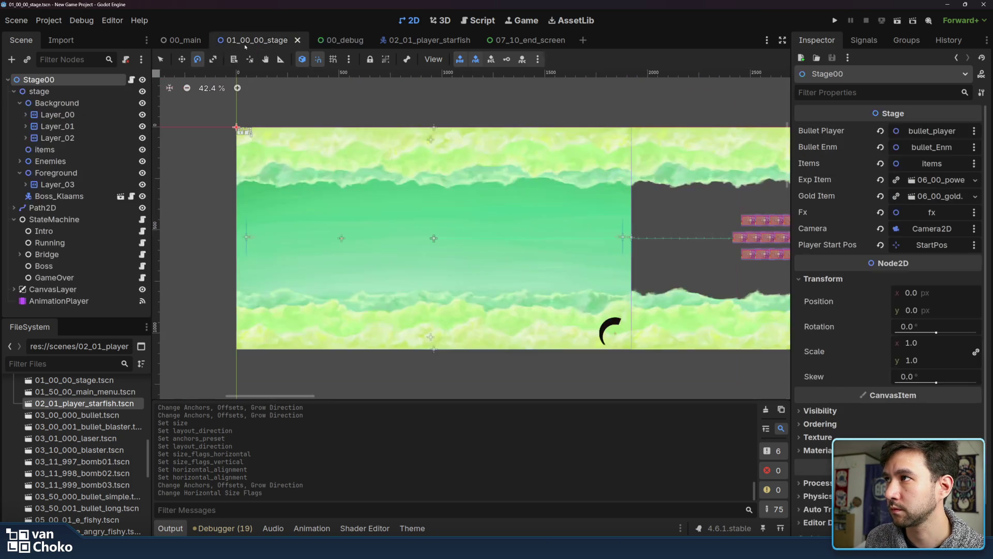
pyautogui.click(19, 103)
pyautogui.moveTo(193, 107); pyautogui.dragTo(207, 107)
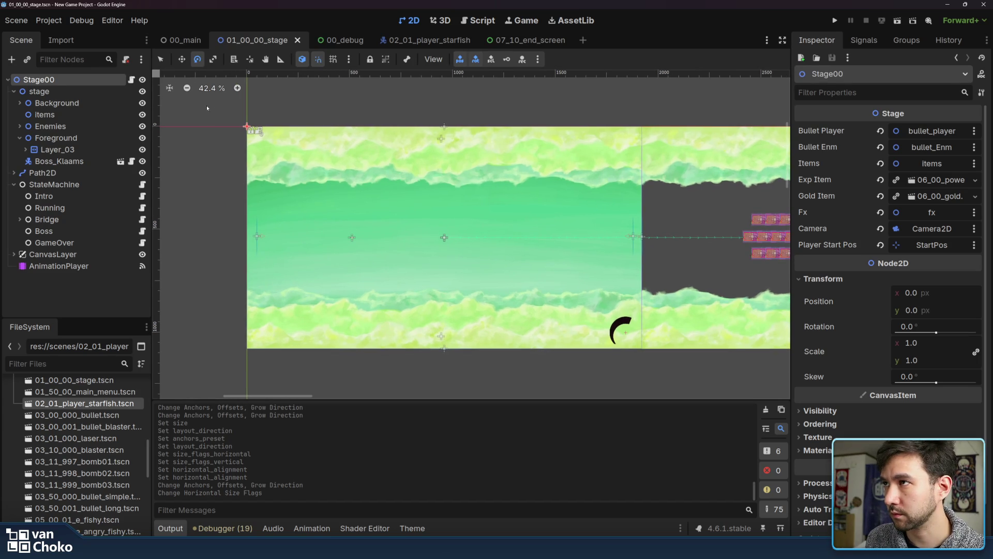
pyautogui.hotkey('ctrl', 's')
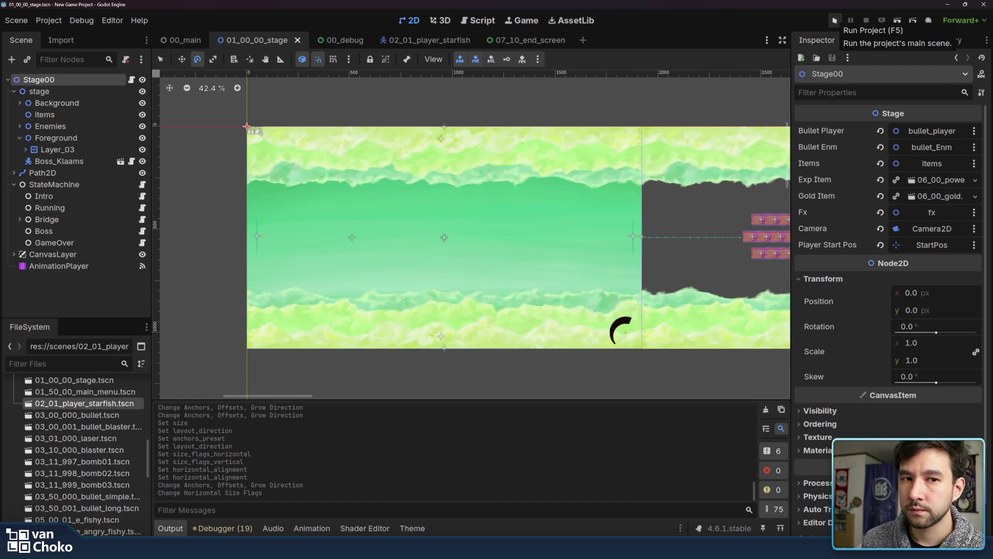
pyautogui.moveTo(723, 109); pyautogui.dragTo(721, 108)
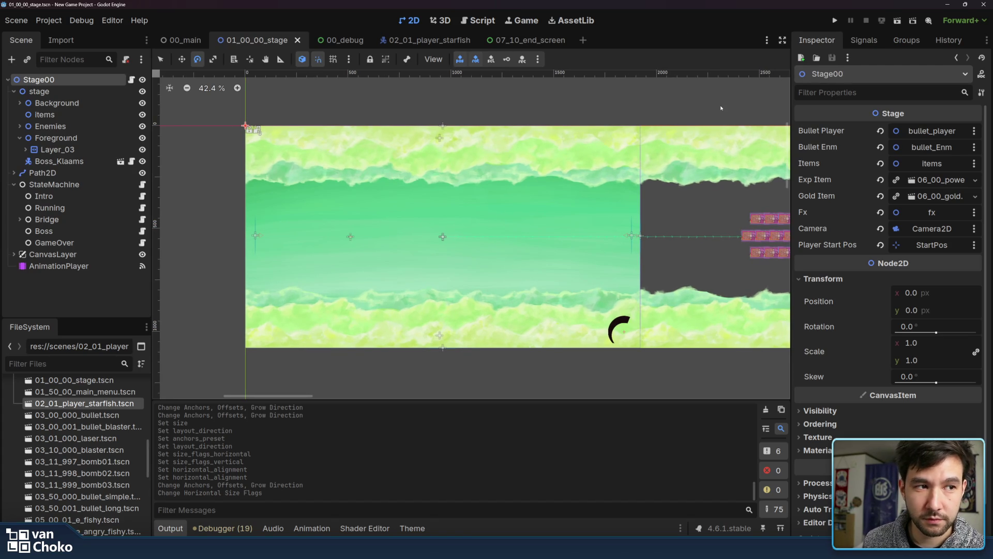
pyautogui.moveTo(721, 108)
pyautogui.mouseDown()
pyautogui.moveTo(698, 107)
pyautogui.moveTo(732, 107)
pyautogui.mouseUp()
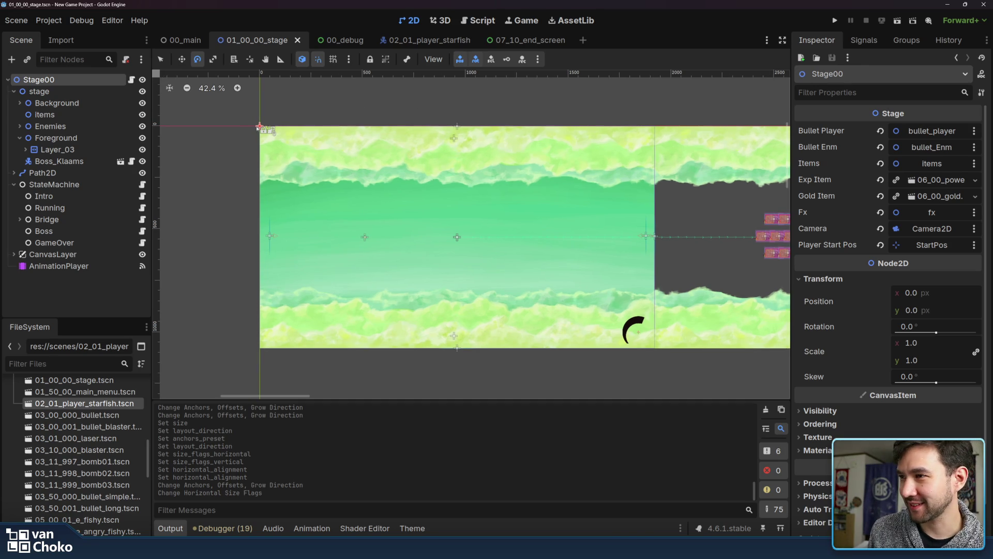
pyautogui.click(75, 287)
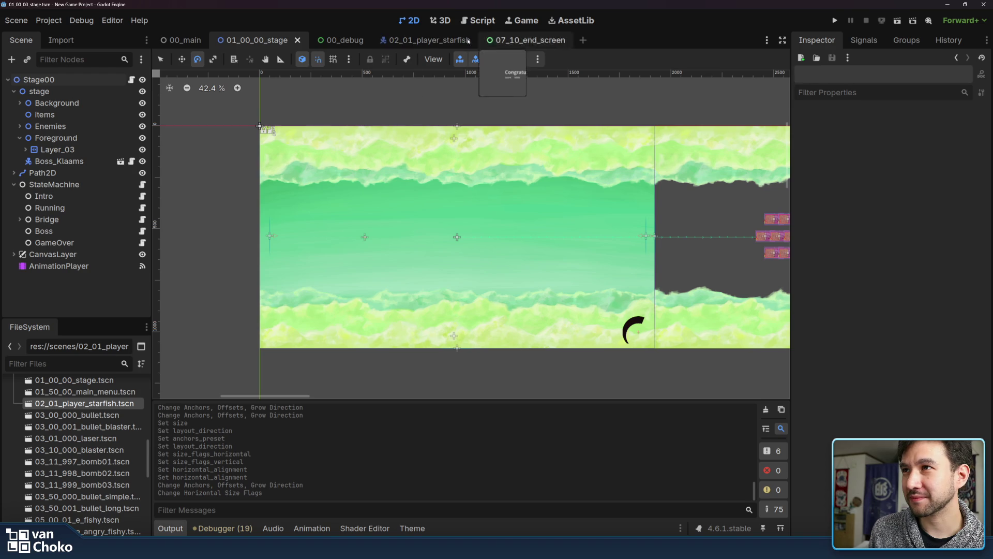
pyautogui.click(185, 39)
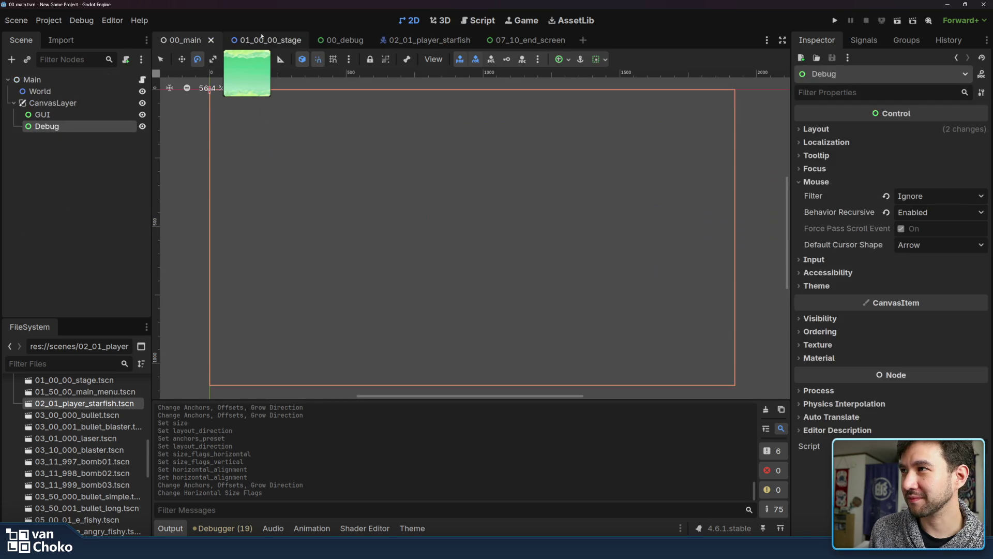
pyautogui.click(253, 40)
pyautogui.hotkey('ctrl', 's')
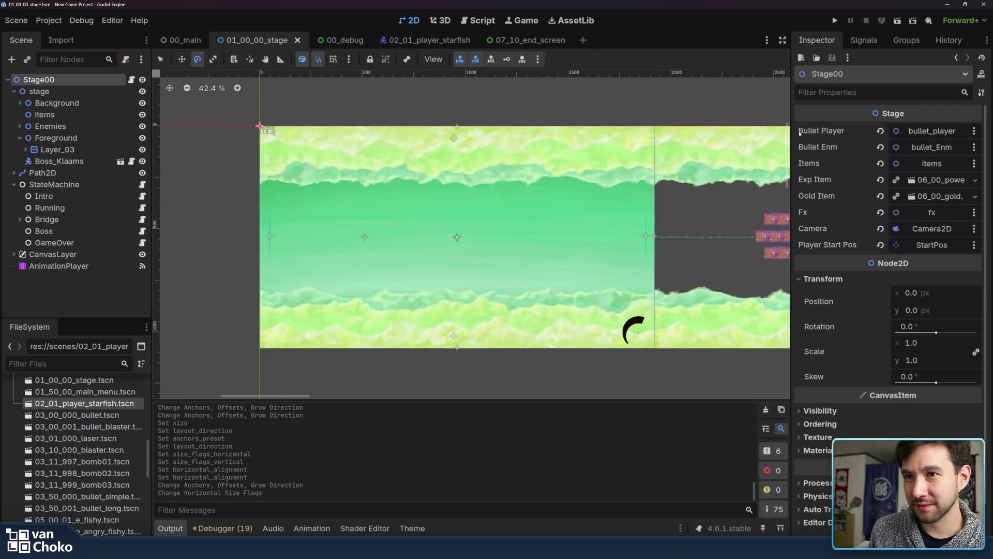
pyautogui.click(44, 230)
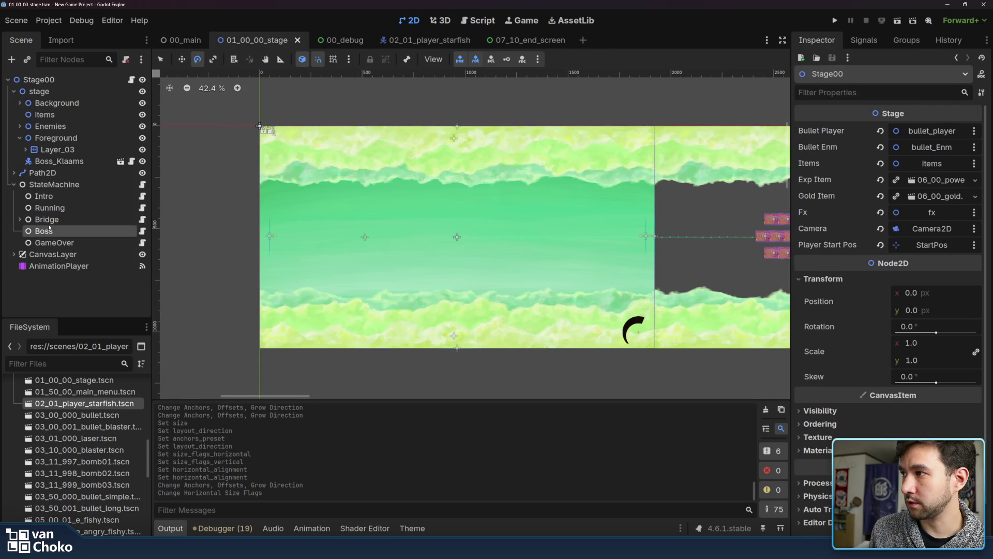
# Add a new State node as a child of StateMachine.
pyautogui.click(54, 185)
pyautogui.hotkey('ctrl', 'a')
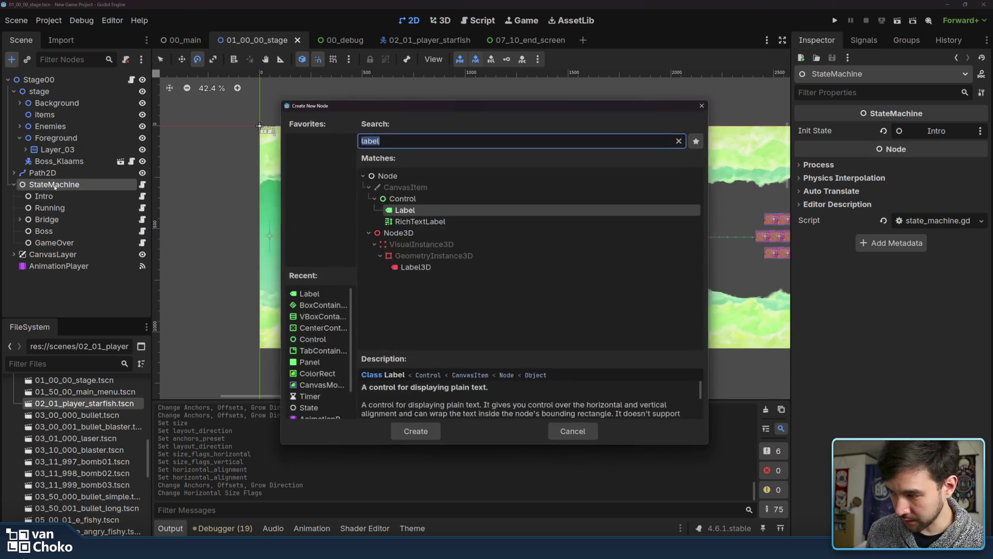
pyautogui.write('en')
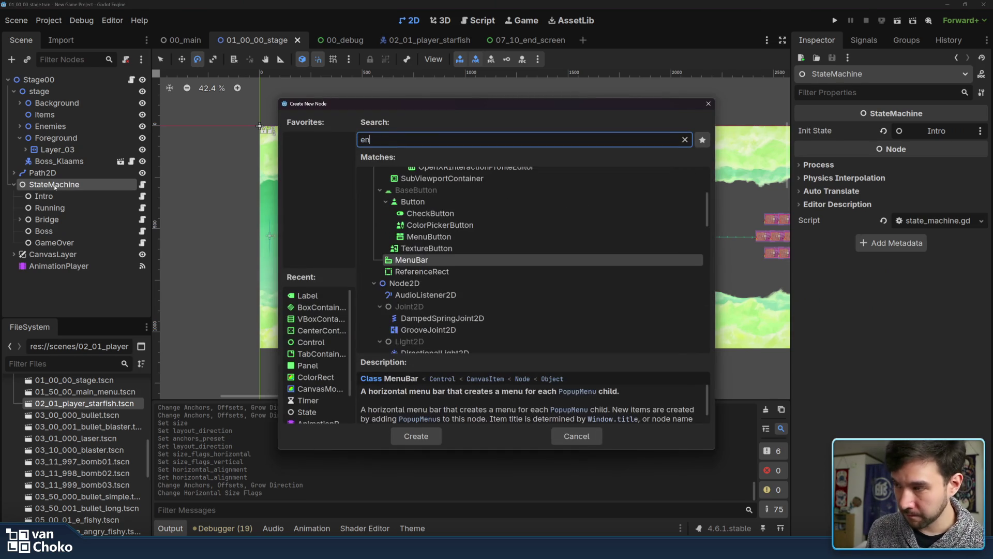
pyautogui.press('BackSpace')
pyautogui.press('BackSpace')
pyautogui.write('state')
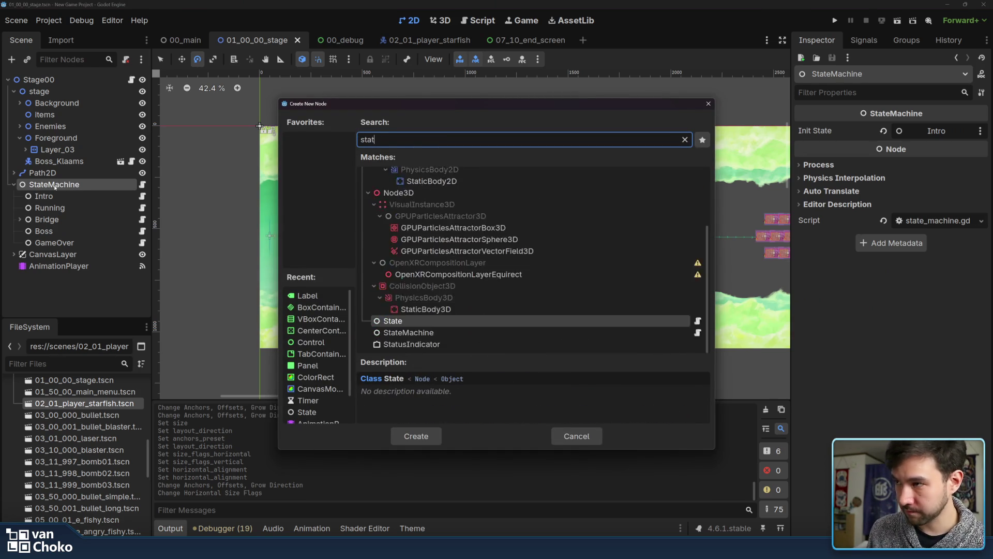
pyautogui.press('Return')
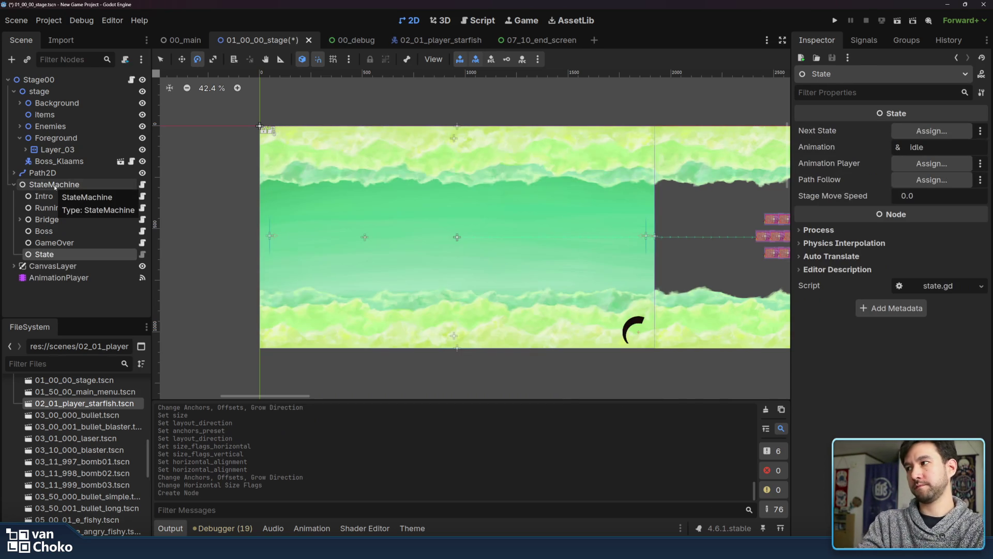
# Rename the new node EndStage and move it just above GameOver.
pyautogui.press('F2')
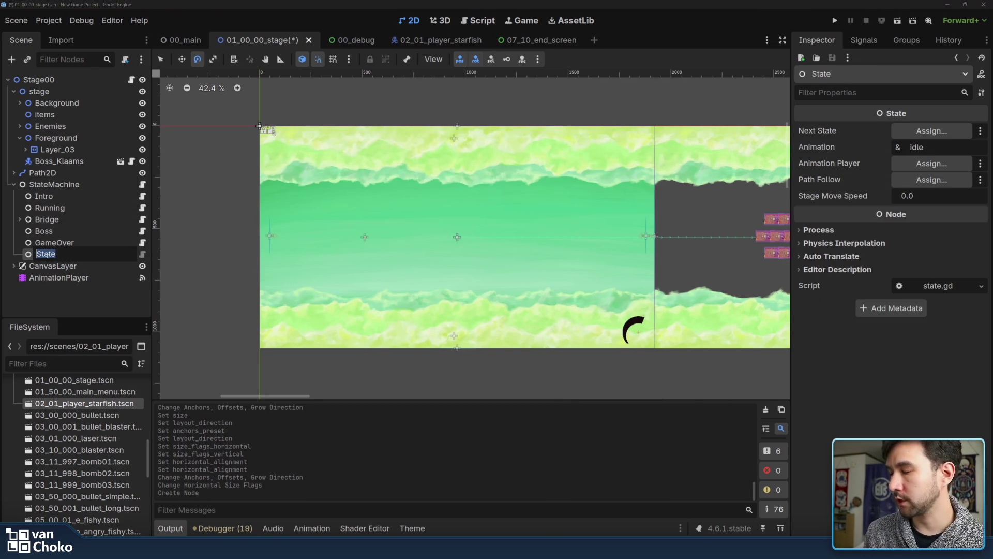
pyautogui.write('End')
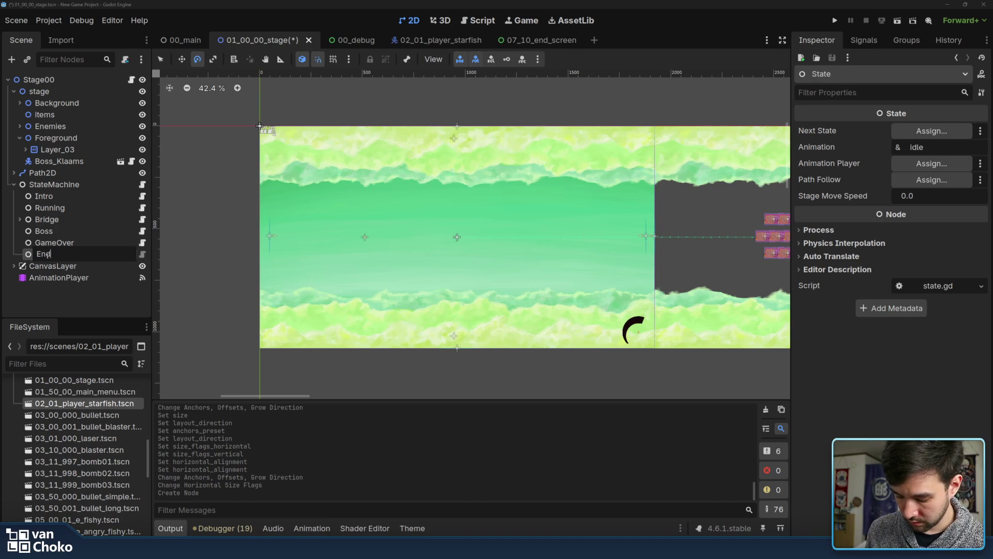
pyautogui.write('Stage')
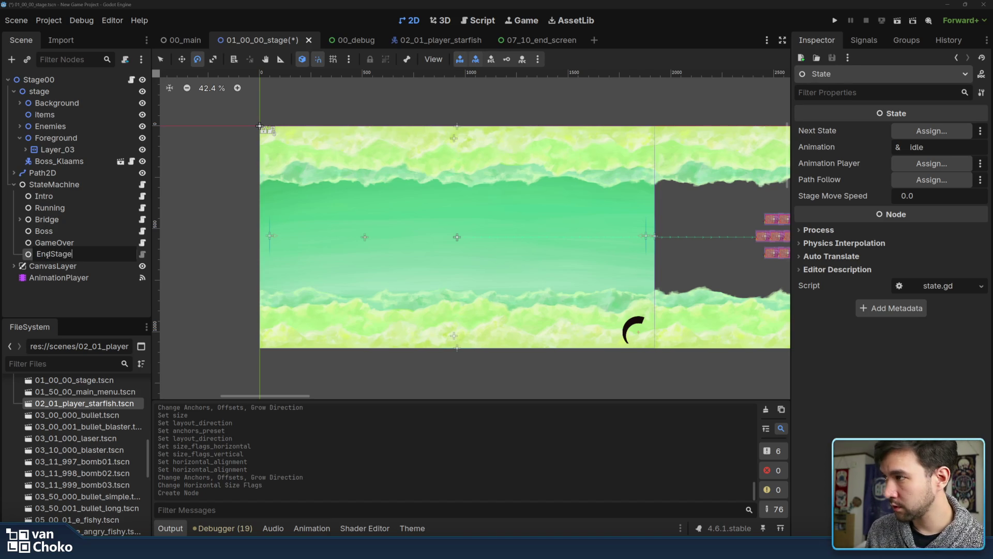
pyautogui.press('Return')
pyautogui.moveTo(51, 254); pyautogui.dragTo(64, 240)
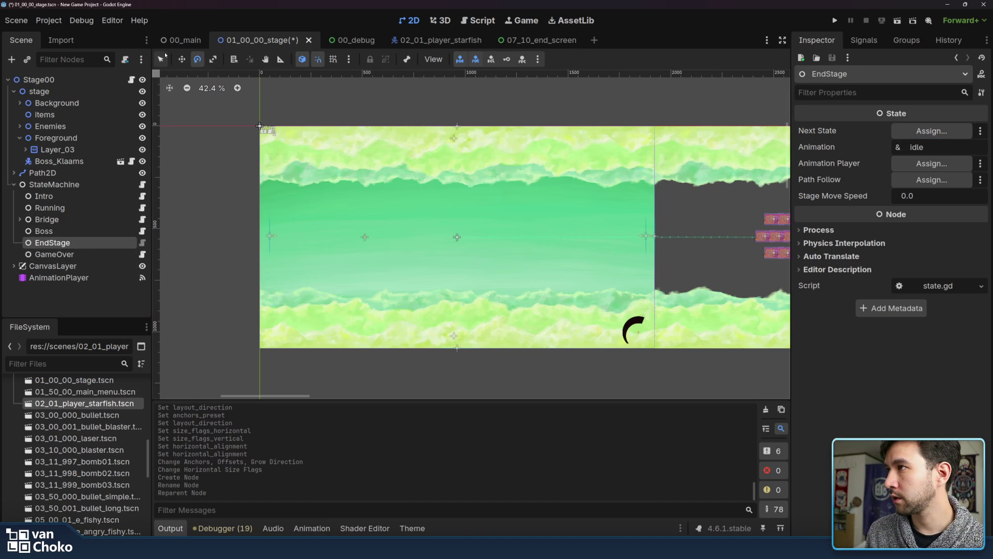
pyautogui.click(127, 59)
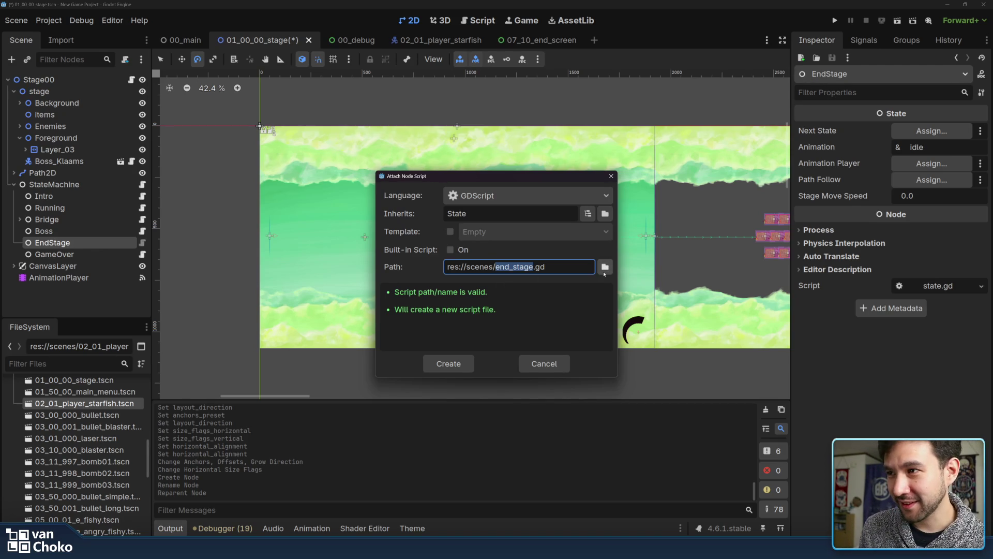
# Create and attach res://scripts/07_10_stage_end.gd, extending State, to EndStage.
pyautogui.click(605, 266)
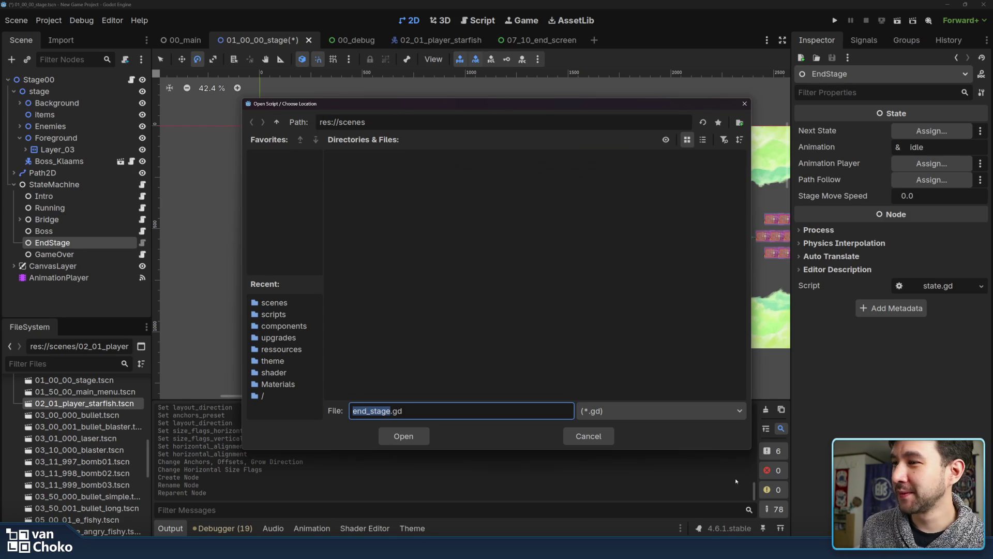
pyautogui.click(276, 122)
pyautogui.doubleClick(504, 169)
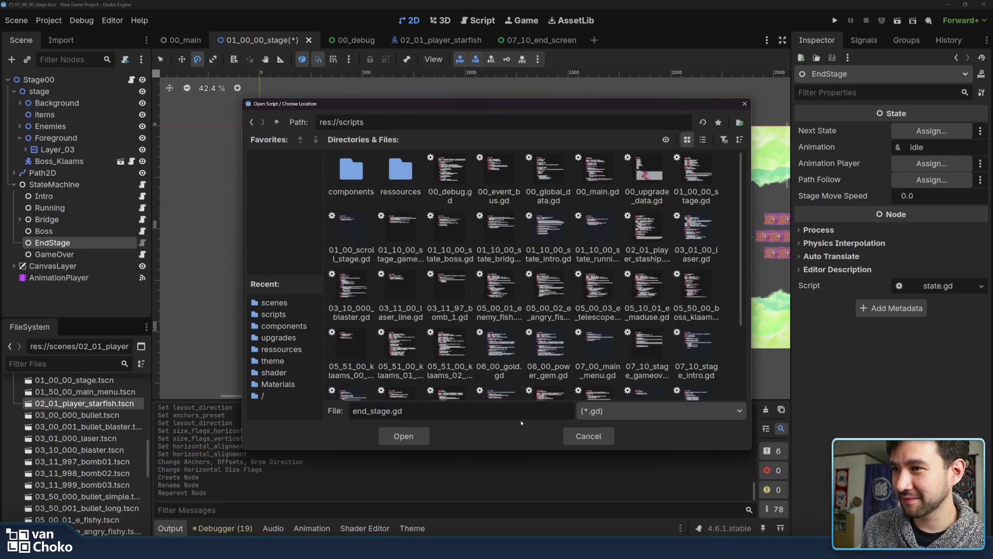
pyautogui.scroll(-3, 616, 303)
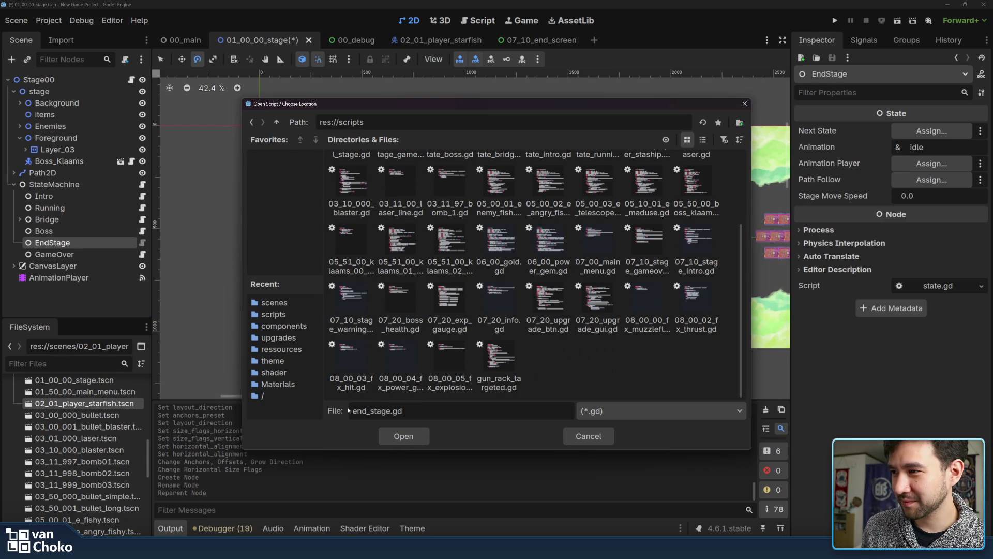
pyautogui.write('07')
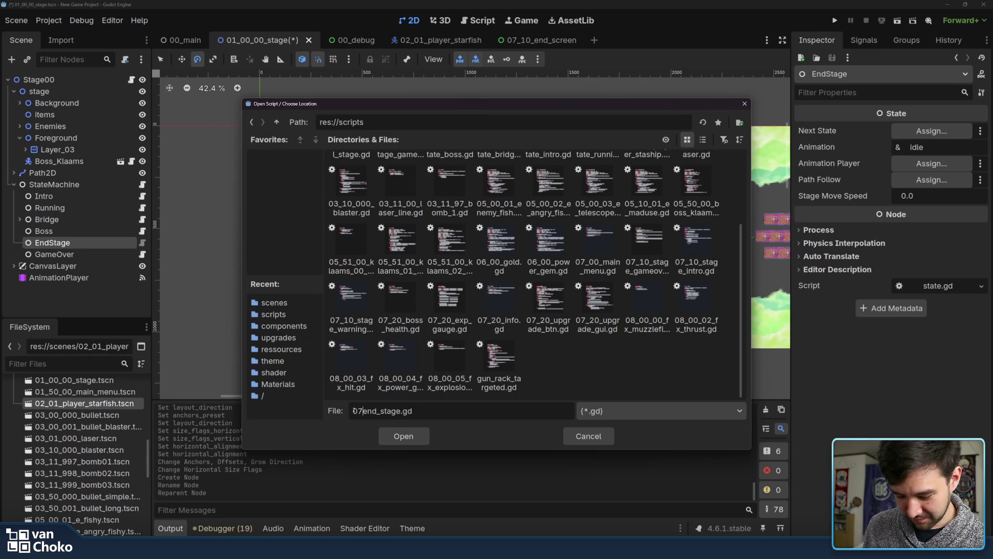
pyautogui.write('_')
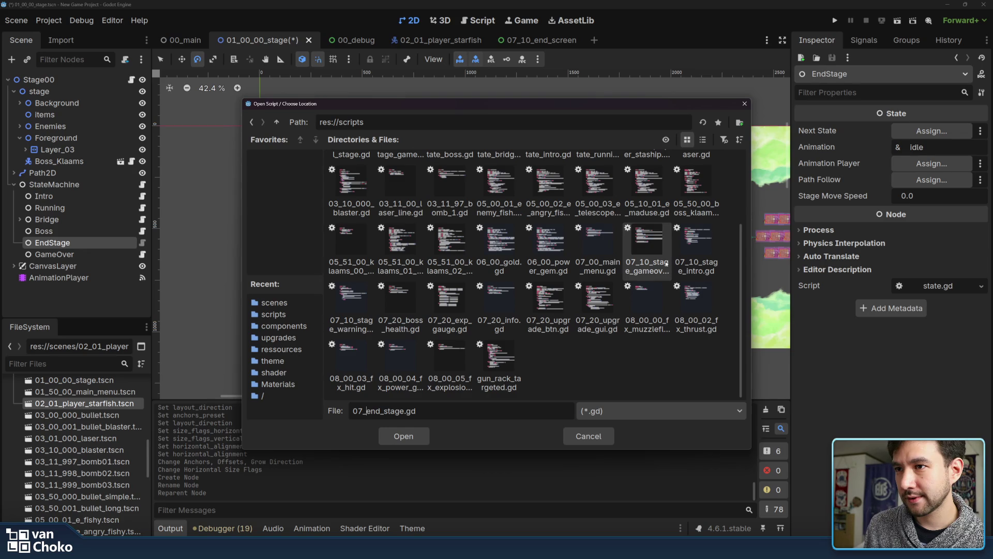
pyautogui.write('10_')
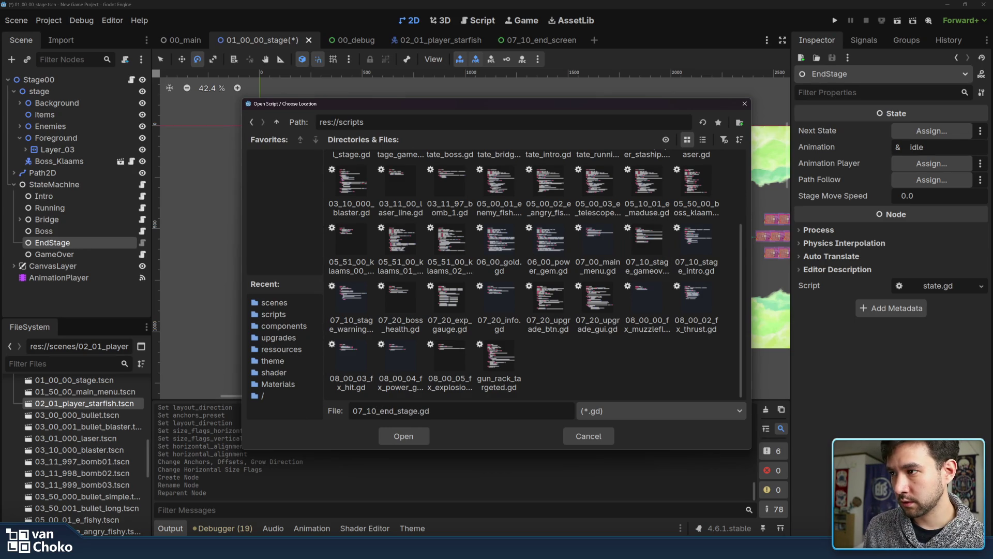
pyautogui.doubleClick(384, 412)
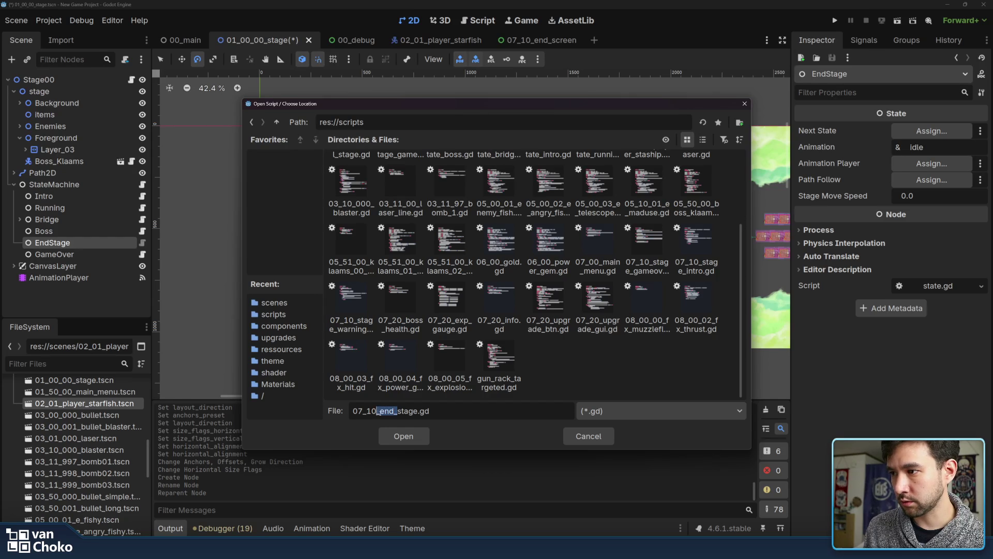
pyautogui.press('BackSpace')
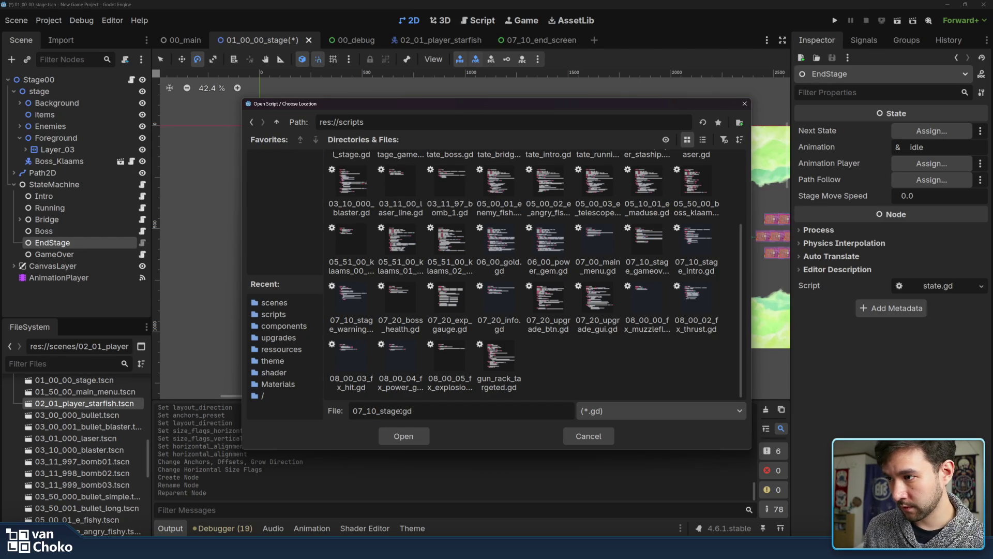
pyautogui.write('_end')
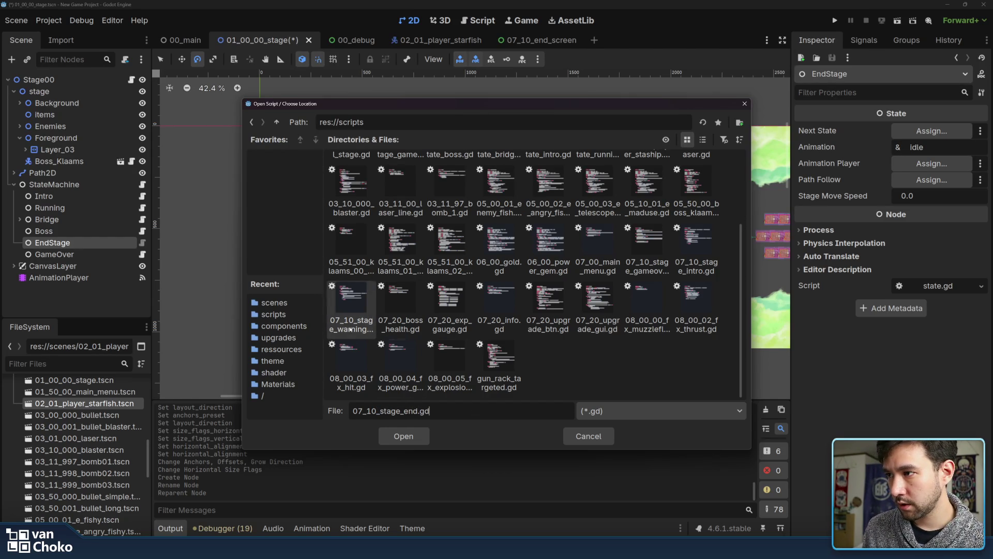
pyautogui.click(404, 436)
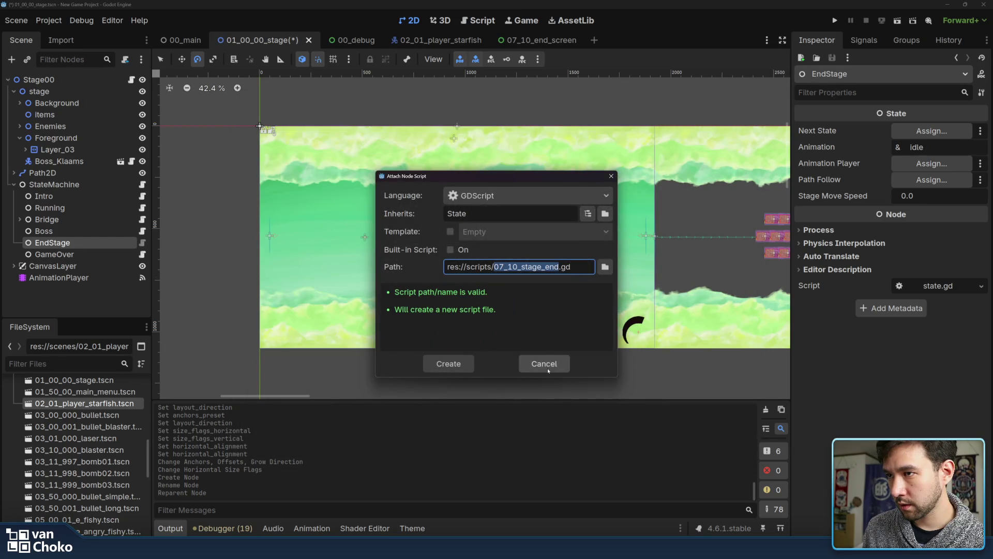
pyautogui.click(457, 364)
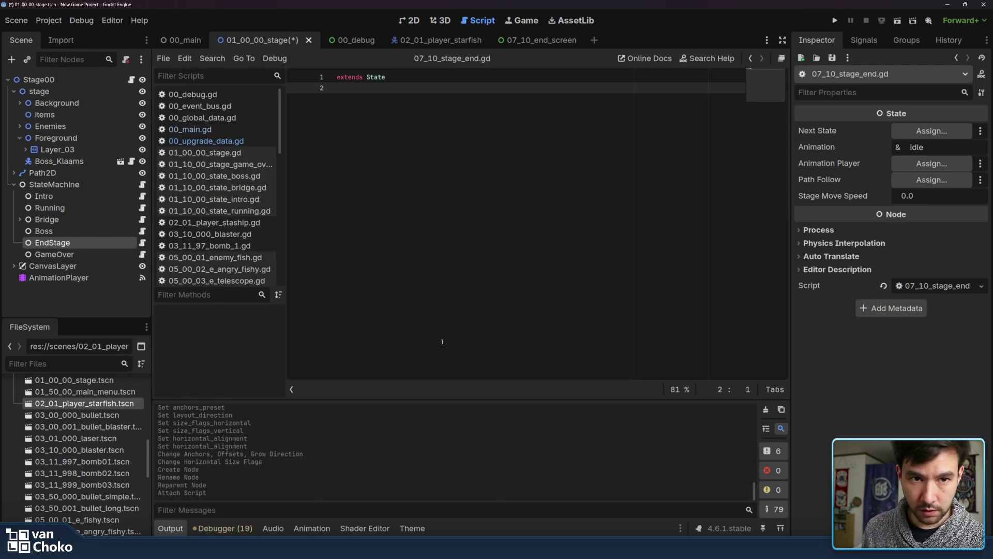
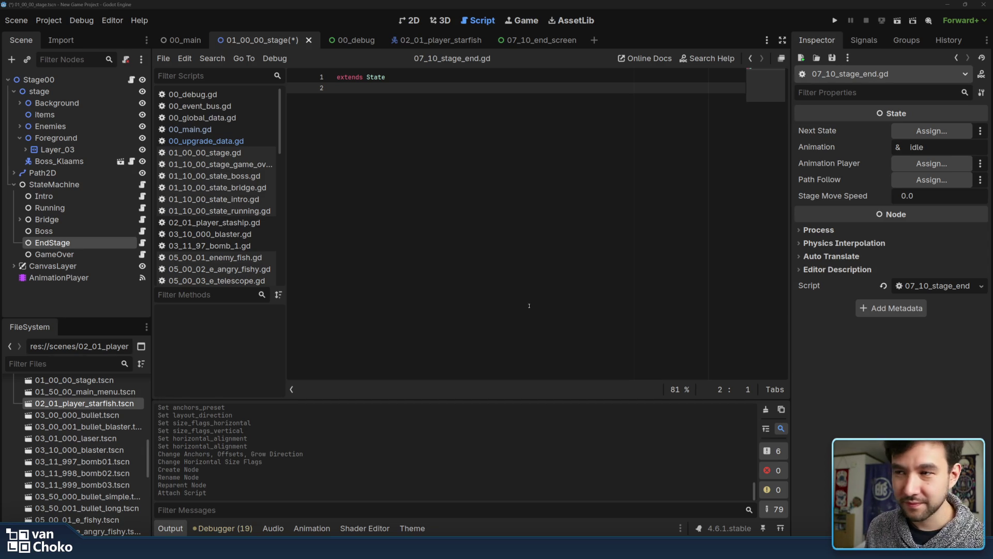
# Add a blank line under extends State in 07_10_stage_end.gd and save the stage scene.
pyautogui.press('Return')
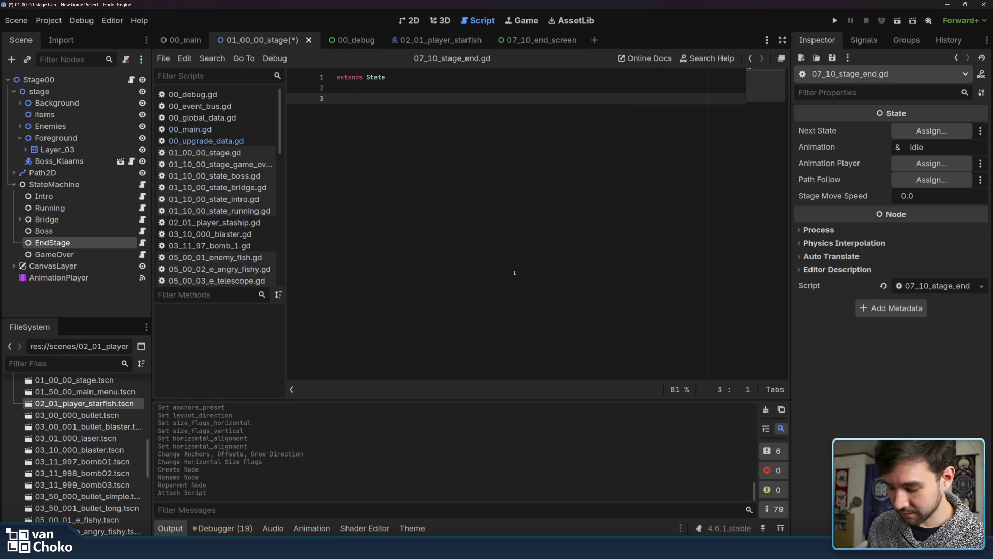
pyautogui.hotkey('ctrl', 's')
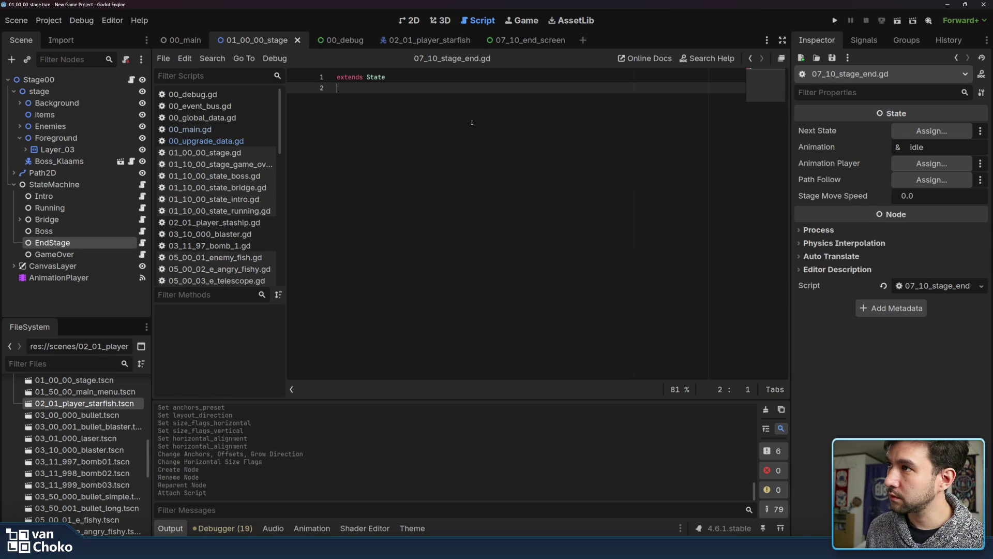
pyautogui.press('Return')
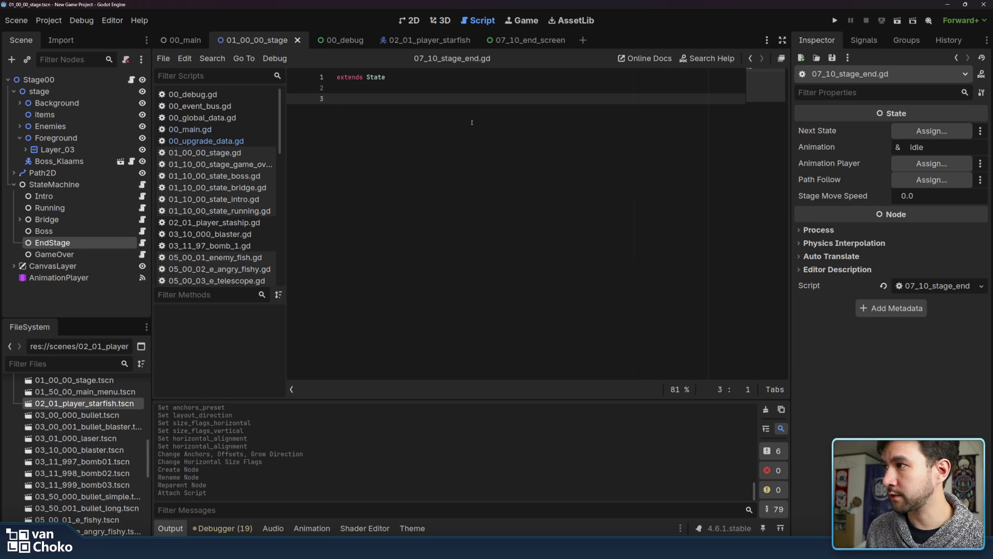
pyautogui.click(110, 230)
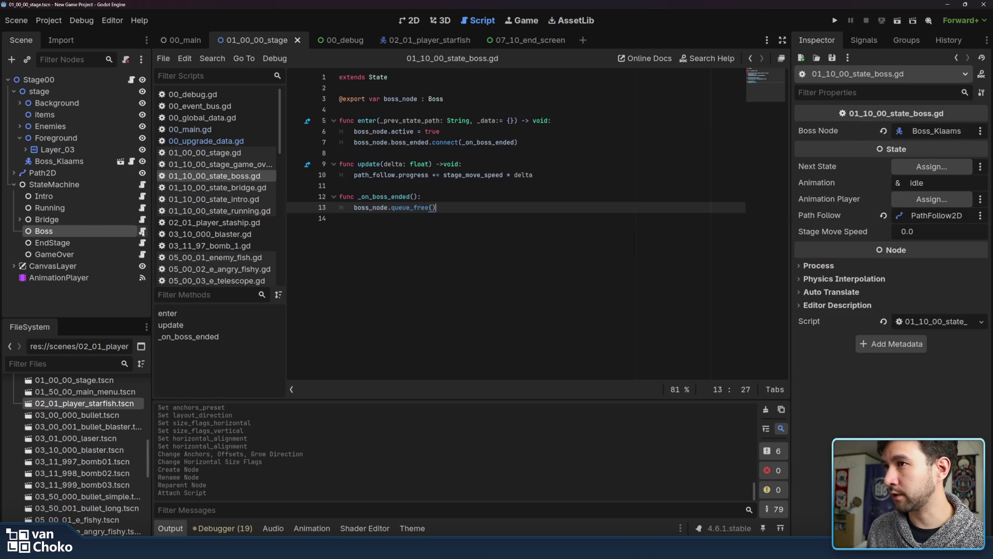
# Inspect the boss script's boss_node export, boss_ended connection and _on_boss_ended handler.
pyautogui.click(497, 243)
pyautogui.click(445, 99)
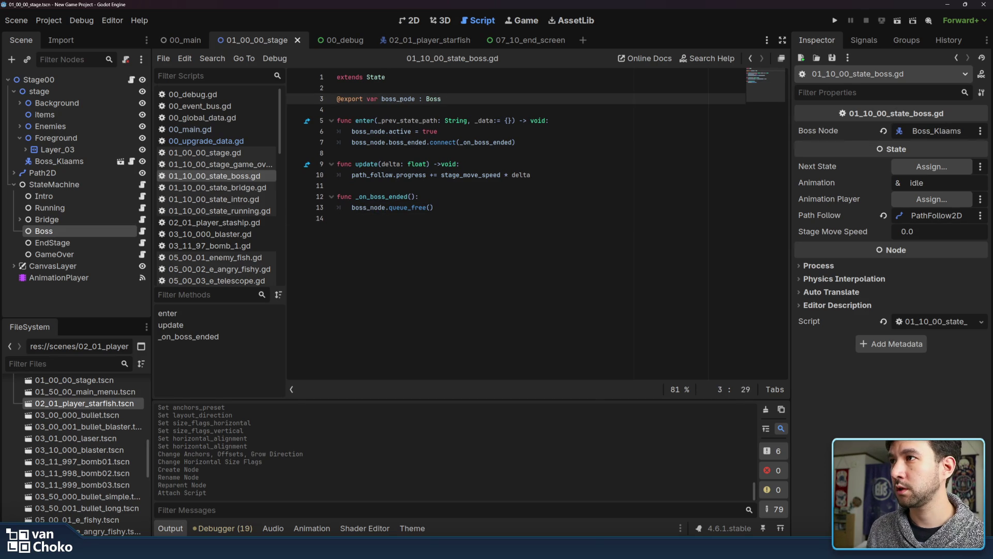
pyautogui.doubleClick(400, 99)
pyautogui.doubleClick(369, 197)
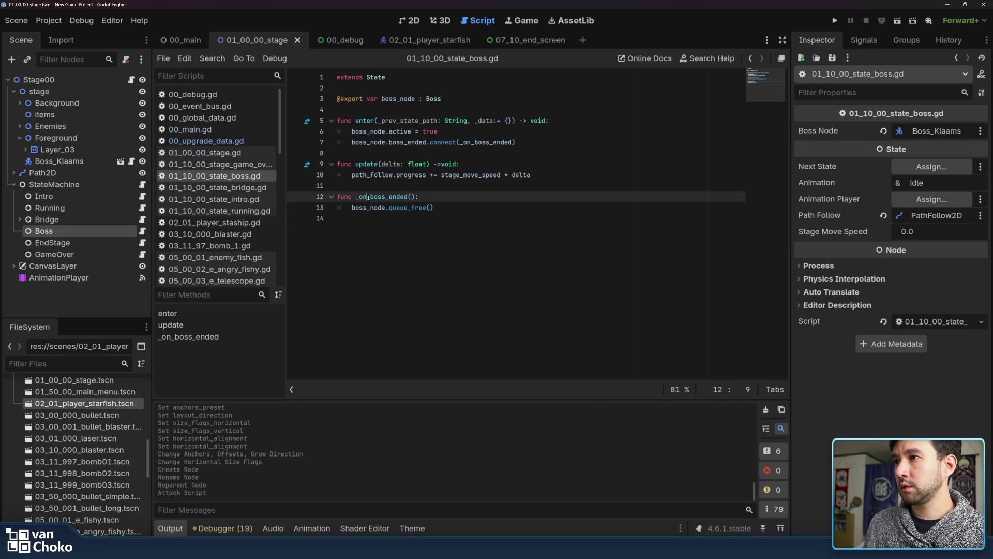
pyautogui.click(368, 208)
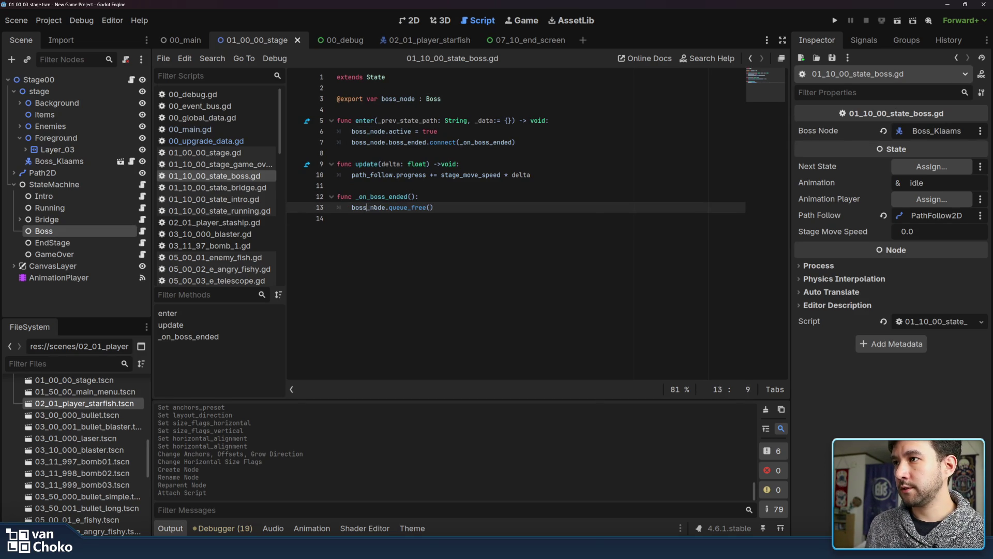
pyautogui.doubleClick(384, 207)
pyautogui.click(441, 208)
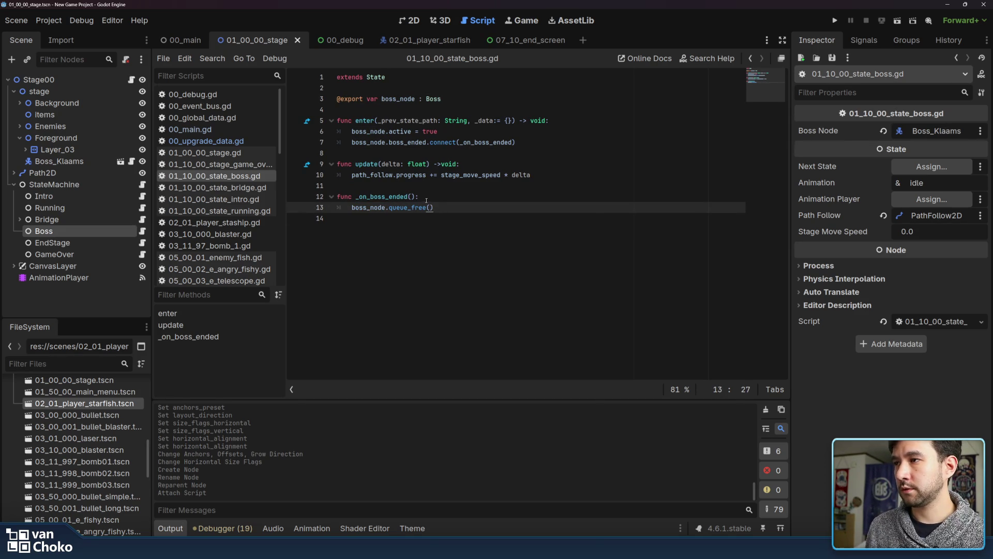
pyautogui.doubleClick(399, 197)
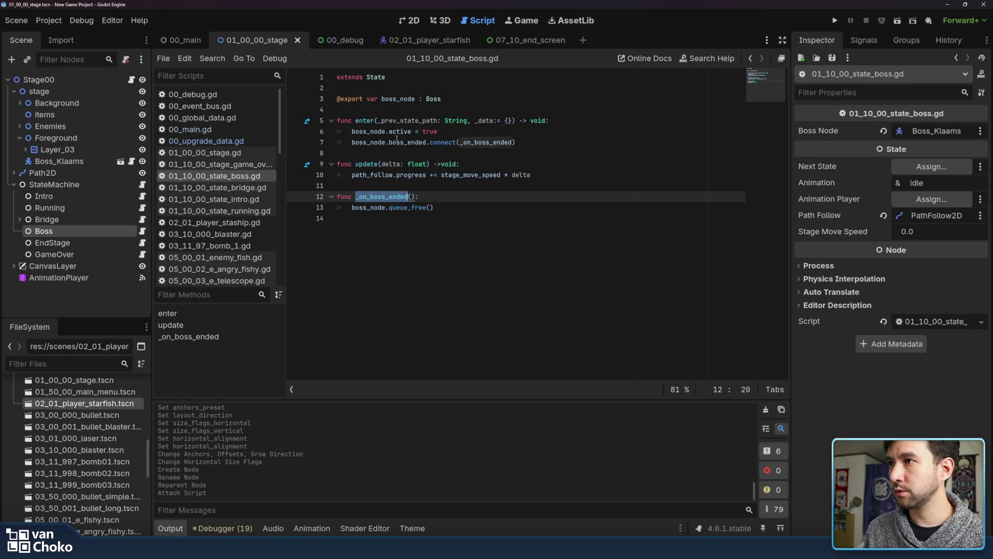
pyautogui.click(524, 141)
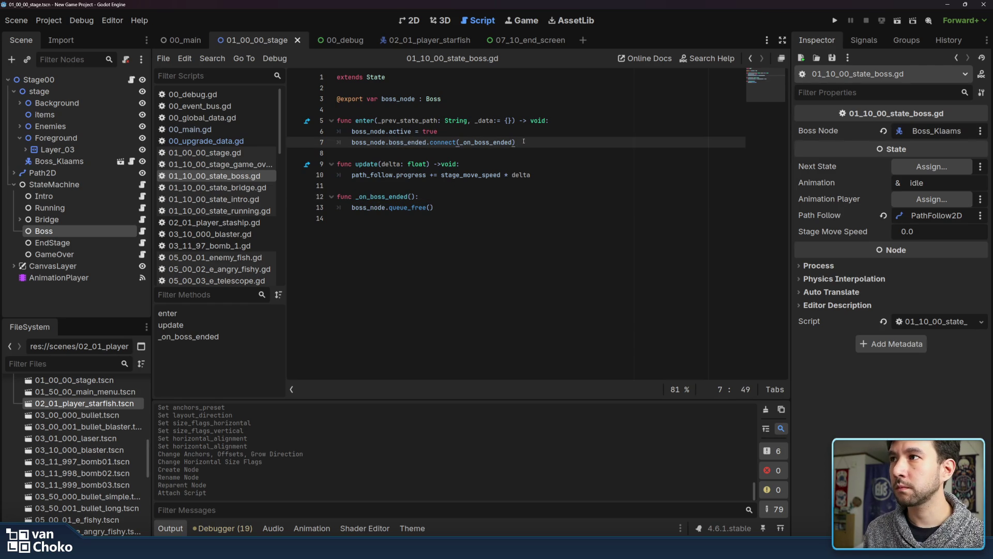
pyautogui.moveTo(418, 147)
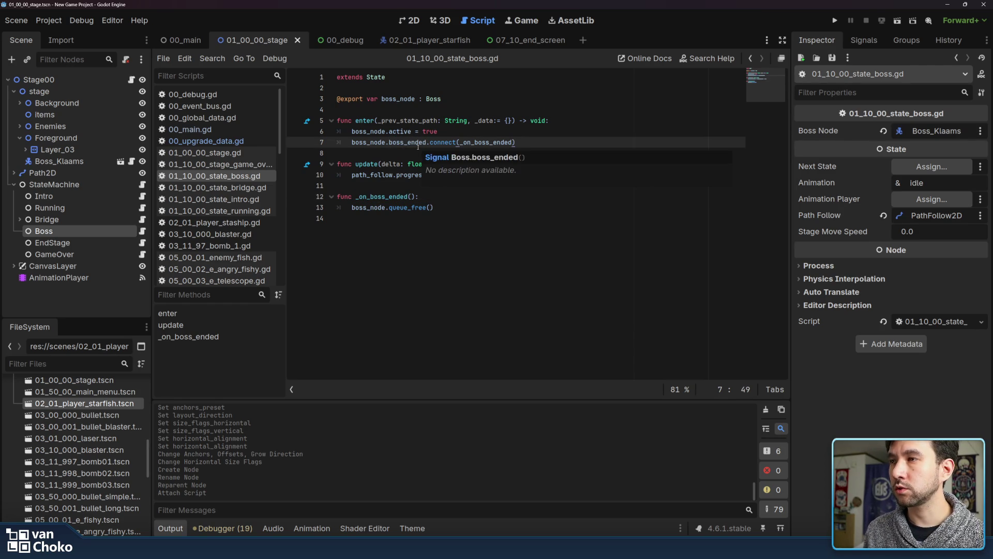
# Start a new indented line after boss_node.queue_free() in _on_boss_ended.
pyautogui.click(440, 198)
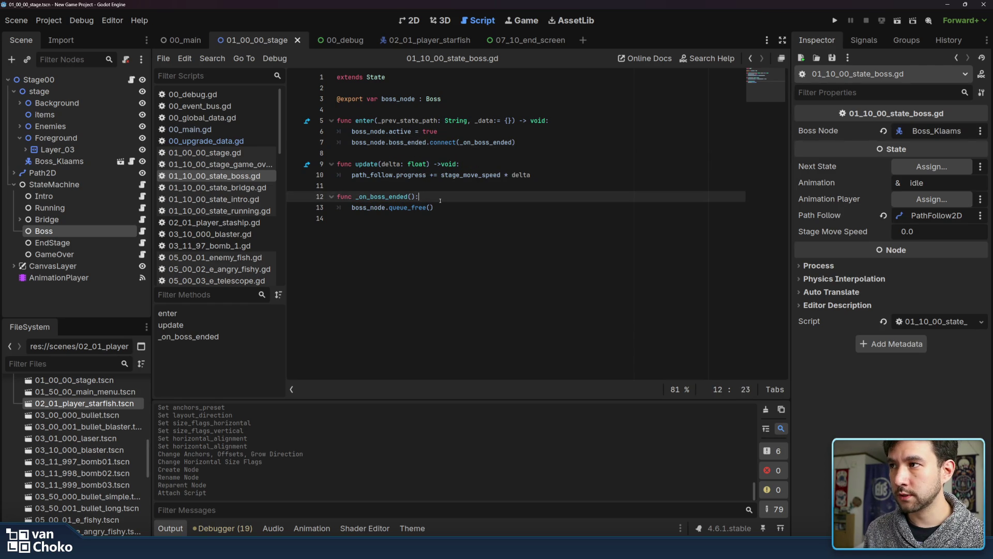
pyautogui.click(469, 208)
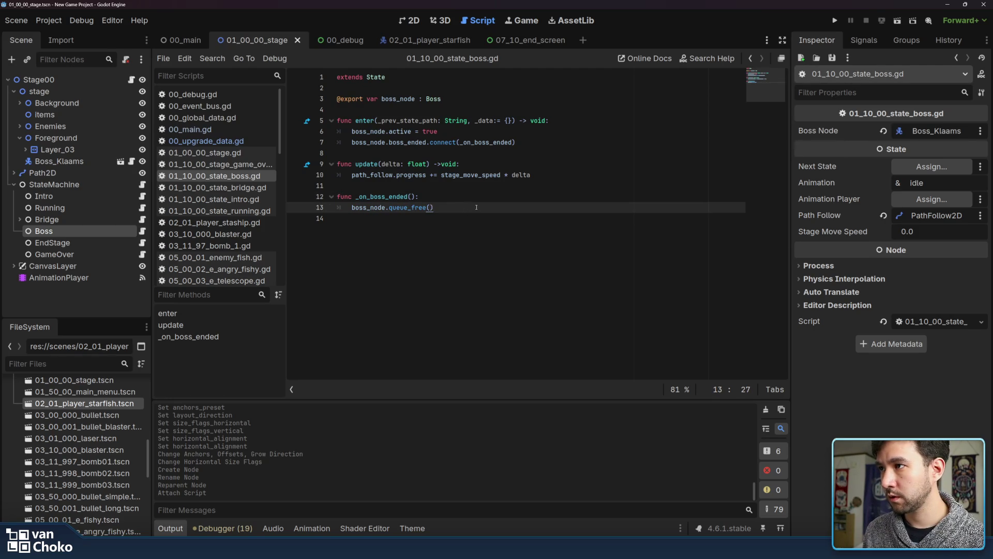
pyautogui.press('Return')
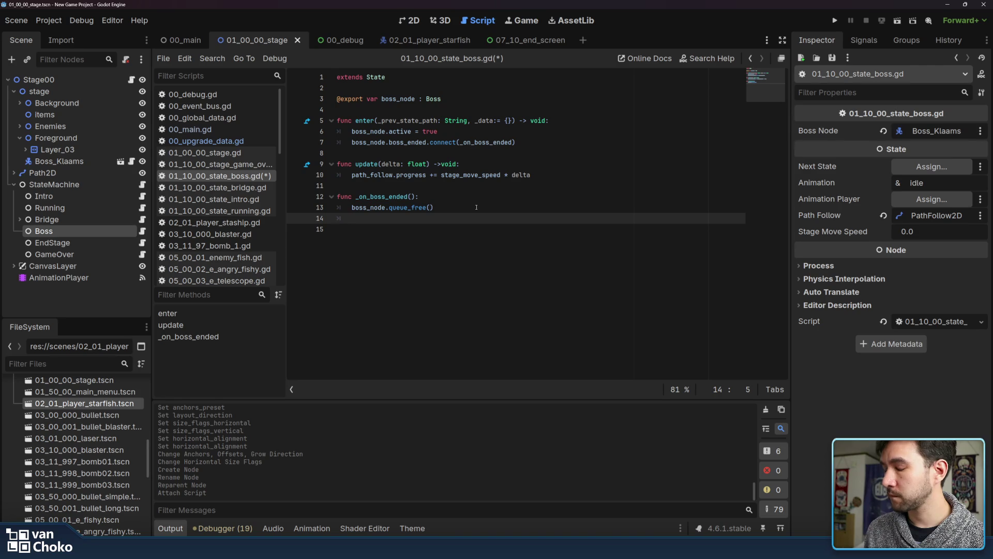
# Write finished.emit("EndStage") on line 14, pasting the EndStage node's name.
pyautogui.write('end')
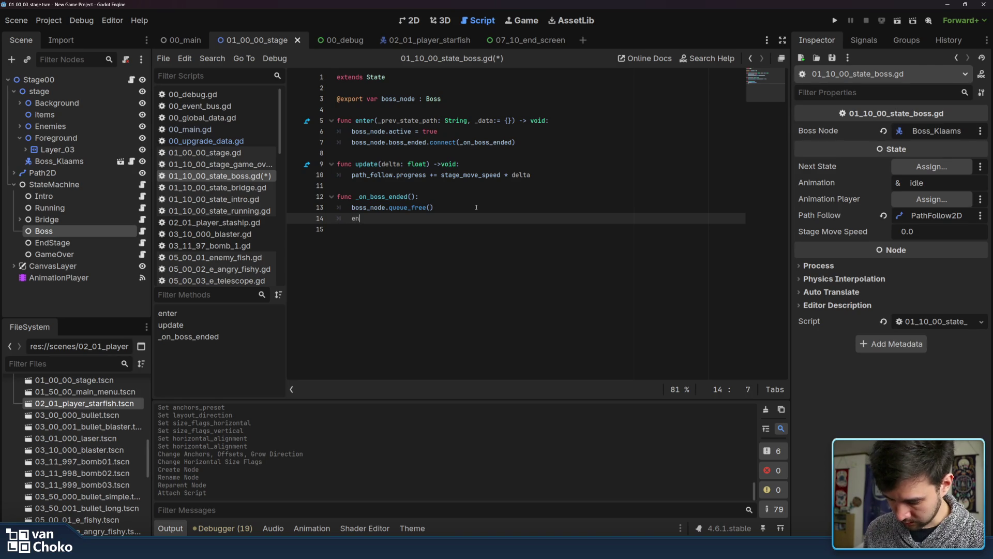
pyautogui.press('BackSpace')
pyautogui.press('BackSpace')
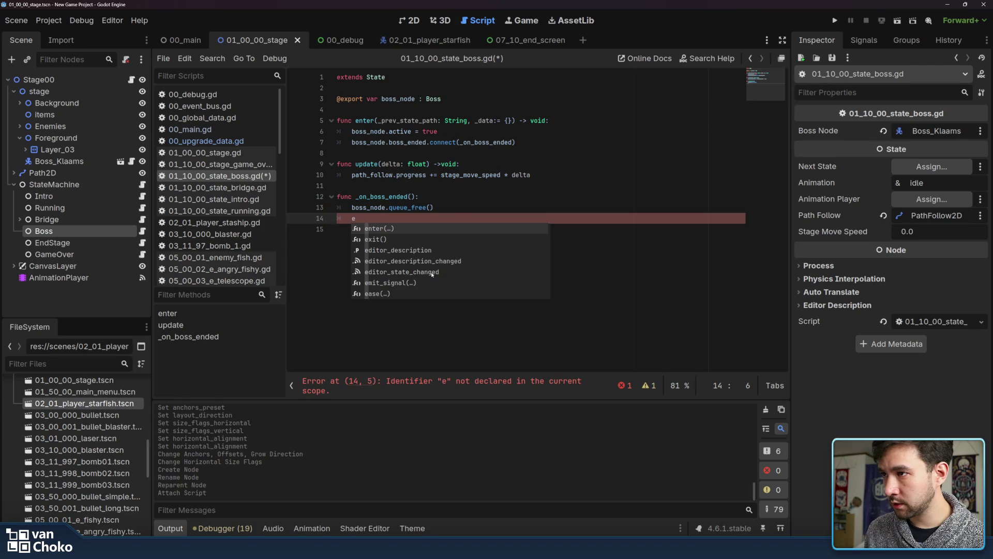
pyautogui.scroll(-1, 438, 267)
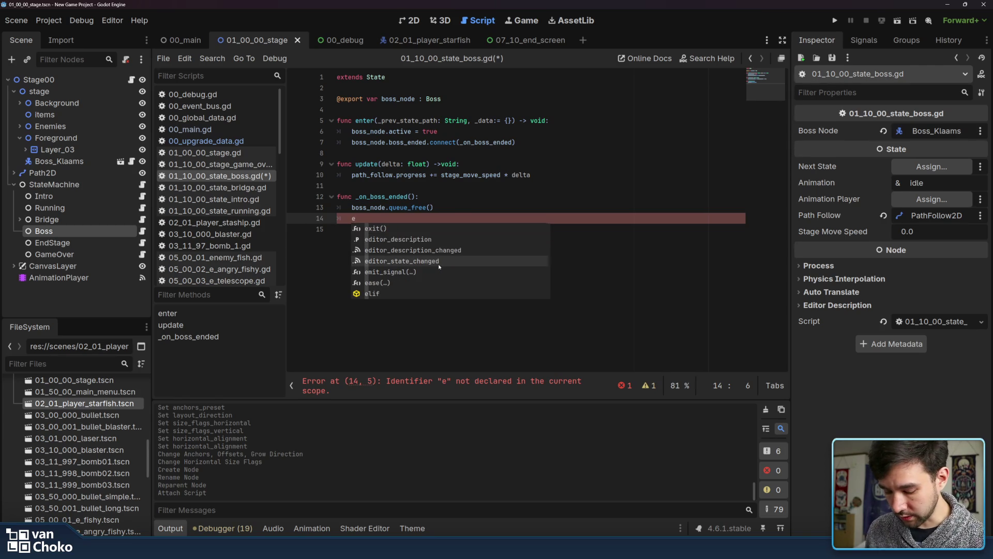
pyautogui.press('BackSpace')
pyautogui.press('BackSpace')
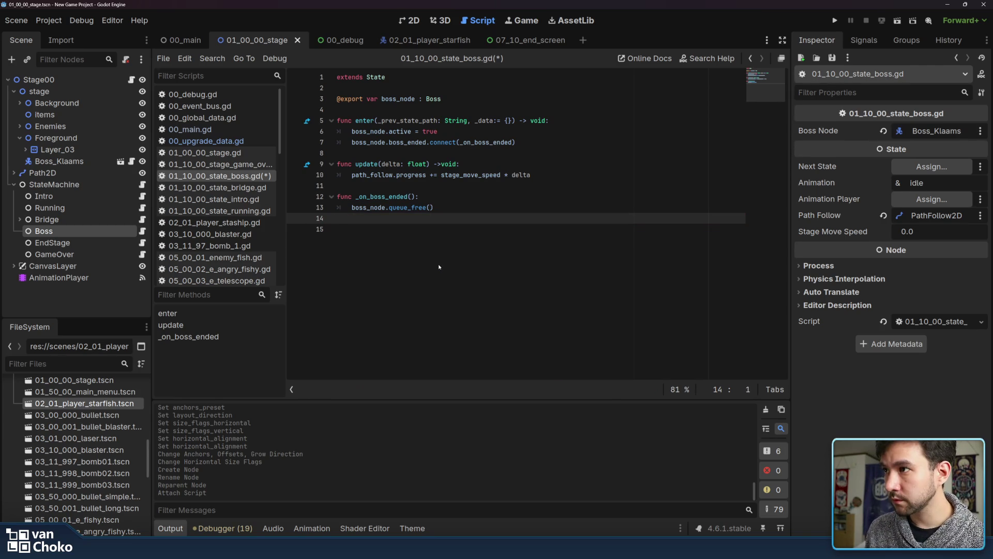
pyautogui.write('finish')
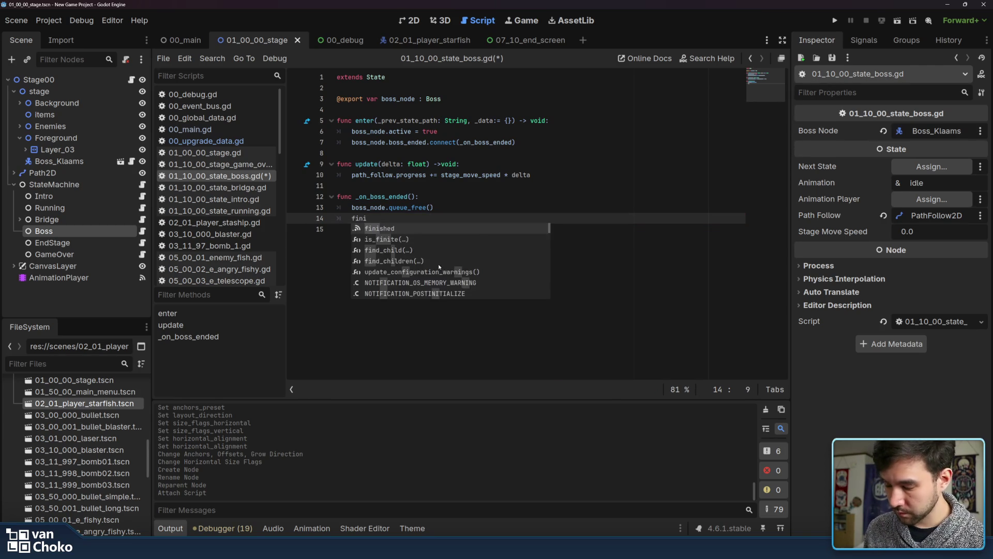
pyautogui.press('Return')
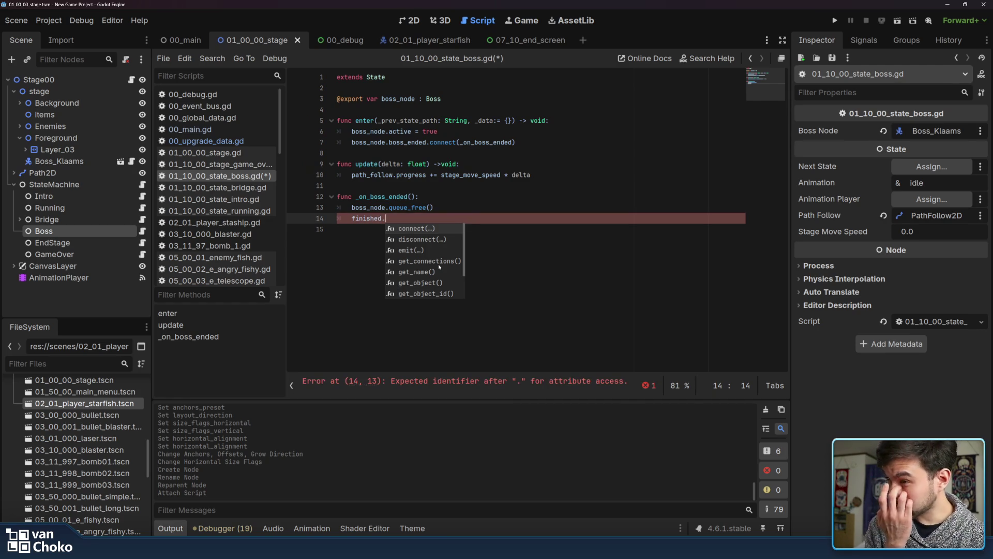
pyautogui.write('emit')
pyautogui.press('Return')
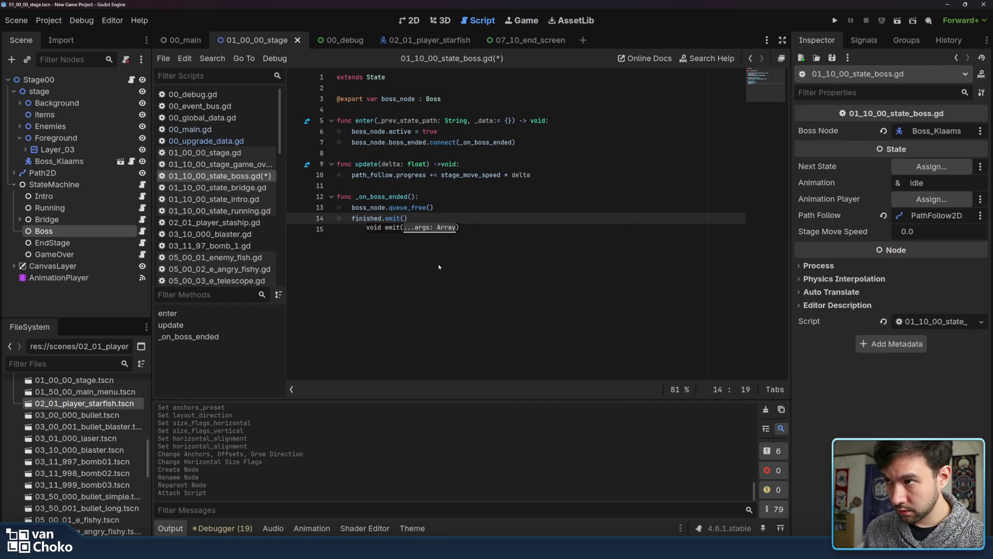
pyautogui.write('"')
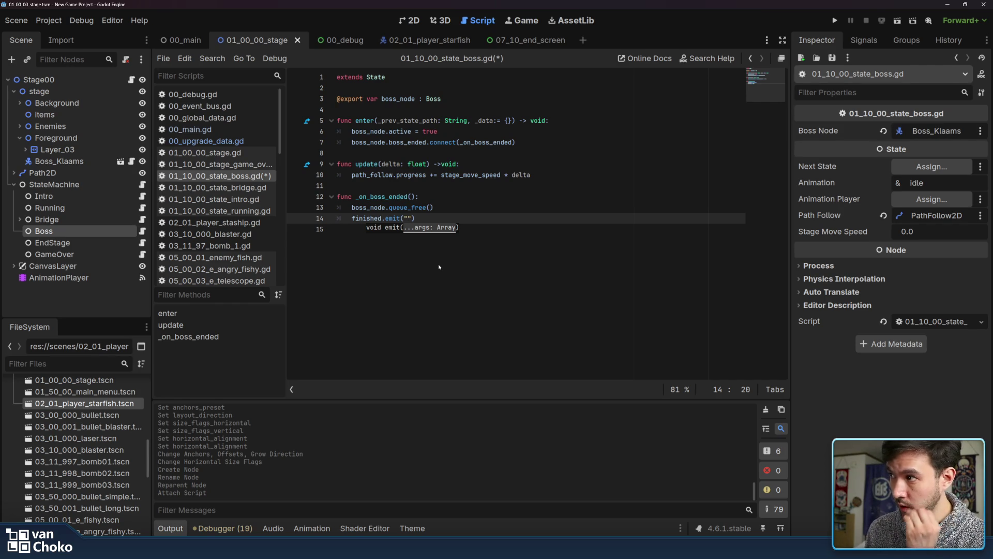
pyautogui.doubleClick(72, 242)
pyautogui.hotkey('ctrl', 'c')
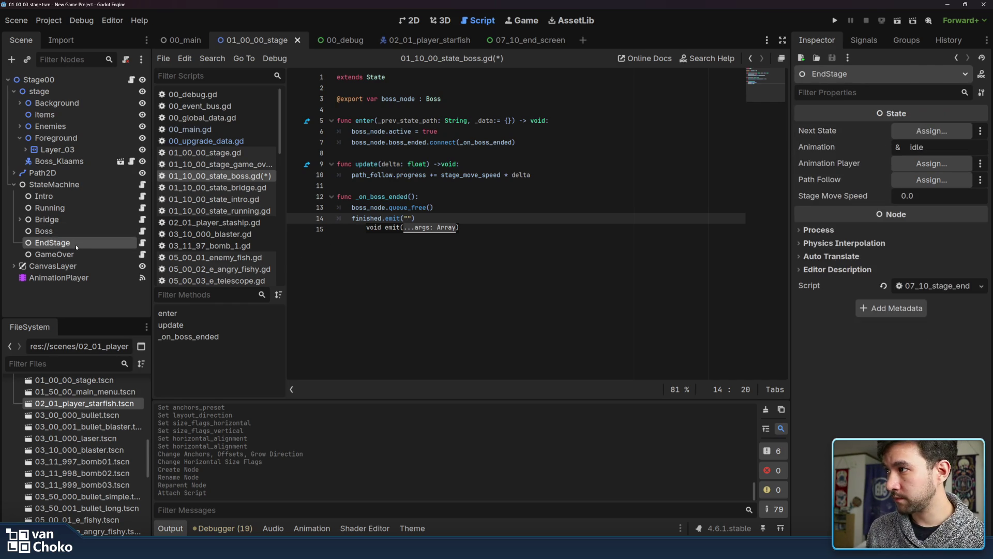
pyautogui.click(408, 218)
pyautogui.hotkey('ctrl', 'v')
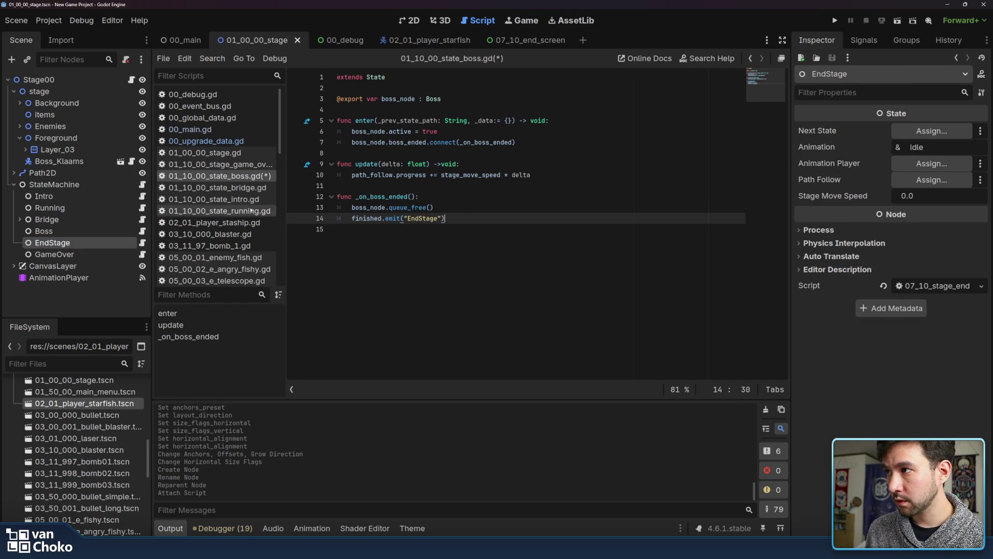
# Glance at the game over state script, then bring up the bridge state script.
pyautogui.click(233, 164)
pyautogui.click(232, 177)
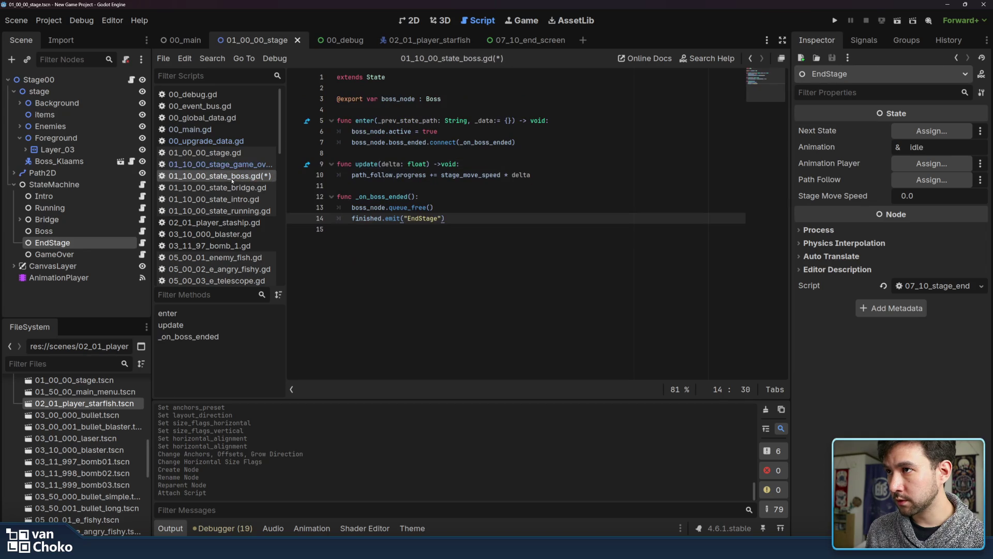
pyautogui.click(228, 187)
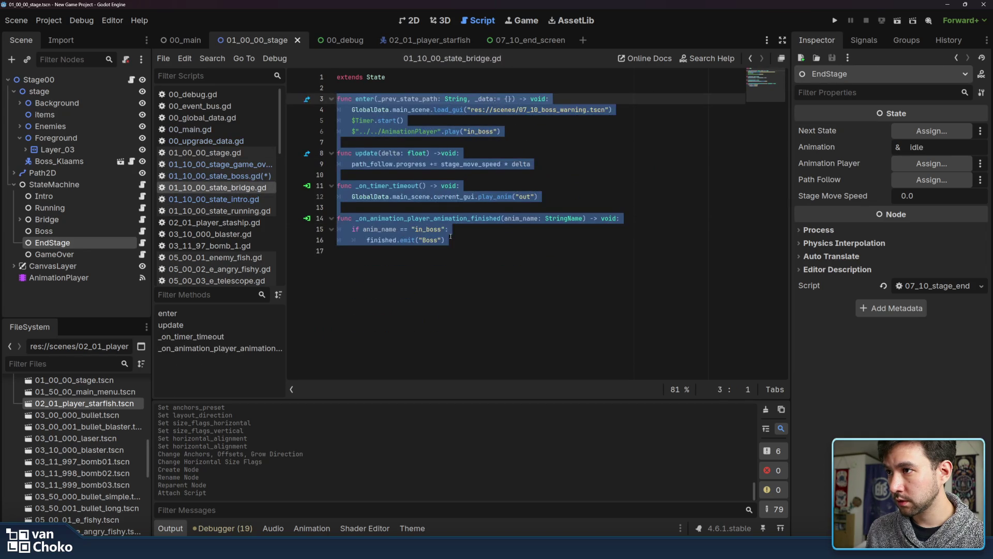
# Go back from the bridge script to 01_10_00_state_boss.gd and save it.
pyautogui.click(451, 237)
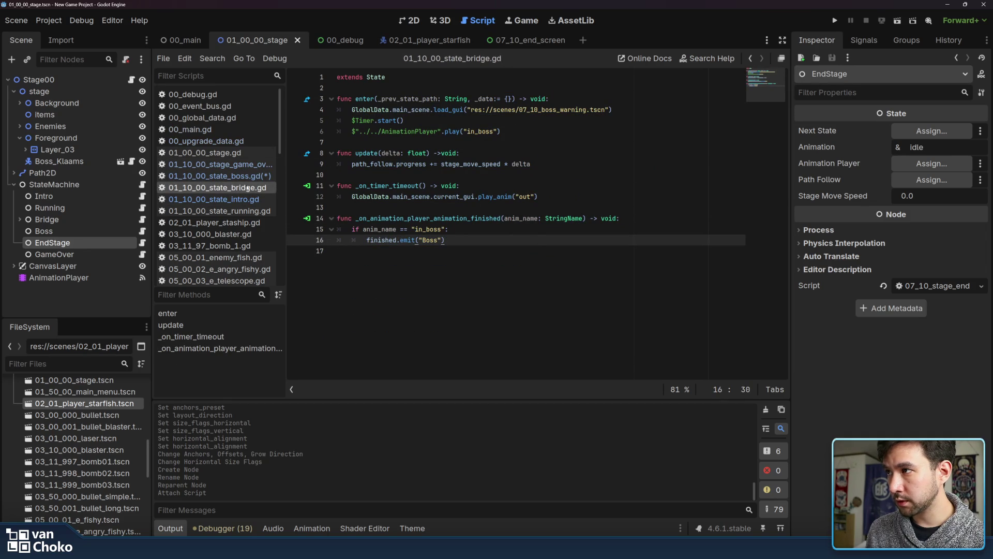
pyautogui.click(217, 176)
pyautogui.click(509, 219)
pyautogui.hotkey('ctrl', 's')
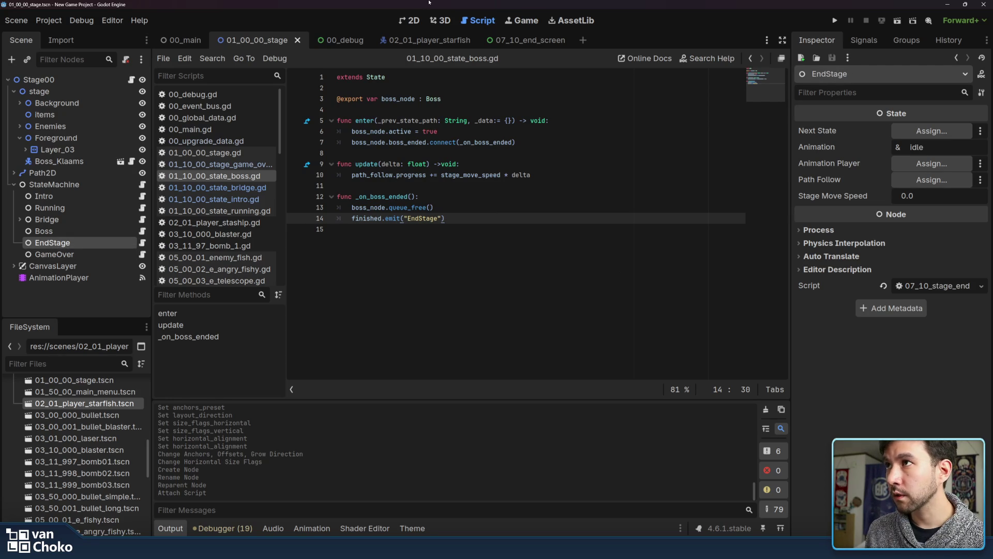
pyautogui.click(411, 20)
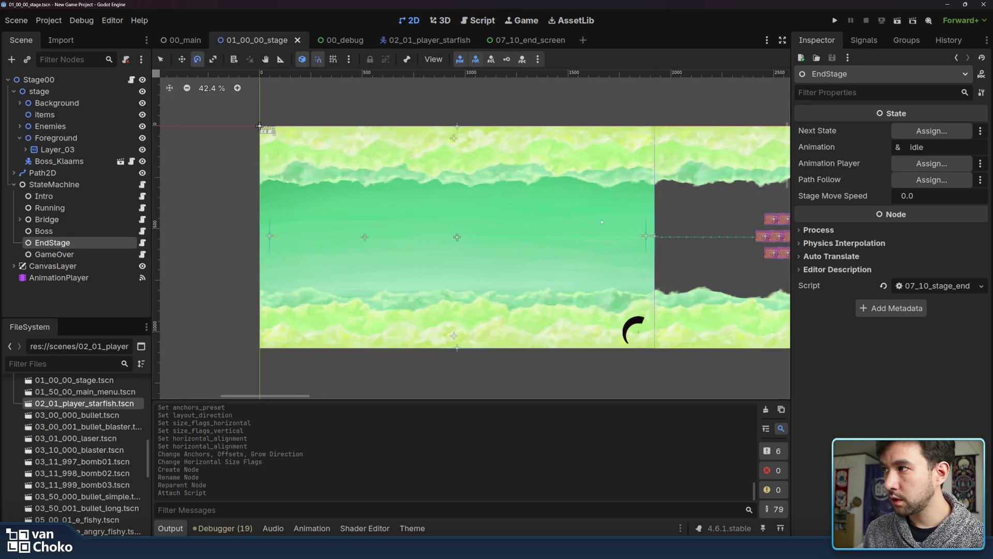
# Inspect Camera2D's StartPos marker under Path2D, then select the EndStage state node.
pyautogui.click(54, 185)
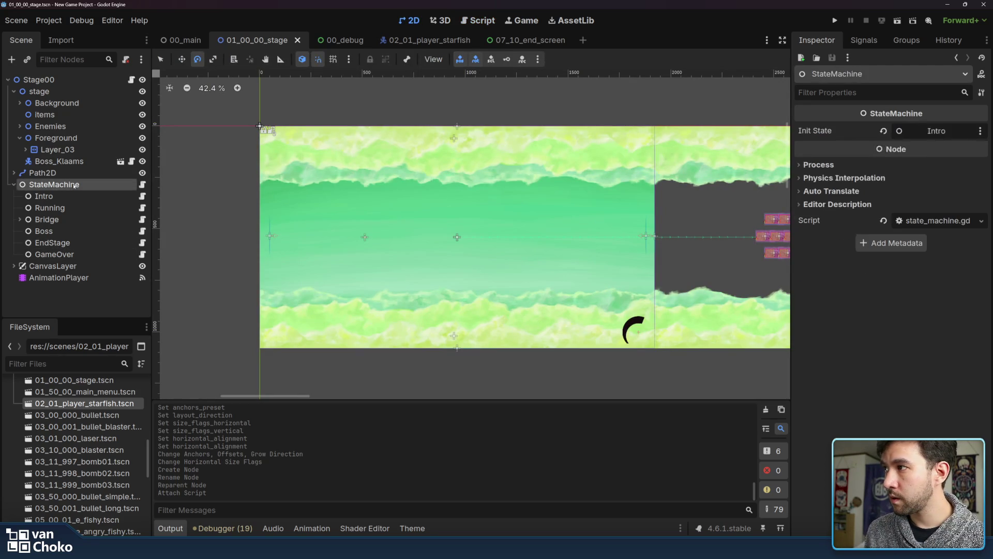
pyautogui.click(39, 93)
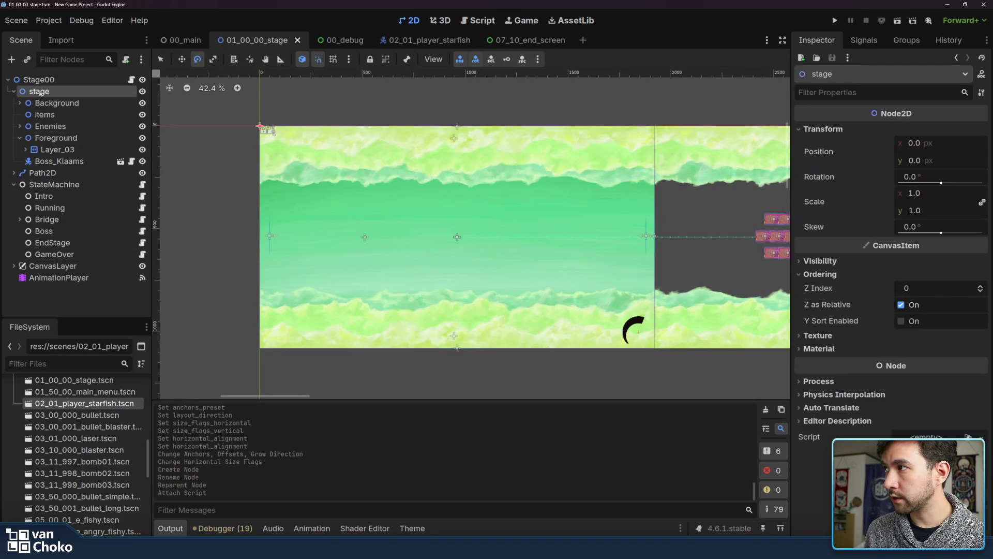
pyautogui.click(14, 173)
pyautogui.click(59, 196)
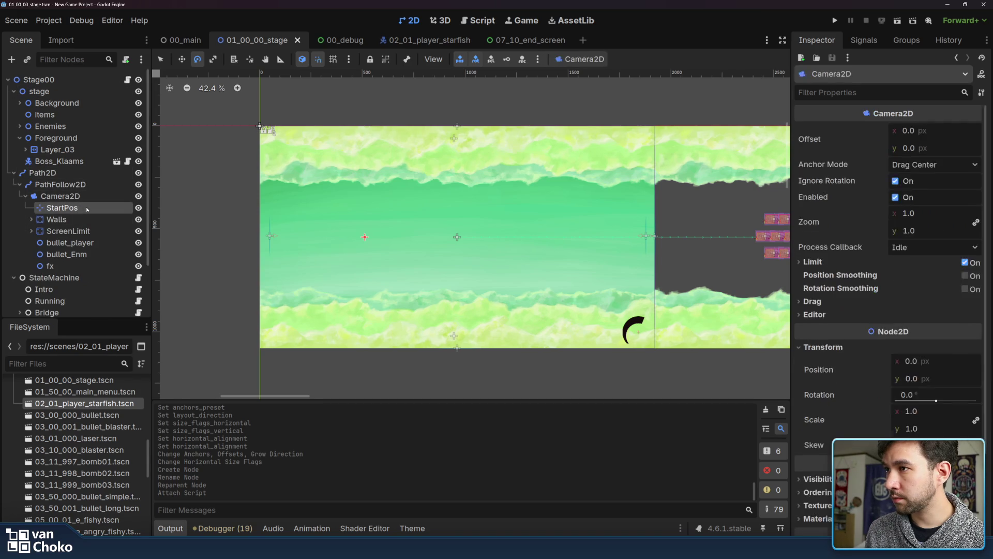
pyautogui.click(62, 207)
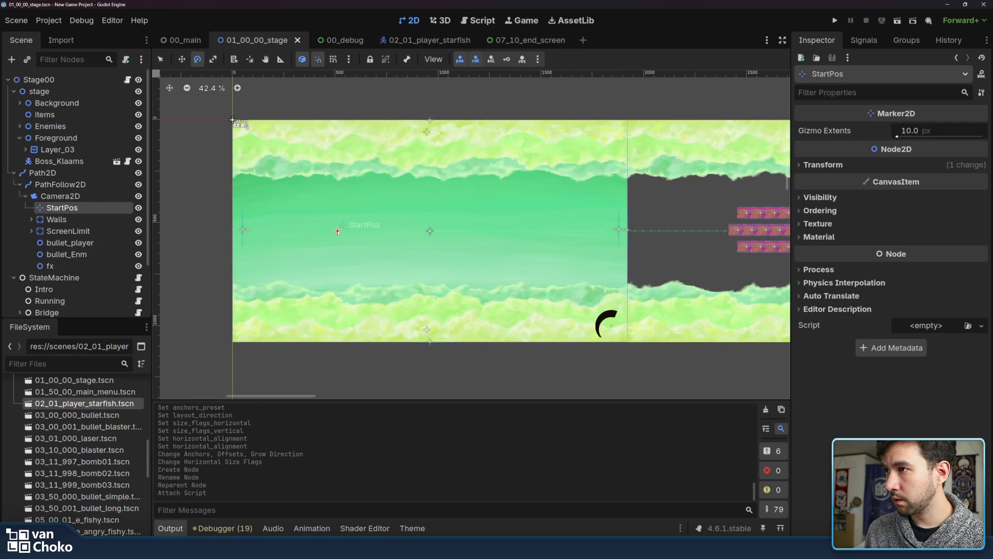
pyautogui.scroll(-3, 86, 223)
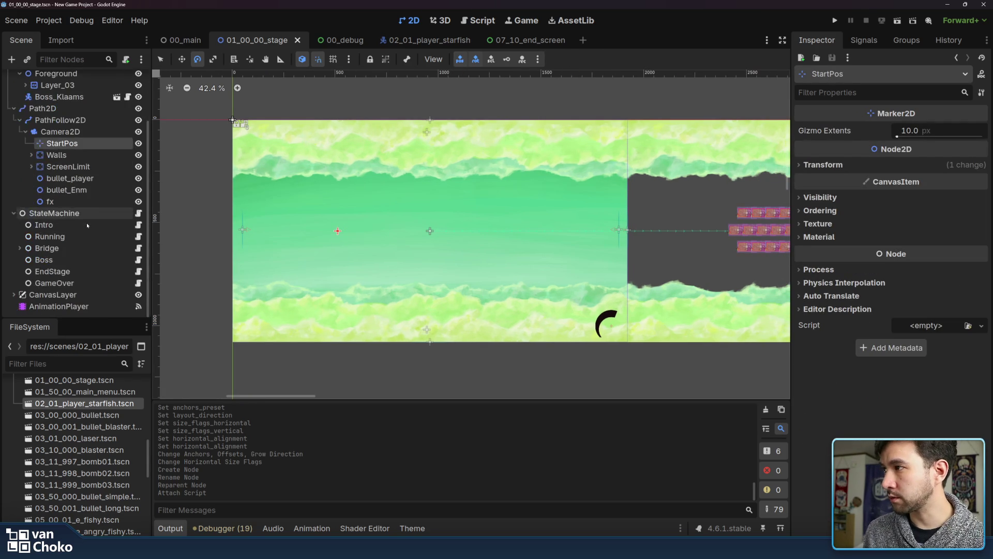
pyautogui.click(77, 283)
pyautogui.click(78, 271)
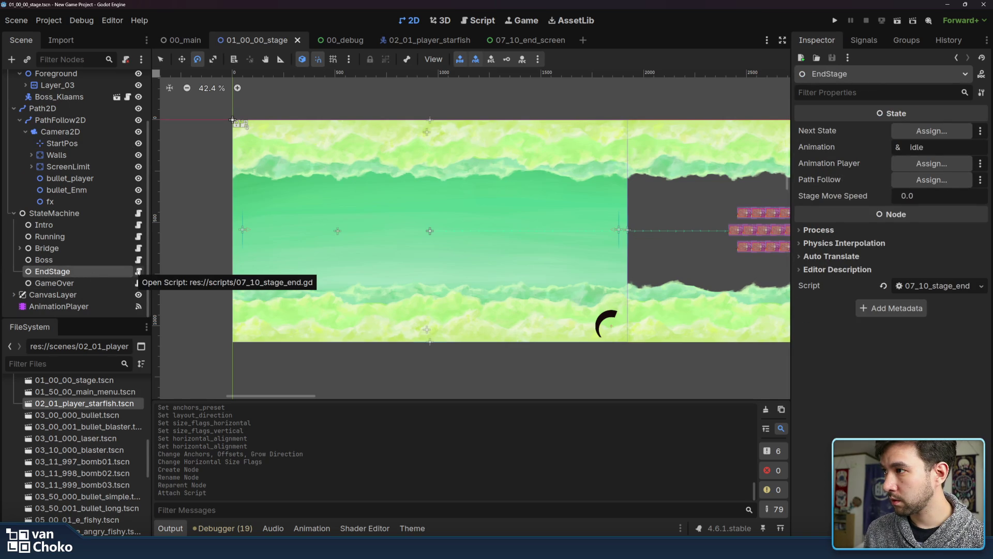
pyautogui.click(139, 273)
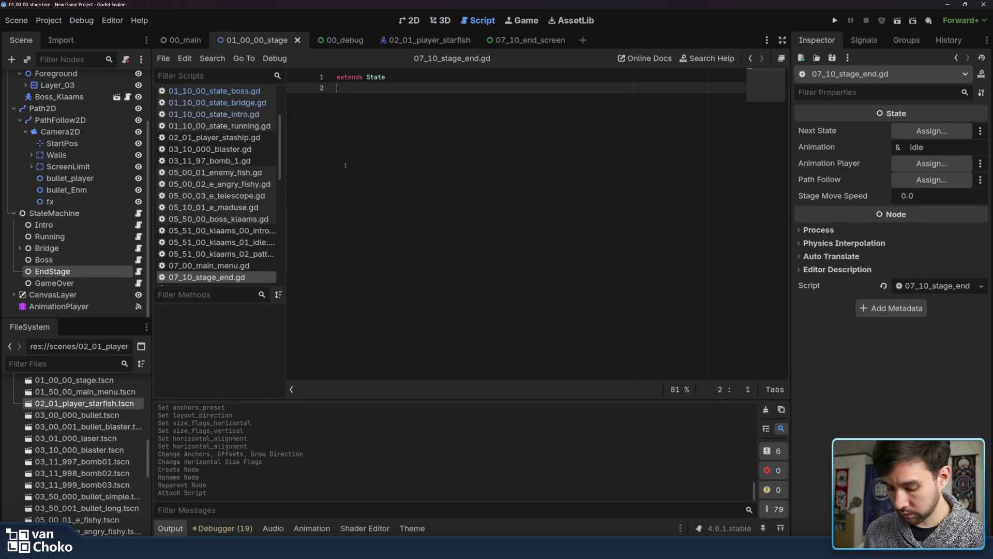
pyautogui.press('Return')
pyautogui.write('player')
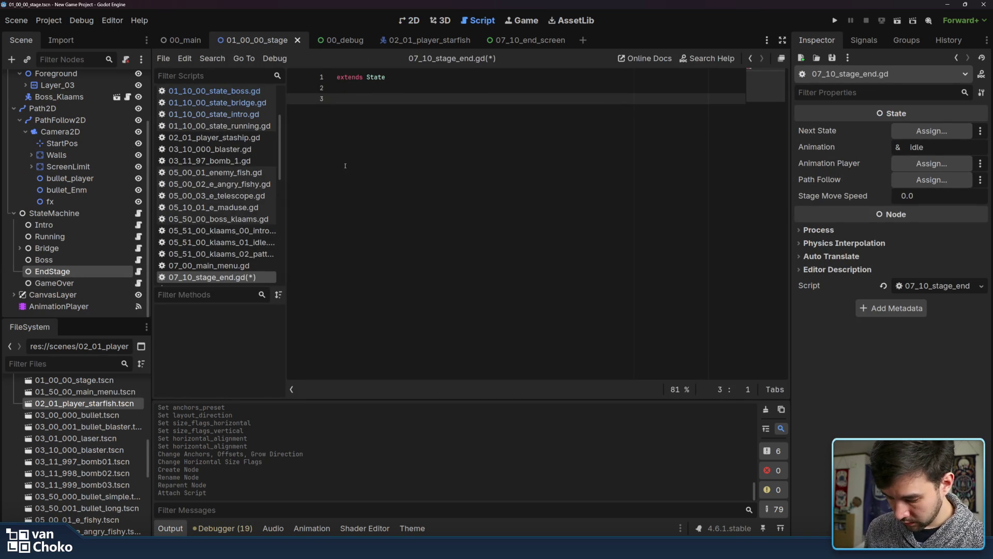
pyautogui.press('BackSpace')
pyautogui.press('BackSpace')
pyautogui.press('BackSpace')
pyautogui.write('var ')
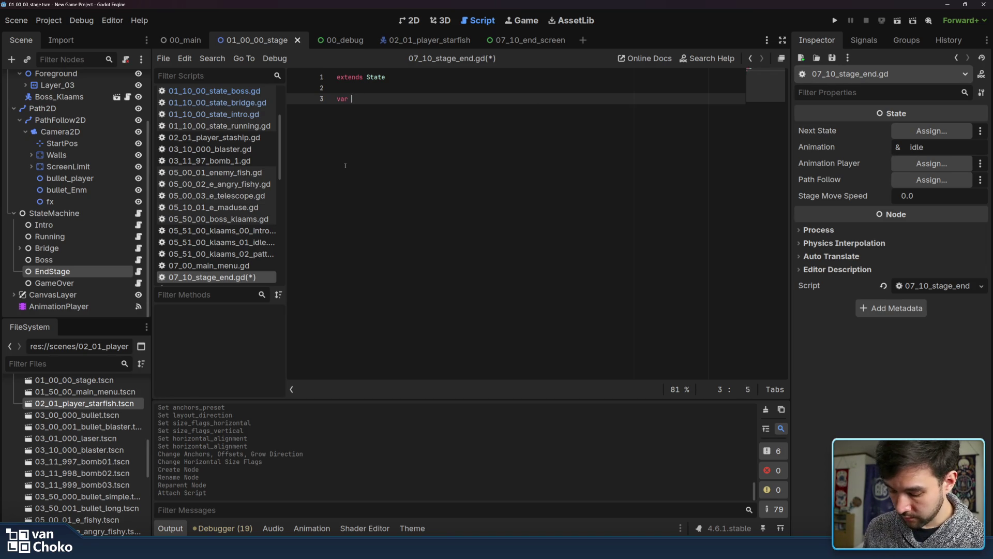
pyautogui.write('p[lay')
pyautogui.press('BackSpace')
pyautogui.press('BackSpace')
pyautogui.press('BackSpace')
pyautogui.press('BackSpace')
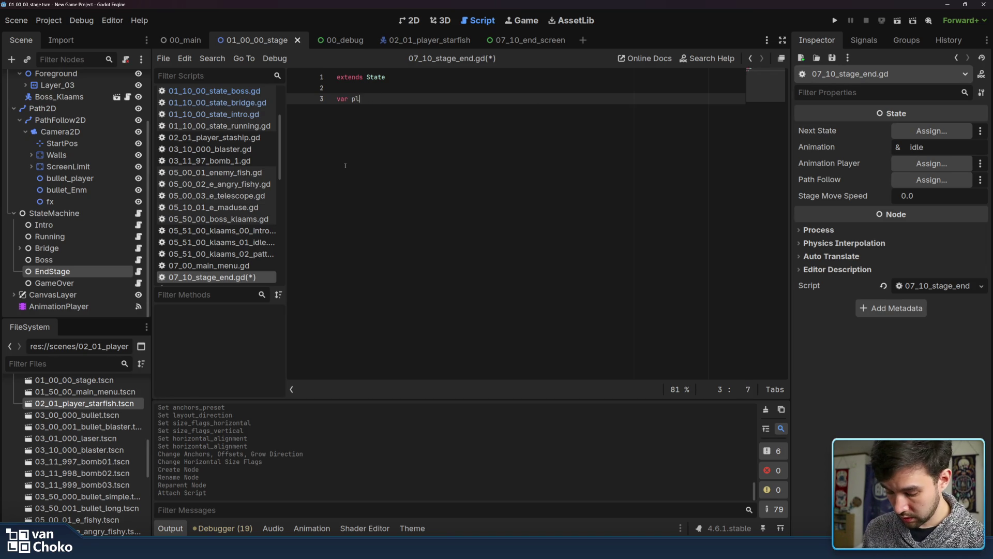
pyautogui.write('ayer')
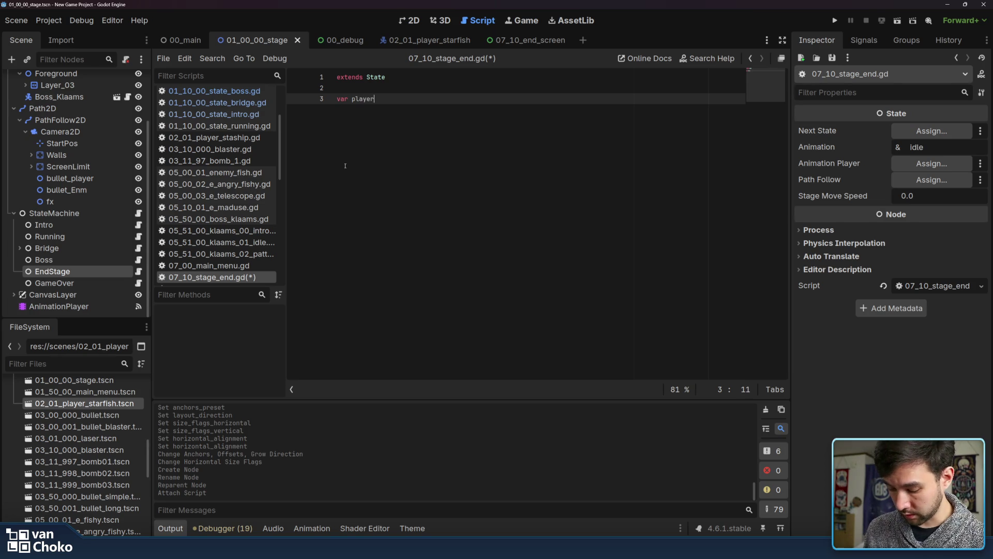
pyautogui.write('position')
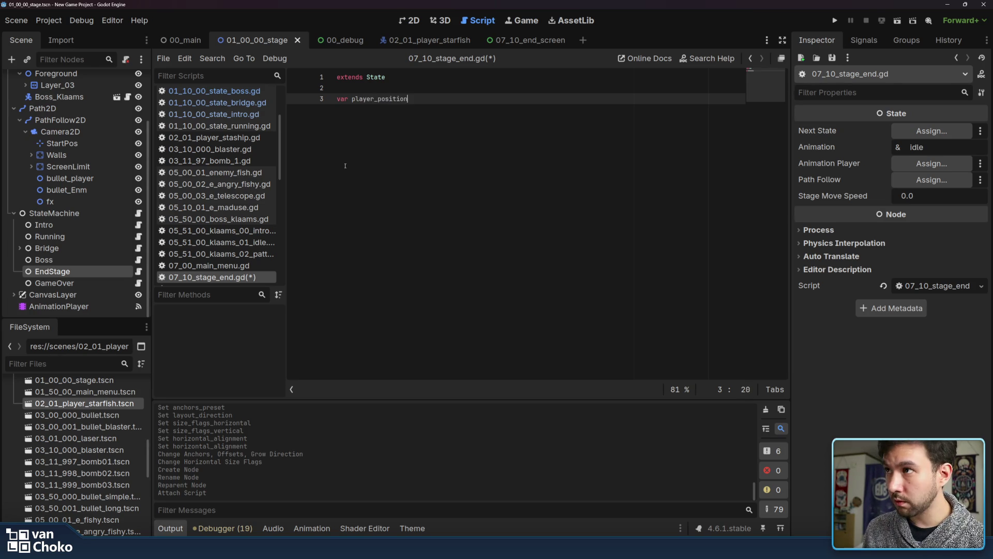
pyautogui.write(' :')
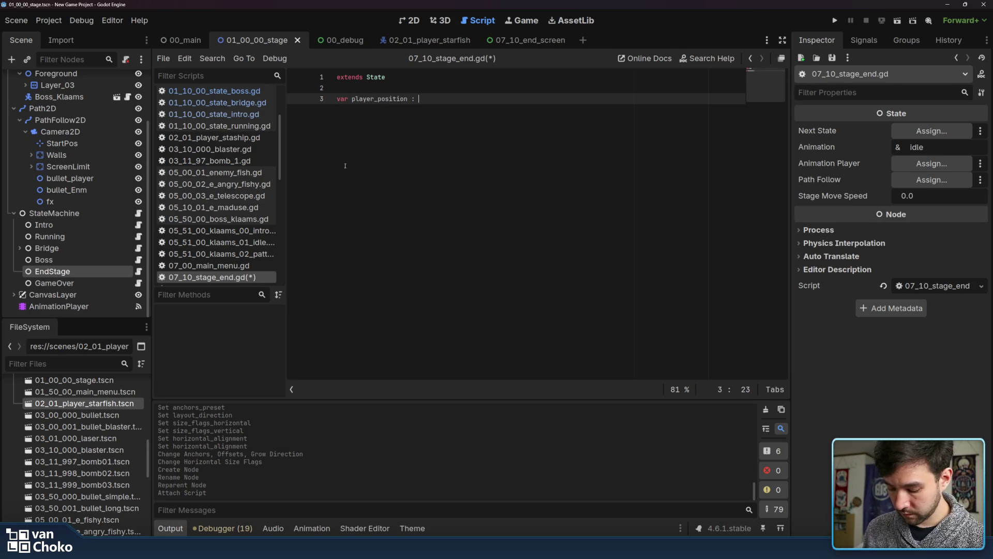
pyautogui.write('N')
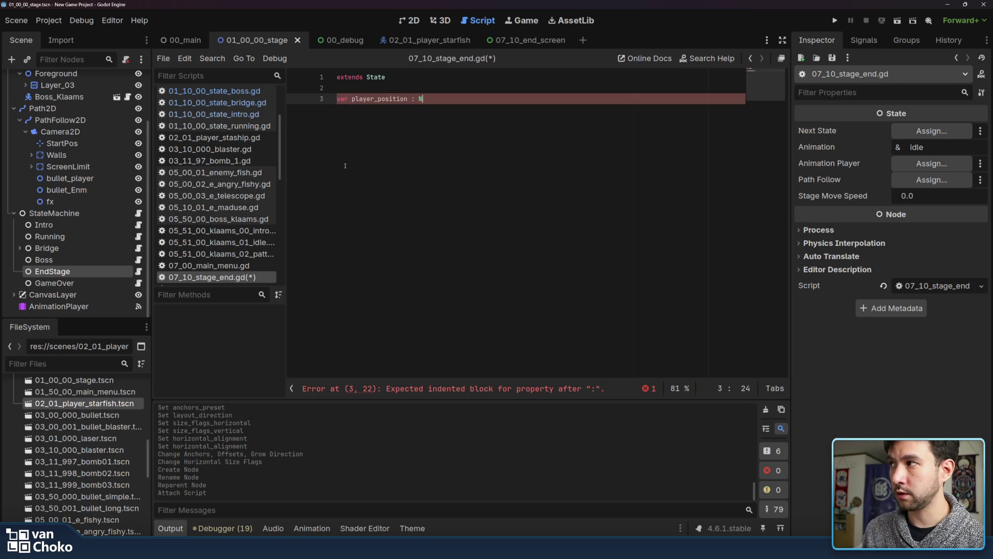
pyautogui.press('BackSpace')
pyautogui.write('arker')
pyautogui.press('Return')
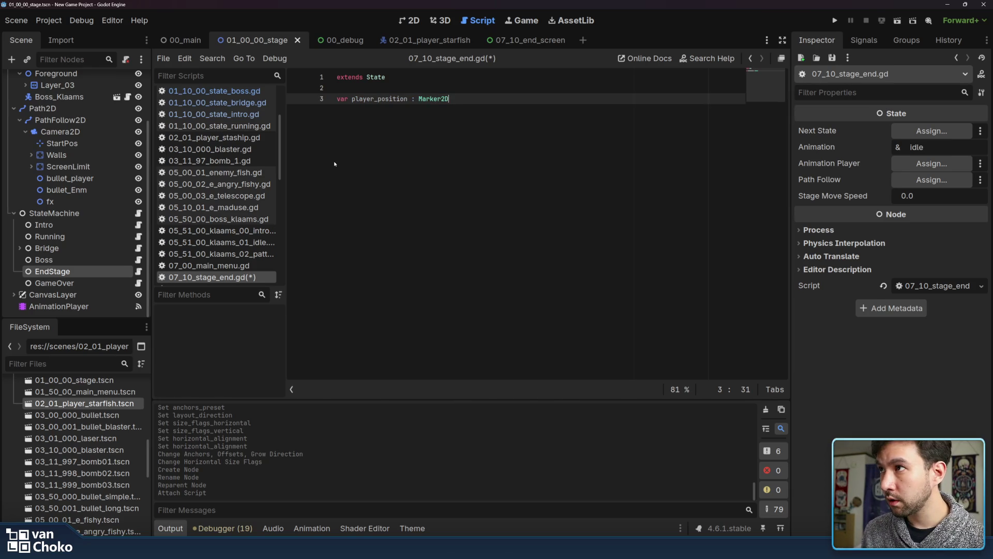
pyautogui.click(340, 100)
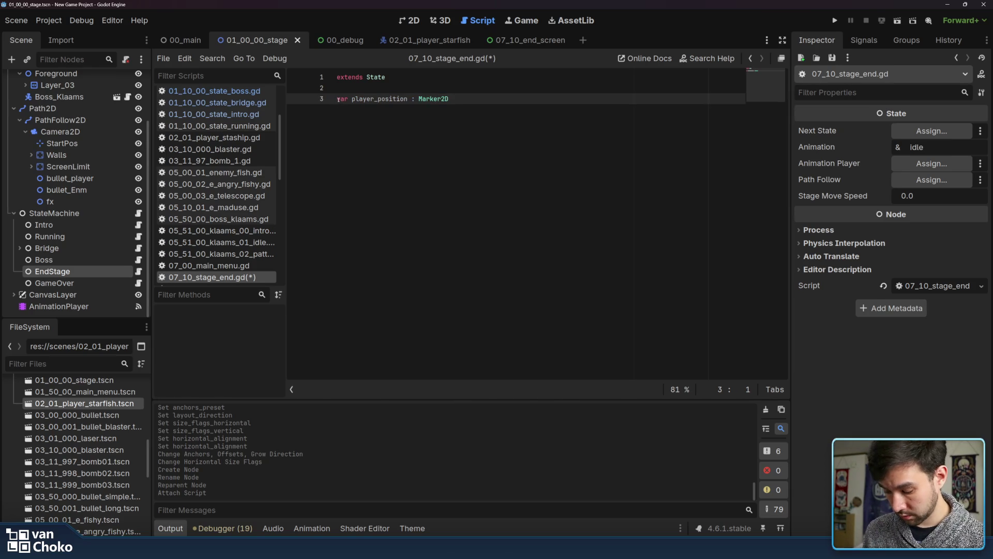
pyautogui.write('@export')
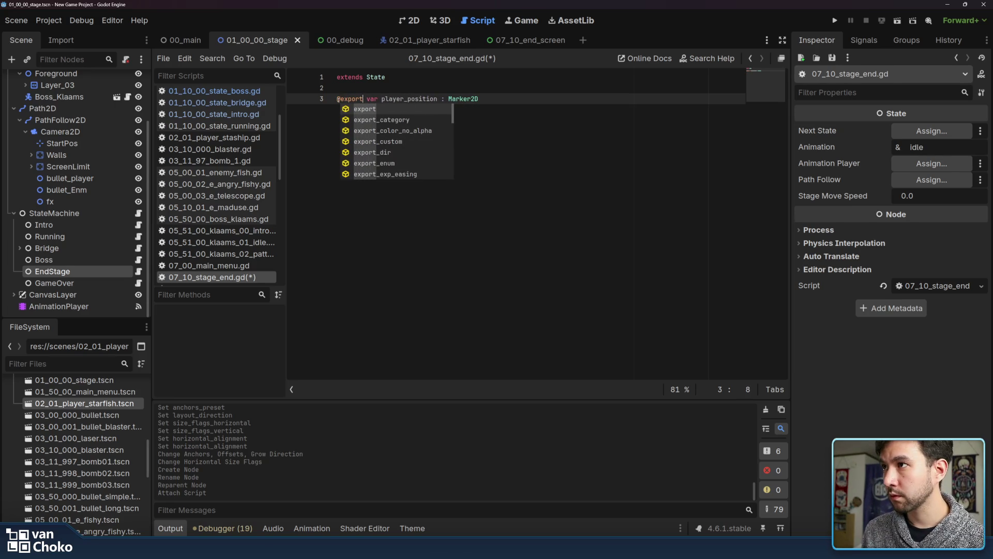
pyautogui.press('Escape')
pyautogui.click(502, 123)
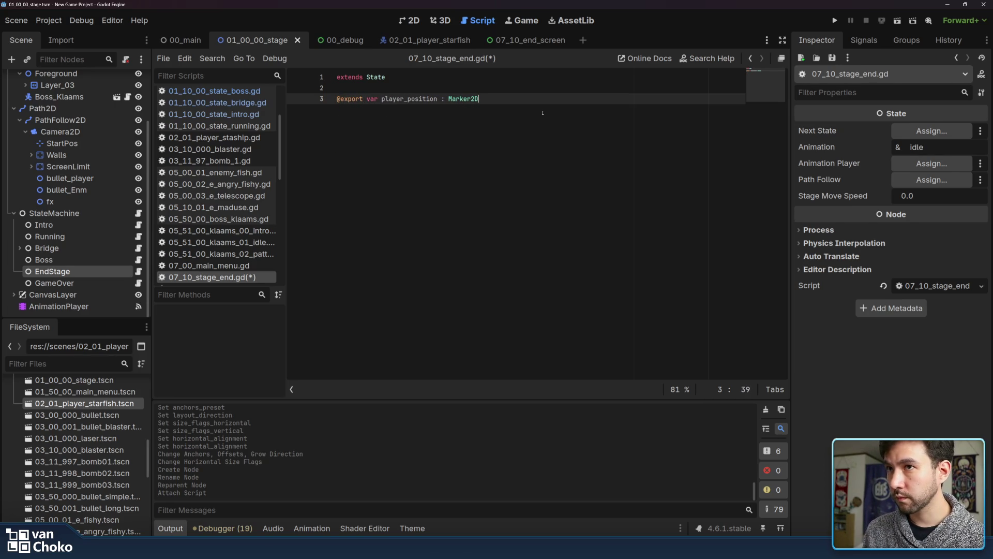
# Add an empty 'func enter(_prev_state_path: String, _data:= {}) -> void:' stub below it.
pyautogui.press('Return')
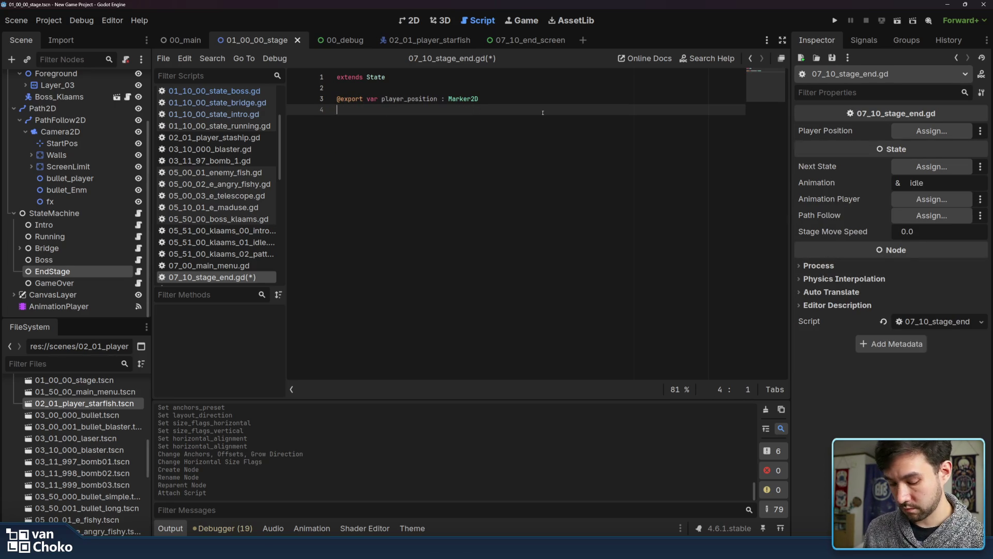
pyautogui.press('Return')
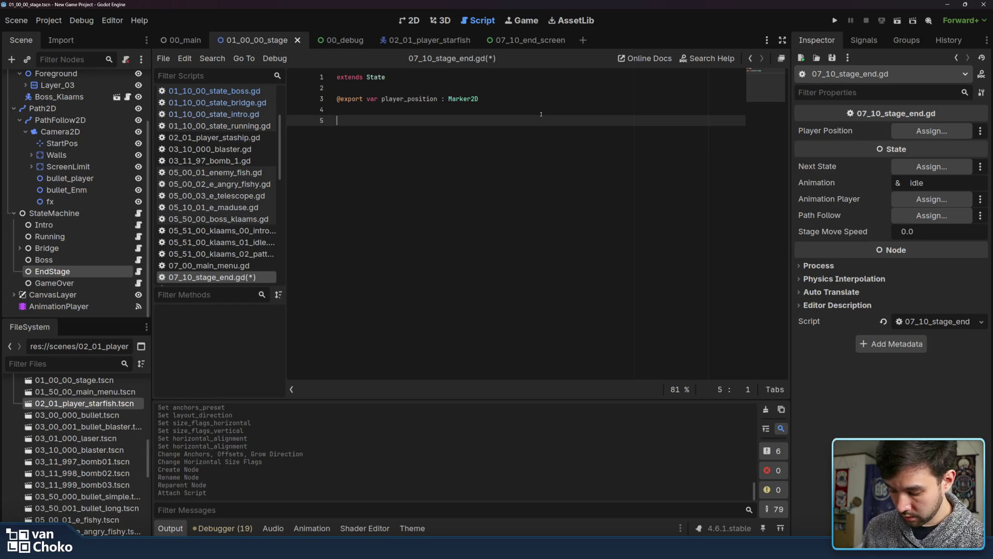
pyautogui.write('func ')
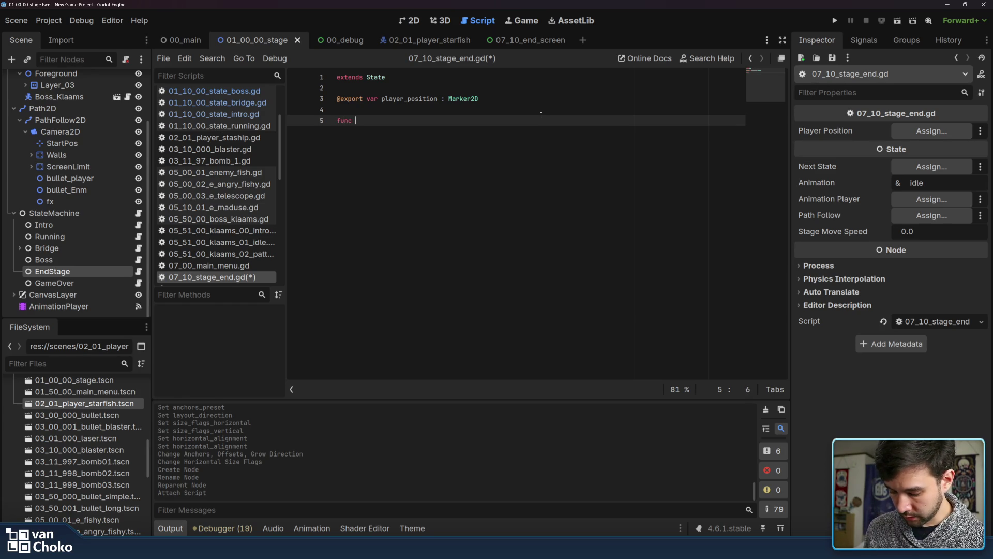
pyautogui.write('enter')
pyautogui.press('Return')
pyautogui.press('Return')
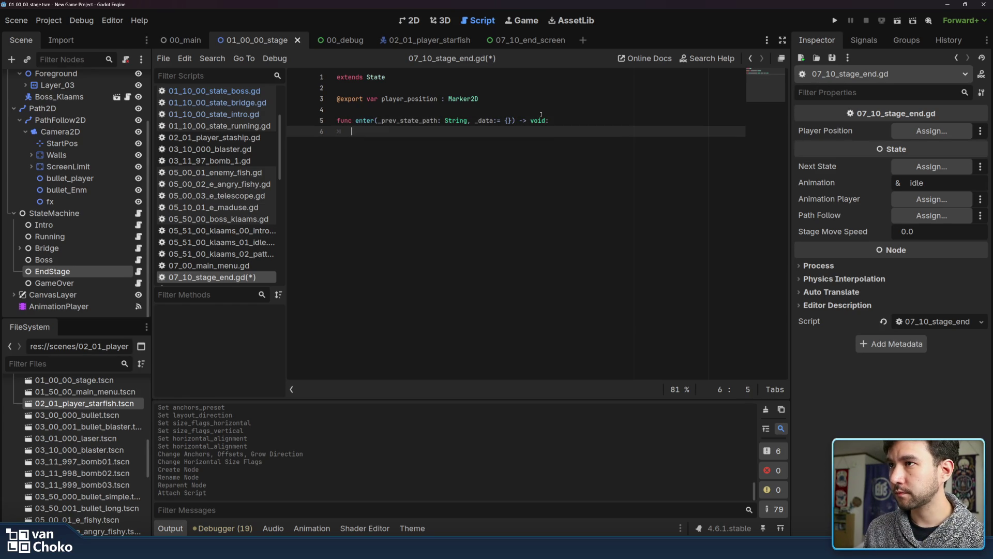
pyautogui.write('Player')
pyautogui.press('BackSpace')
pyautogui.press('BackSpace')
pyautogui.press('BackSpace')
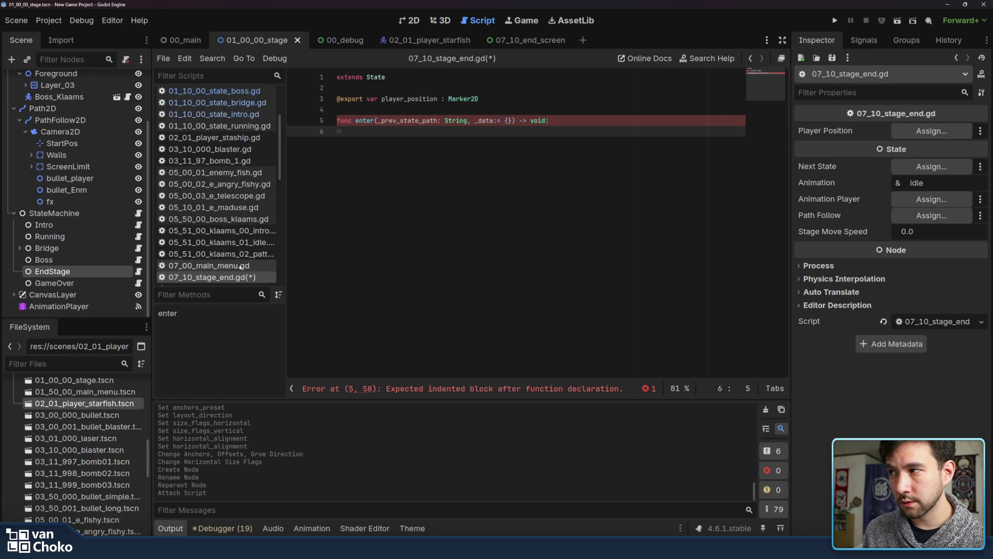
pyautogui.scroll(-2, 243, 207)
# Read the game-over, warnings and intro state scripts, then return to the end-stage script.
pyautogui.click(239, 241)
pyautogui.click(228, 229)
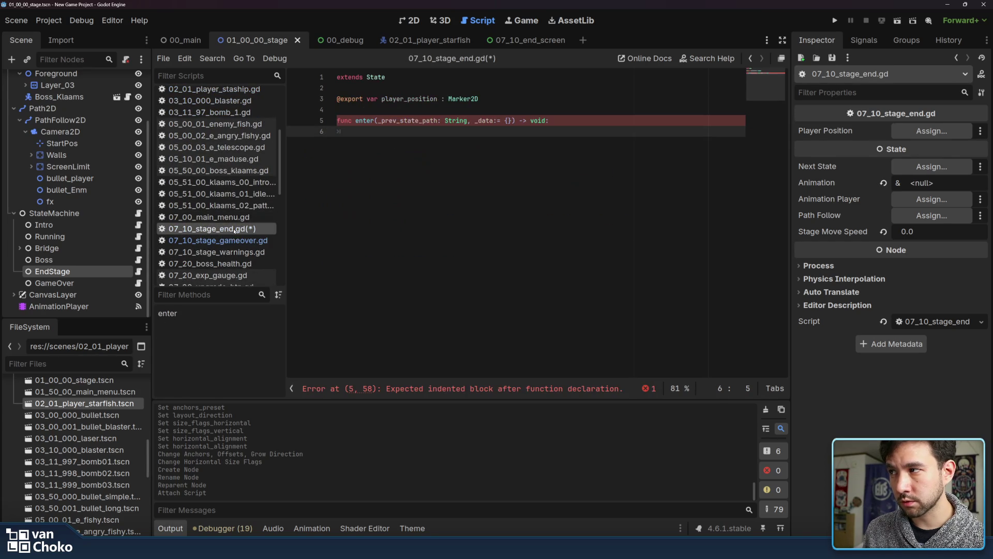
pyautogui.click(239, 241)
pyautogui.click(239, 252)
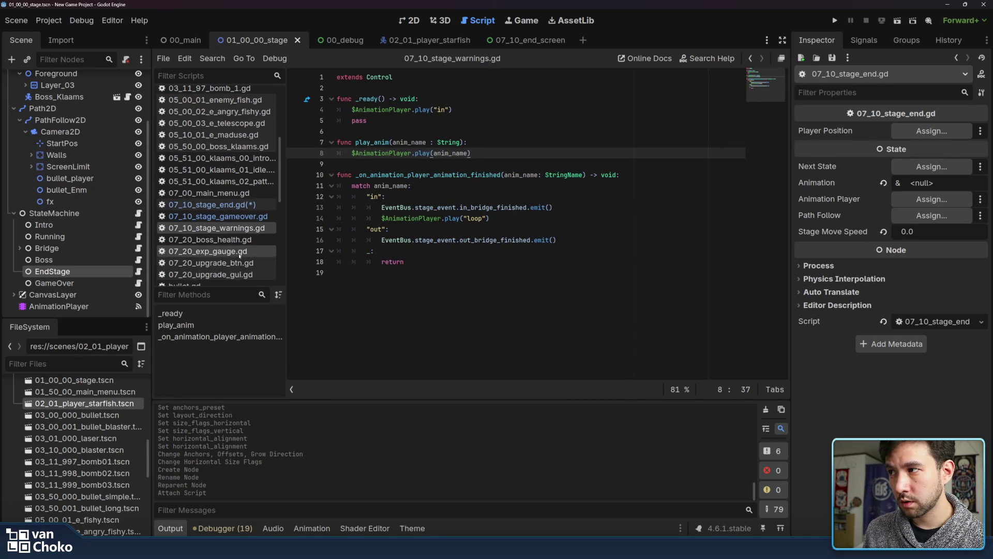
pyautogui.scroll(-1, 239, 255)
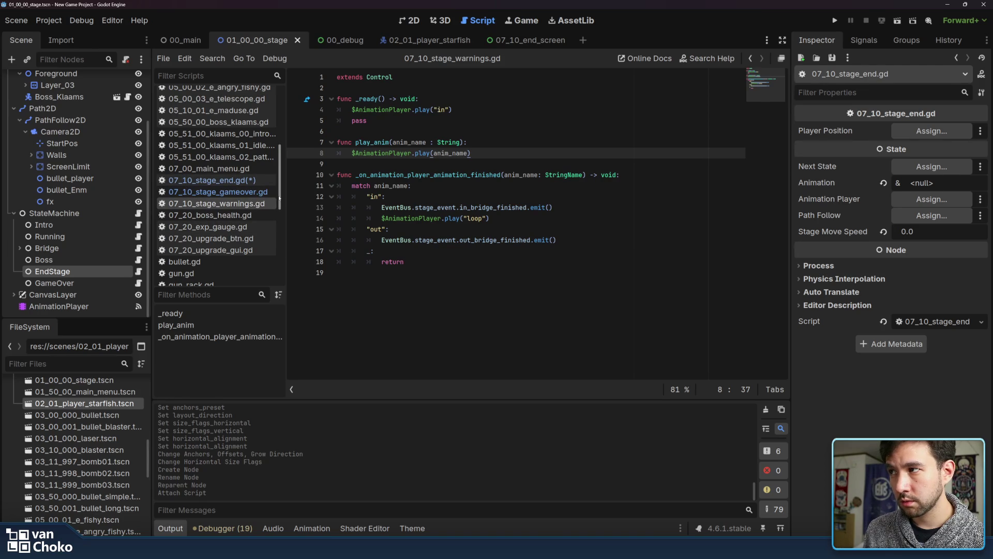
pyautogui.click(140, 226)
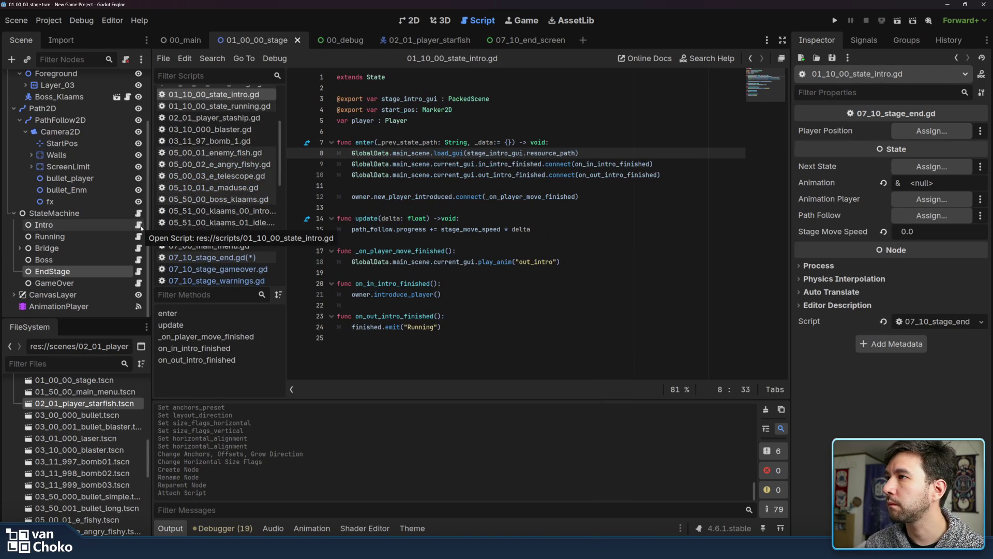
pyautogui.scroll(-8, 232, 233)
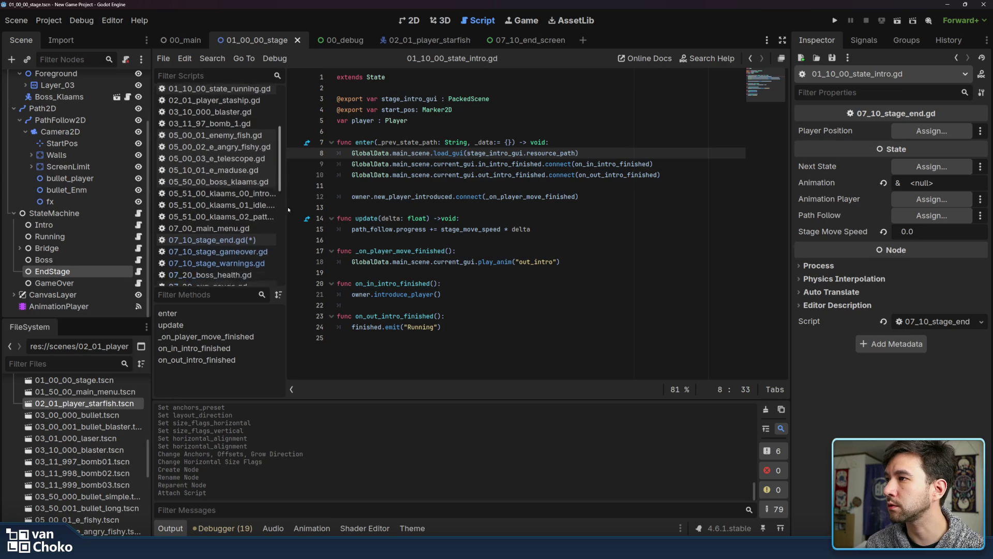
pyautogui.moveTo(280, 241); pyautogui.dragTo(281, 201)
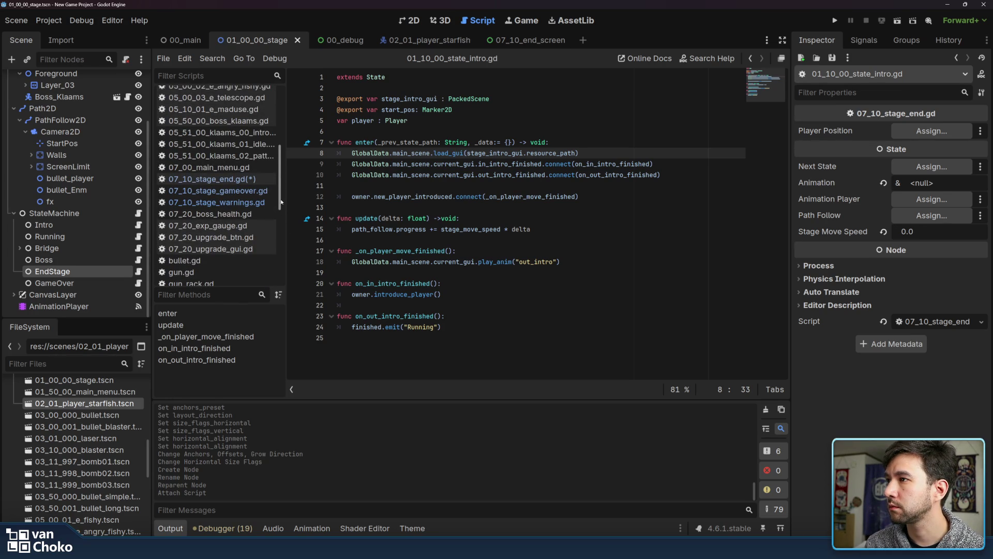
pyautogui.moveTo(281, 202)
pyautogui.mouseDown()
pyautogui.moveTo(290, 155)
pyautogui.moveTo(295, 192)
pyautogui.mouseUp()
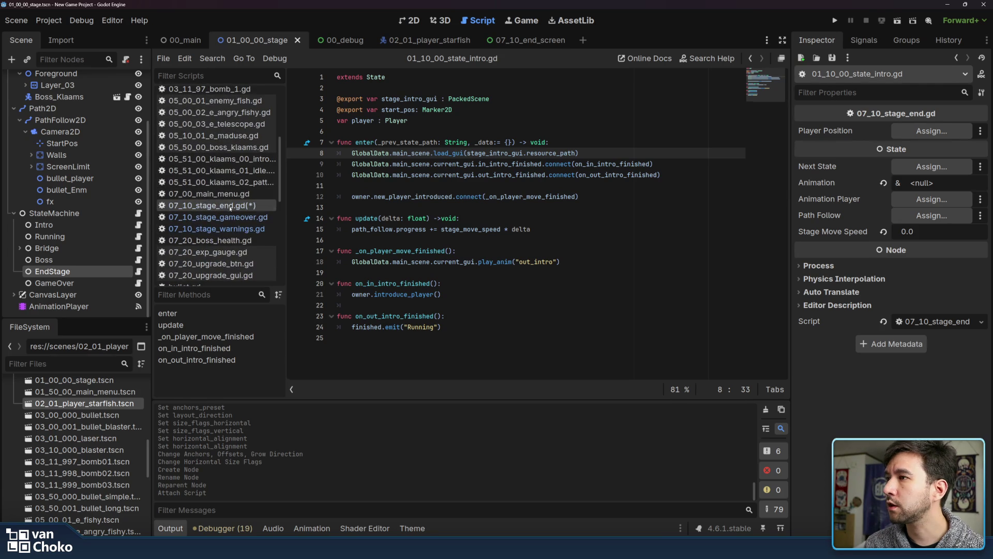
pyautogui.click(214, 206)
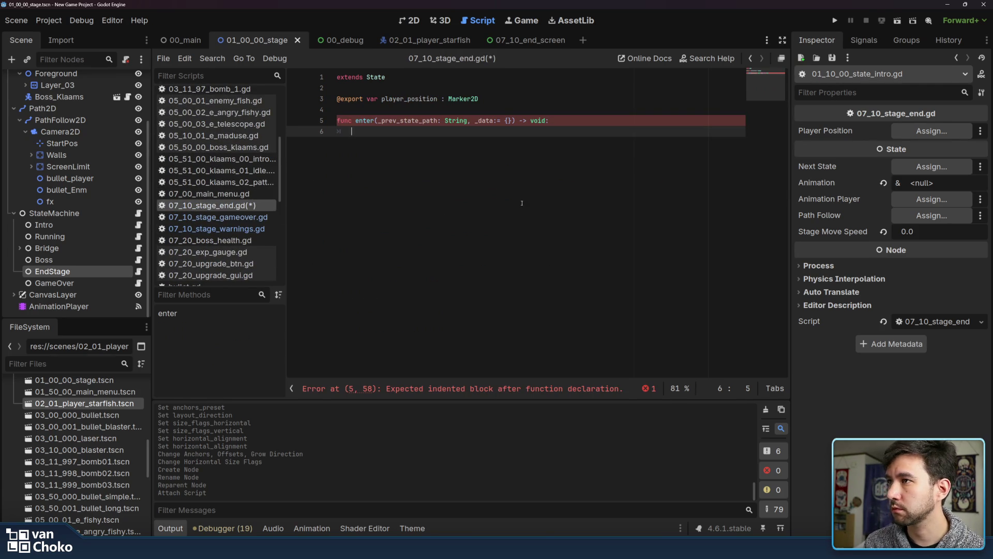
# Put pass in enter() and browse the scene files in the FileSystem dock.
pyautogui.write('pass')
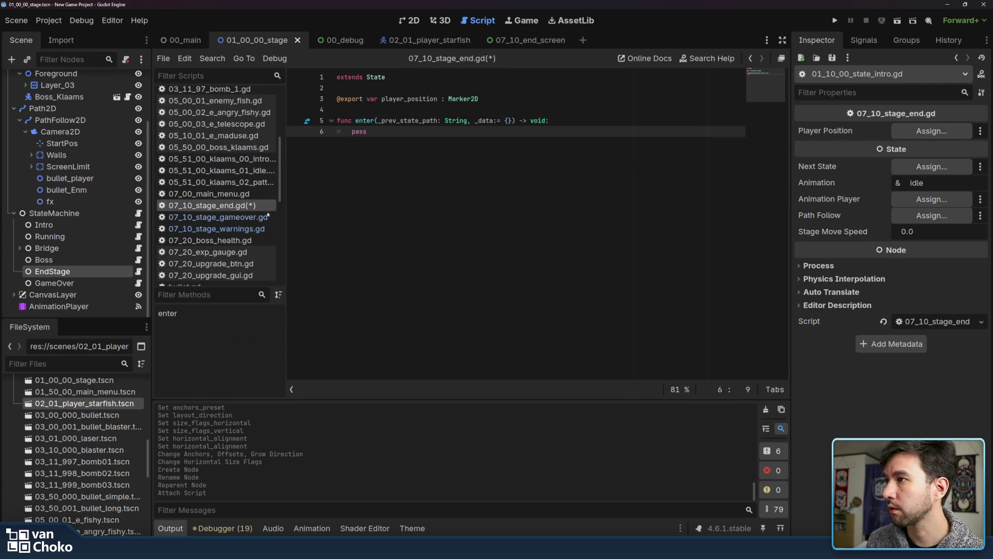
pyautogui.scroll(-5, 129, 413)
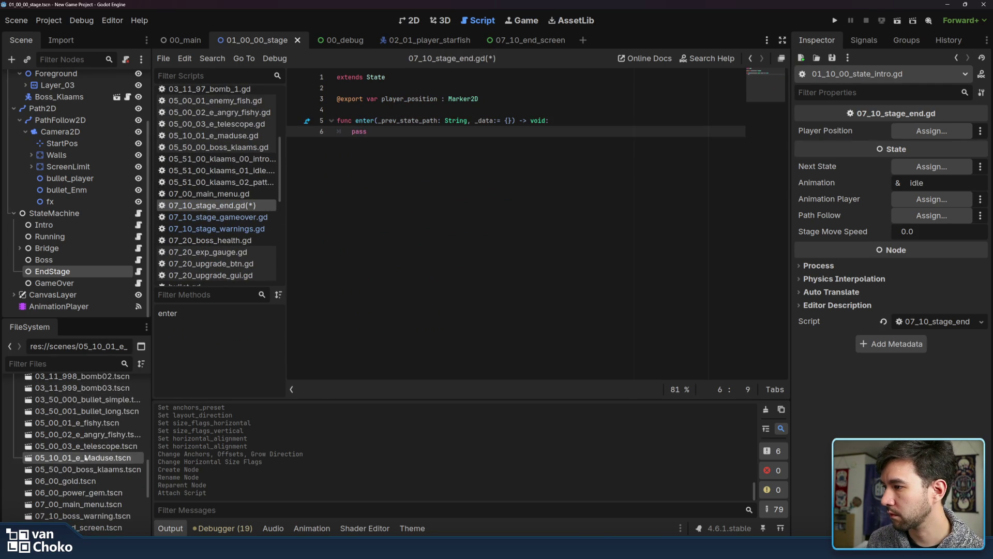
pyautogui.scroll(-1, 89, 487)
pyautogui.click(89, 497)
pyautogui.click(89, 508)
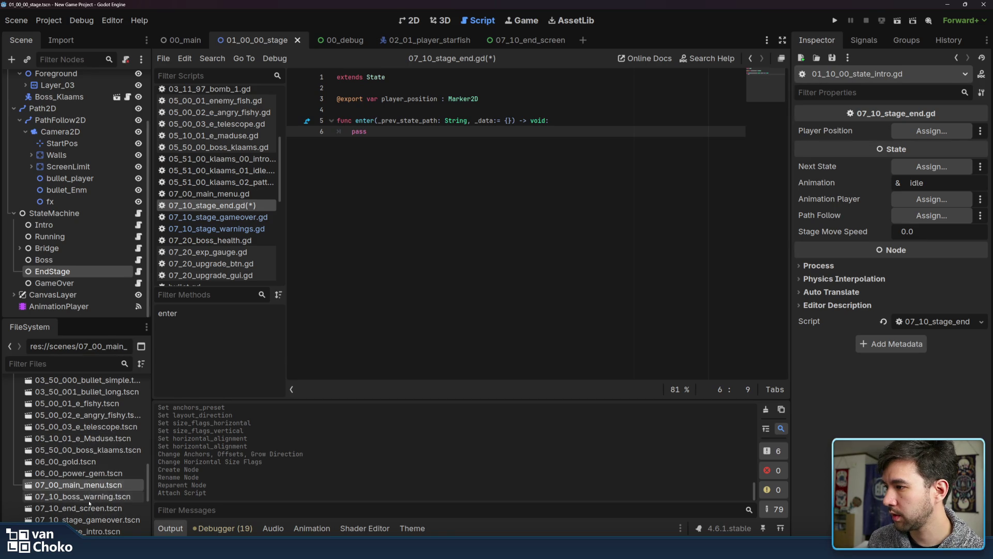
pyautogui.scroll(-1, 112, 449)
pyautogui.click(88, 477)
pyautogui.click(88, 501)
pyautogui.click(88, 489)
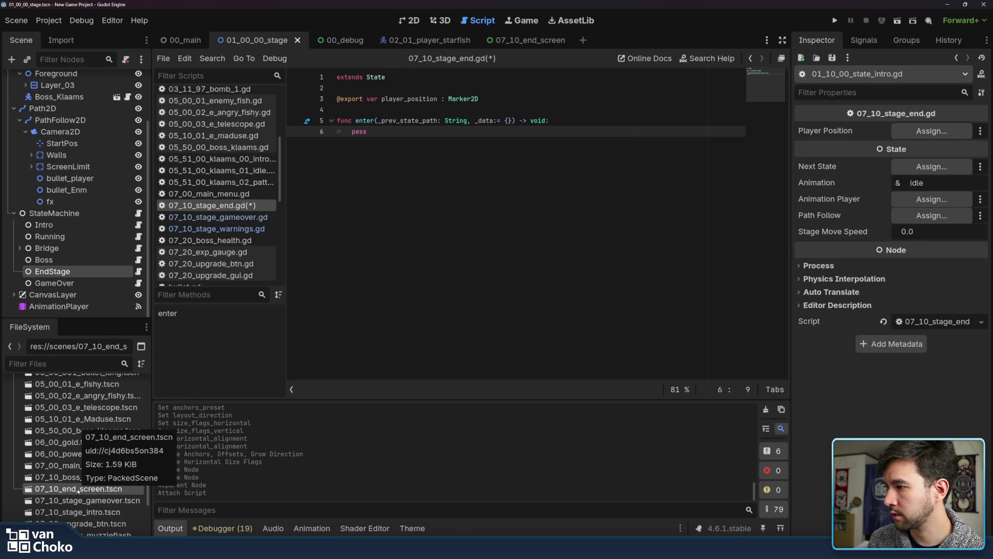
pyautogui.scroll(-1, 77, 490)
pyautogui.click(77, 493)
pyautogui.click(74, 504)
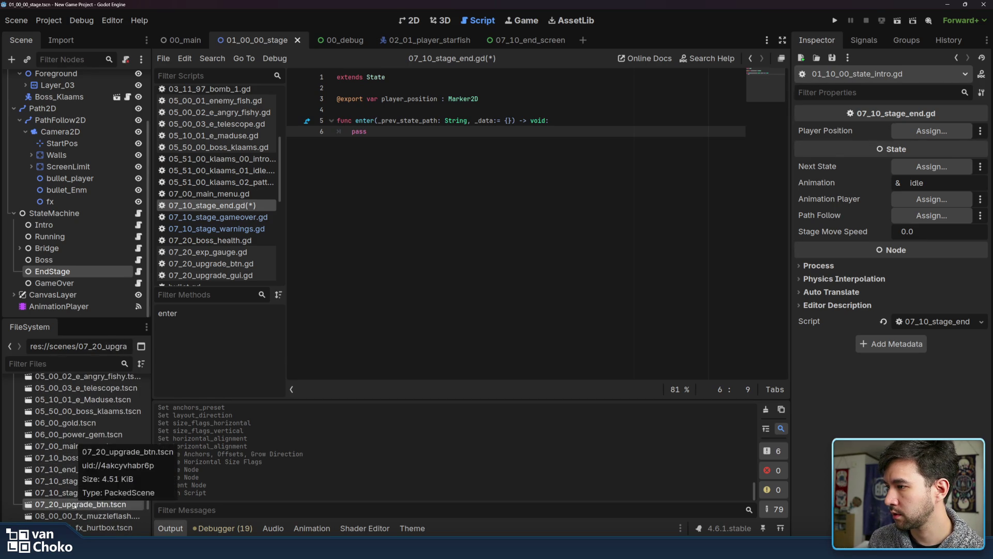
pyautogui.scroll(-5, 31, 482)
# Expand the scripts folder and bring up the context menu for 07_10_stage_end.gd.
pyautogui.click(14, 482)
pyautogui.scroll(-4, 76, 439)
pyautogui.scroll(1, 76, 438)
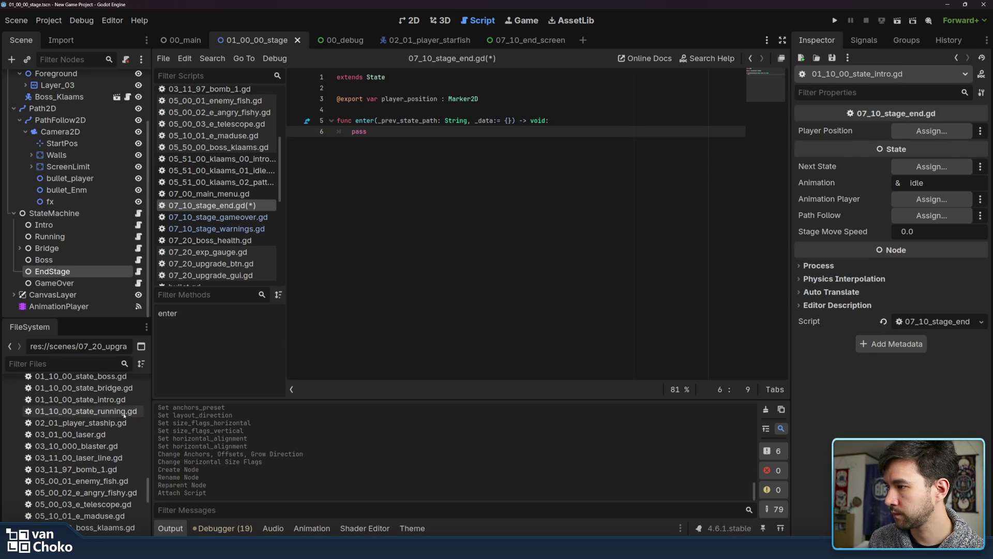
pyautogui.scroll(-5, 89, 425)
pyautogui.scroll(-1, 89, 426)
pyautogui.click(80, 474)
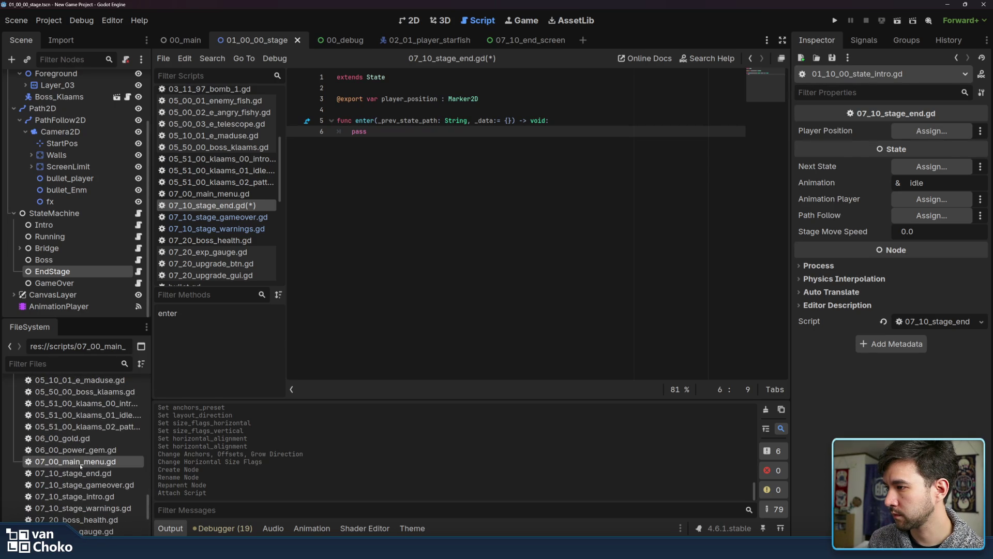
pyautogui.rightClick(80, 473)
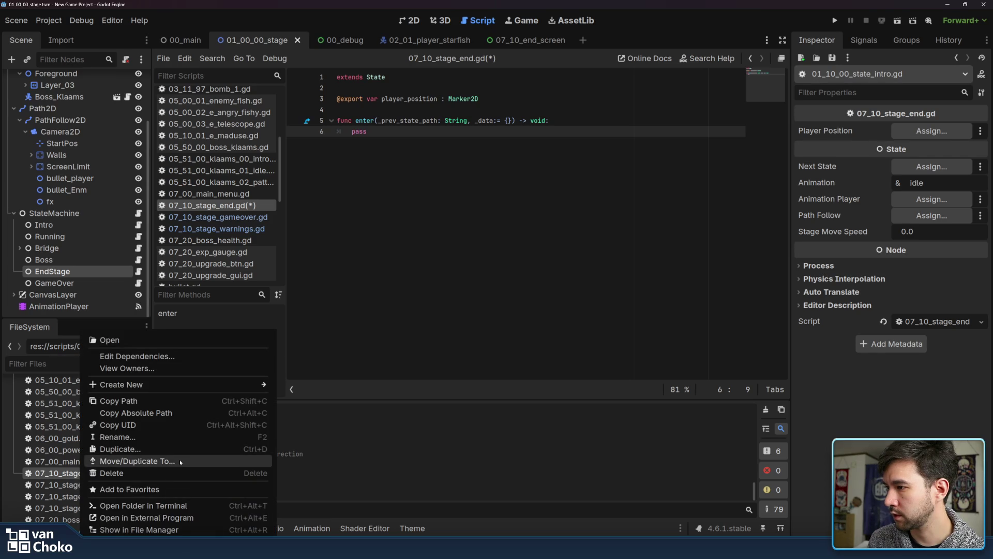
# Rename 07_10_stage_end.gd to 01_10_state_end.gd, then to 01_10_00_state_end.gd.
pyautogui.click(176, 436)
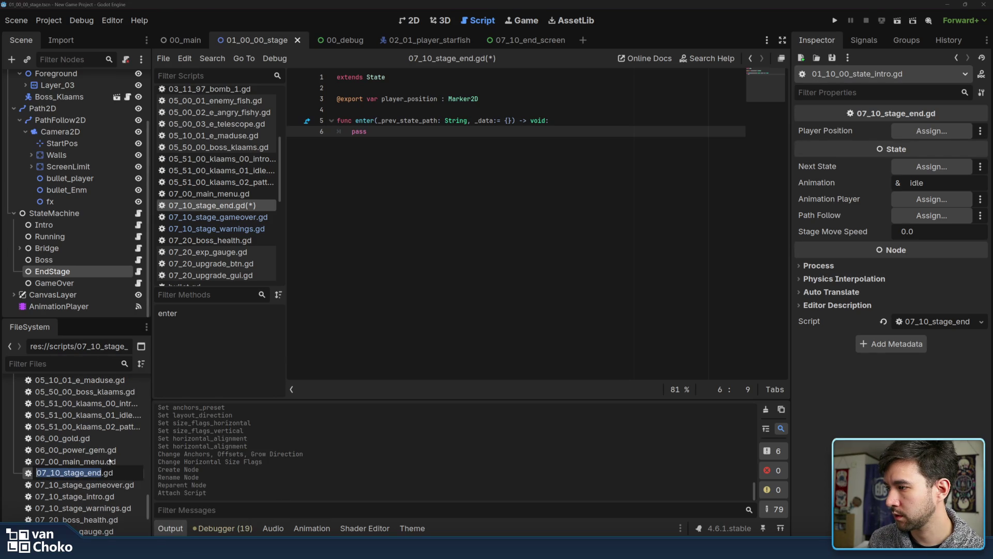
pyautogui.click(46, 472)
pyautogui.press('BackSpace')
pyautogui.write('10_s')
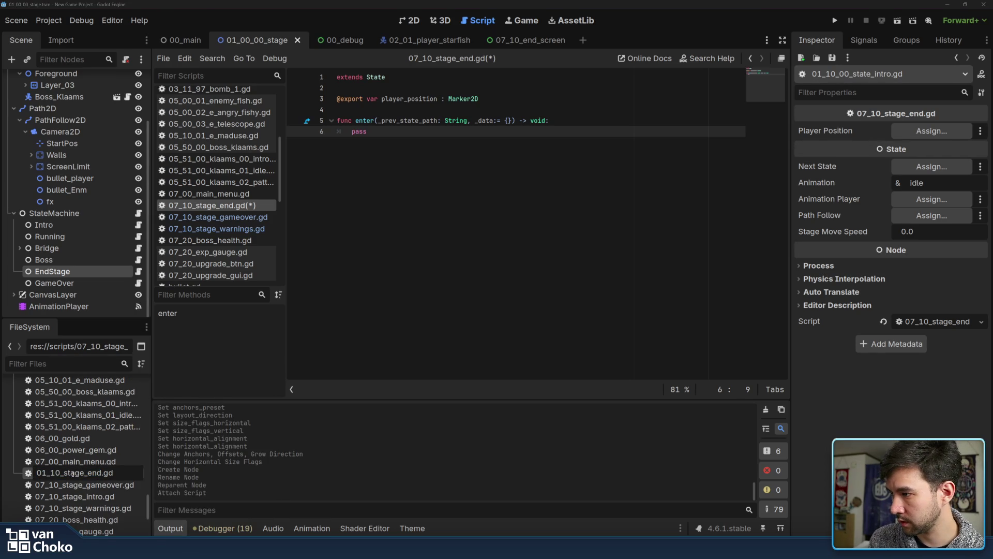
pyautogui.write('t')
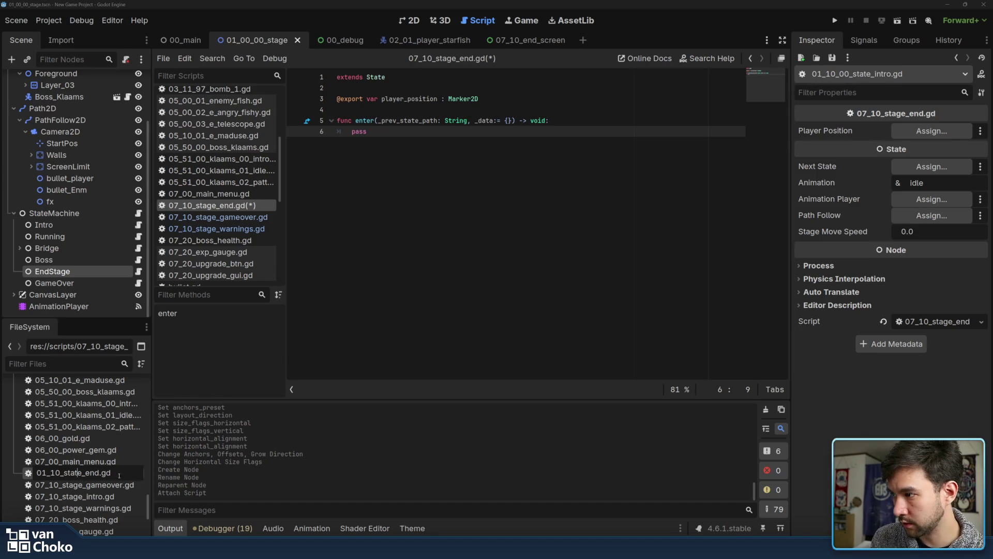
pyautogui.press('Return')
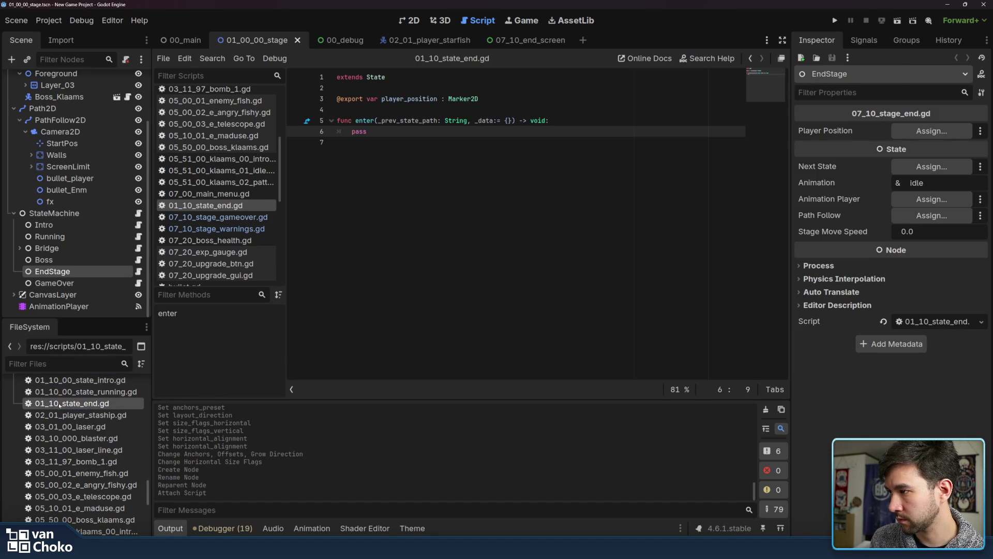
pyautogui.rightClick(60, 405)
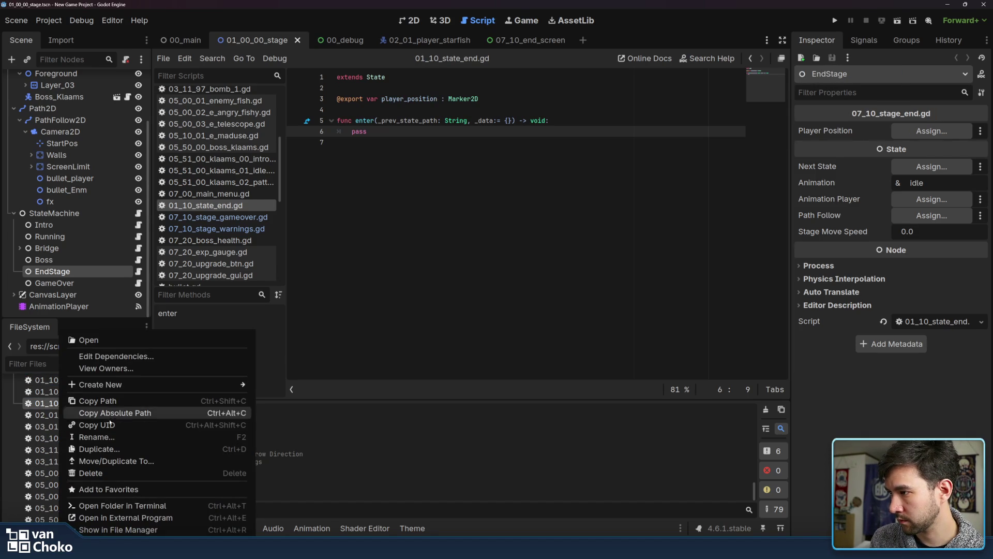
pyautogui.click(112, 437)
pyautogui.click(61, 403)
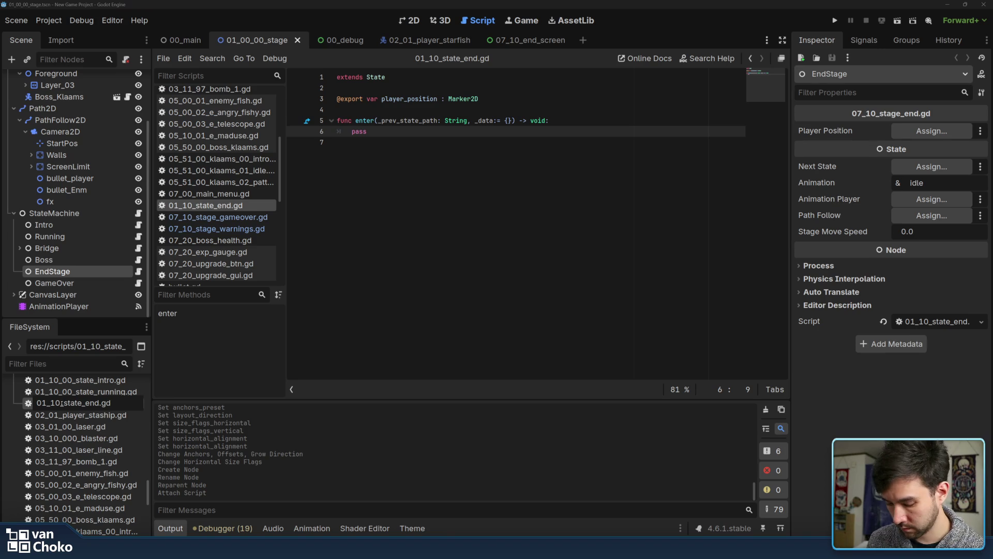
pyautogui.write('_00')
pyautogui.press('Return')
# Save the project and select the pass placeholder in enter().
pyautogui.click(376, 332)
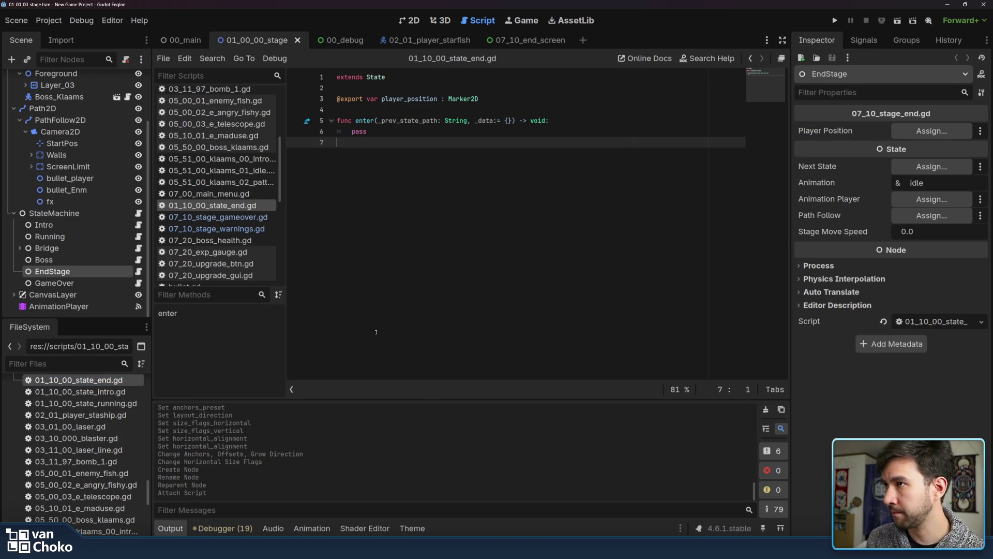
pyautogui.hotkey('ctrl', 's')
pyautogui.click(372, 131)
pyautogui.click(398, 99)
pyautogui.click(400, 141)
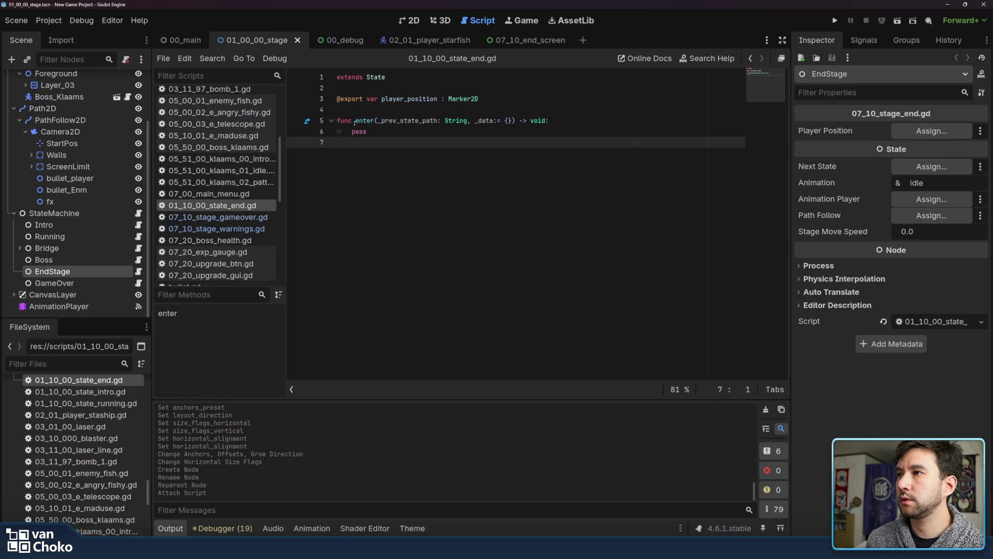
pyautogui.click(399, 132)
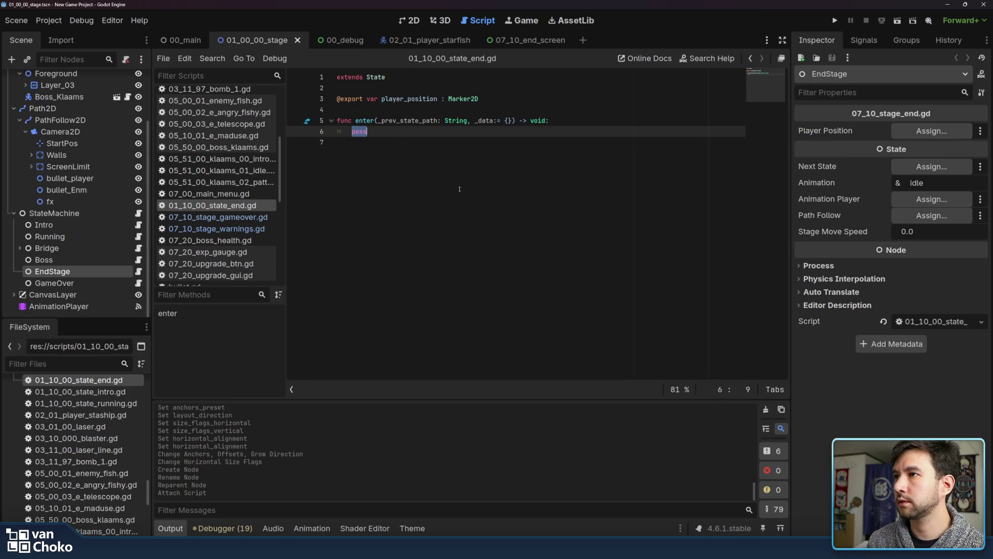
pyautogui.scroll(2, 99, 419)
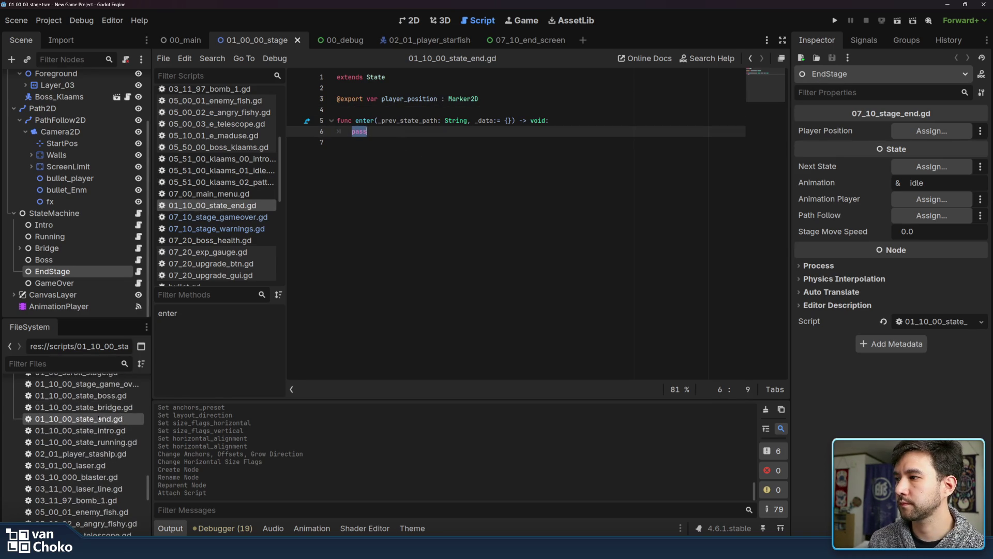
pyautogui.click(443, 298)
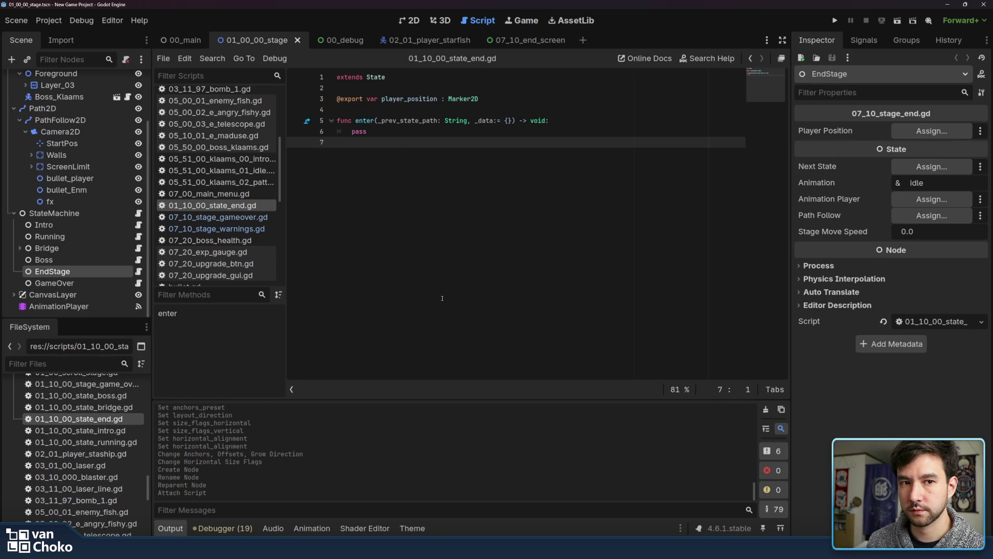
pyautogui.click(423, 131)
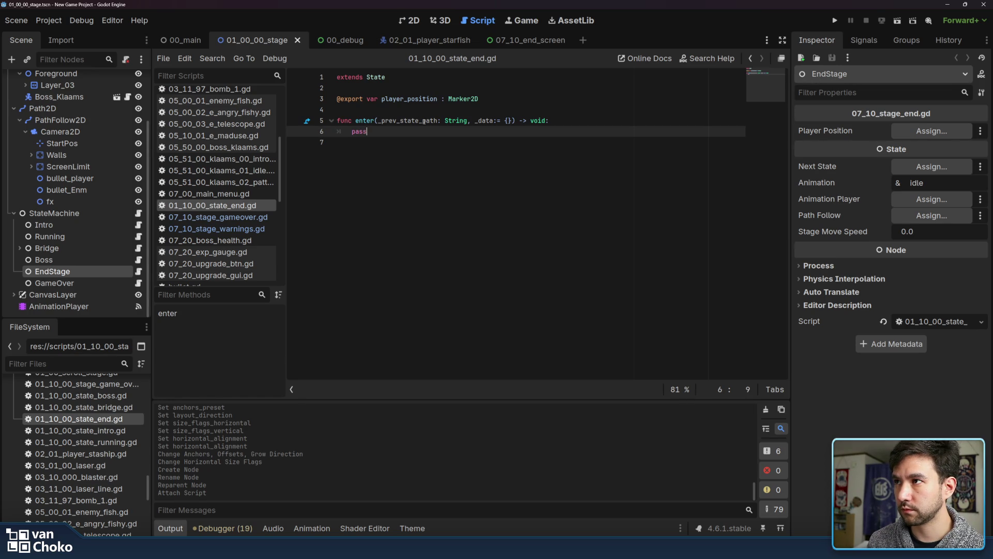
pyautogui.doubleClick(413, 132)
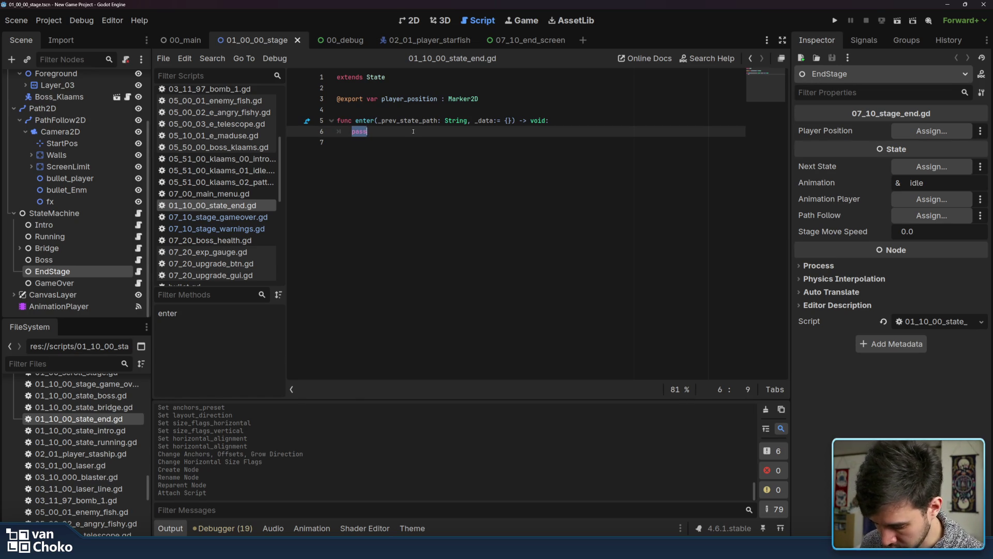
# Replace pass with 'var tween: Tween = create_tween().set_ease(Tween.EASE_IN_OUT)'.
pyautogui.write('var')
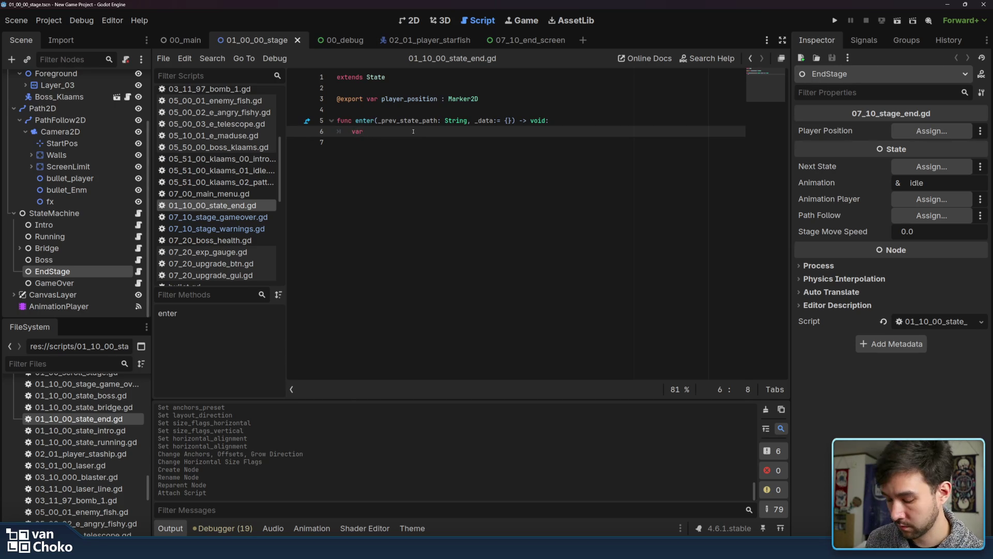
pyautogui.write('tween')
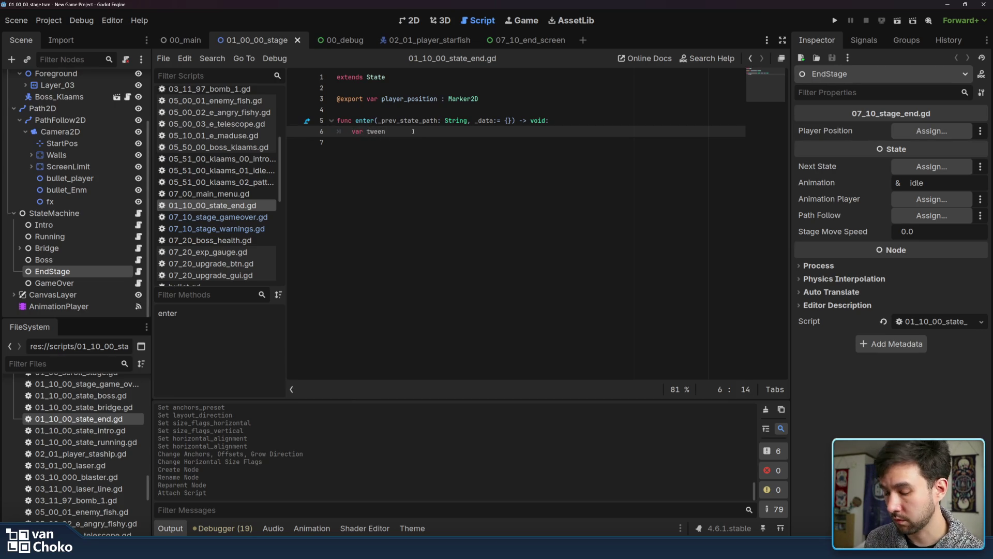
pyautogui.write(': Tweed')
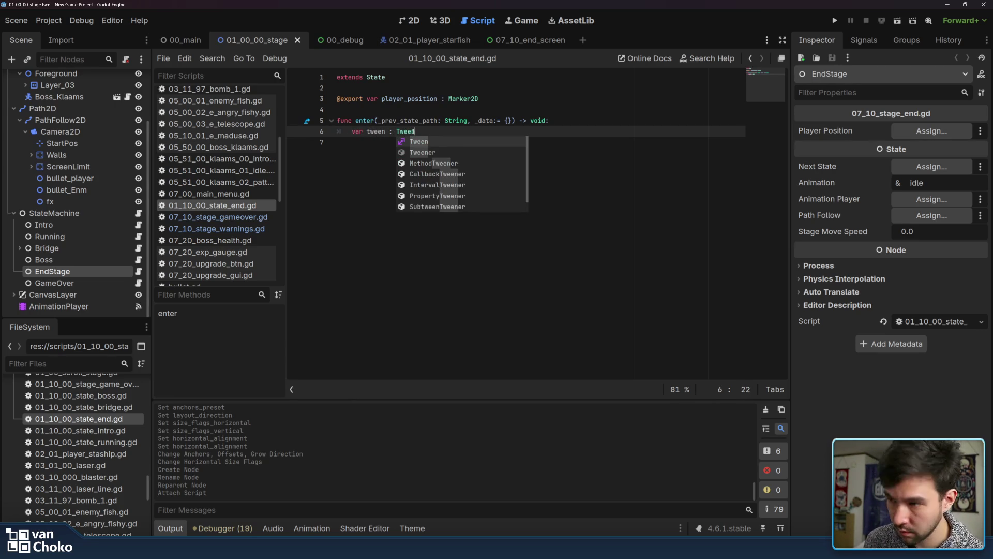
pyautogui.write(' = ')
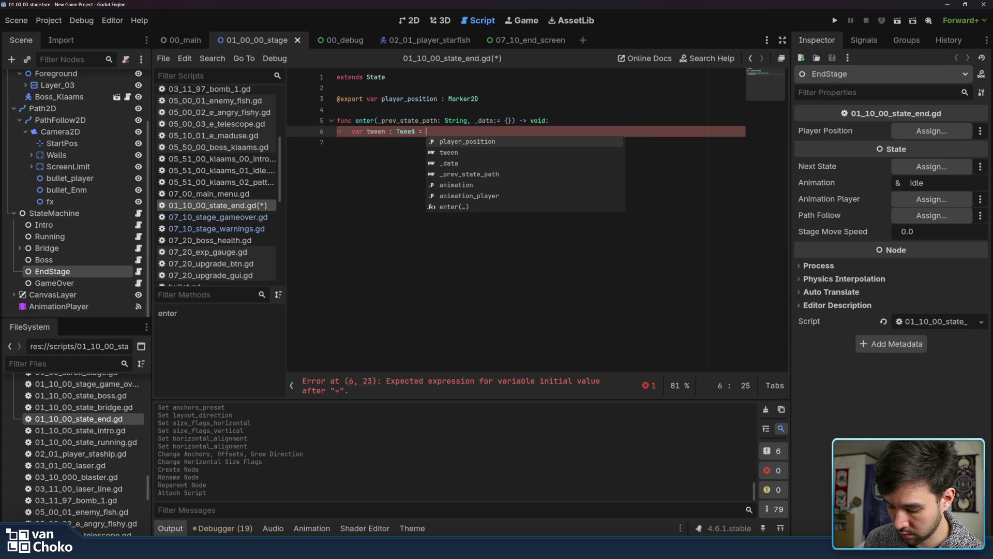
pyautogui.write('create')
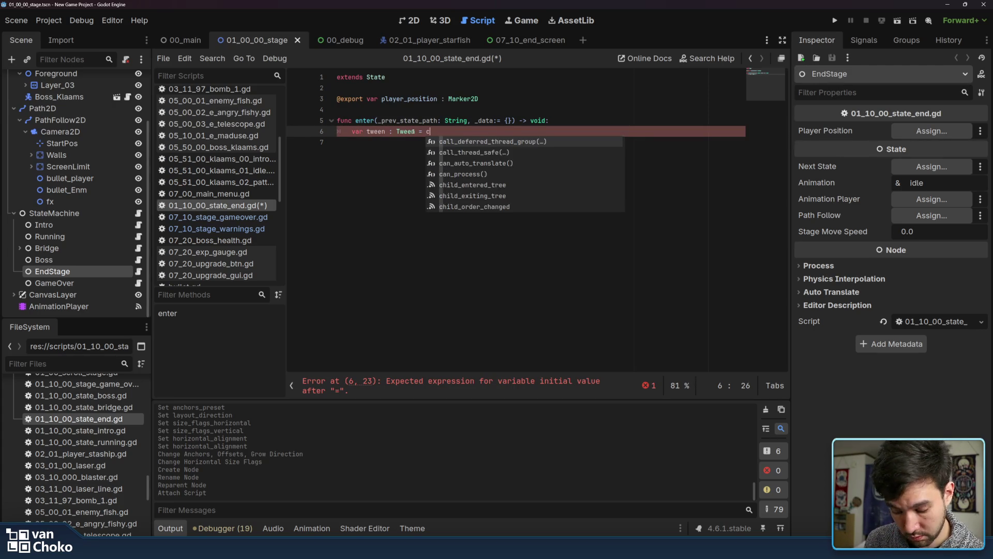
pyautogui.press('Return')
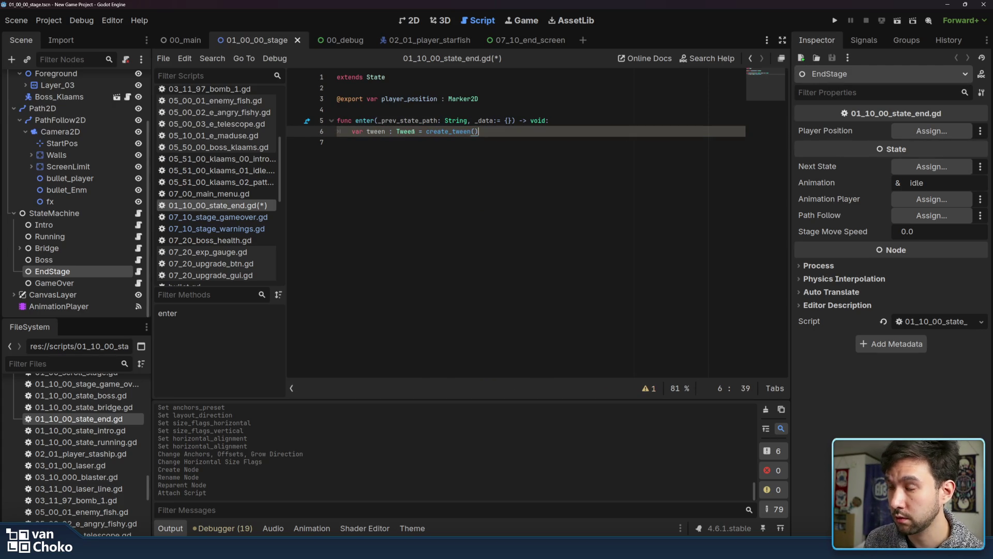
pyautogui.write('.easy')
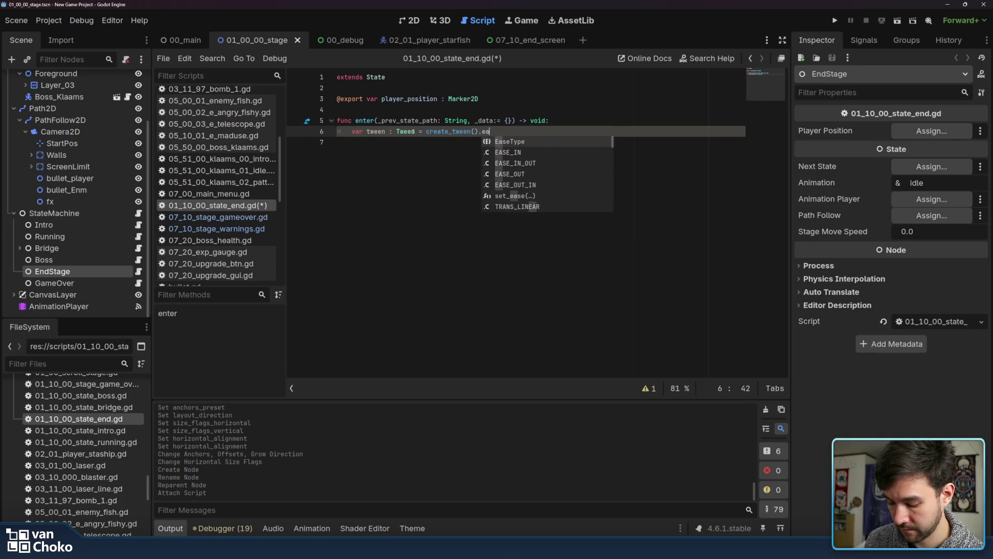
pyautogui.press('BackSpace')
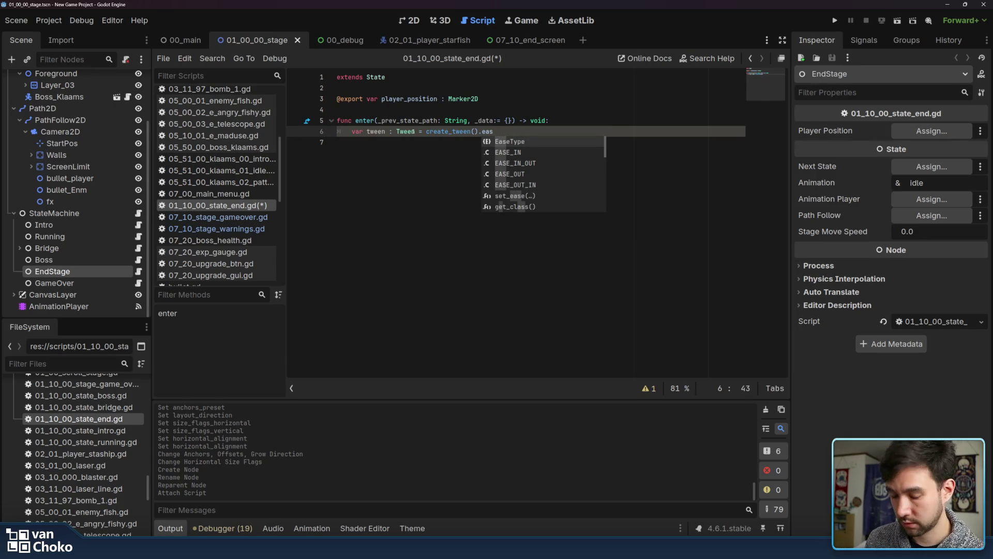
pyautogui.press('Down')
pyautogui.press('Down')
pyautogui.press('Down')
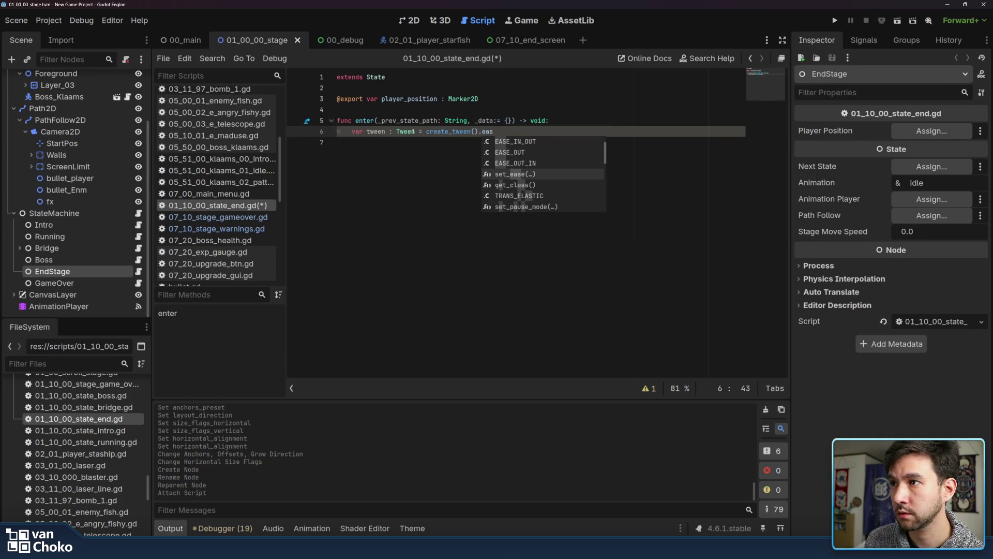
pyautogui.press('Return')
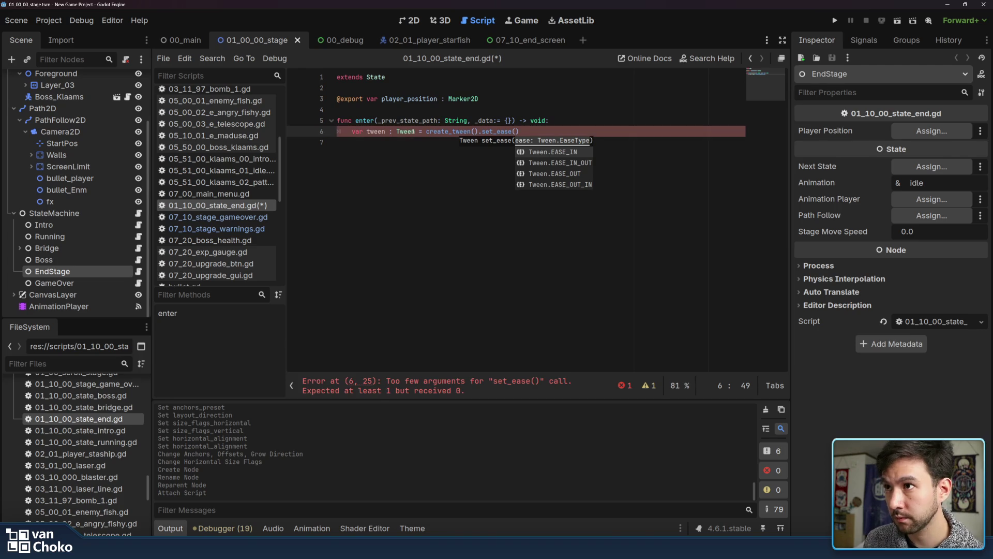
pyautogui.press('Down')
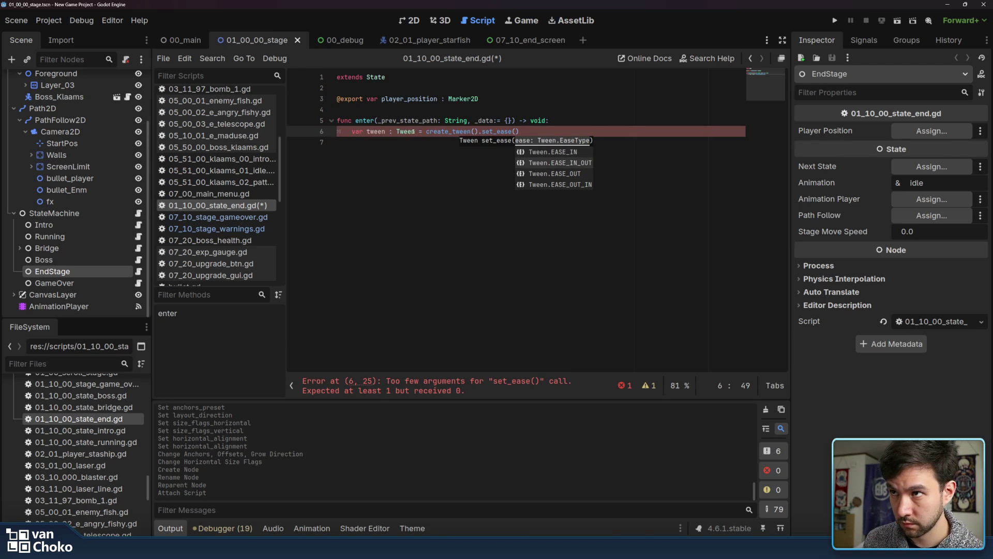
pyautogui.press('Return')
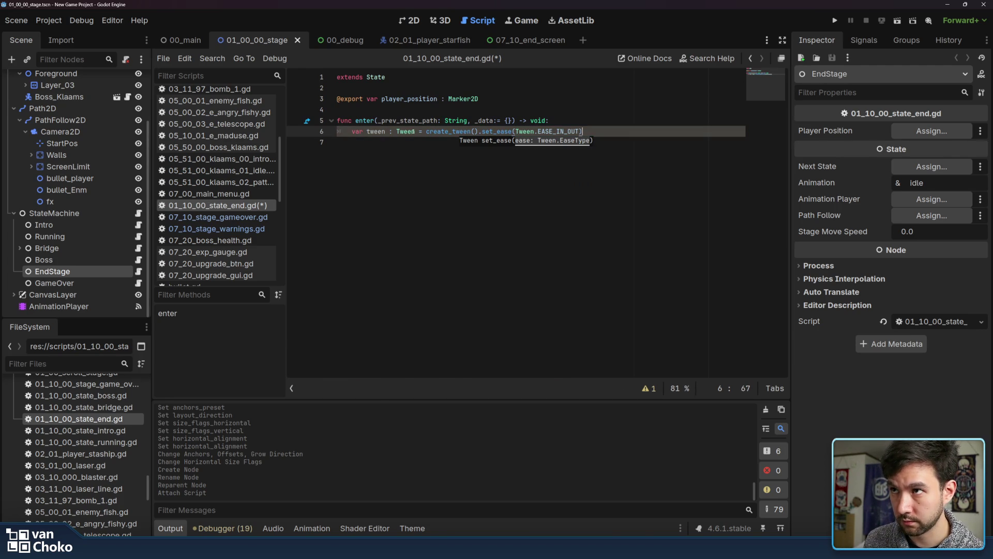
# Chain .set_trans(Tween.TRANS_SINE) onto the tween and start a new line.
pyautogui.write('.set_')
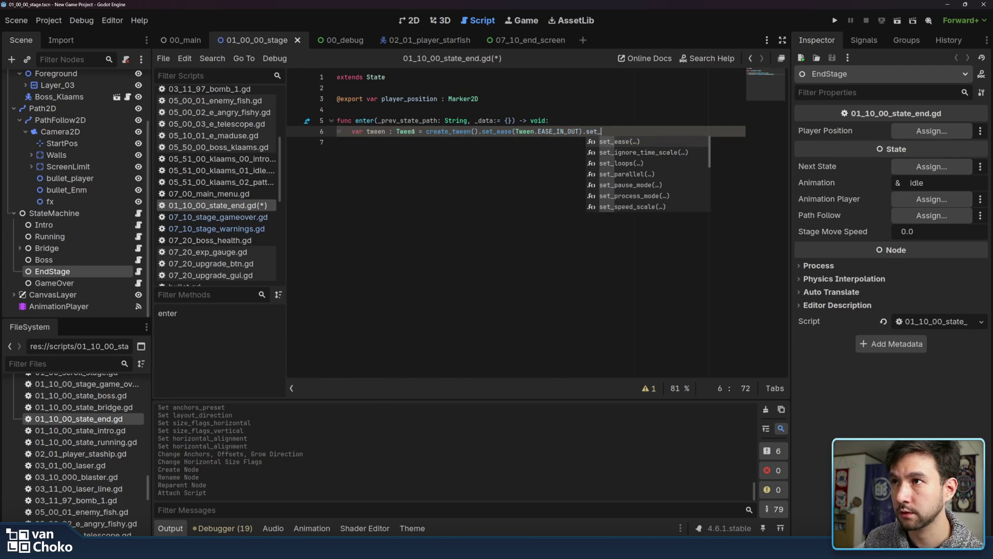
pyautogui.scroll(-5, 647, 174)
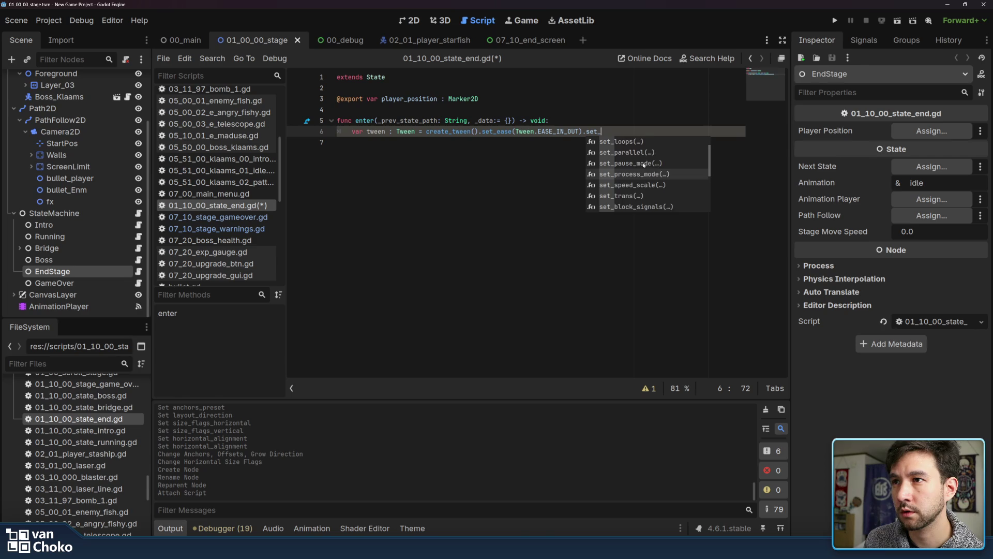
pyautogui.scroll(-5, 650, 175)
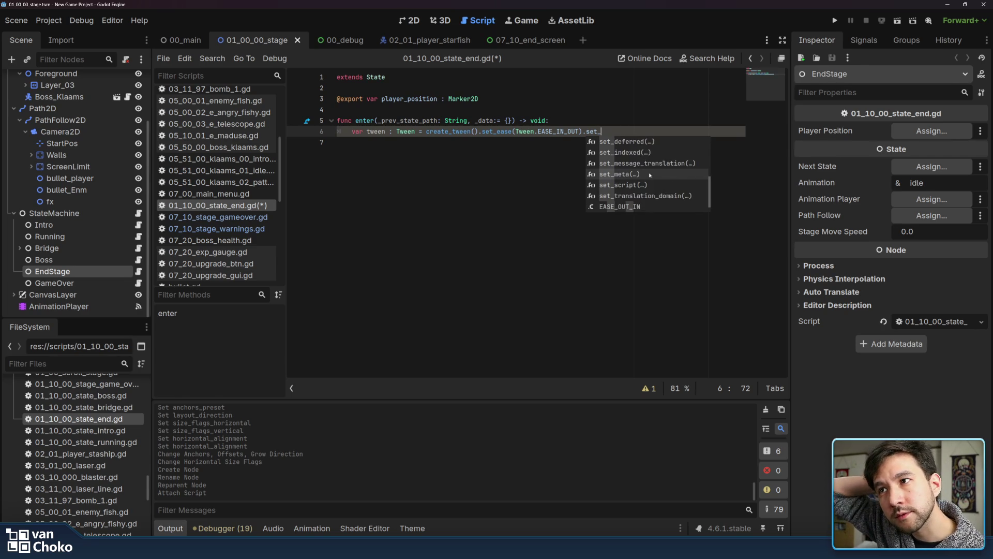
pyautogui.scroll(10, 648, 174)
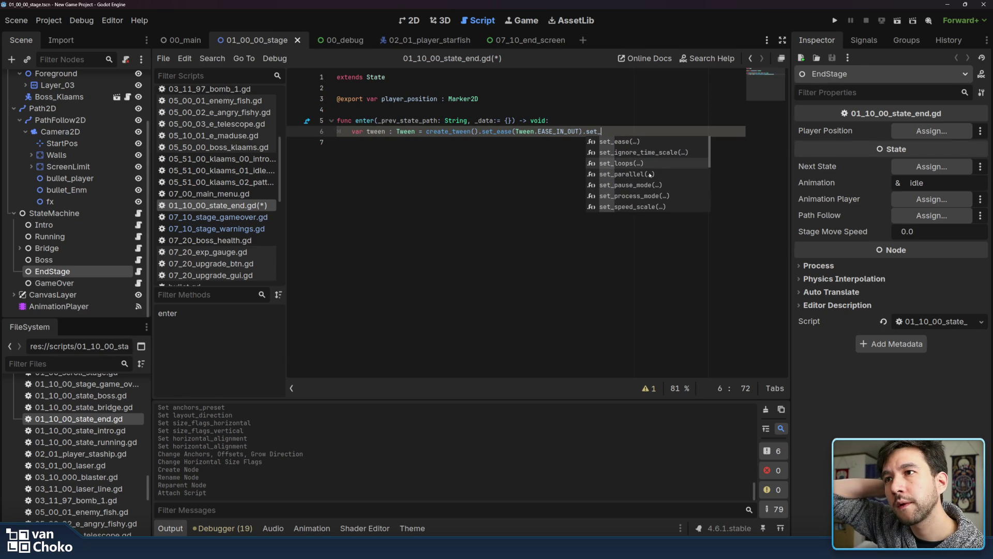
pyautogui.scroll(-2, 651, 174)
pyautogui.scroll(-2, 653, 174)
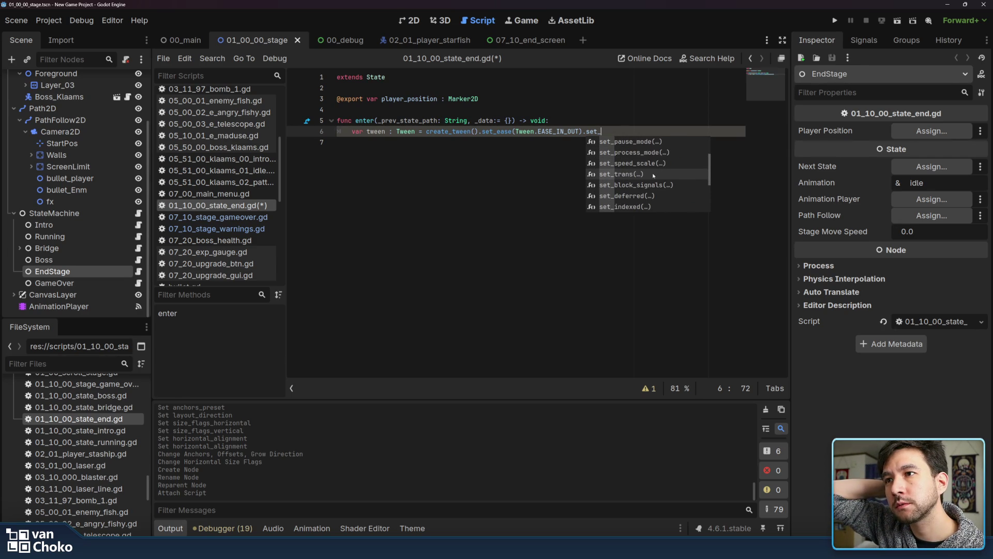
pyautogui.click(649, 175)
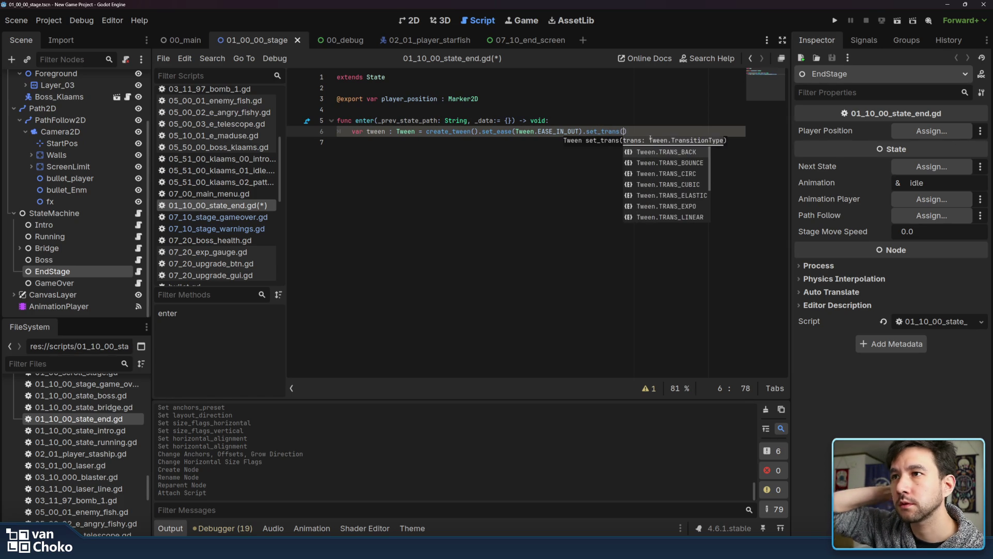
pyautogui.scroll(-2, 686, 165)
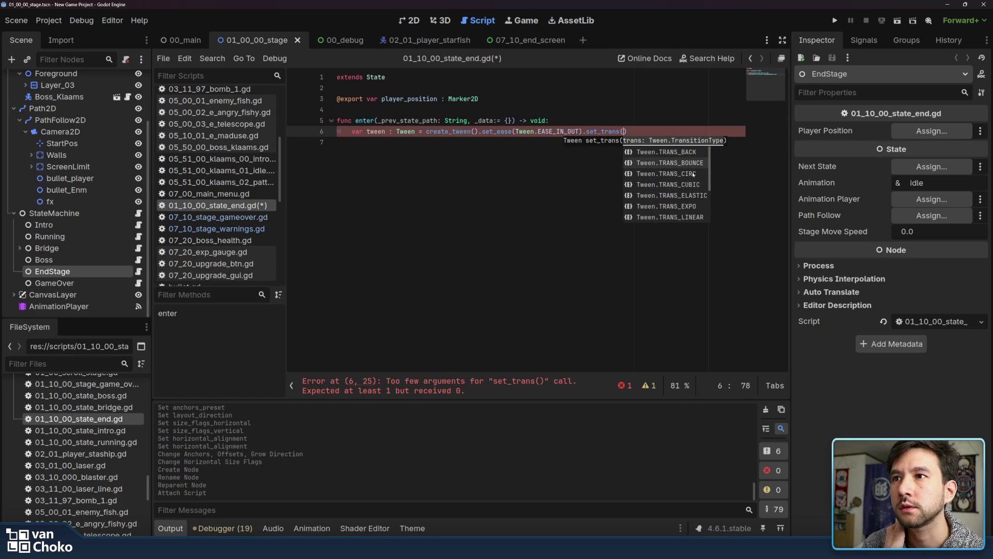
pyautogui.scroll(-2, 700, 195)
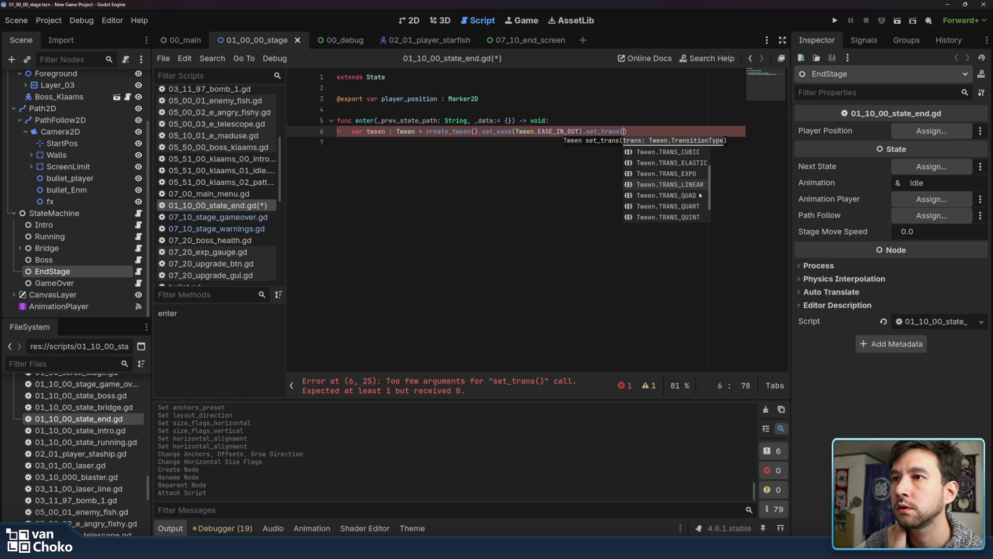
pyautogui.scroll(-1, 701, 195)
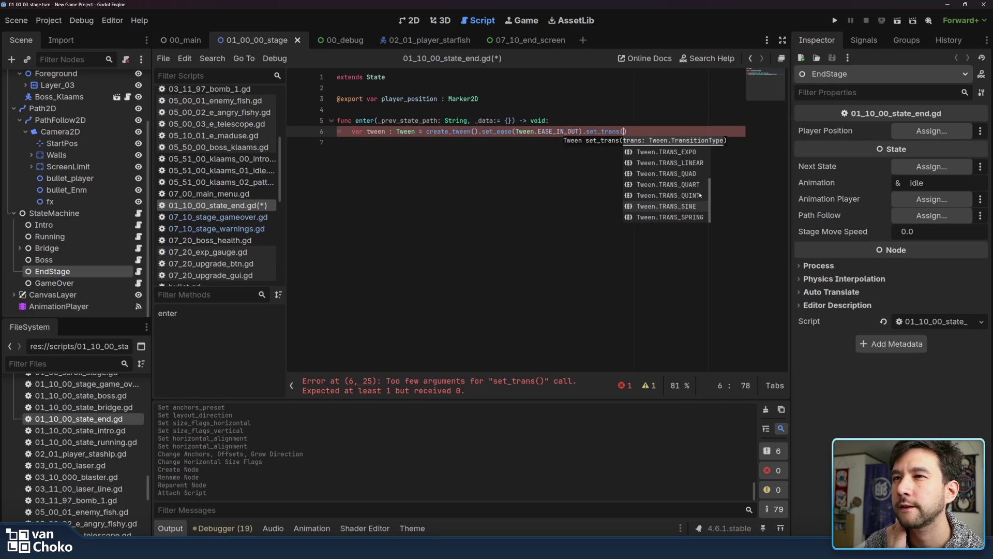
pyautogui.doubleClick(695, 207)
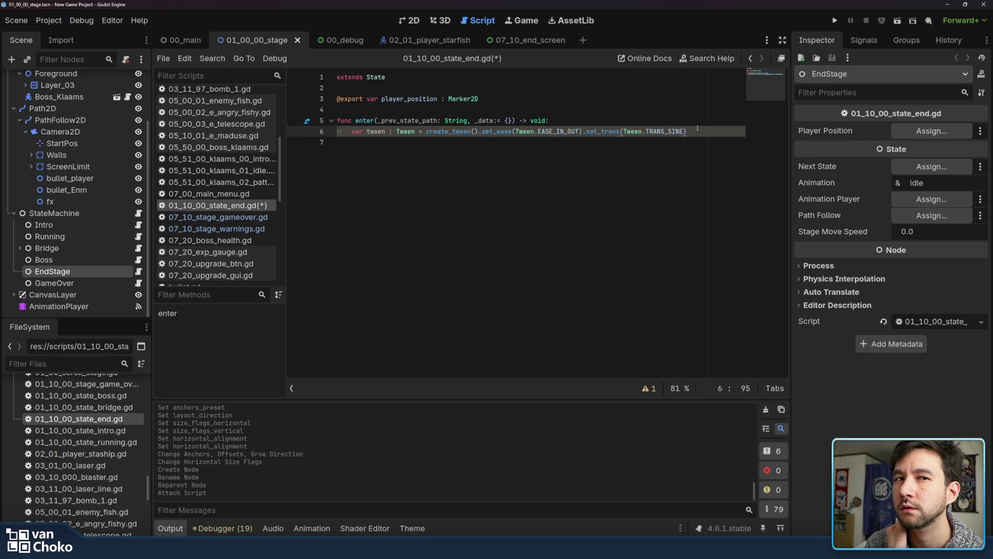
pyautogui.press('Return')
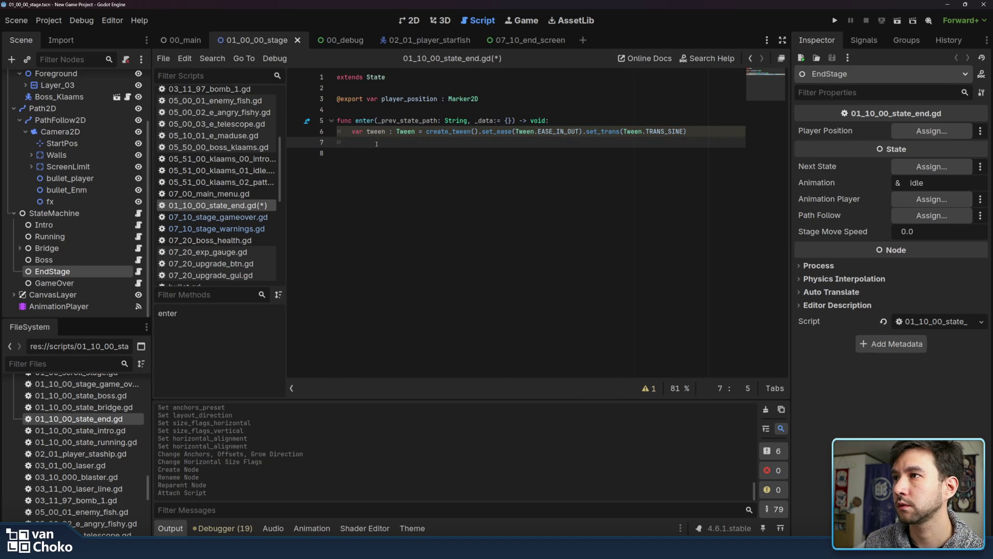
# Write GlobalData.main_scene.current_scene2d.player on line 7 using autocomplete.
pyautogui.write('Global')
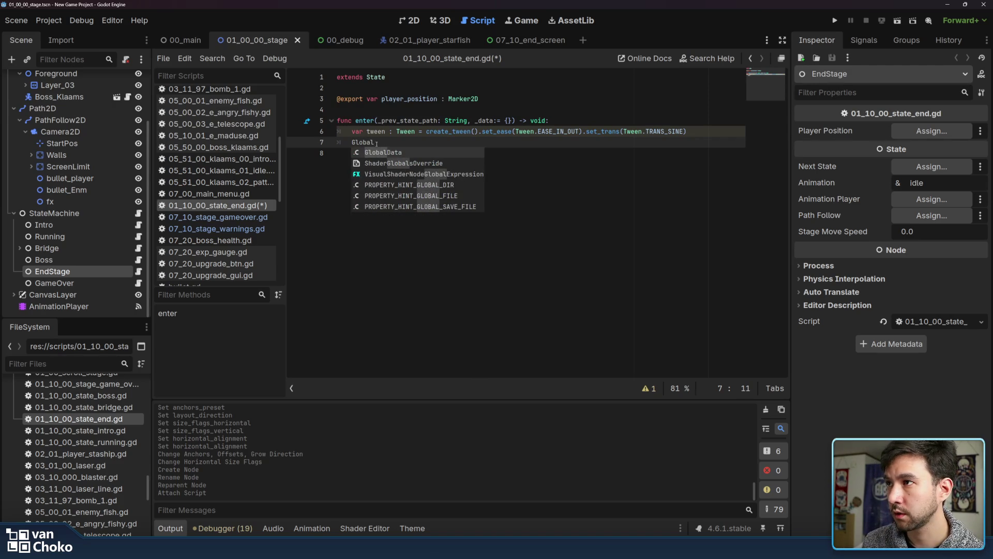
pyautogui.press('Return')
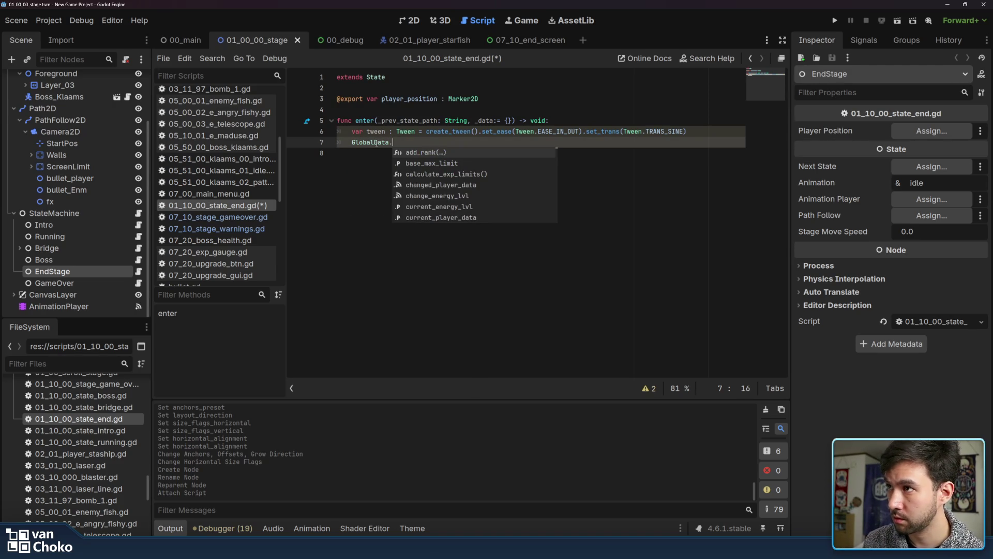
pyautogui.write('maine')
pyautogui.press('BackSpace')
pyautogui.press('Return')
pyautogui.write('.')
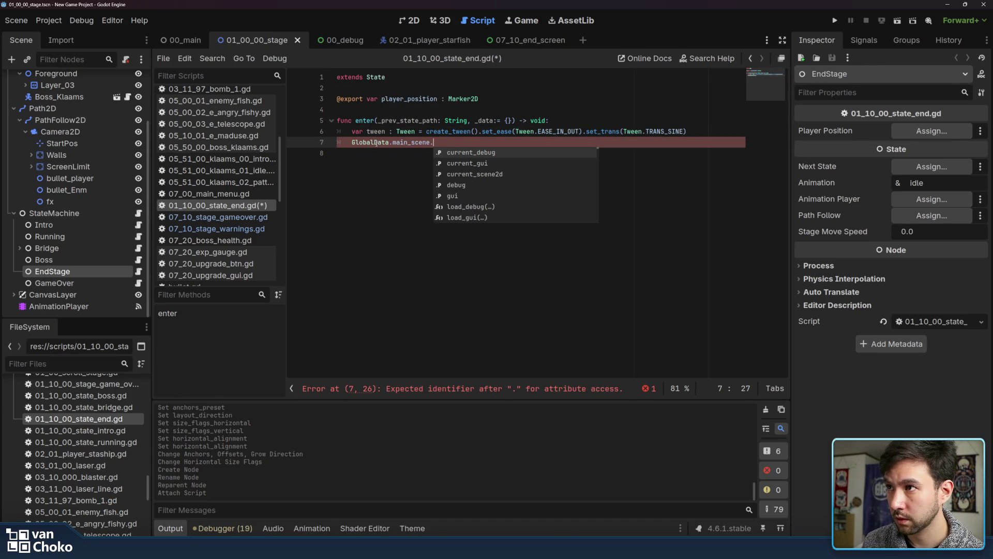
pyautogui.write('play')
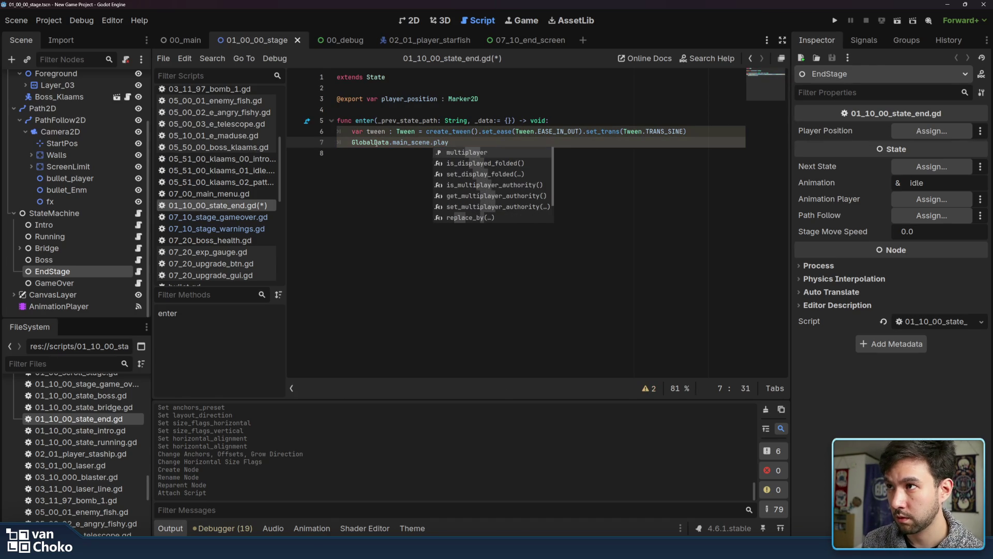
pyautogui.press('BackSpace')
pyautogui.press('BackSpace')
pyautogui.press('BackSpace')
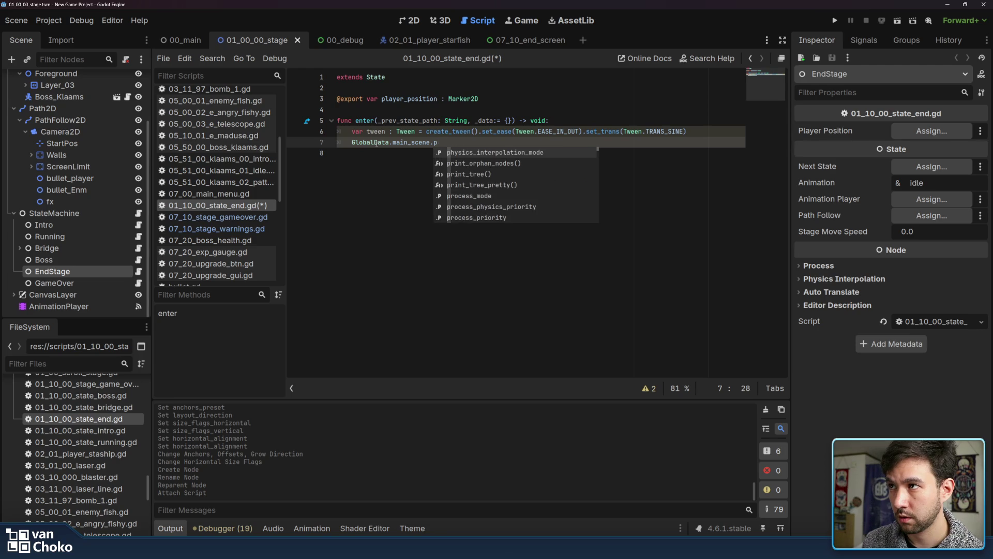
pyautogui.press('Down')
pyautogui.press('Down')
pyautogui.press('Return')
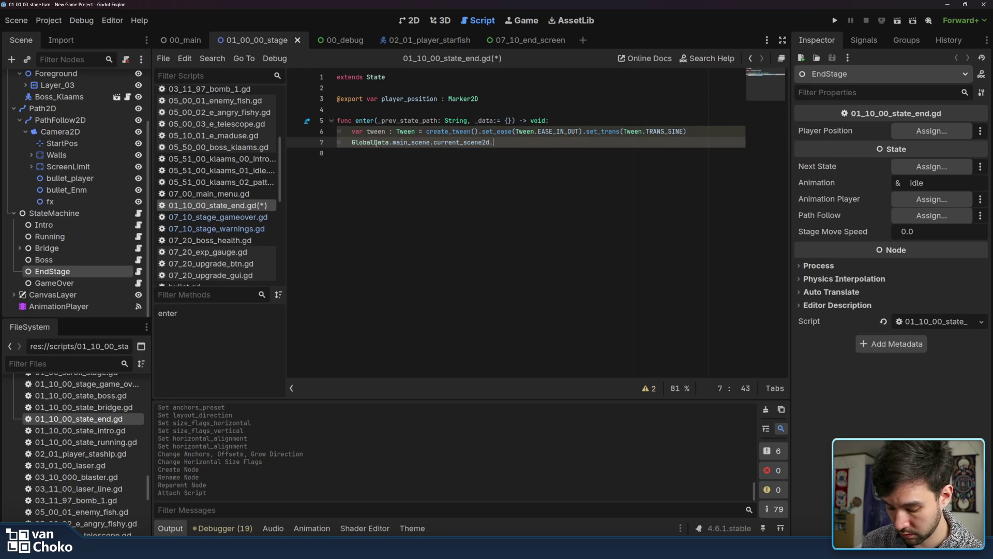
pyautogui.write('player')
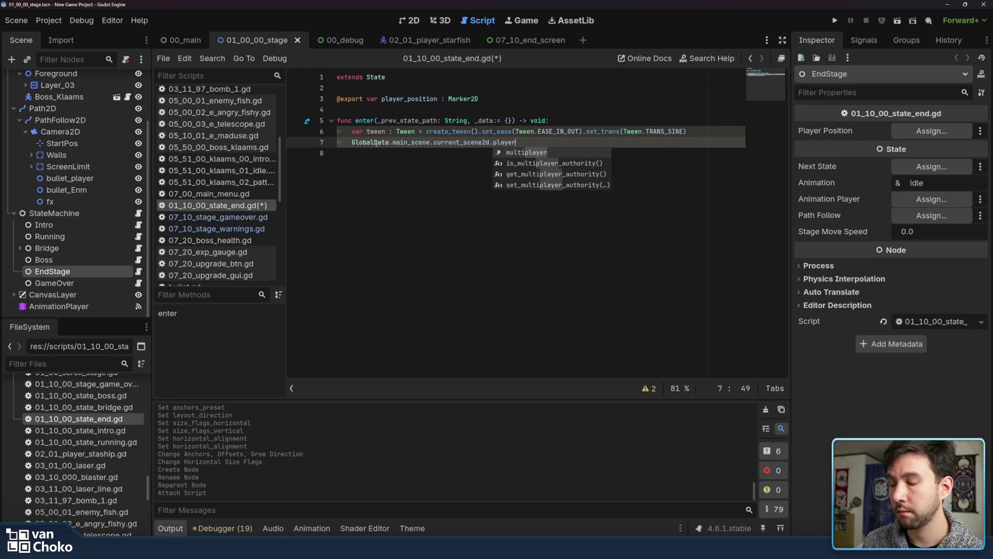
# Prefix the expression with 'var player =' and add a new line below it.
pyautogui.click(346, 141)
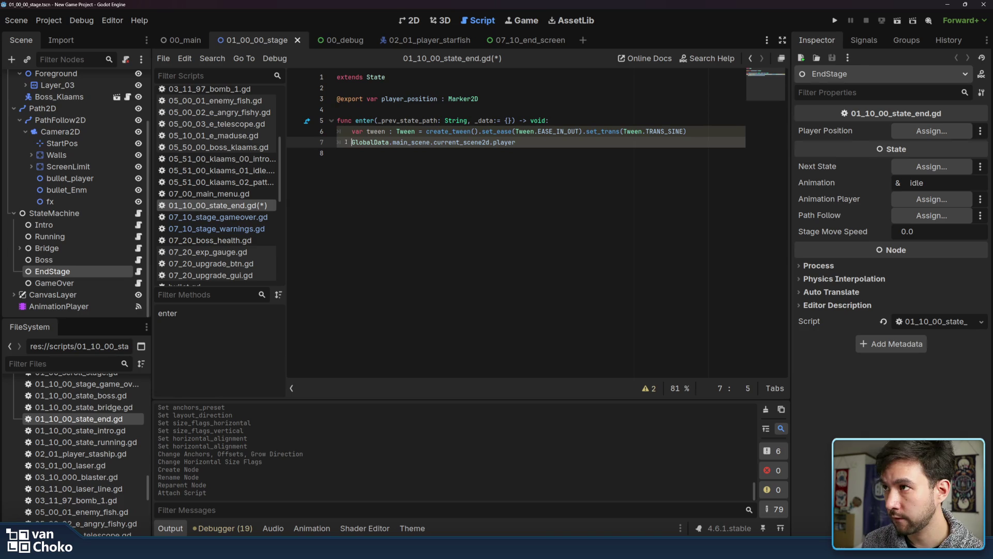
pyautogui.write('var playe')
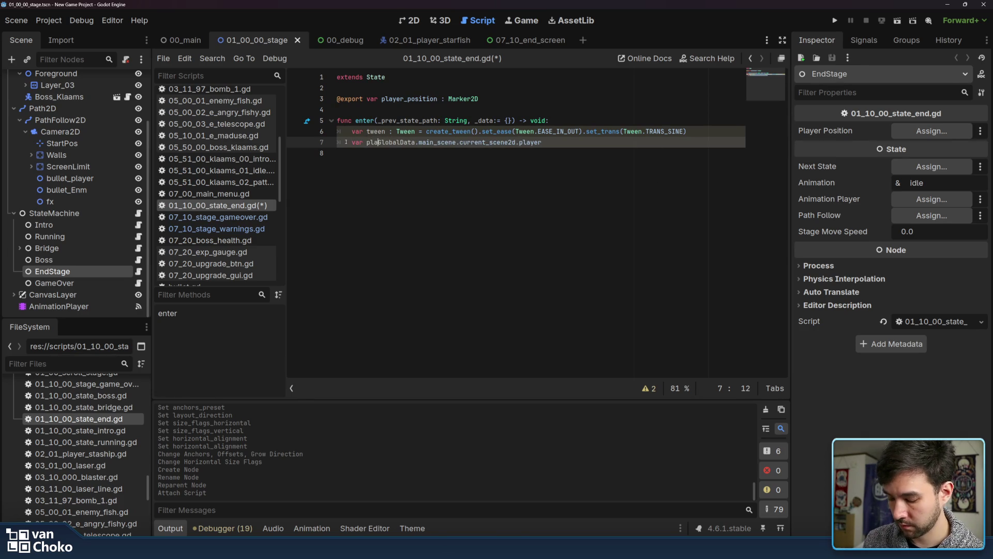
pyautogui.write('r =')
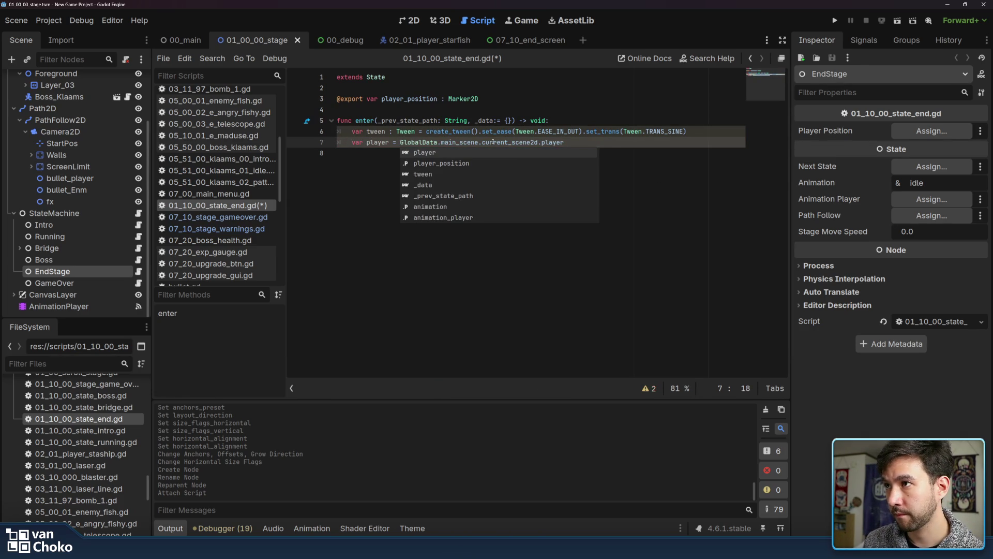
pyautogui.click(493, 142)
pyautogui.click(367, 142)
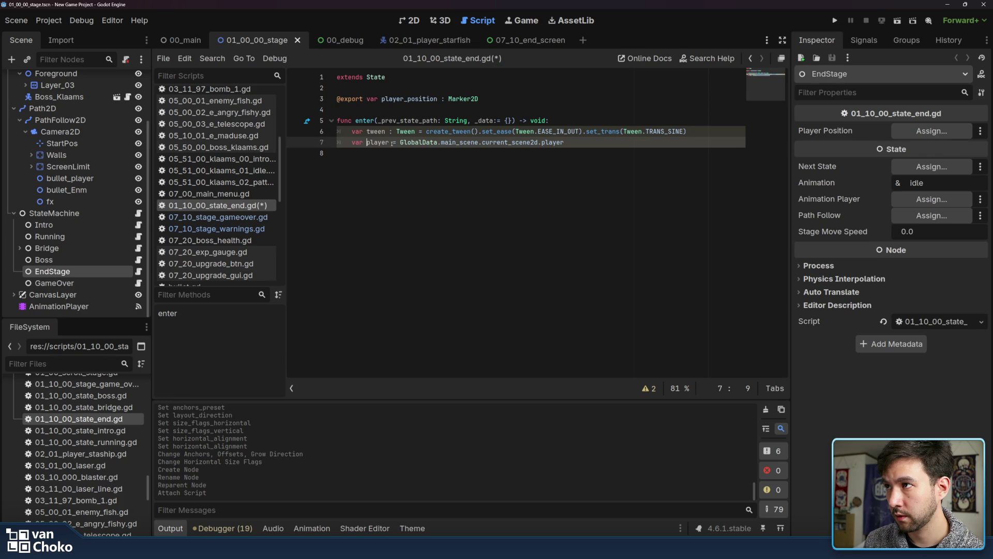
pyautogui.click(599, 143)
pyautogui.press('Return')
pyautogui.scroll(5, 238, 151)
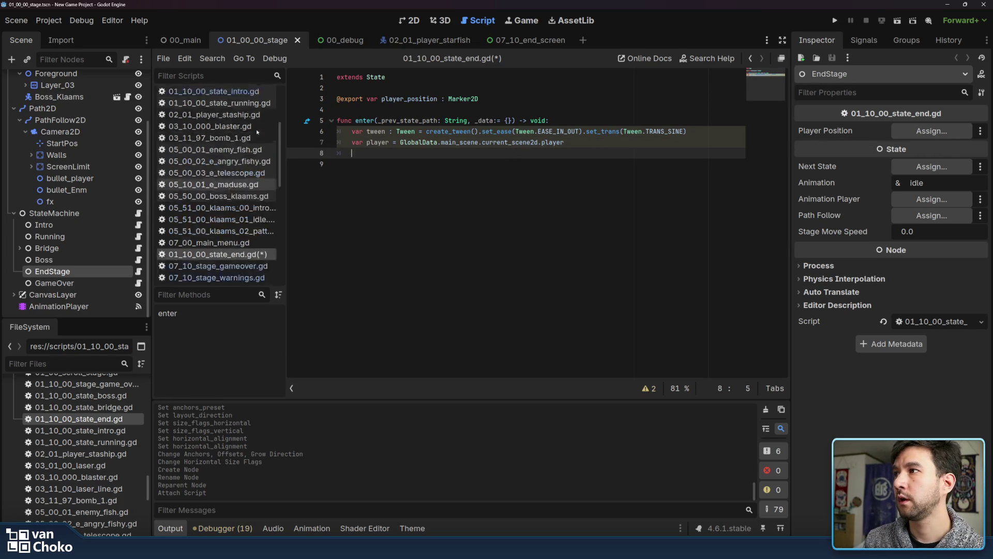
pyautogui.click(238, 151)
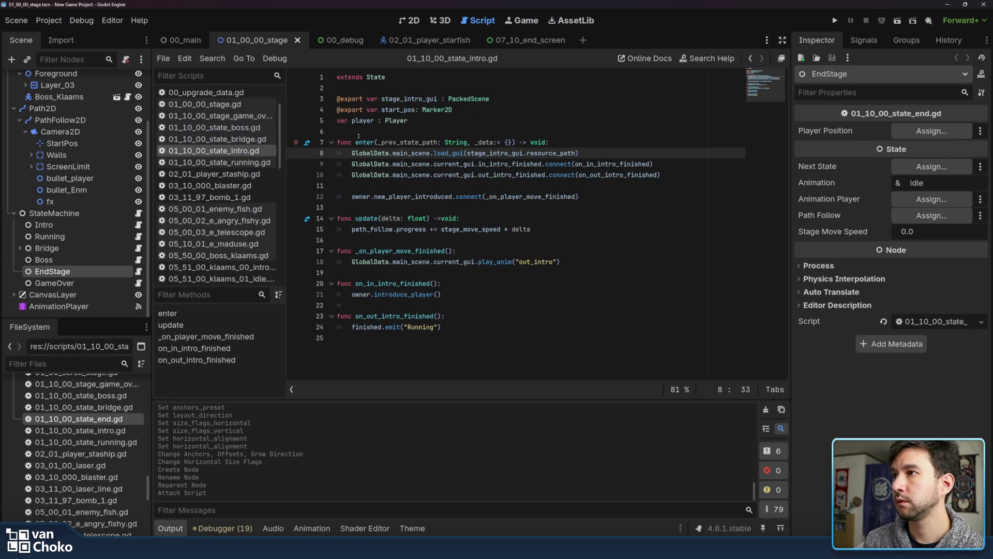
pyautogui.moveTo(337, 121); pyautogui.dragTo(415, 120)
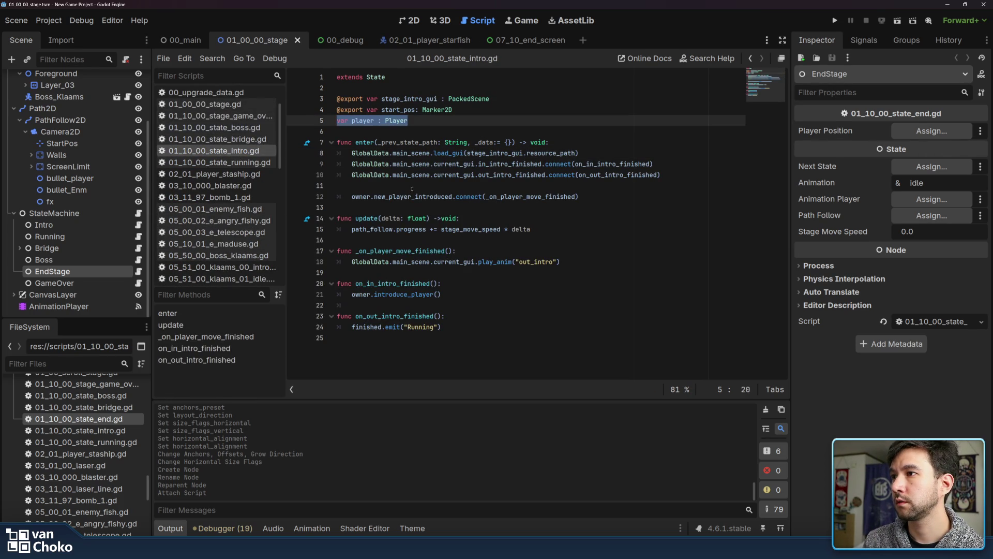
pyautogui.doubleClick(368, 120)
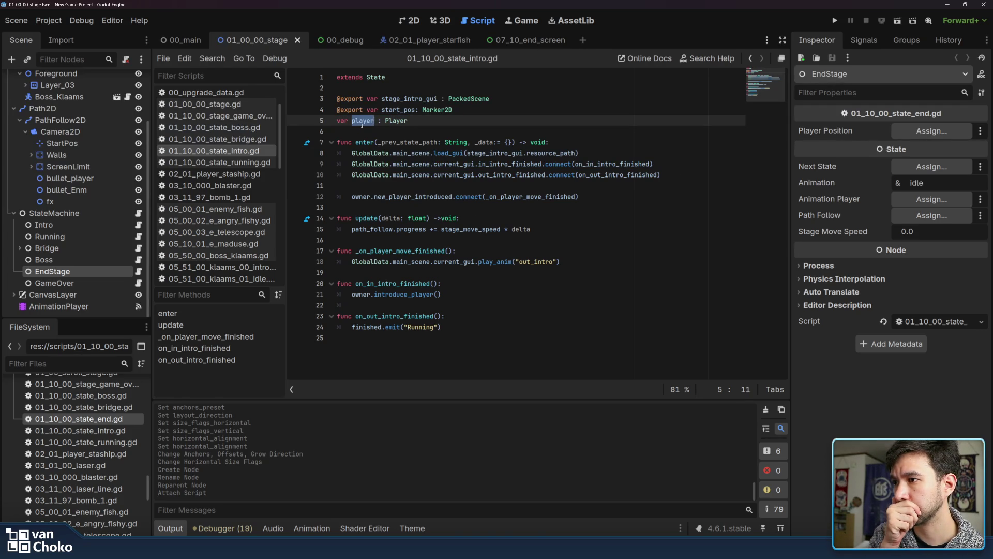
pyautogui.moveTo(539, 154)
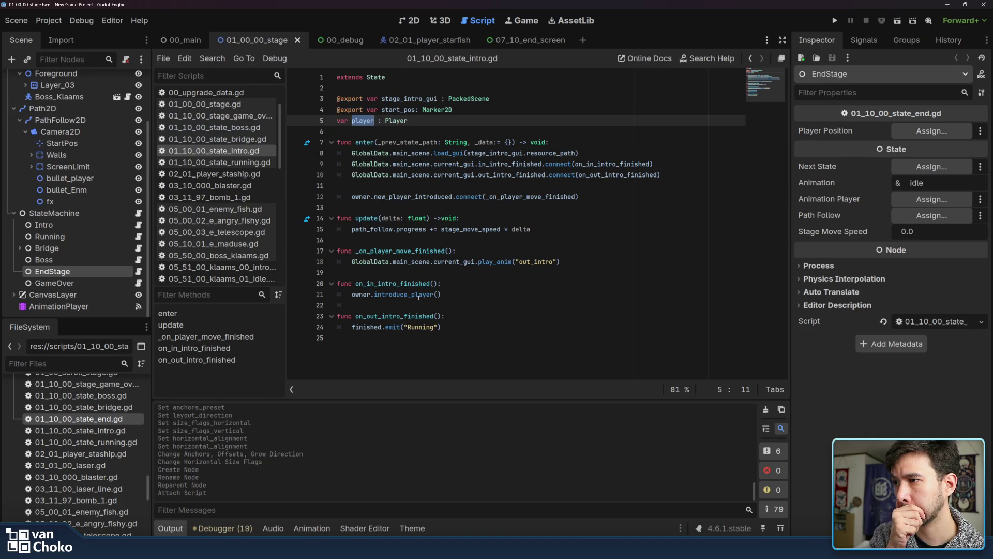
pyautogui.moveTo(402, 328)
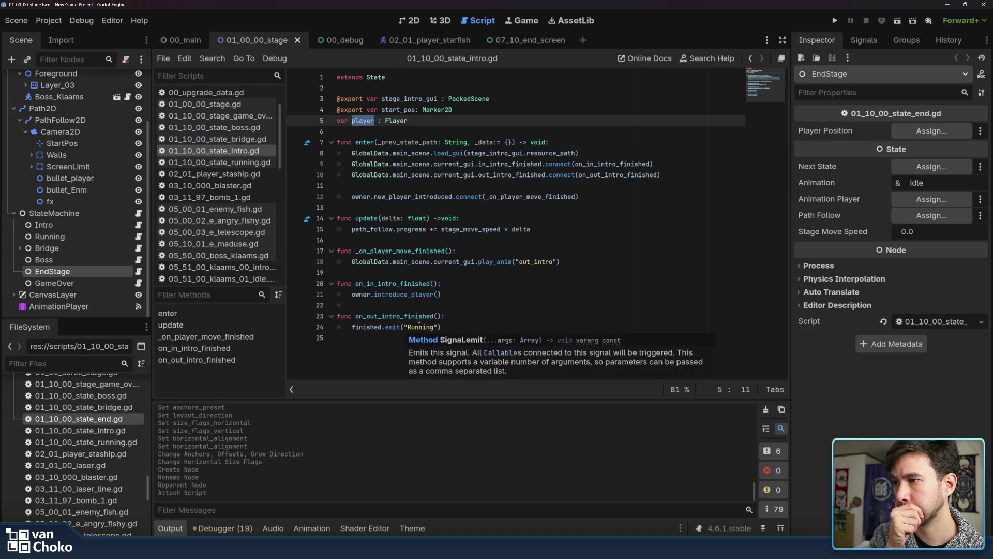
pyautogui.rightClick(419, 320)
pyautogui.press('Escape')
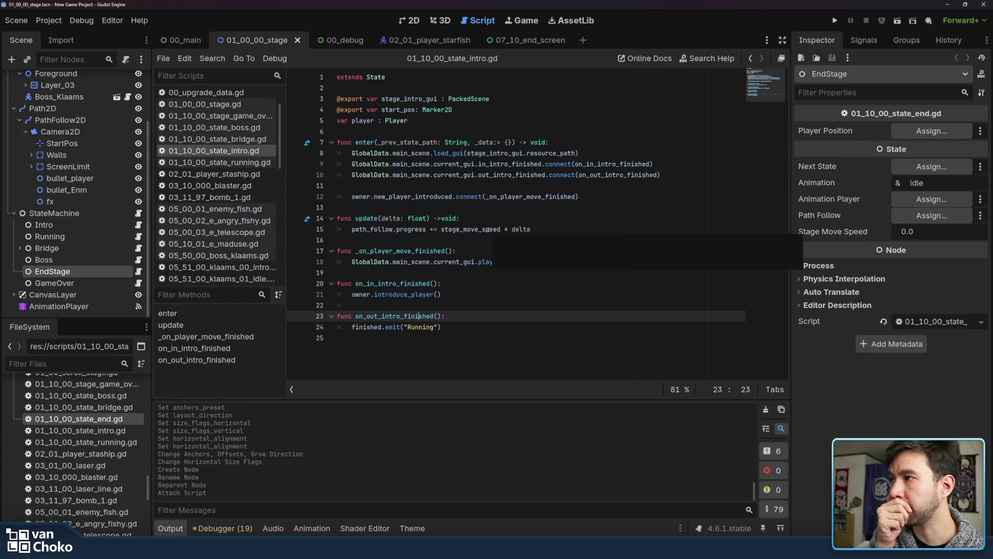
pyautogui.press('Up')
pyautogui.press('Up')
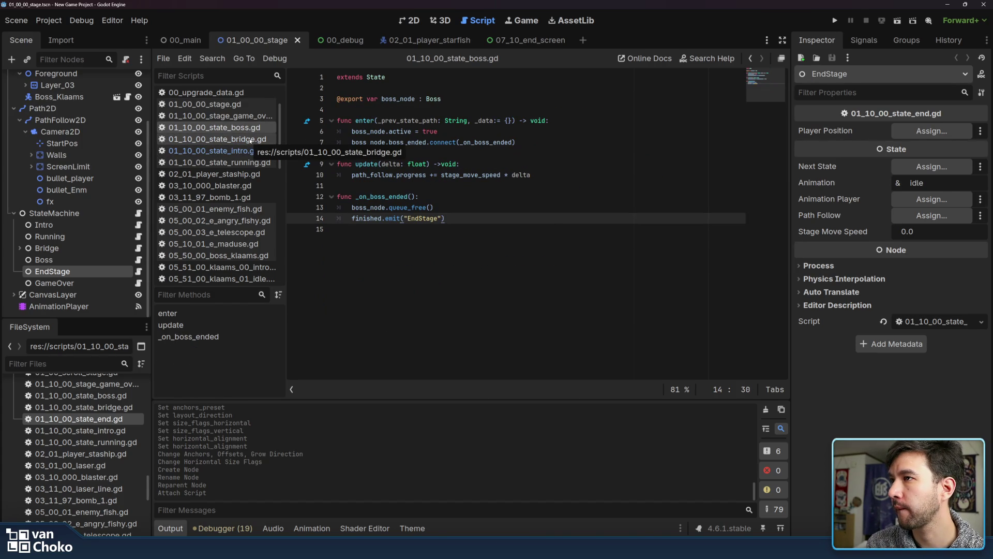
pyautogui.press('Down')
pyautogui.press('Down')
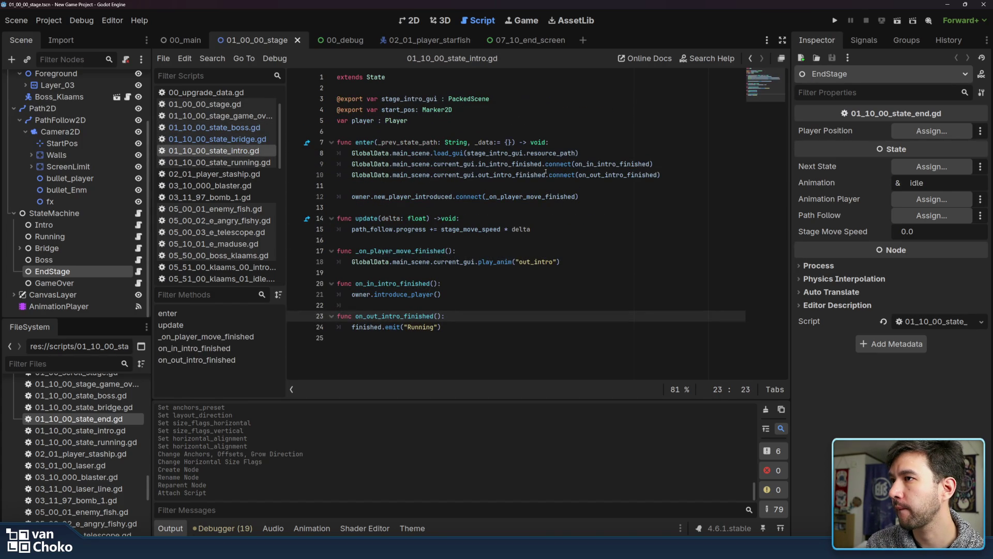
pyautogui.doubleClick(363, 120)
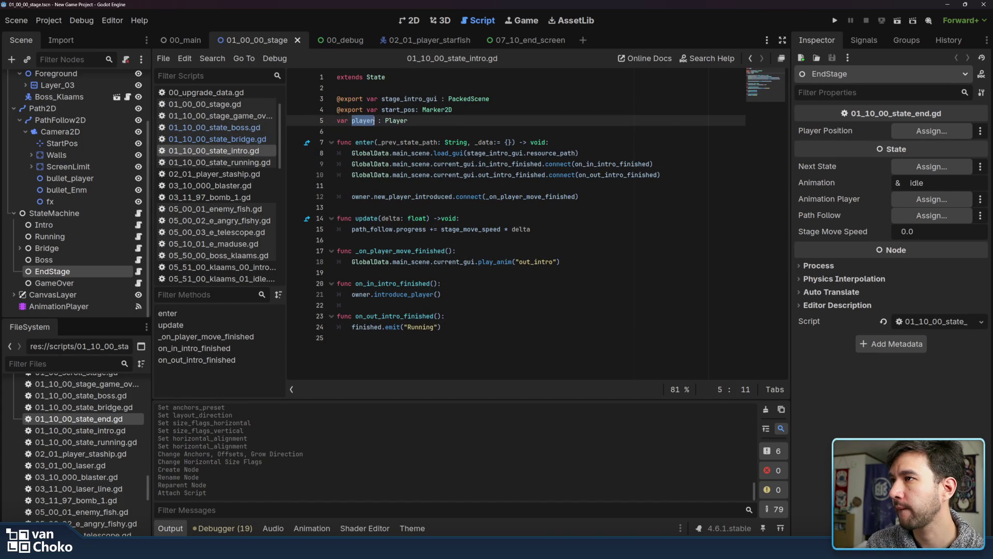
pyautogui.click(624, 134)
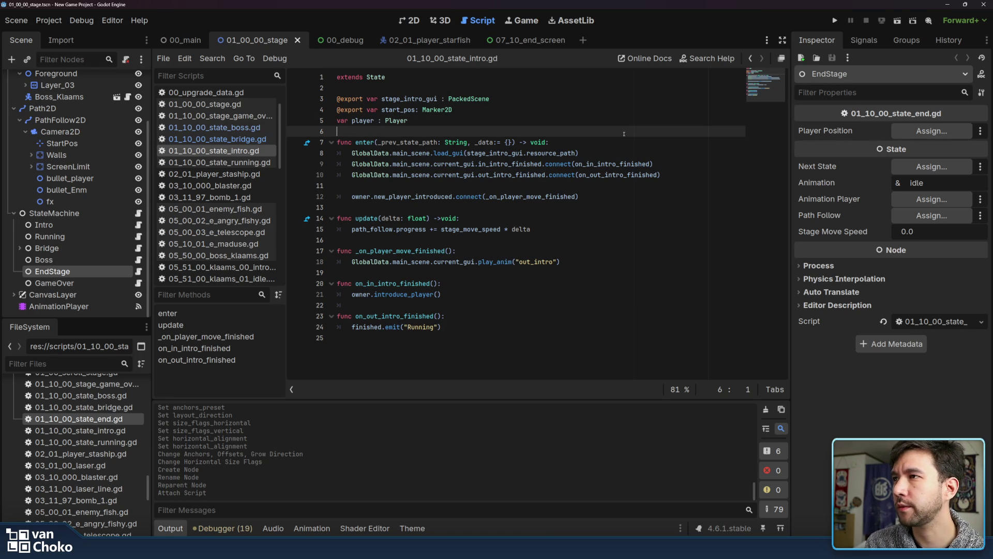
# Look through the running, intro, bridge, player starship and boss state scripts.
pyautogui.click(231, 163)
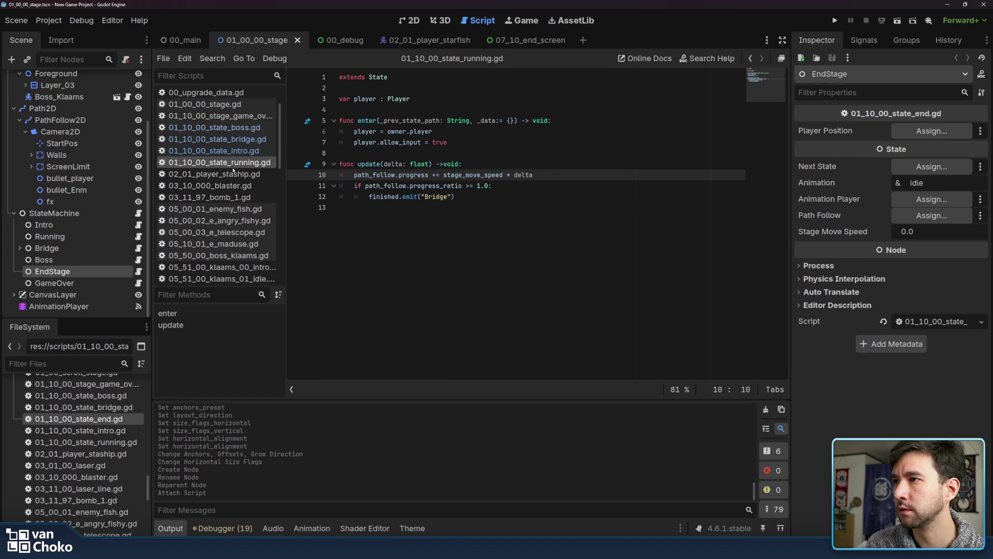
pyautogui.click(232, 173)
pyautogui.click(229, 150)
pyautogui.click(239, 162)
pyautogui.click(233, 151)
pyautogui.click(233, 139)
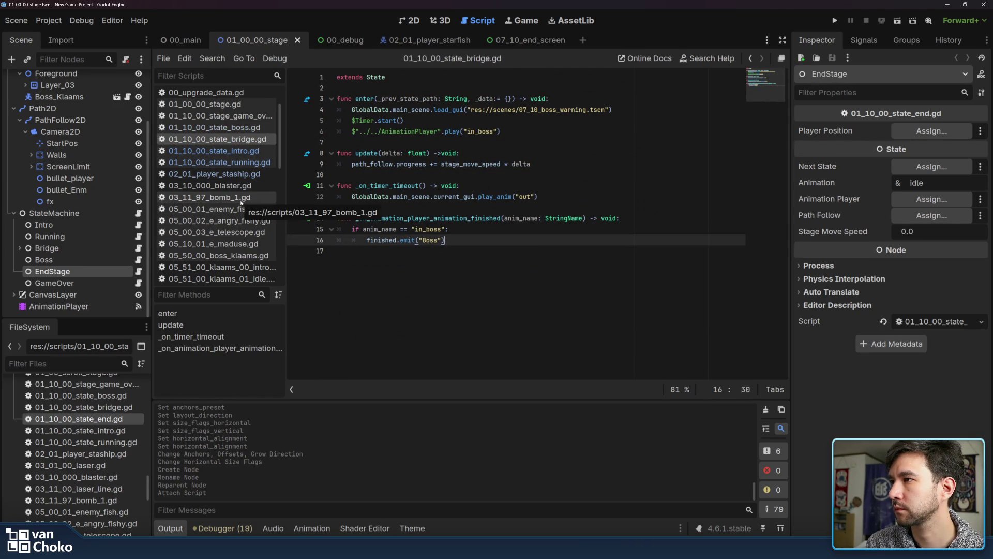
pyautogui.click(214, 174)
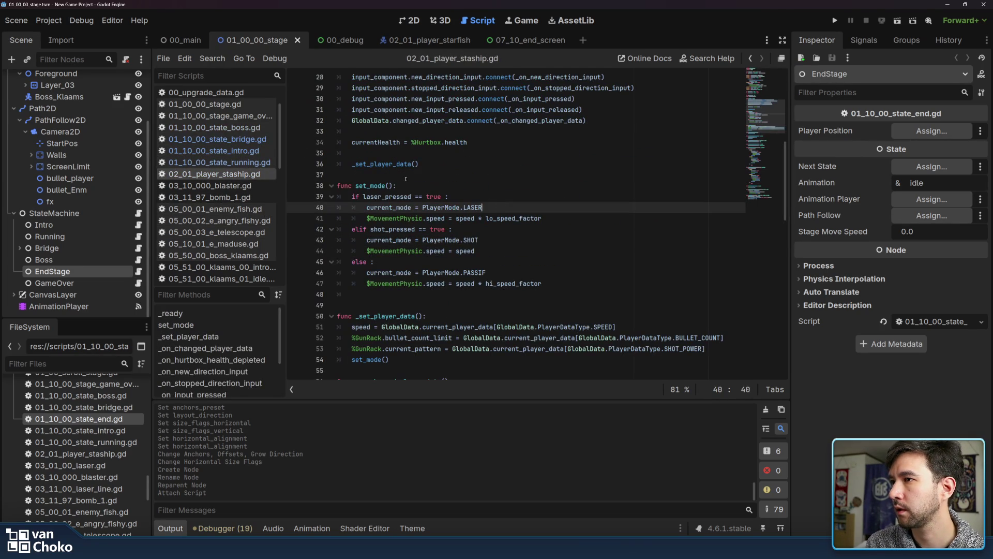
pyautogui.click(235, 151)
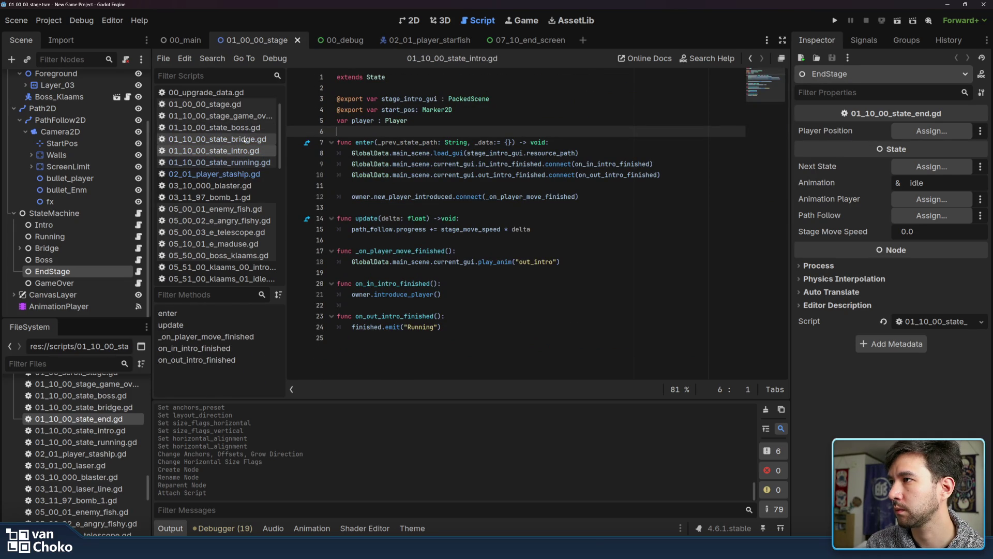
pyautogui.click(244, 128)
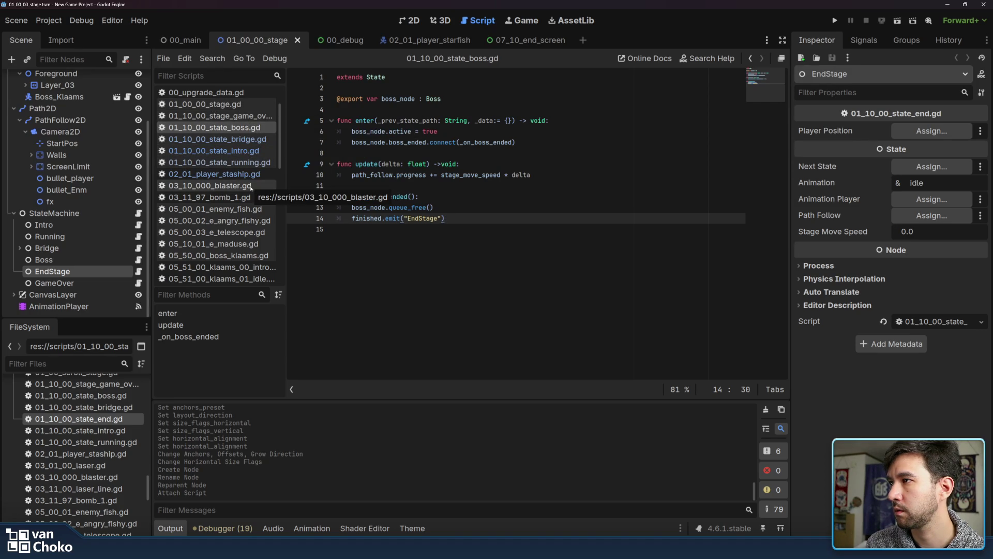
# Scroll through the boss state script, then return to 01_10_00_state_end.gd.
pyautogui.scroll(-5, 274, 238)
pyautogui.scroll(3, 287, 243)
pyautogui.scroll(-1, 287, 187)
pyautogui.moveTo(217, 207); pyautogui.dragTo(247, 102)
pyautogui.moveTo(248, 199)
pyautogui.mouseDown()
pyautogui.moveTo(241, 140)
pyautogui.moveTo(238, 165)
pyautogui.mouseUp()
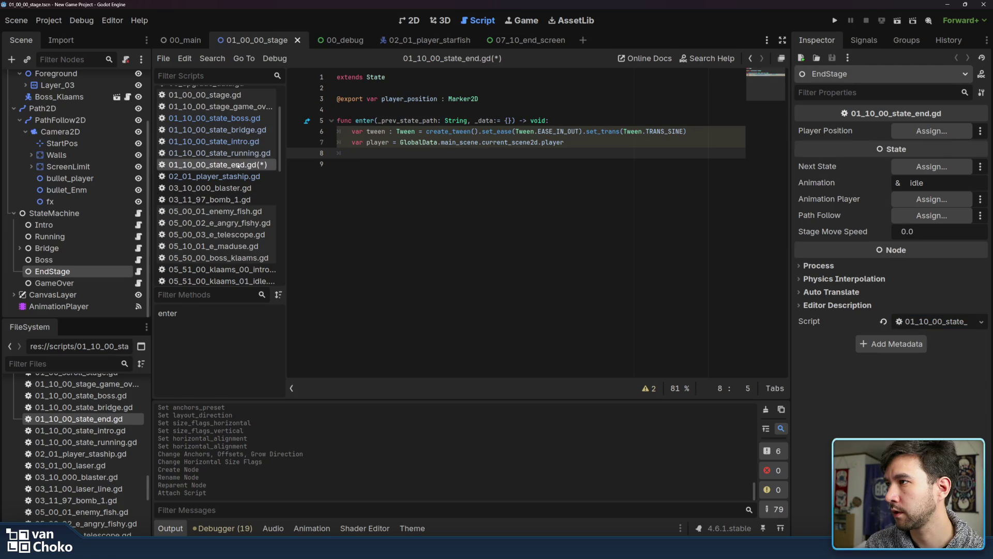
# Declare 'var player' under the player_position export and drop 'var' from the player assignment in enter().
pyautogui.click(600, 141)
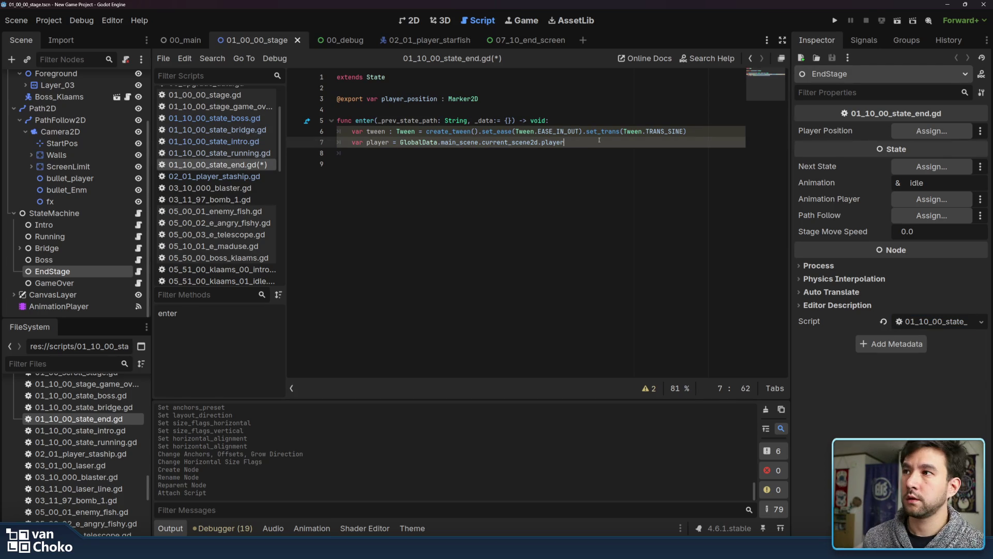
pyautogui.press('Return')
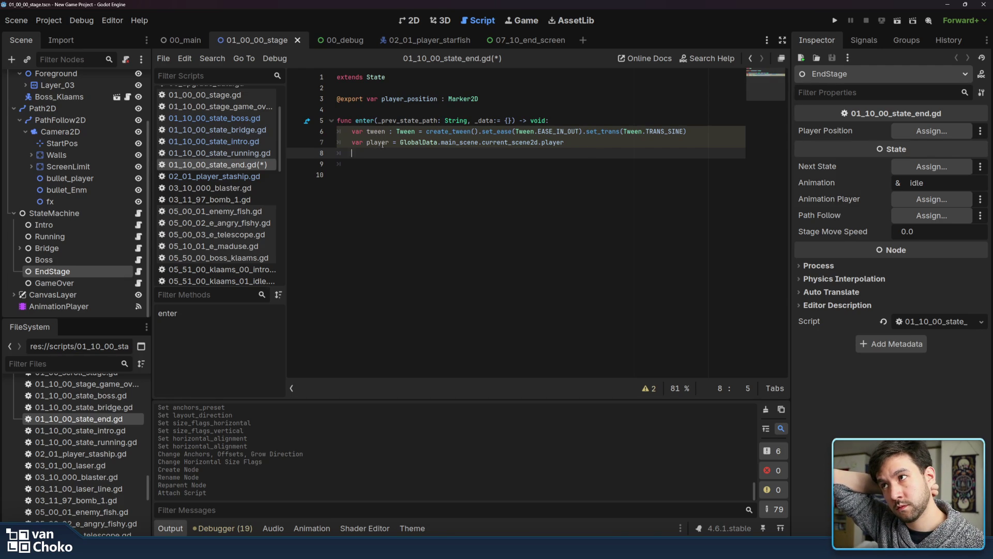
pyautogui.doubleClick(378, 142)
pyautogui.click(384, 152)
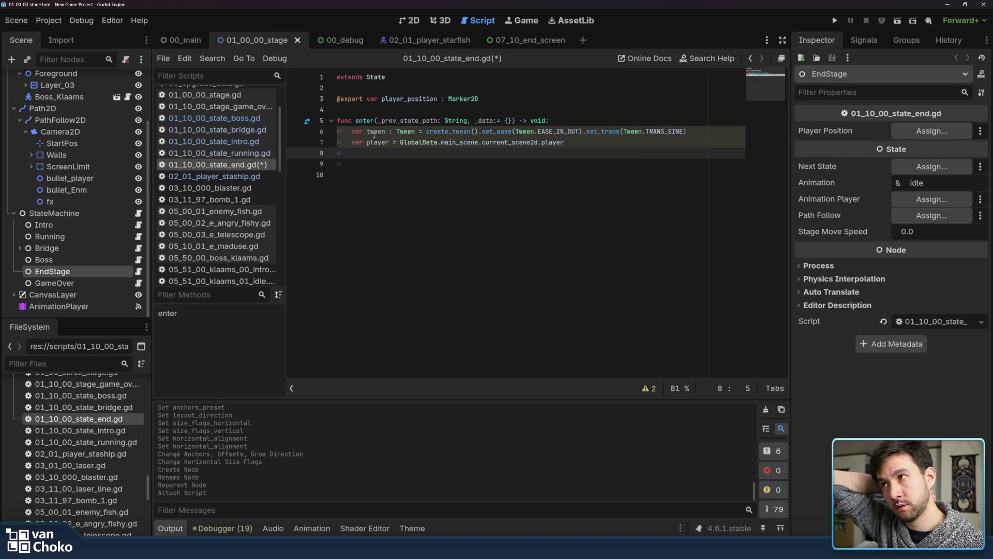
pyautogui.click(520, 101)
pyautogui.press('Return')
pyautogui.write('var ')
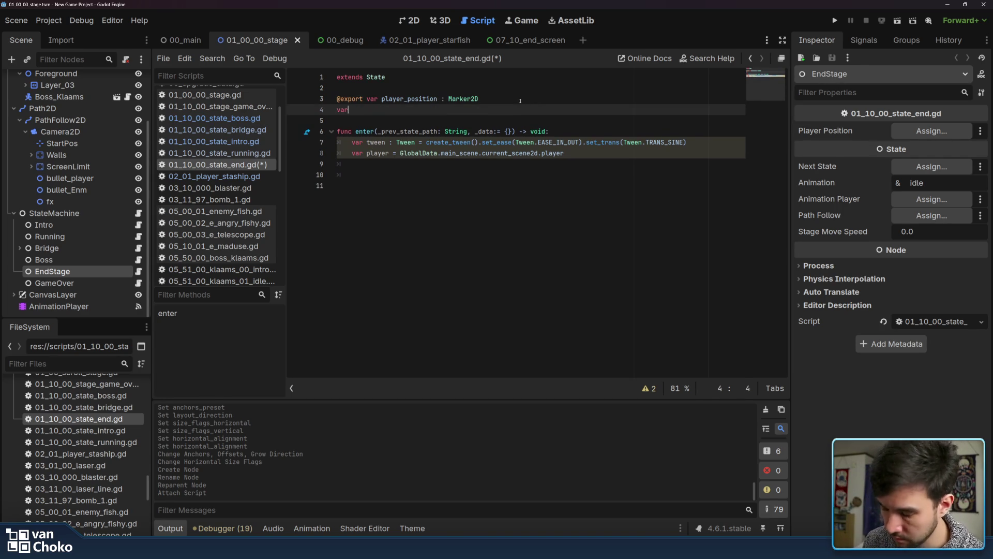
pyautogui.write('player')
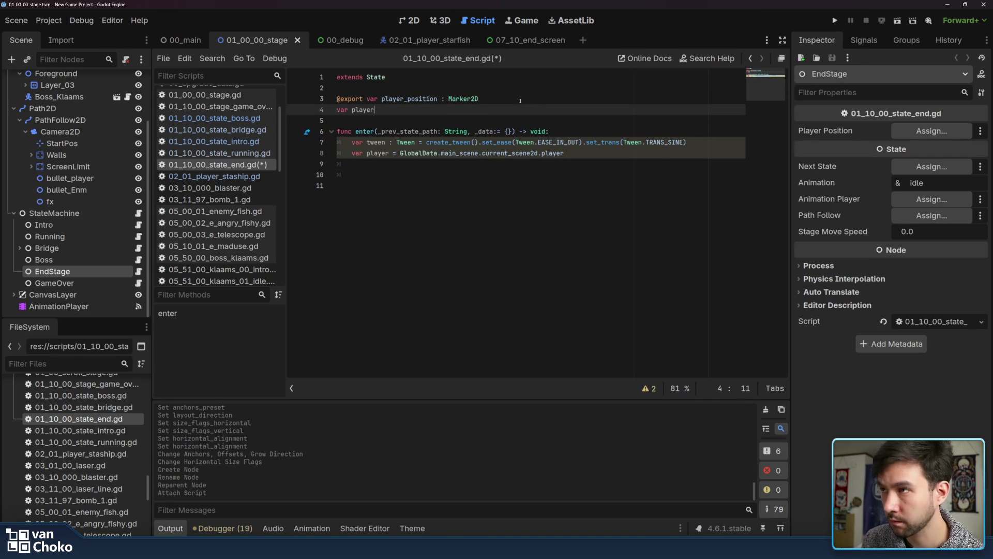
pyautogui.click(396, 154)
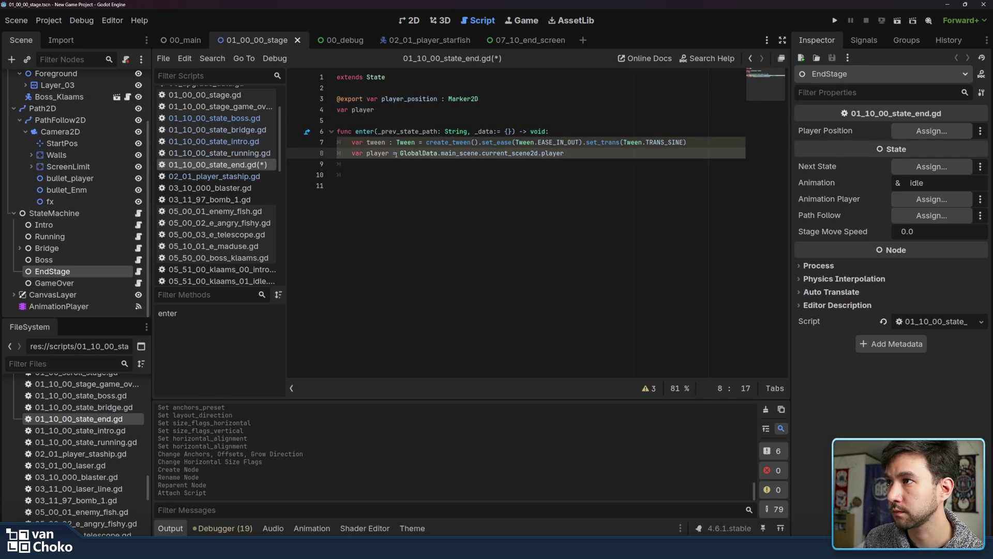
pyautogui.doubleClick(354, 153)
pyautogui.press('BackSpace')
pyautogui.press('Down')
pyautogui.press('Down')
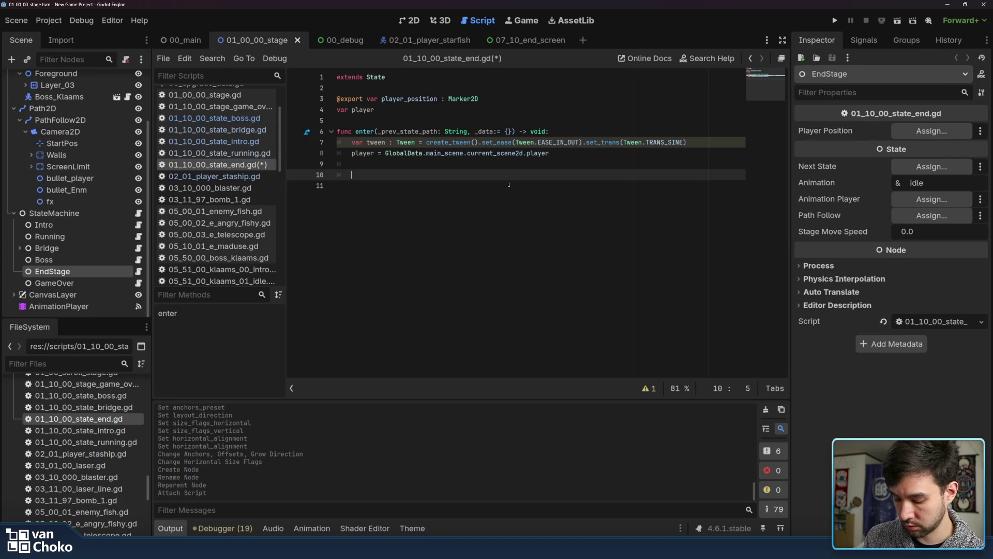
# Start line 10 as tween.tween_property(player using autocomplete.
pyautogui.write('tw')
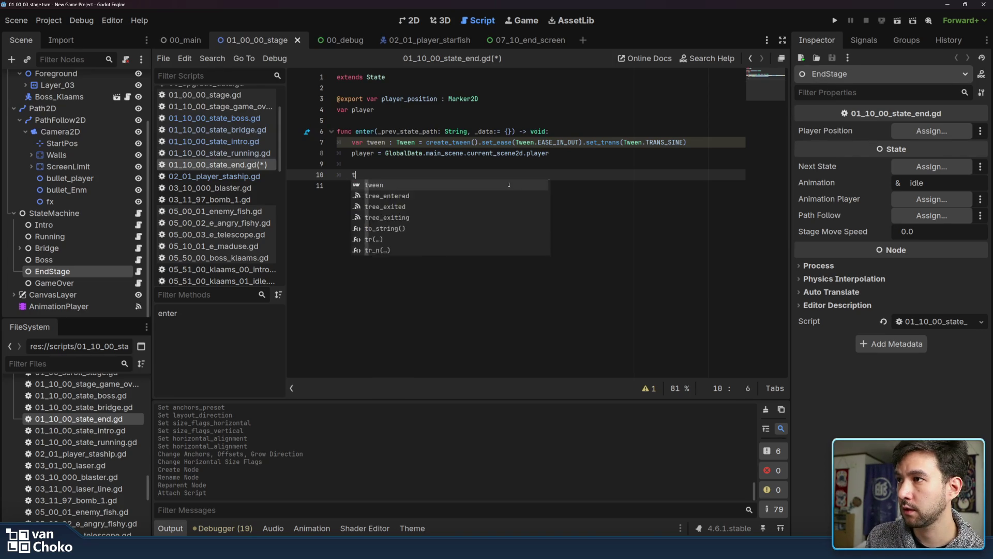
pyautogui.press('Return')
pyautogui.write('.set')
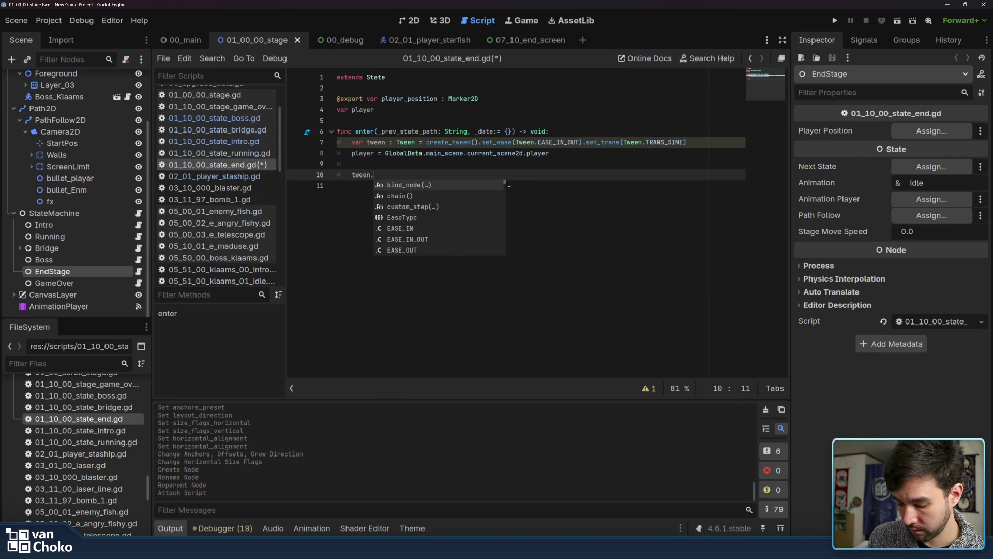
pyautogui.write('_prop')
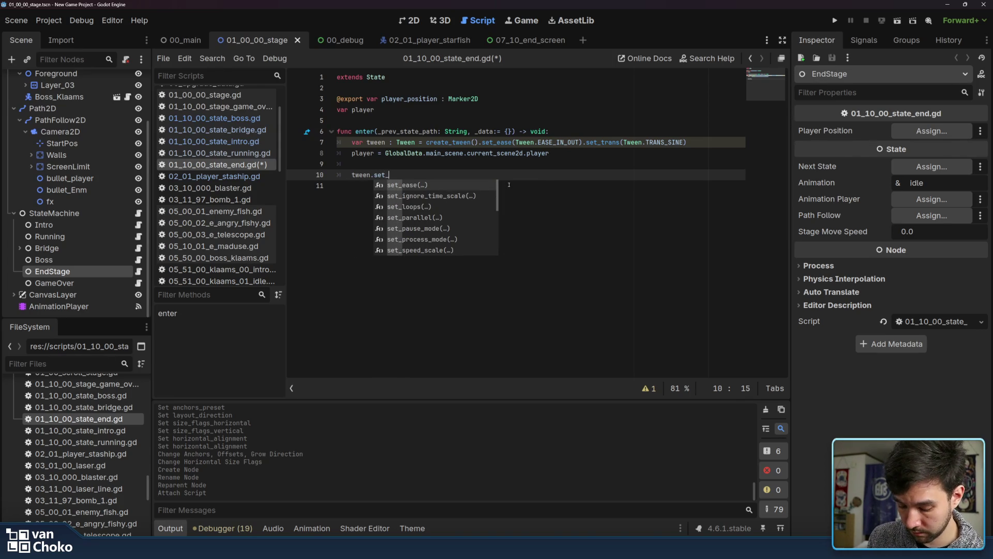
pyautogui.press('BackSpace')
pyautogui.press('BackSpace')
pyautogui.press('BackSpace')
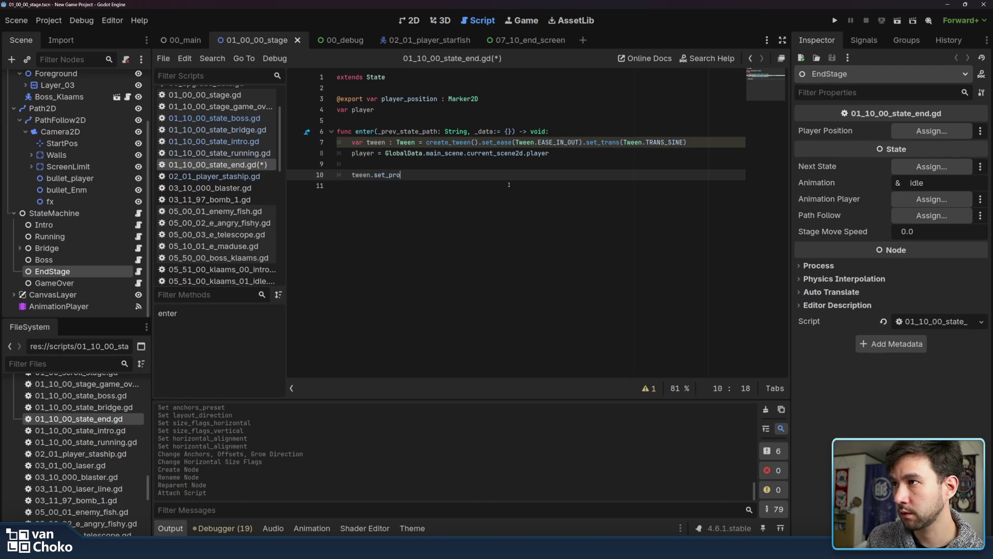
pyautogui.write('prop')
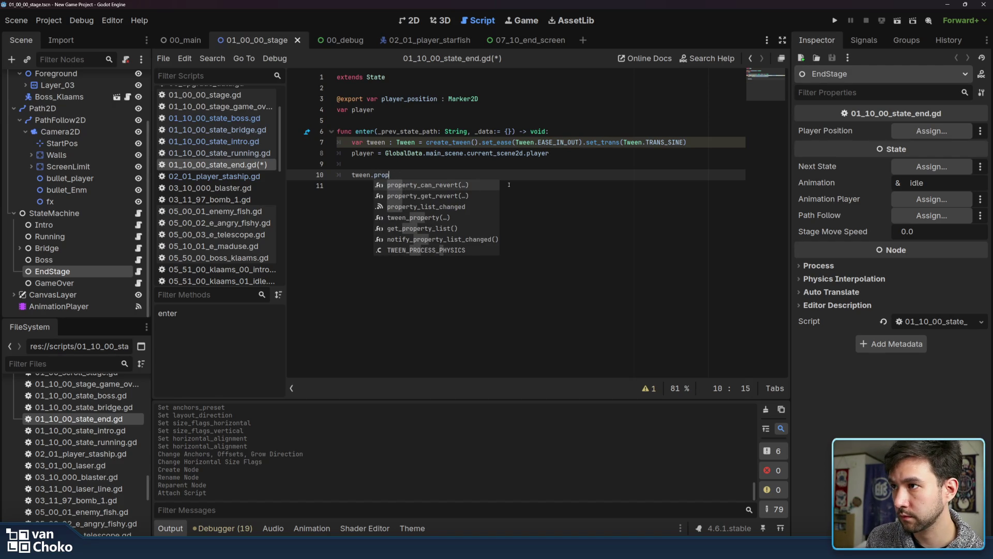
pyautogui.click(414, 217)
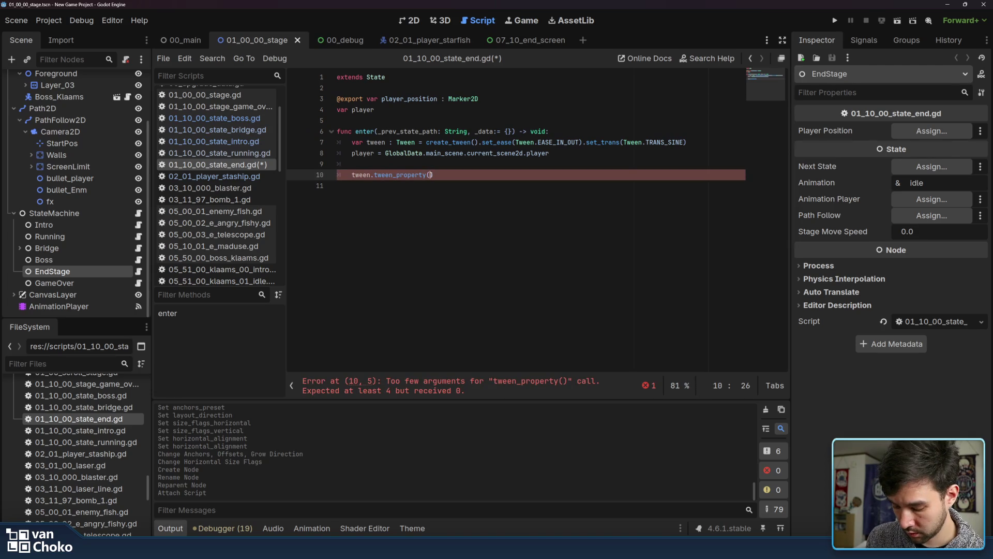
pyautogui.write('player')
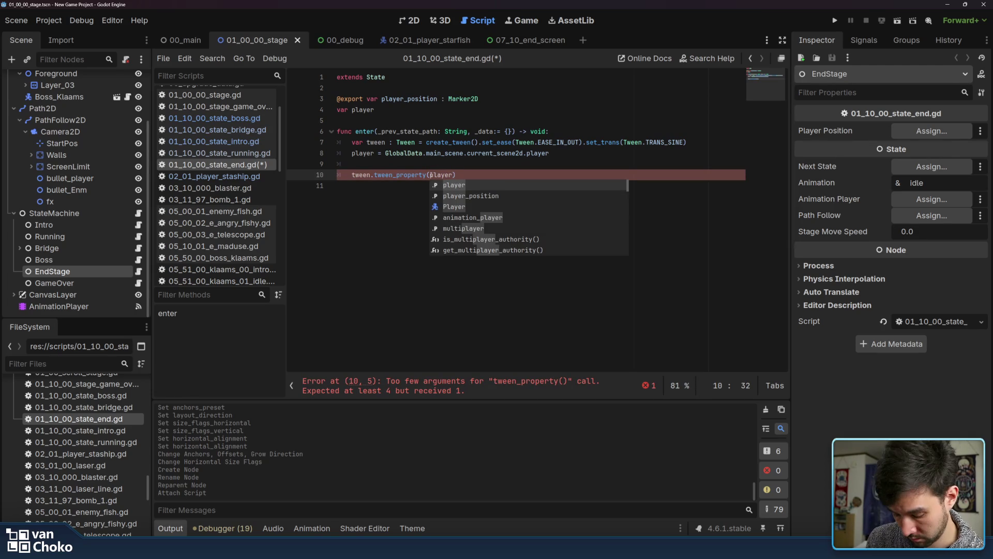
pyautogui.press('Escape')
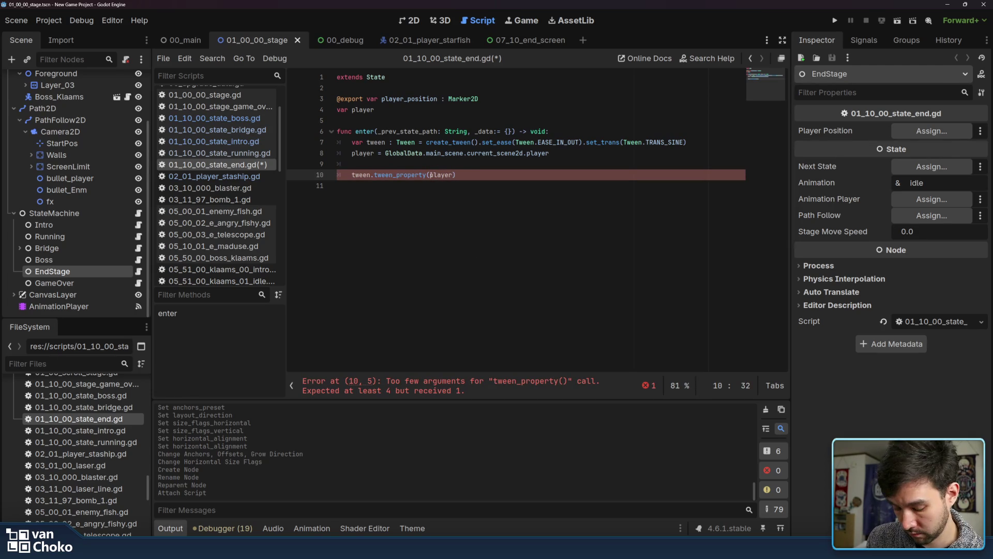
# Complete the call with "position", player_position.position and a 0.5 second duration.
pyautogui.write(',')
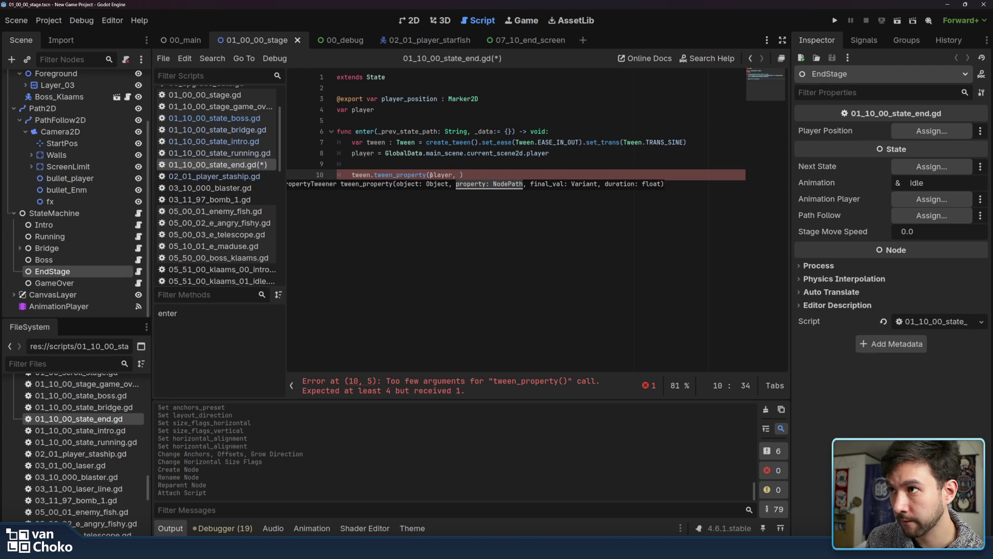
pyautogui.write(' "position')
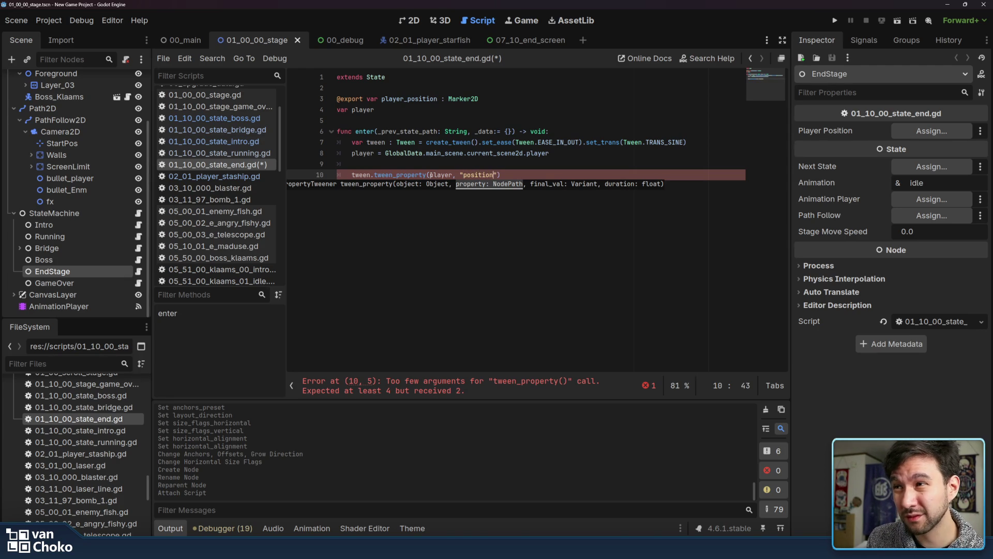
pyautogui.press('Escape')
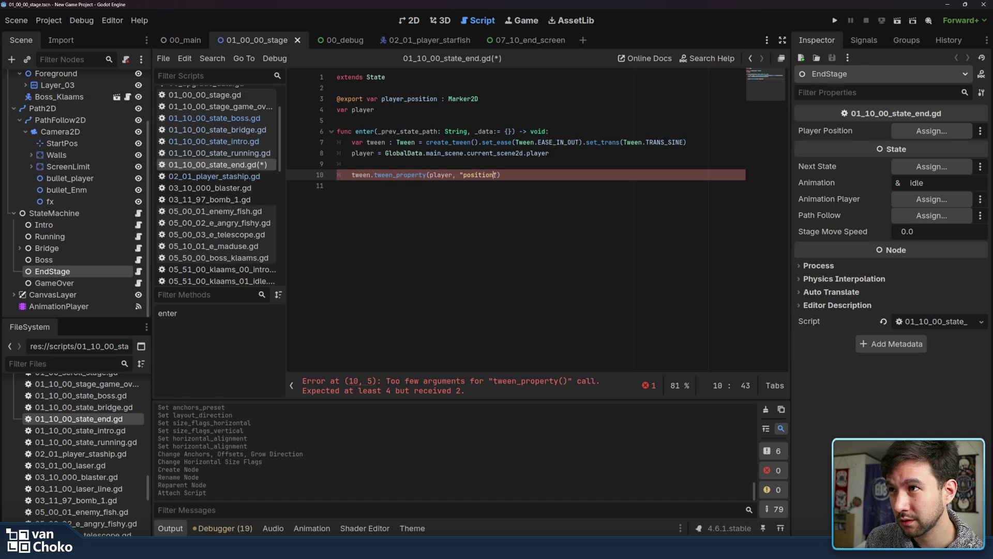
pyautogui.write(', ')
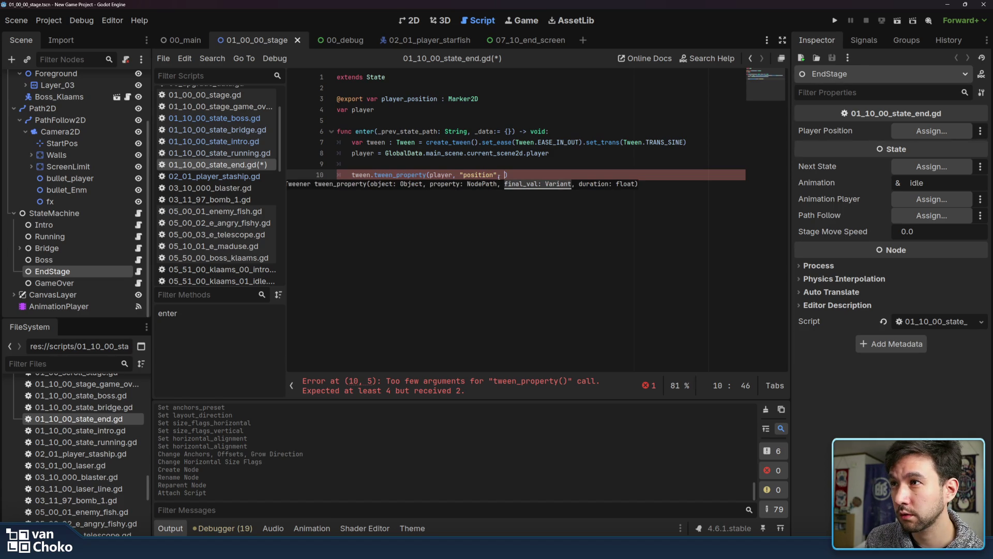
pyautogui.write('player')
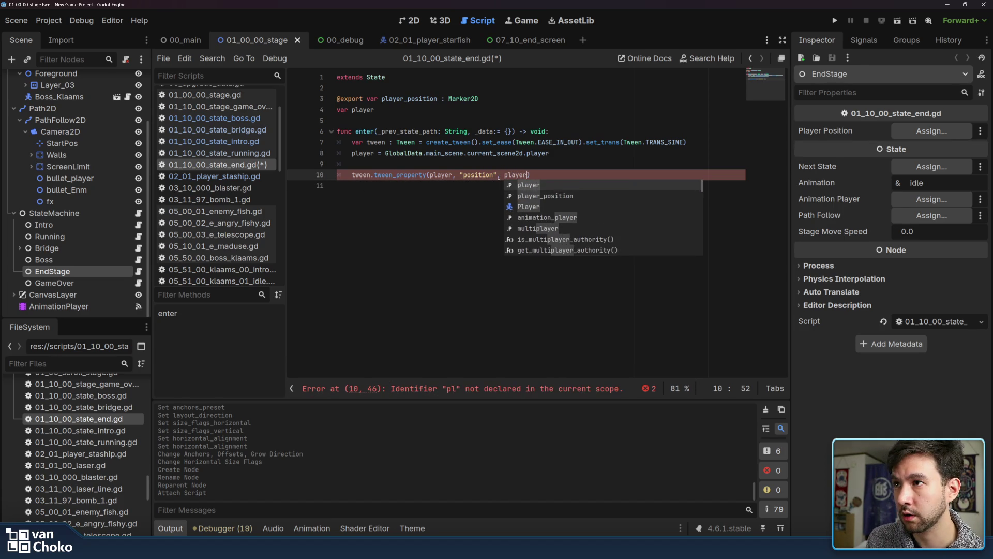
pyautogui.press('Down')
pyautogui.press('Return')
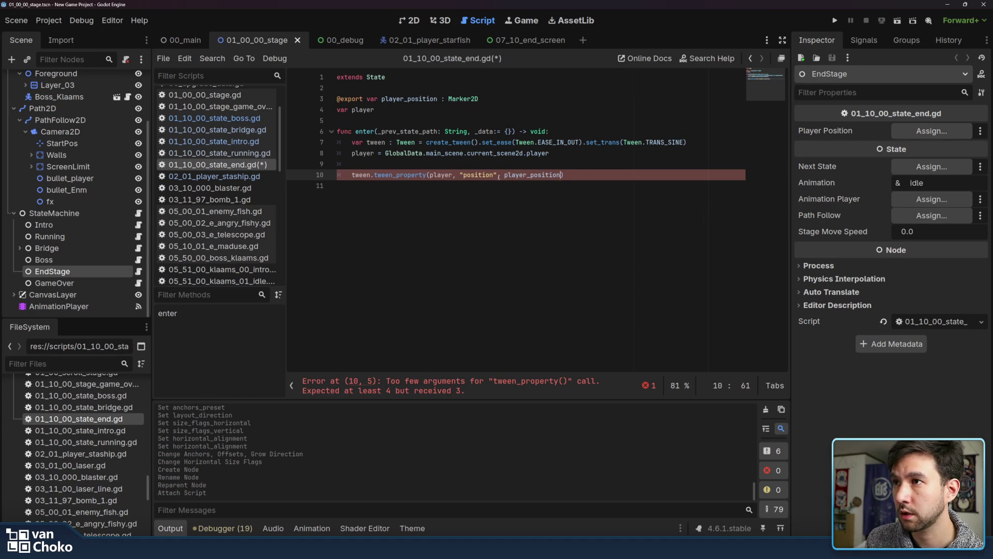
pyautogui.write('.position')
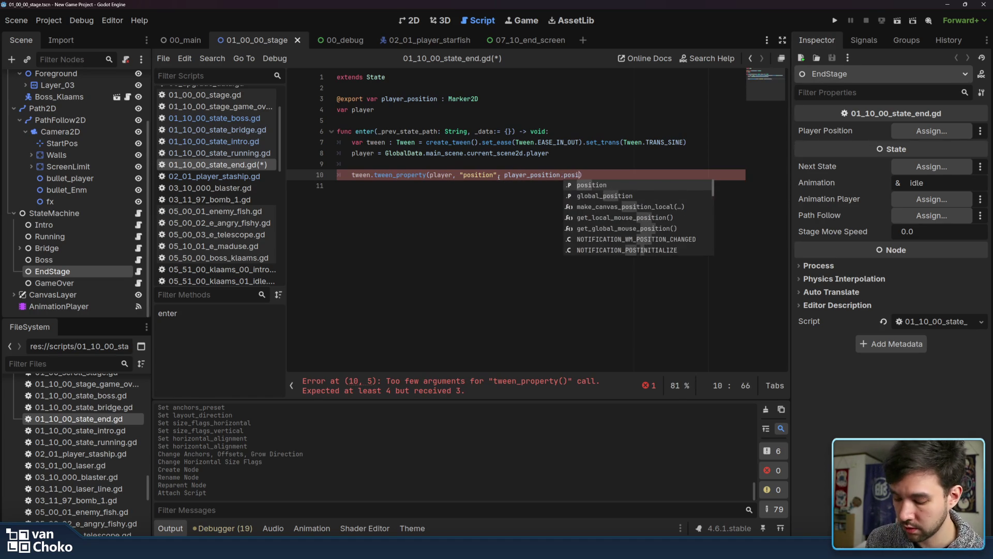
pyautogui.press('Escape')
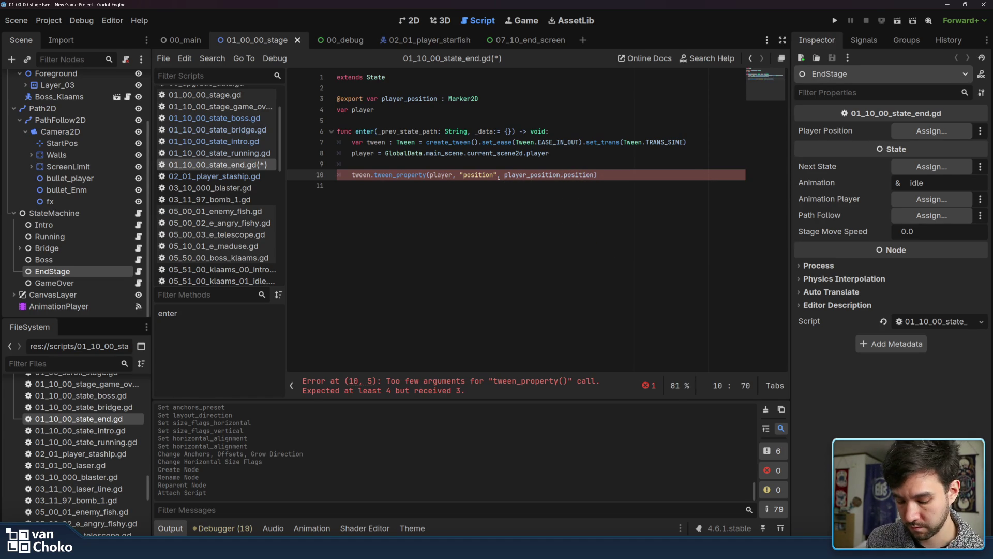
pyautogui.write(',')
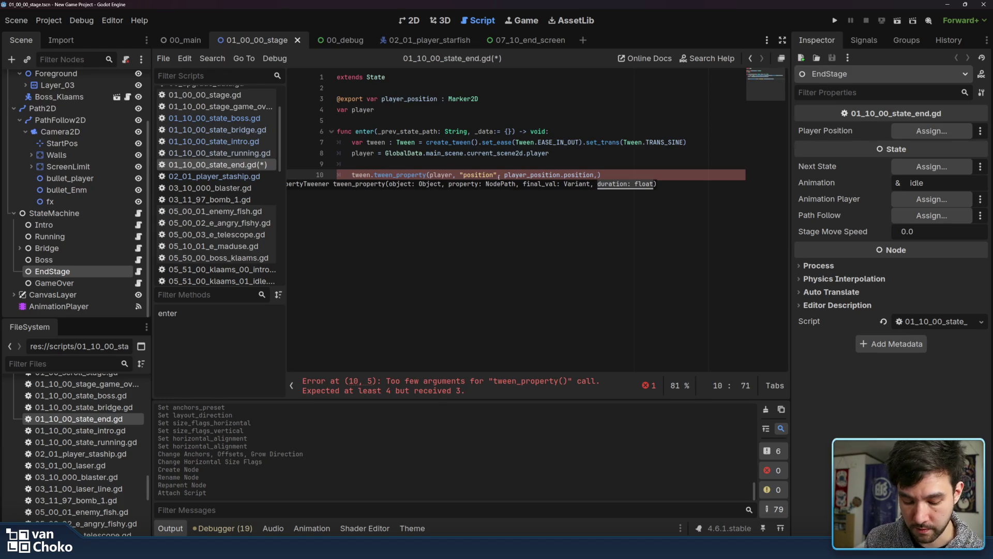
pyautogui.write('0.5')
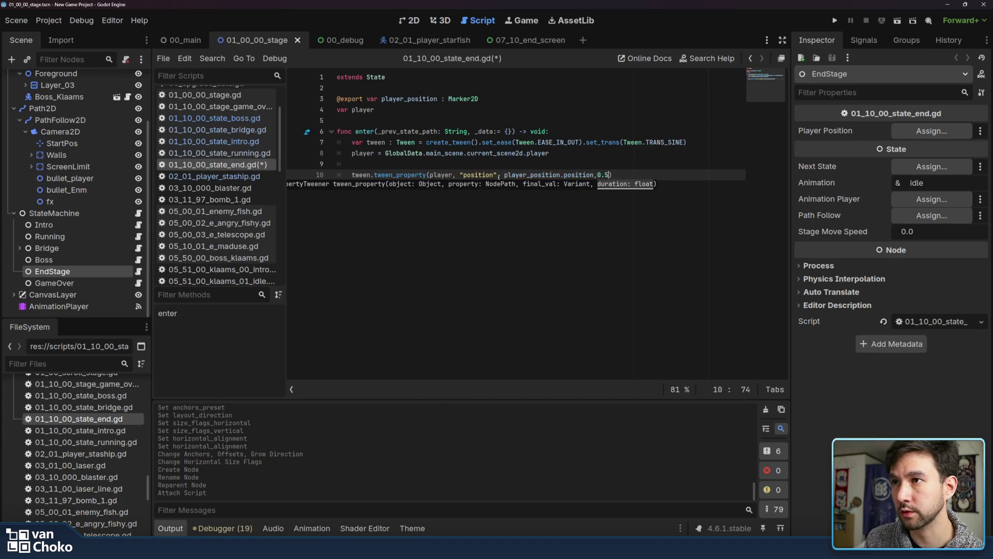
# Save the end-stage script and return to the 2D scene view.
pyautogui.click(566, 158)
pyautogui.press('Down')
pyautogui.press('Down')
pyautogui.press('Down')
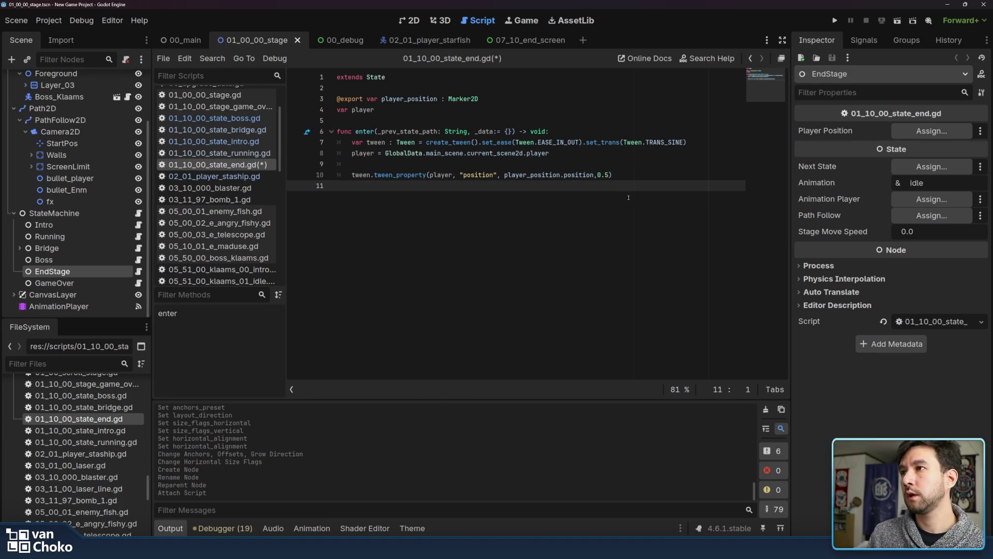
pyautogui.hotkey('ctrl', 's')
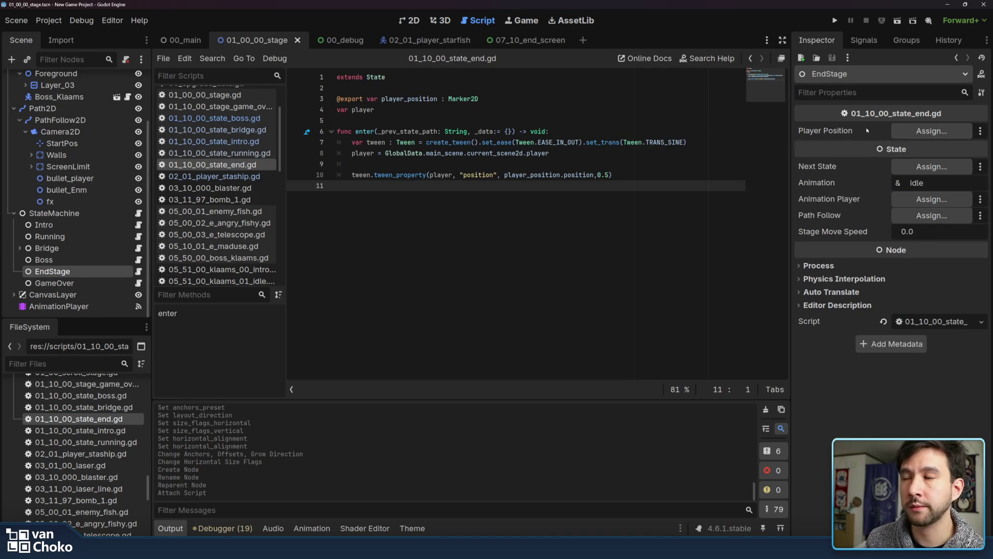
pyautogui.click(647, 175)
pyautogui.click(650, 186)
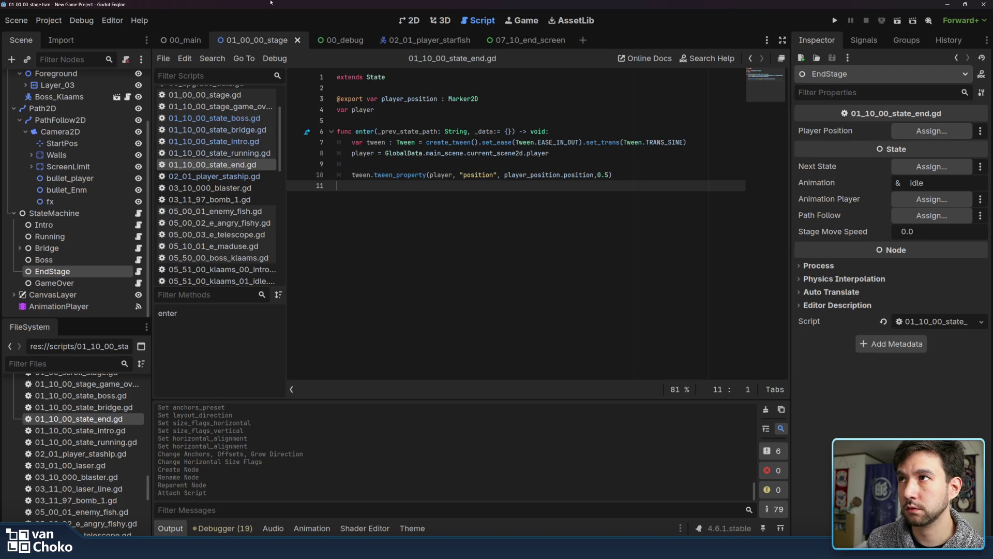
pyautogui.click(409, 20)
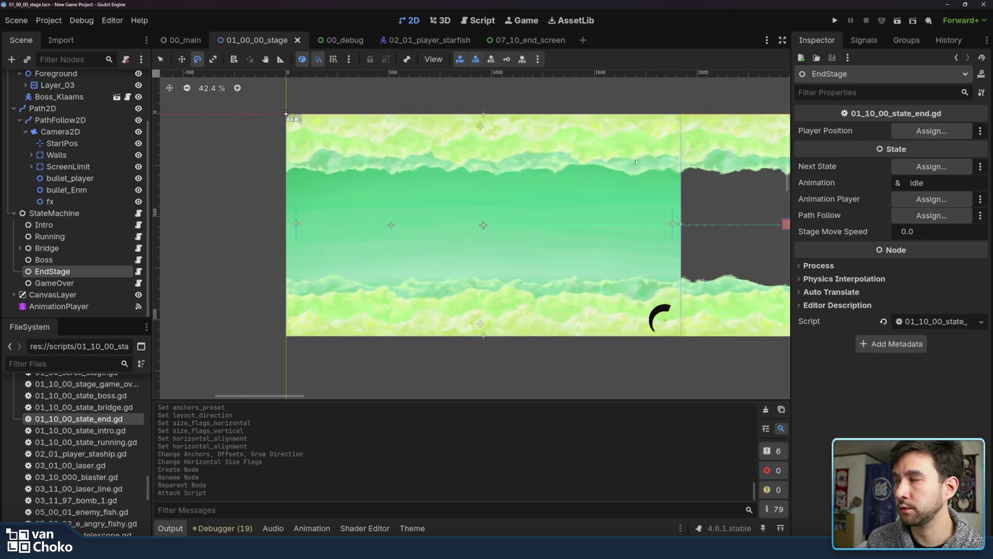
# Collapse the Stage00 node, bring up the end screen scene and inspect it in 3D.
pyautogui.scroll(3, 23, 92)
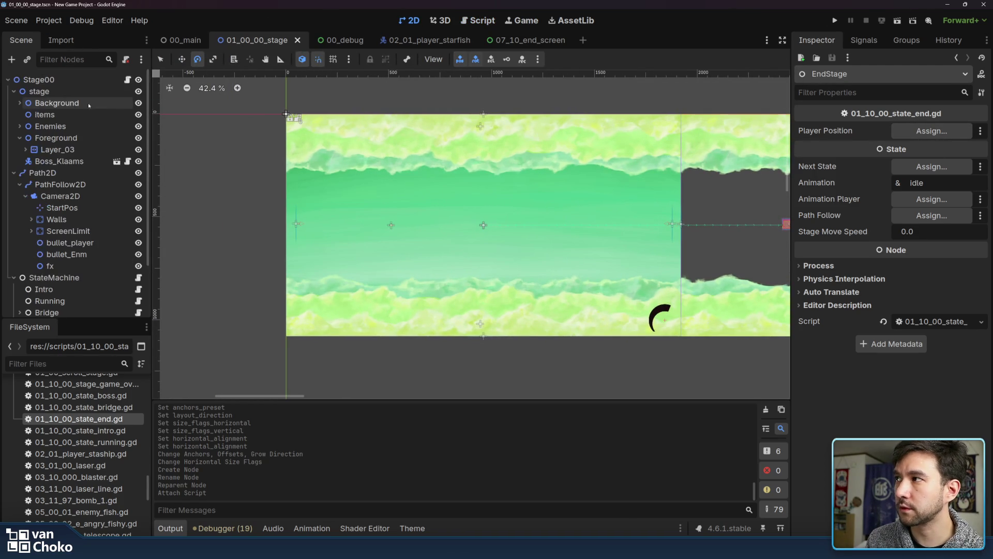
pyautogui.click(14, 92)
pyautogui.click(57, 79)
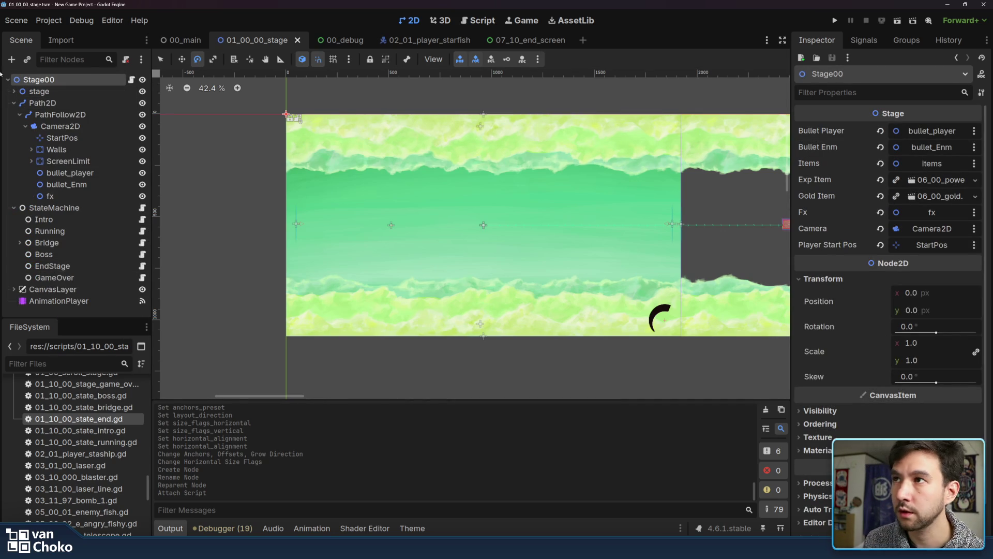
pyautogui.click(583, 40)
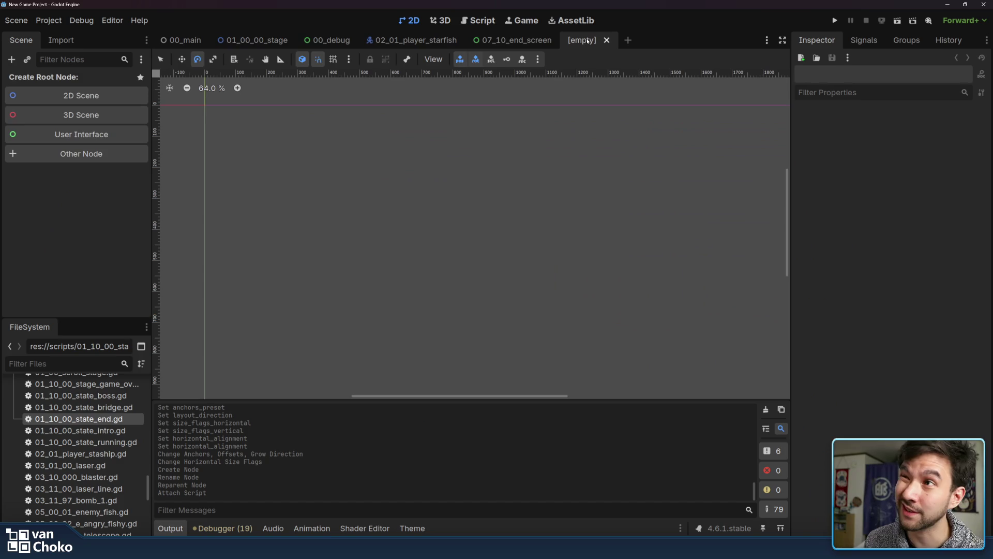
pyautogui.click(607, 40)
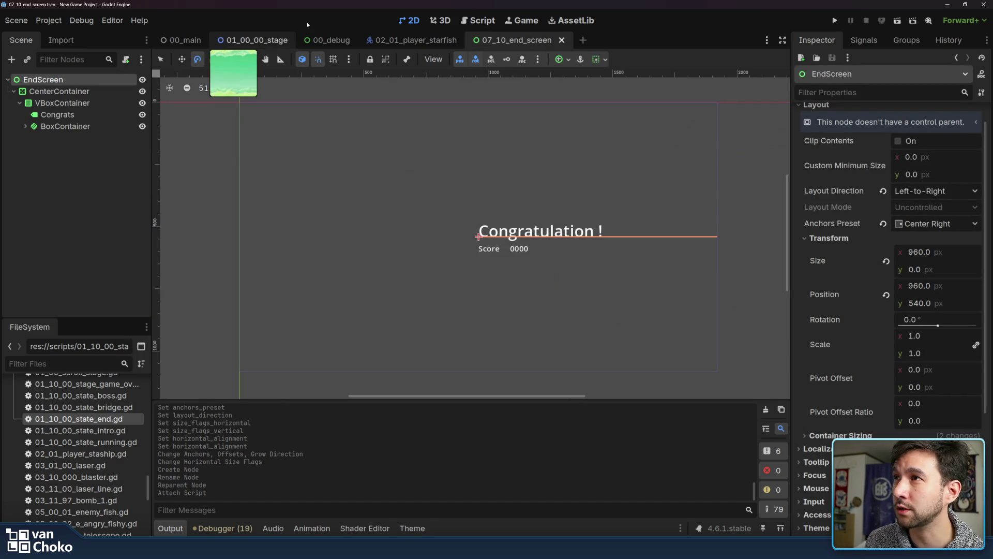
pyautogui.click(442, 22)
pyautogui.moveTo(538, 162)
pyautogui.mouseDown()
pyautogui.moveTo(554, 171)
pyautogui.moveTo(553, 151)
pyautogui.mouseUp()
pyautogui.click(553, 168)
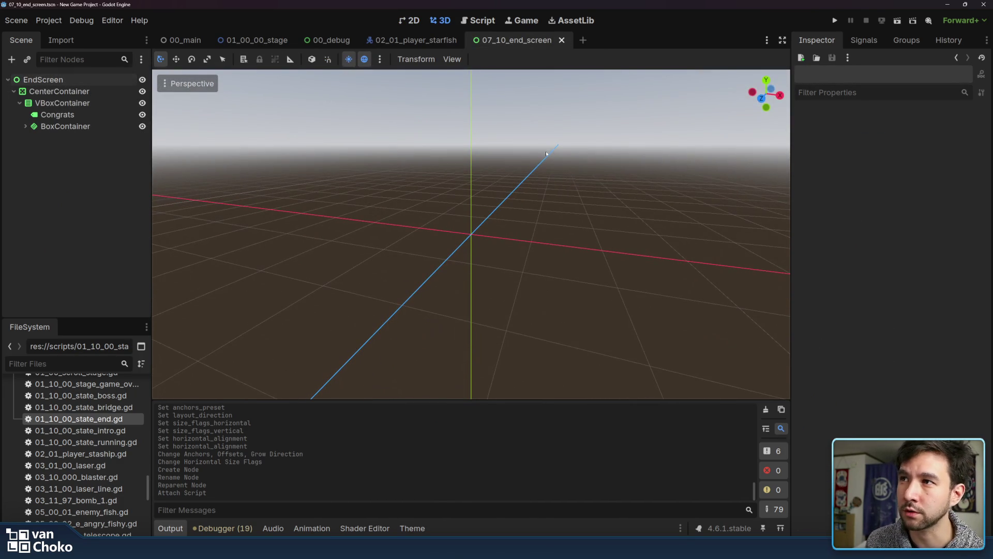
# Back in 2D, open the 02_01_player_starfish scene and collapse GunRack.
pyautogui.click(412, 22)
pyautogui.click(415, 40)
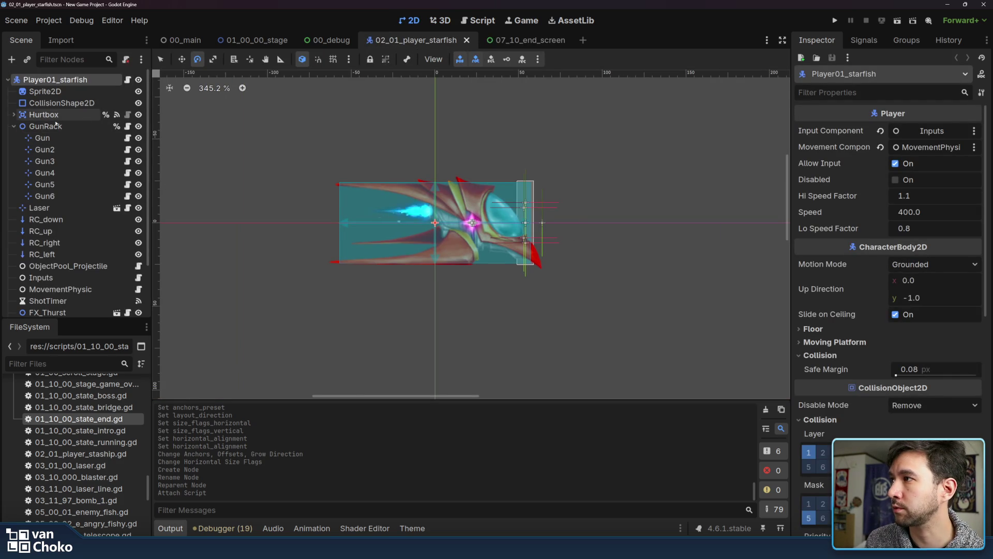
pyautogui.click(13, 126)
# Add a PointLight2D child to the Player01_starfish root node.
pyautogui.click(57, 103)
pyautogui.click(49, 91)
pyautogui.click(53, 80)
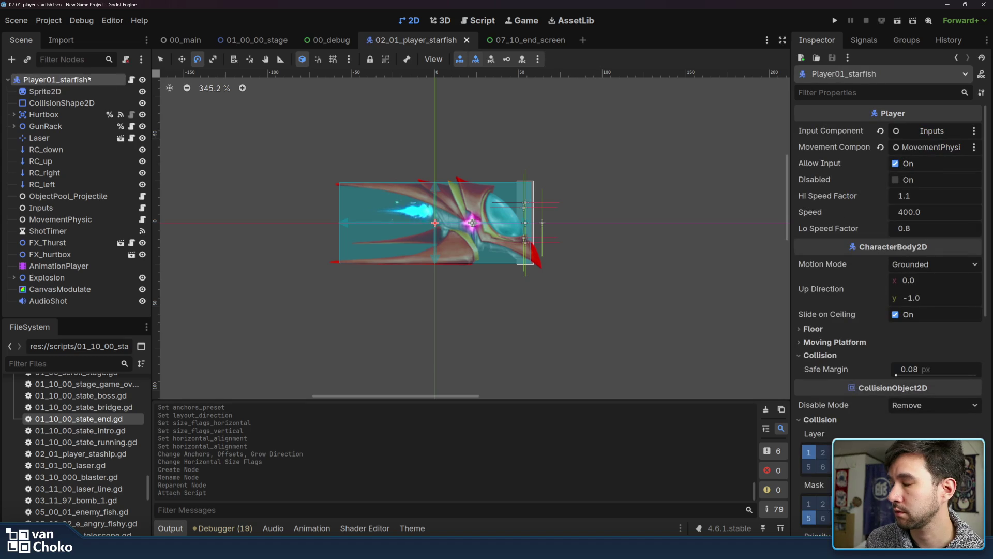
pyautogui.hotkey('ctrl', 'a')
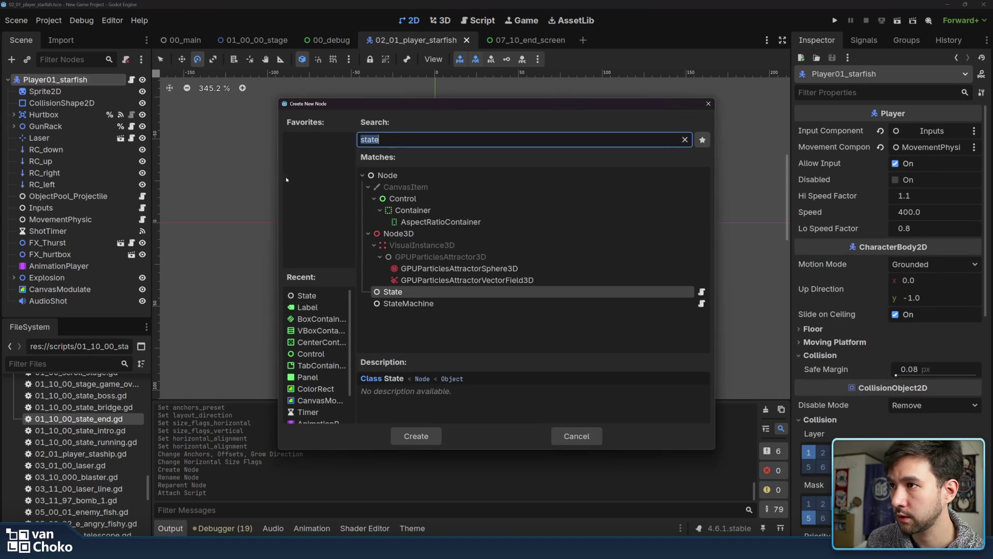
pyautogui.write('light')
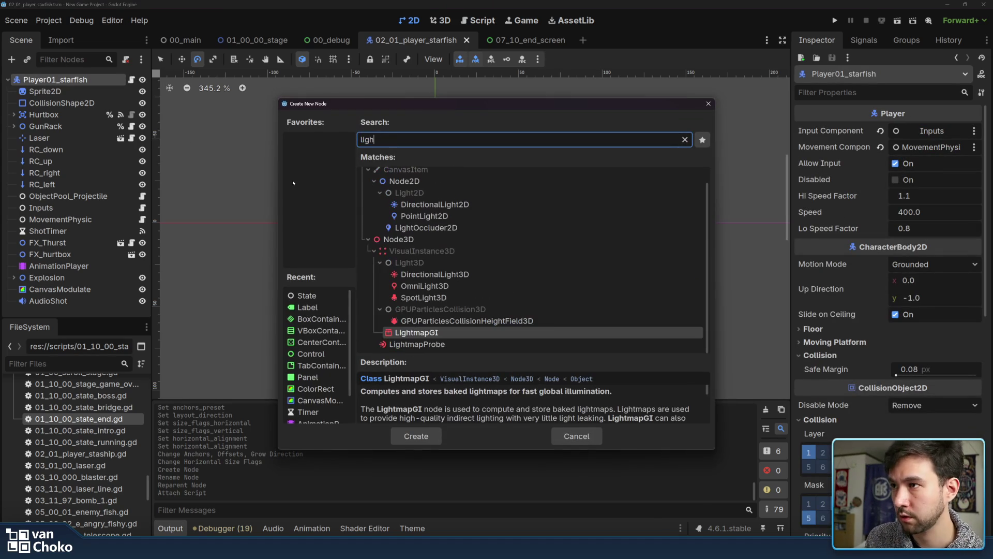
pyautogui.click(459, 225)
pyautogui.click(445, 216)
pyautogui.click(435, 205)
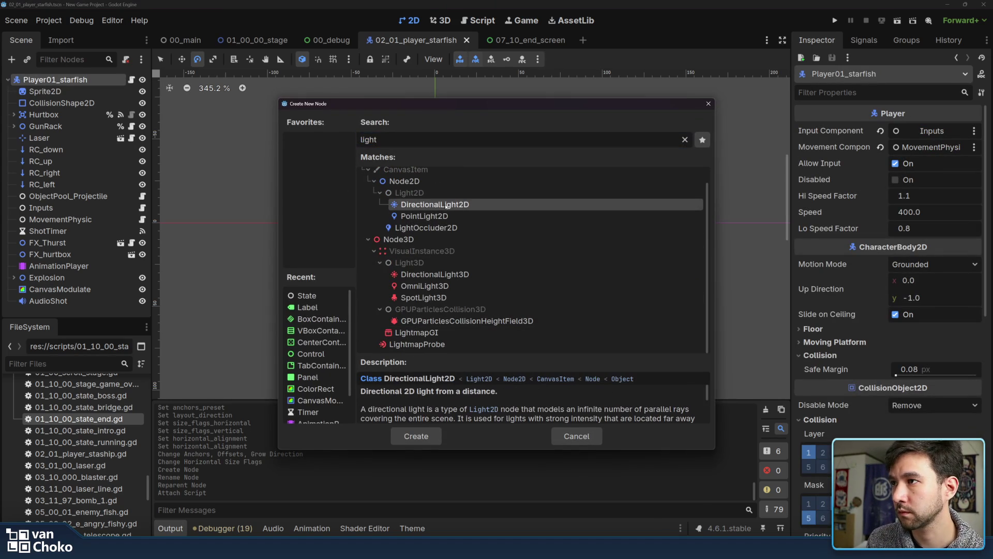
pyautogui.doubleClick(444, 217)
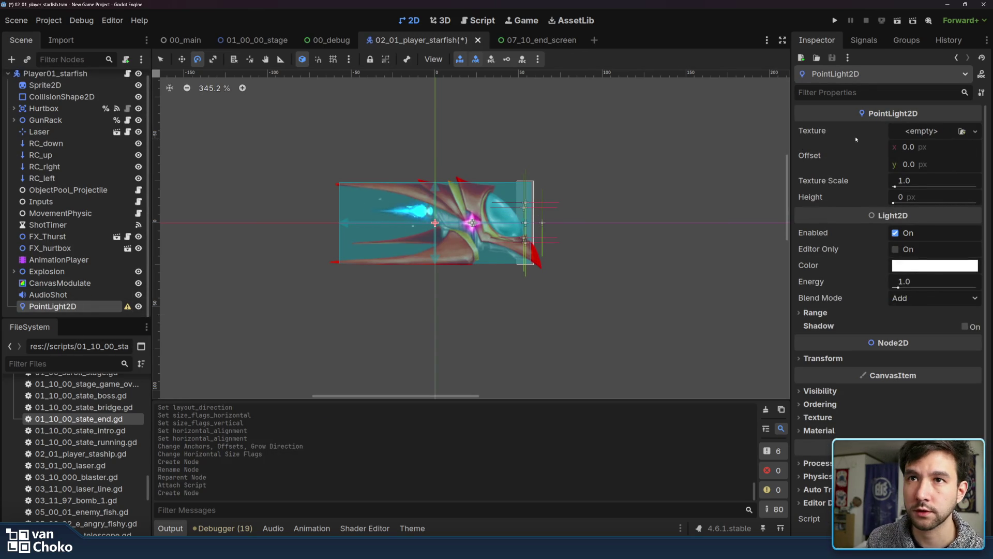
# Give the light a radial GradientTexture2D with a centred start and enlarged white core.
pyautogui.click(930, 131)
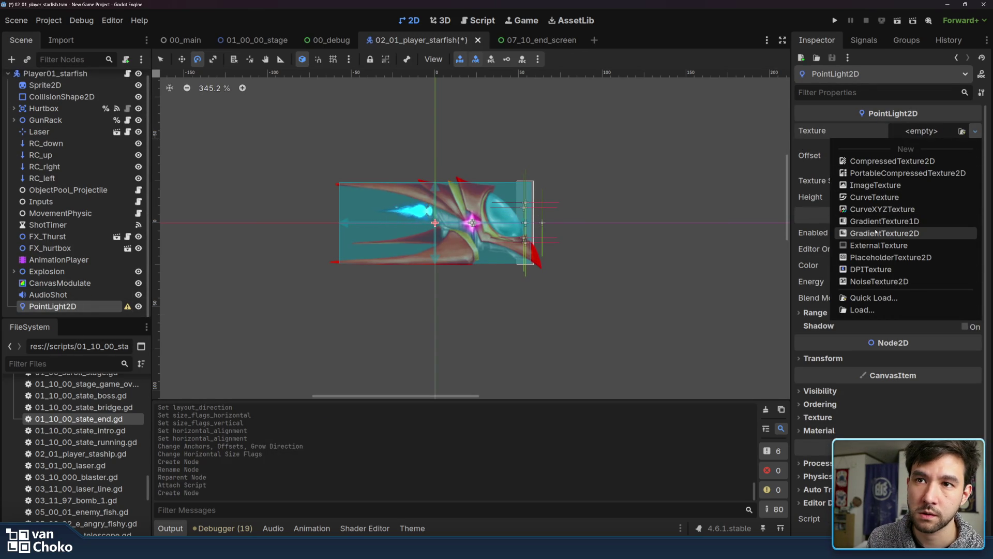
pyautogui.click(885, 233)
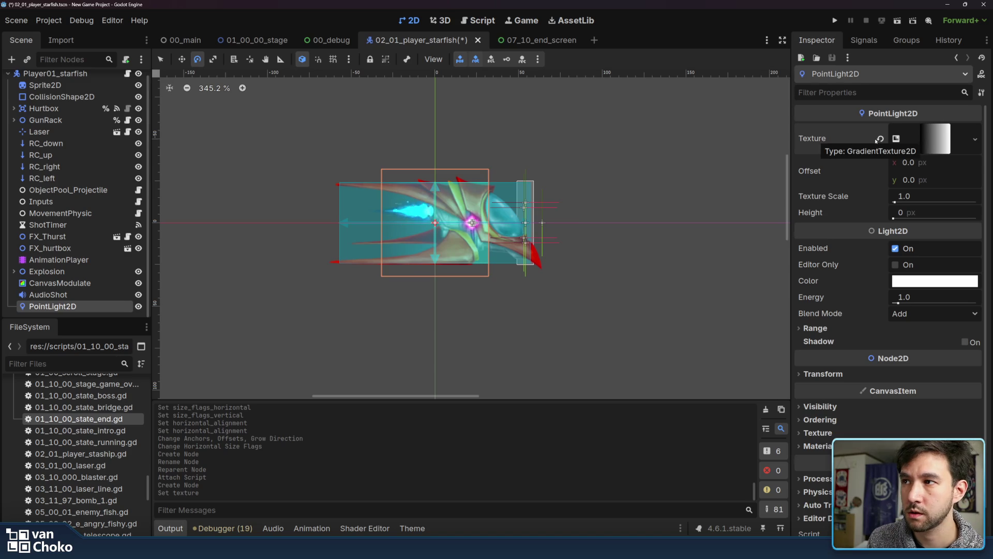
pyautogui.click(936, 136)
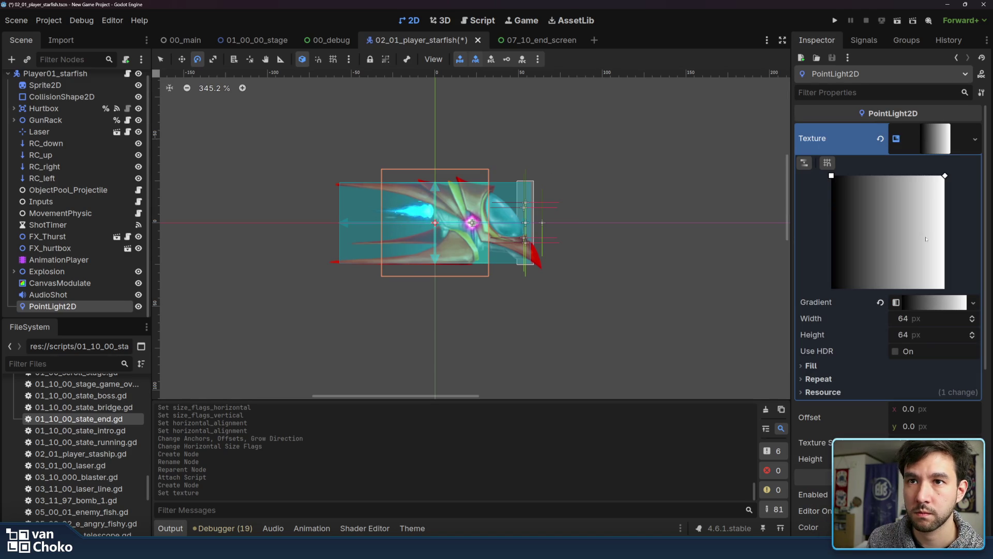
pyautogui.moveTo(945, 176)
pyautogui.mouseDown()
pyautogui.moveTo(902, 233)
pyautogui.moveTo(887, 224)
pyautogui.mouseUp()
pyautogui.click(846, 366)
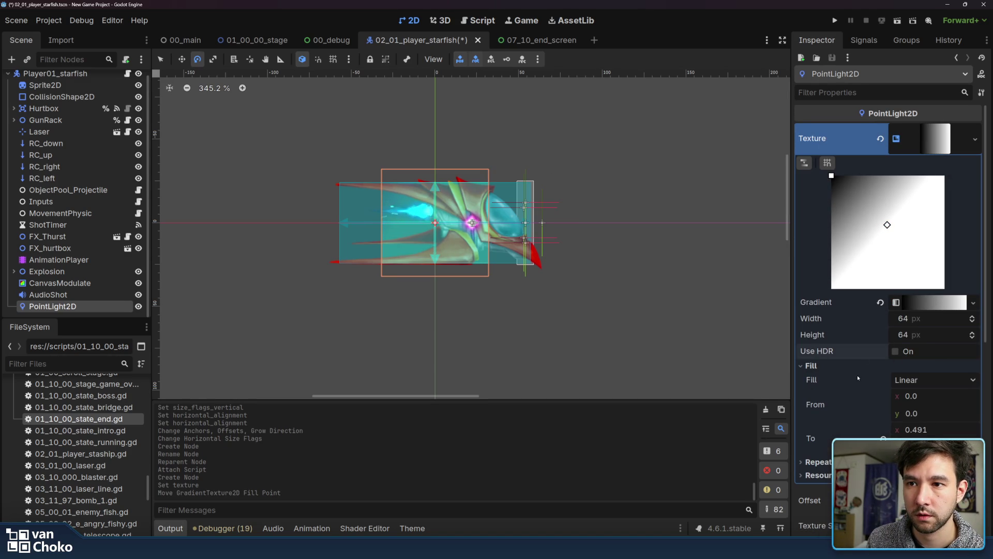
pyautogui.click(919, 379)
pyautogui.click(915, 410)
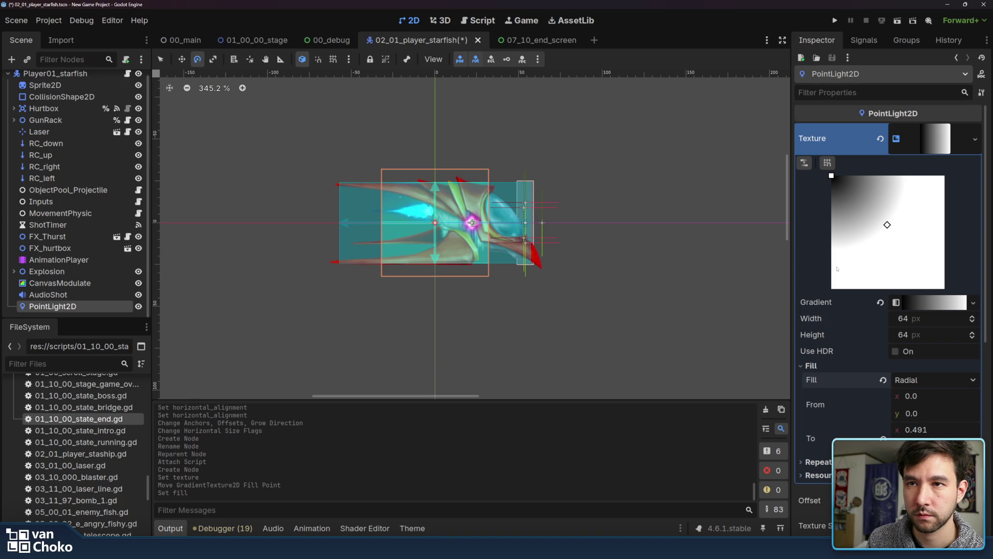
pyautogui.click(930, 304)
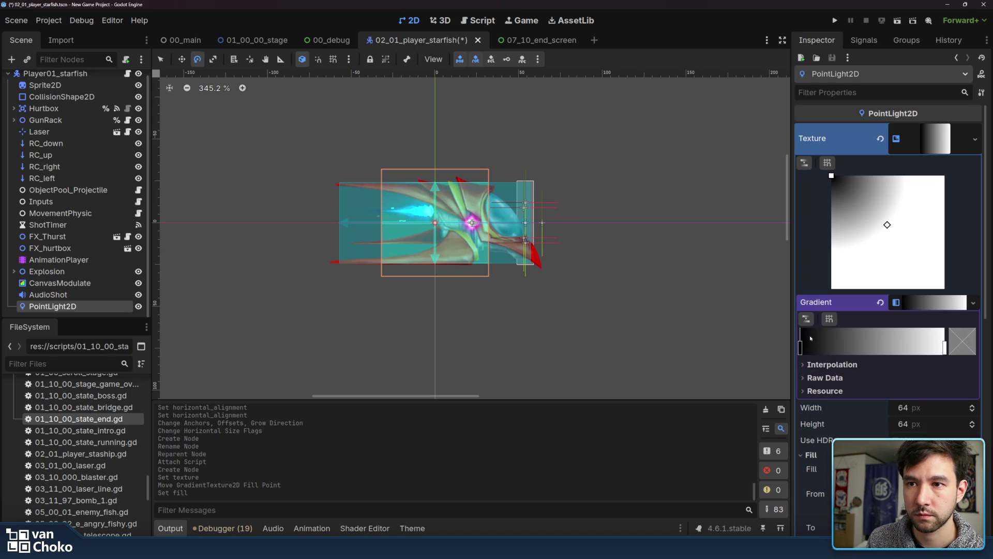
pyautogui.moveTo(887, 225); pyautogui.dragTo(946, 289)
pyautogui.moveTo(832, 176); pyautogui.dragTo(883, 226)
pyautogui.moveTo(945, 350)
pyautogui.mouseDown()
pyautogui.moveTo(826, 352)
pyautogui.moveTo(986, 353)
pyautogui.mouseUp()
pyautogui.moveTo(824, 349)
pyautogui.mouseDown()
pyautogui.moveTo(863, 350)
pyautogui.moveTo(795, 356)
pyautogui.mouseUp()
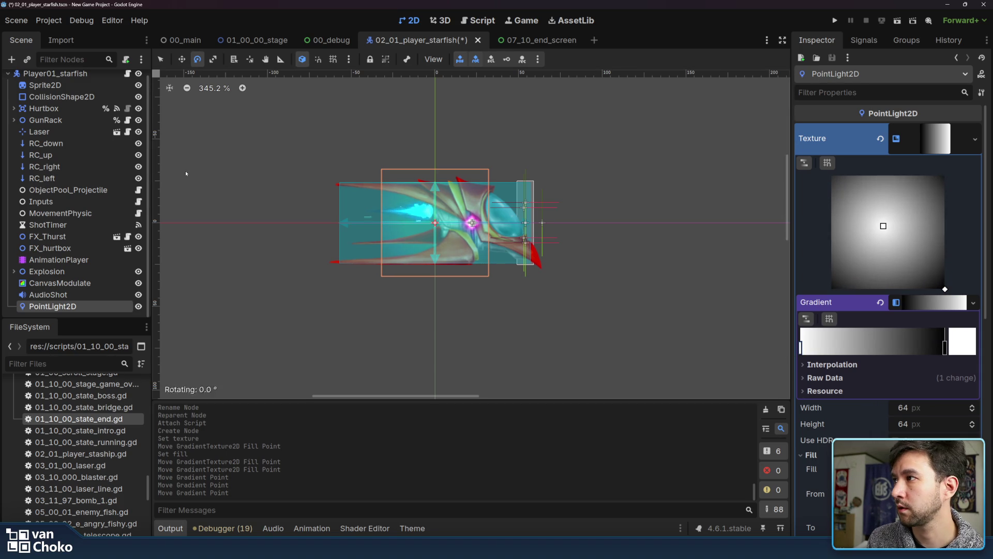
# Hide the Hurtbox and CollisionShape2D nodes.
pyautogui.scroll(1, 67, 155)
pyautogui.click(78, 115)
pyautogui.click(138, 114)
pyautogui.click(139, 102)
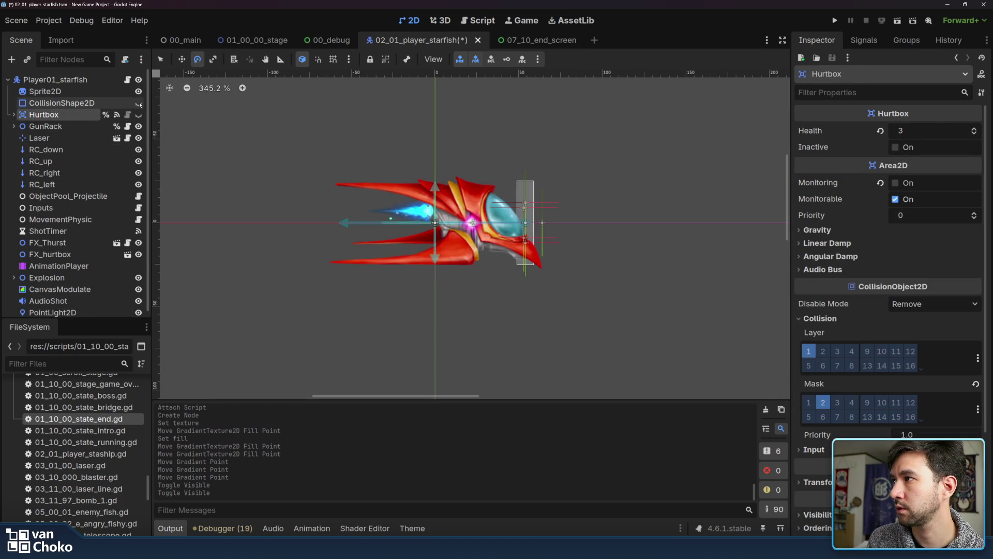
pyautogui.click(466, 195)
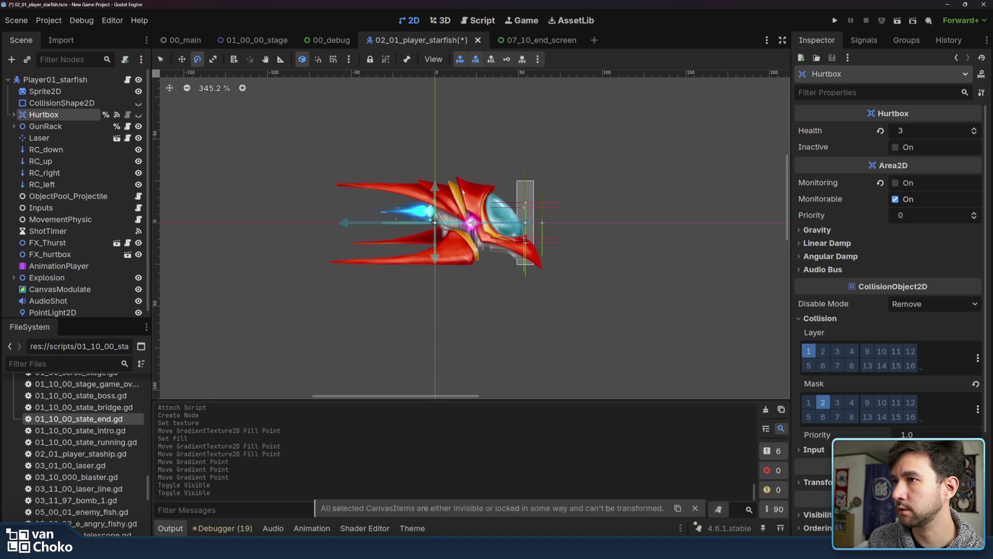
# Move the PointLight2D back toward the ship's thruster.
pyautogui.scroll(-1, 62, 233)
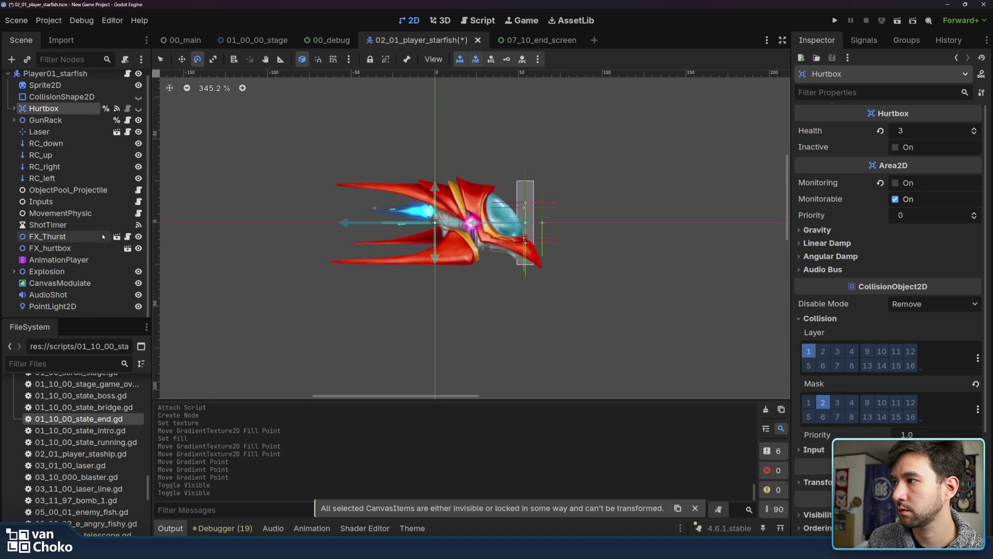
pyautogui.click(52, 306)
pyautogui.press('w')
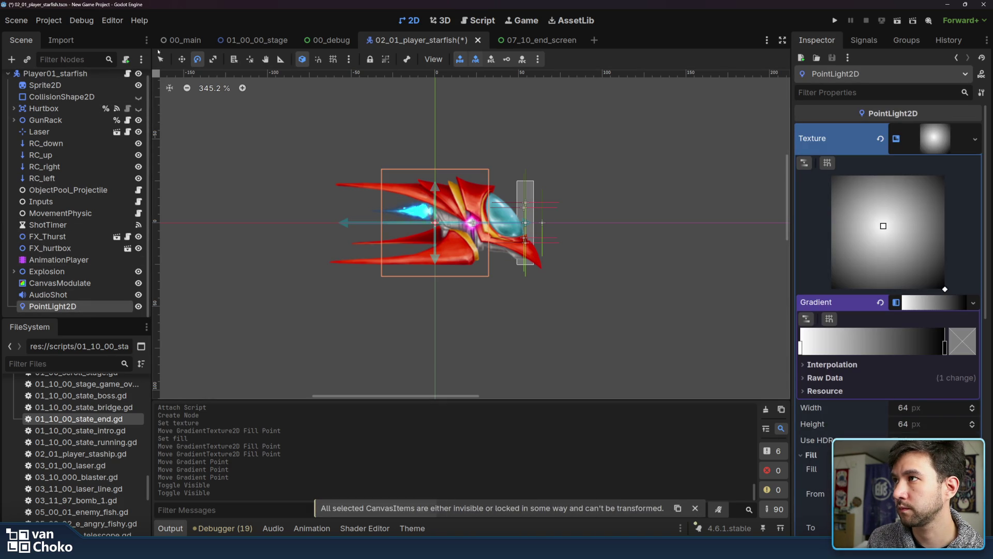
pyautogui.moveTo(447, 222)
pyautogui.mouseDown()
pyautogui.moveTo(407, 169)
pyautogui.moveTo(522, 169)
pyautogui.moveTo(498, 230)
pyautogui.moveTo(342, 256)
pyautogui.moveTo(401, 252)
pyautogui.moveTo(378, 226)
pyautogui.moveTo(432, 225)
pyautogui.moveTo(475, 162)
pyautogui.moveTo(532, 200)
pyautogui.moveTo(445, 202)
pyautogui.moveTo(458, 224)
pyautogui.moveTo(355, 204)
pyautogui.mouseUp()
# Set the light texture's width and height to 256.
pyautogui.click(936, 408)
pyautogui.write('256')
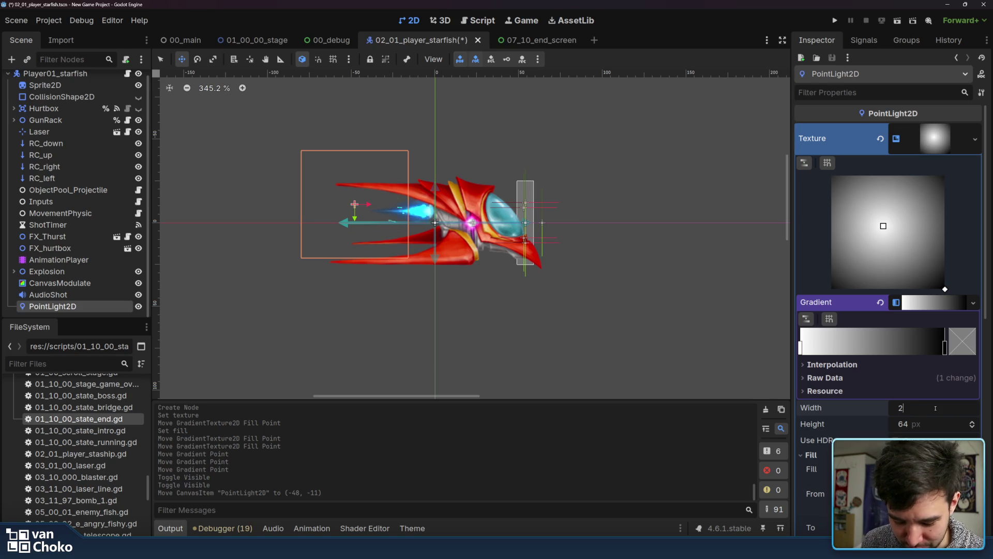
pyautogui.press('Return')
pyautogui.click(931, 425)
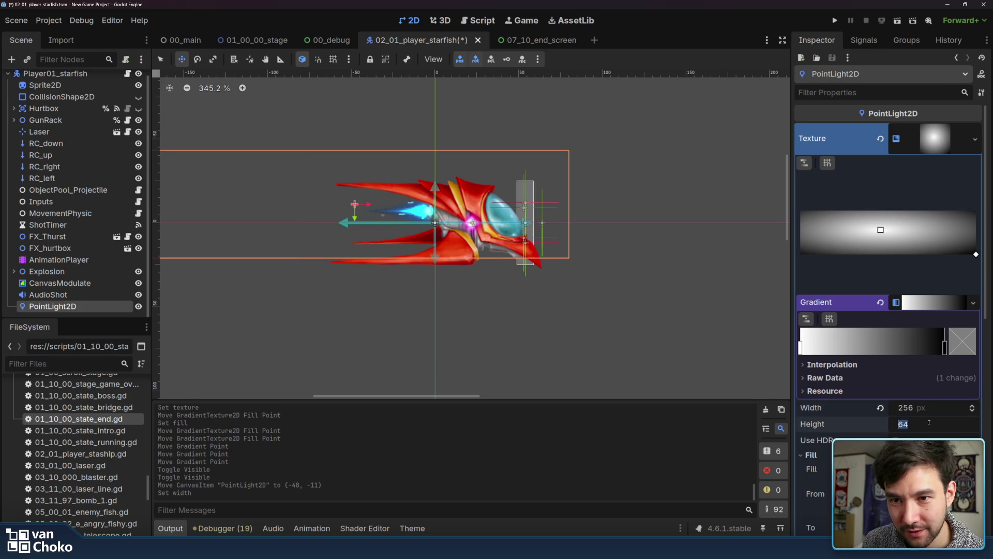
pyautogui.write('256')
pyautogui.press('Return')
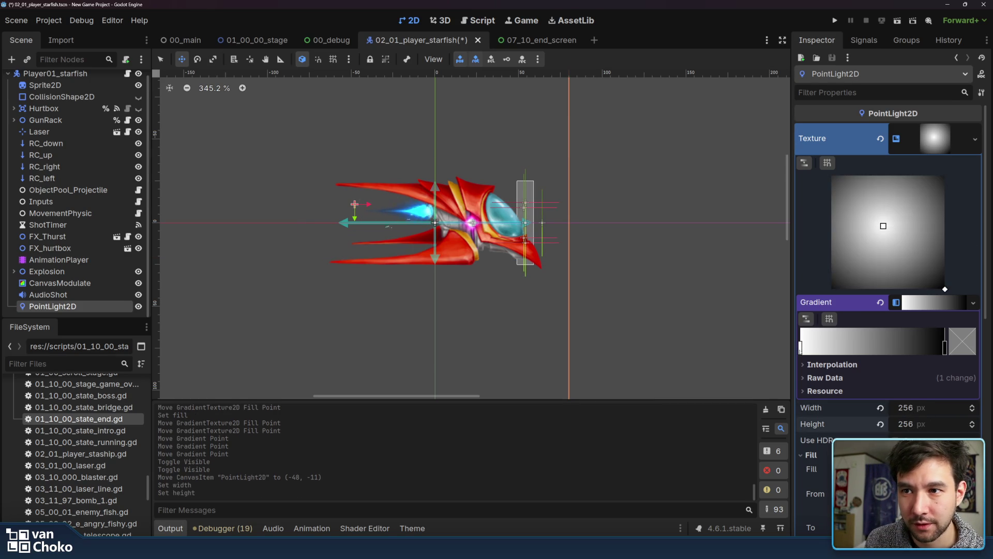
# Make the gradient's inner colour stop cyan (00ffff).
pyautogui.doubleClick(801, 346)
pyautogui.click(808, 60)
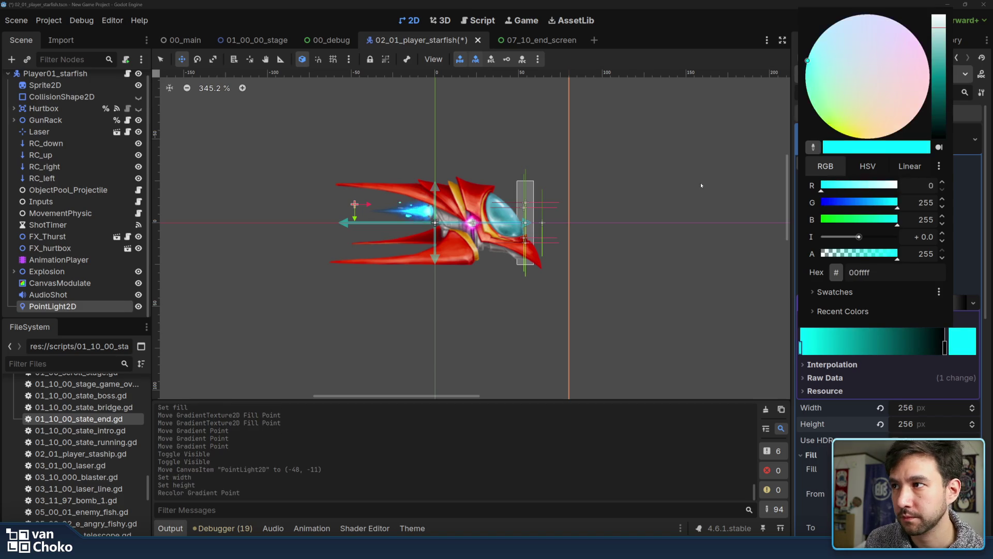
pyautogui.click(701, 185)
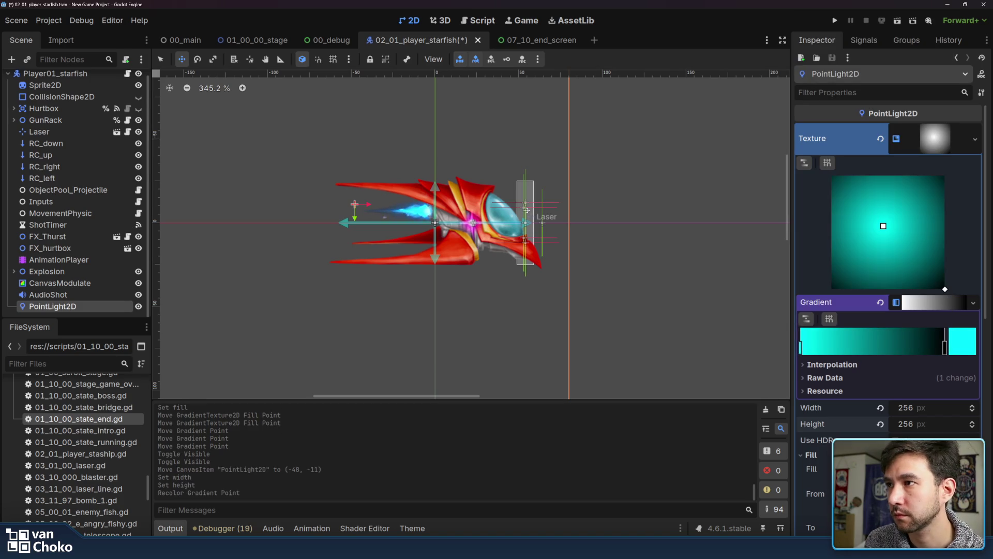
# Hide the RC_down, RC_up, RC_right and RC_left raycasts.
pyautogui.click(138, 145)
pyautogui.click(138, 154)
pyautogui.click(138, 166)
pyautogui.click(139, 179)
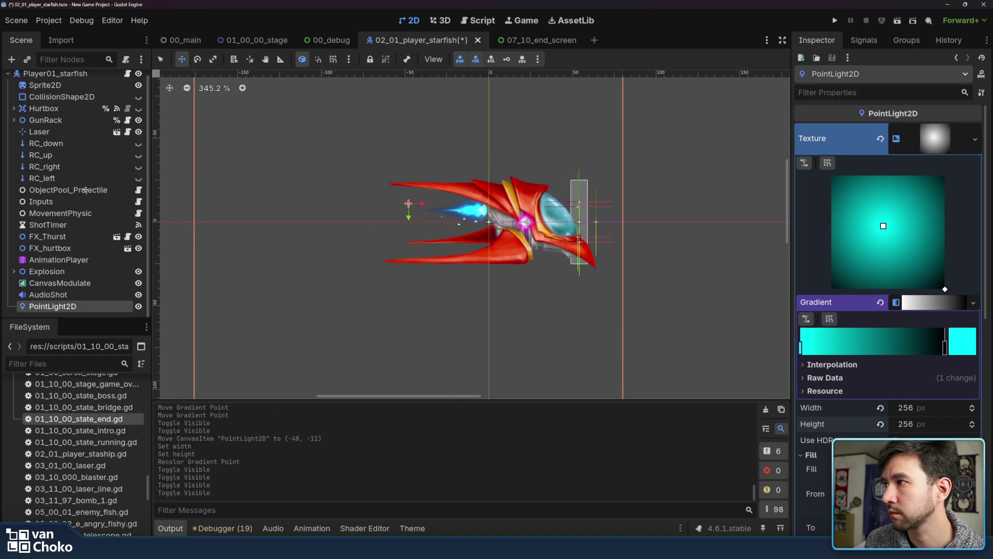
# Position the PointLight2D on the thruster at about (-43, 3).
pyautogui.click(47, 294)
pyautogui.click(52, 306)
pyautogui.scroll(5, 478, 230)
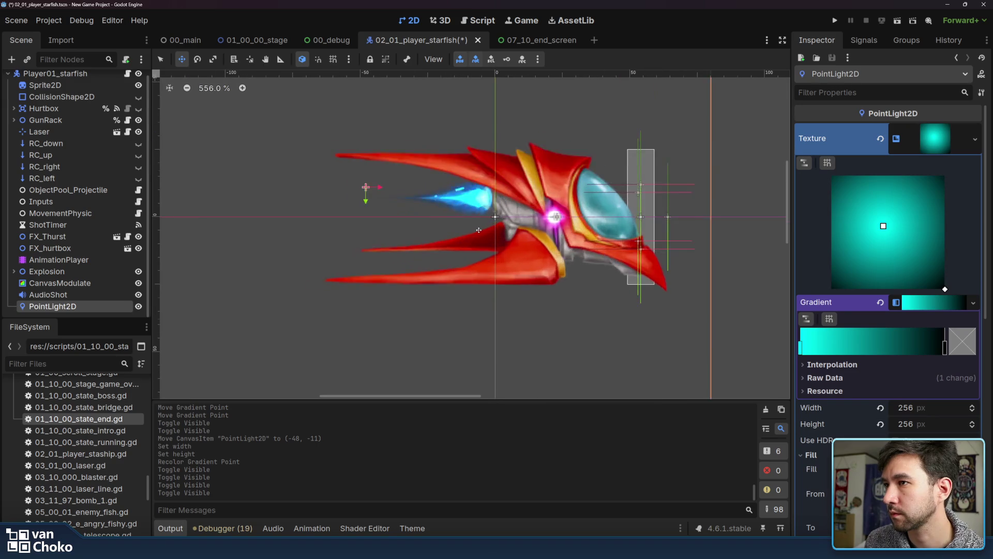
pyautogui.scroll(4, 479, 230)
pyautogui.moveTo(326, 167); pyautogui.dragTo(438, 190)
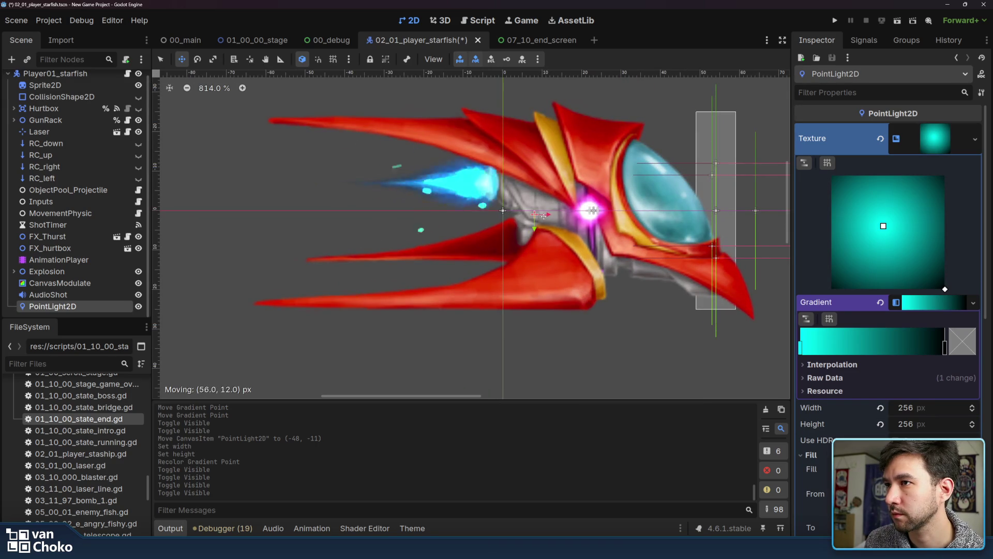
pyautogui.moveTo(497, 259)
pyautogui.mouseDown()
pyautogui.moveTo(399, 210)
pyautogui.moveTo(447, 232)
pyautogui.mouseUp()
pyautogui.moveTo(350, 220); pyautogui.dragTo(352, 220)
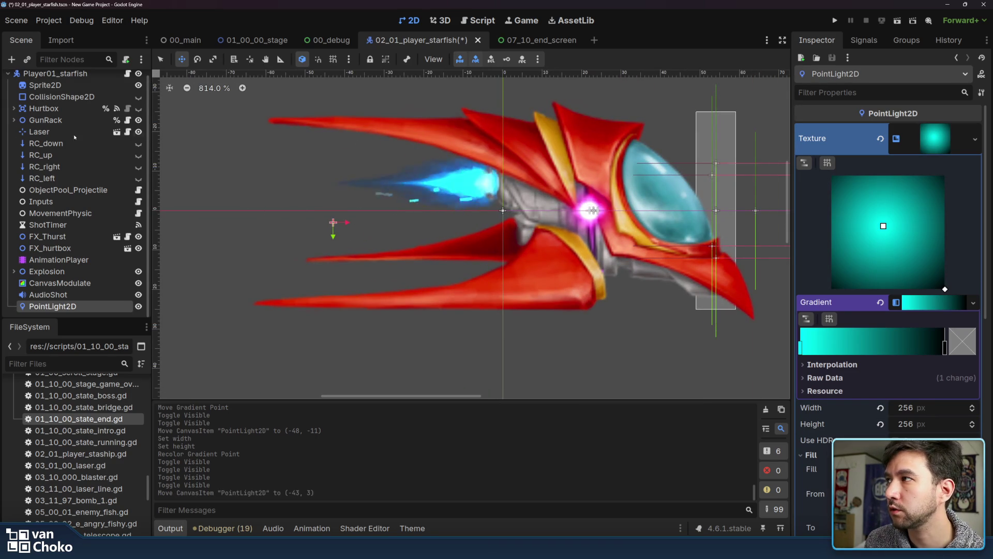
pyautogui.scroll(1, 75, 137)
pyautogui.click(69, 96)
pyautogui.scroll(-5, 956, 388)
pyautogui.scroll(5, 957, 388)
pyautogui.scroll(-4, 840, 293)
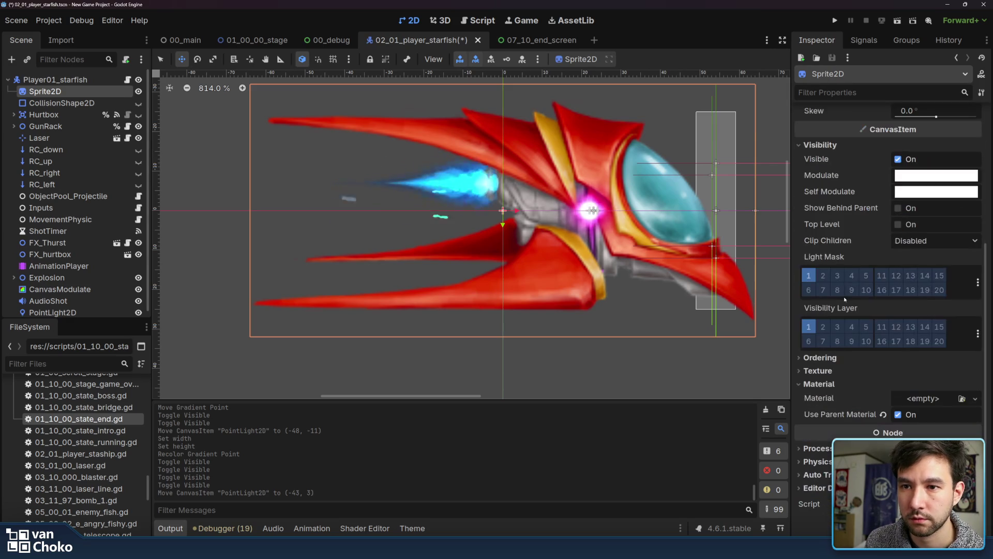
# Look over the sprite's Material, Texture and Ordering settings without changing anything.
pyautogui.click(930, 398)
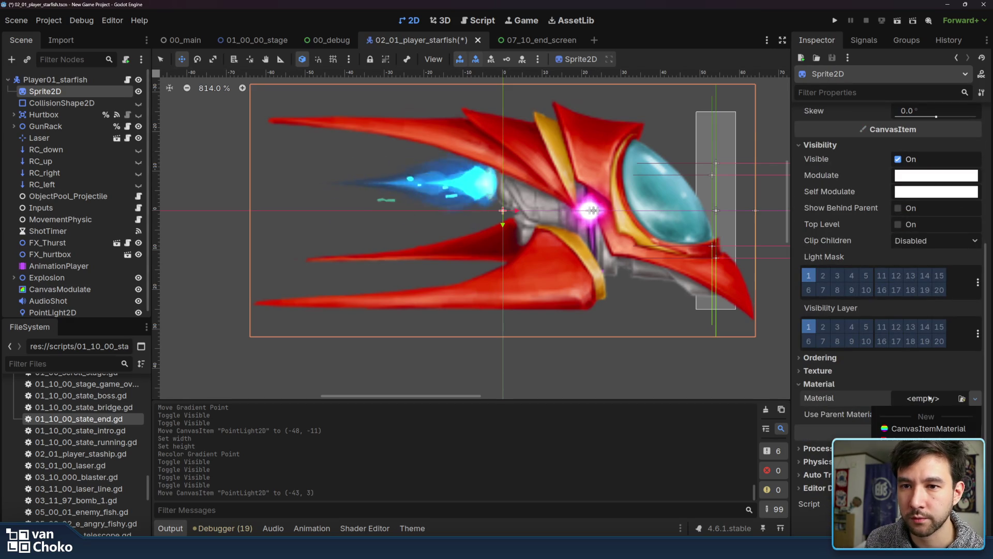
pyautogui.click(881, 386)
pyautogui.click(881, 386)
pyautogui.click(866, 404)
pyautogui.click(867, 405)
pyautogui.click(866, 391)
pyautogui.click(866, 392)
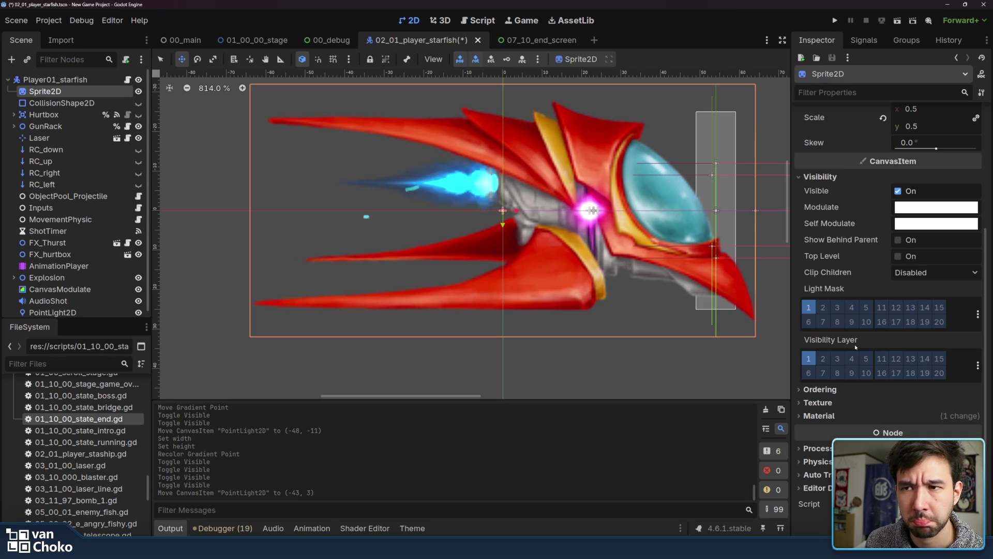
# Clear the Player01_starfish root node's Material to <empty>.
pyautogui.scroll(4, 856, 348)
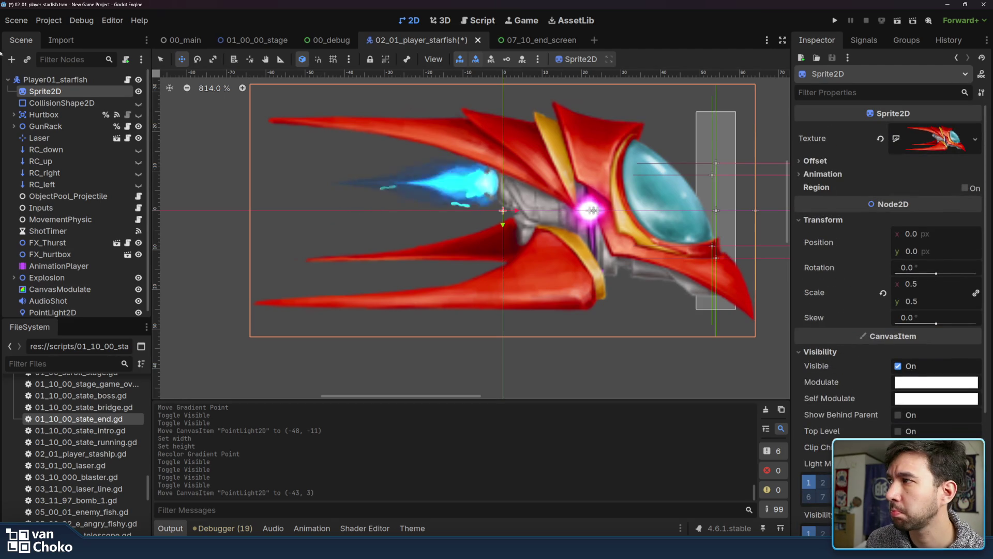
pyautogui.click(56, 79)
pyautogui.scroll(-8, 851, 342)
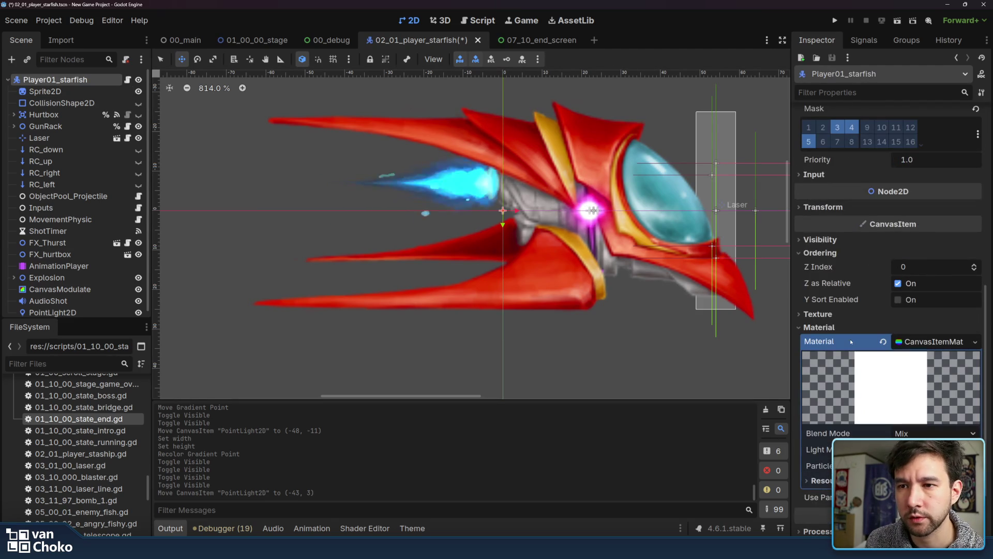
pyautogui.click(883, 342)
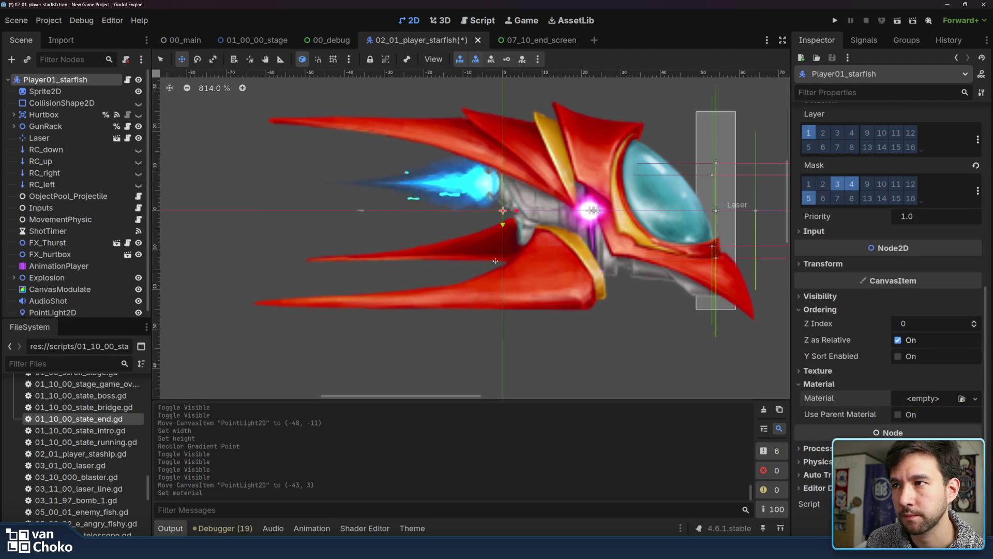
# Try the PointLight2D under the cockpit, then settle it behind the thruster at (-36, -4).
pyautogui.click(52, 313)
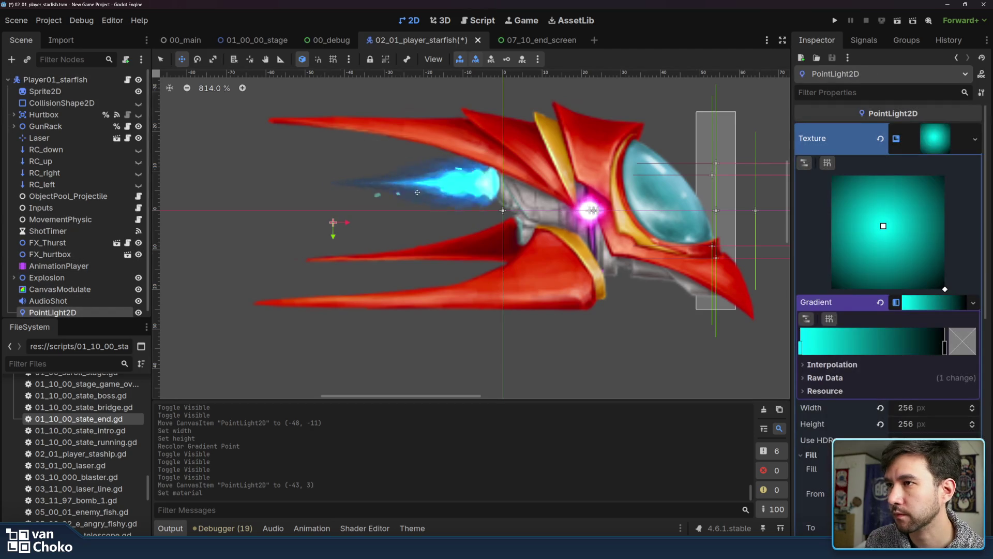
pyautogui.scroll(3, 516, 219)
pyautogui.moveTo(319, 223)
pyautogui.mouseDown()
pyautogui.moveTo(655, 241)
pyautogui.moveTo(656, 160)
pyautogui.moveTo(711, 238)
pyautogui.moveTo(690, 293)
pyautogui.moveTo(651, 282)
pyautogui.moveTo(745, 316)
pyautogui.moveTo(714, 297)
pyautogui.moveTo(647, 284)
pyautogui.moveTo(719, 232)
pyautogui.moveTo(702, 139)
pyautogui.moveTo(688, 119)
pyautogui.moveTo(621, 101)
pyautogui.moveTo(308, 114)
pyautogui.mouseUp()
pyautogui.moveTo(497, 125)
pyautogui.mouseDown()
pyautogui.moveTo(419, 195)
pyautogui.moveTo(386, 178)
pyautogui.moveTo(549, 244)
pyautogui.moveTo(466, 253)
pyautogui.moveTo(523, 275)
pyautogui.moveTo(702, 297)
pyautogui.mouseUp()
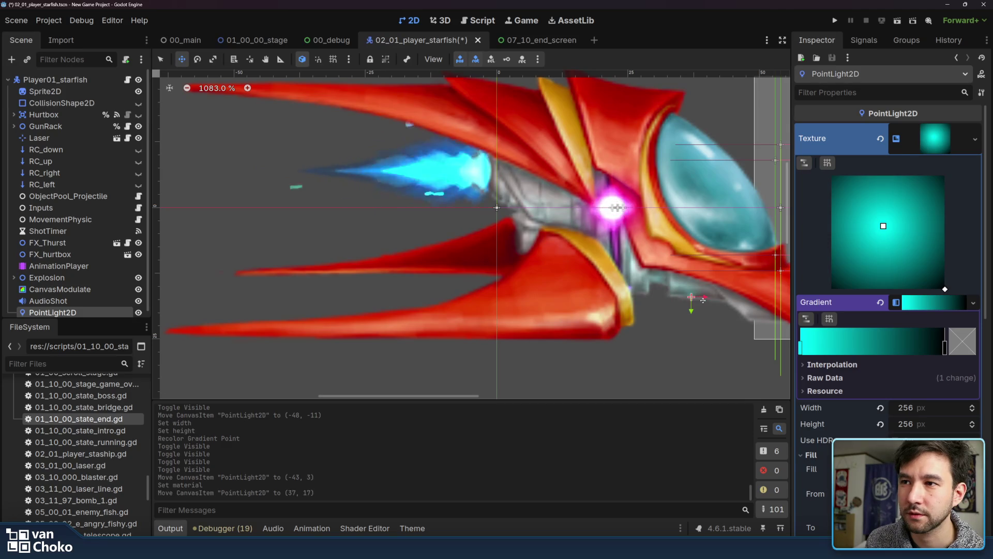
pyautogui.scroll(-5, 569, 305)
pyautogui.scroll(-8, 592, 305)
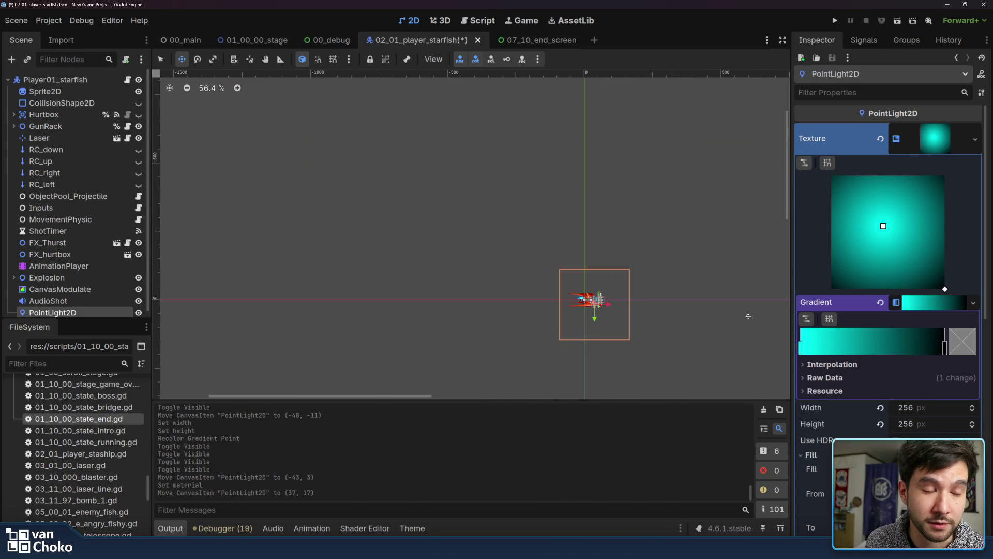
pyautogui.scroll(7, 605, 304)
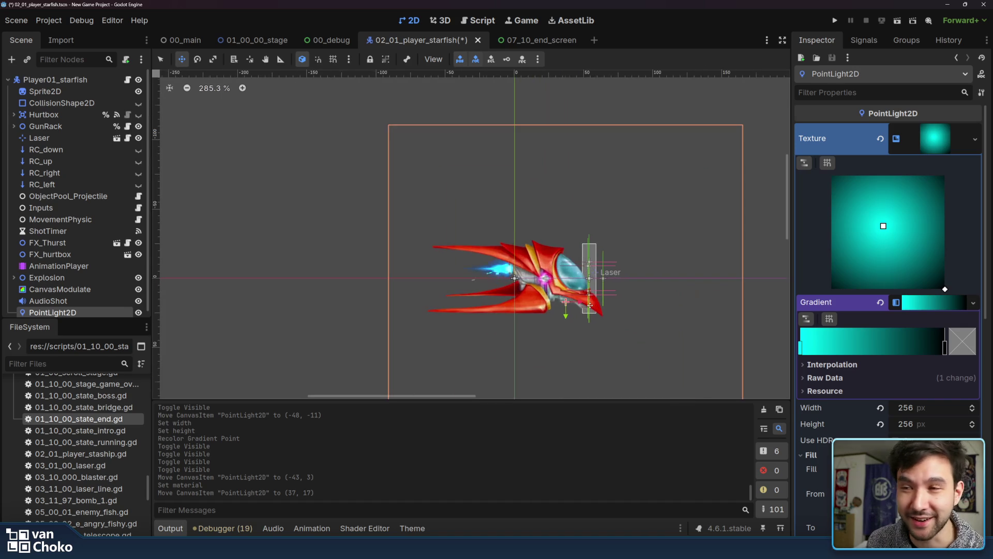
pyautogui.scroll(2, 588, 306)
pyautogui.moveTo(523, 298)
pyautogui.mouseDown()
pyautogui.moveTo(543, 326)
pyautogui.moveTo(630, 326)
pyautogui.moveTo(390, 315)
pyautogui.moveTo(633, 326)
pyautogui.moveTo(517, 290)
pyautogui.moveTo(507, 297)
pyautogui.moveTo(437, 263)
pyautogui.moveTo(588, 287)
pyautogui.moveTo(548, 266)
pyautogui.moveTo(613, 265)
pyautogui.moveTo(626, 274)
pyautogui.moveTo(398, 254)
pyautogui.mouseUp()
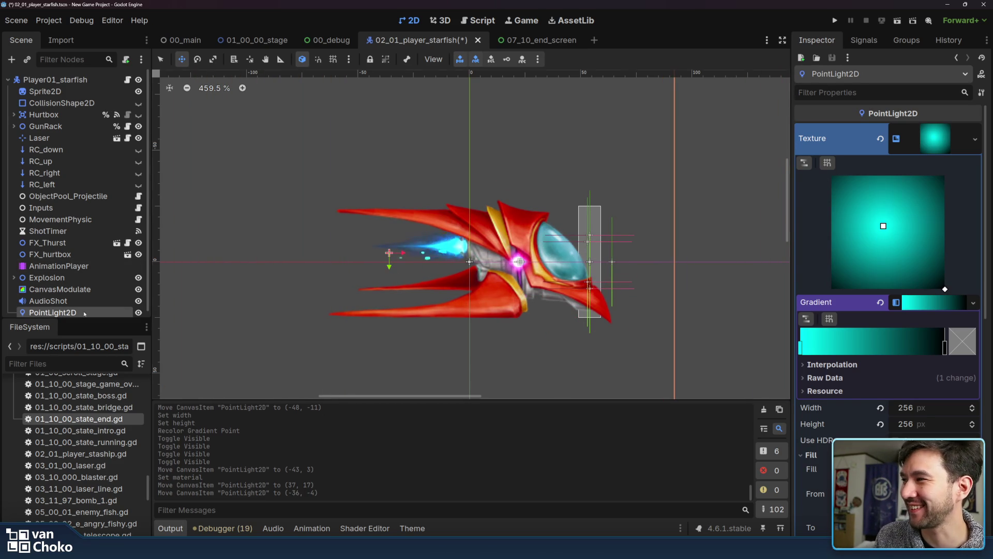
# Delete the PointLight2D node from the player scene.
pyautogui.rightClick(84, 313)
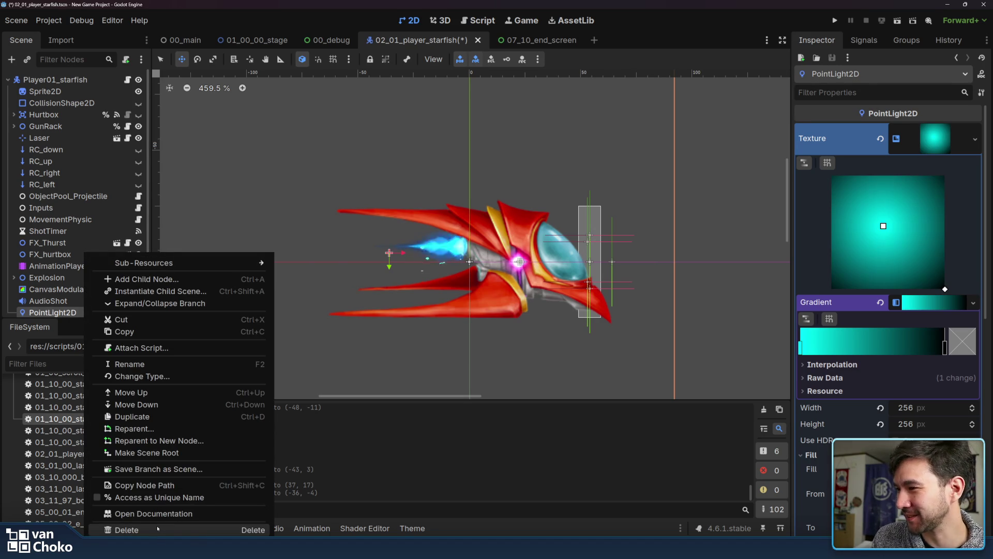
pyautogui.click(158, 529)
pyautogui.click(468, 288)
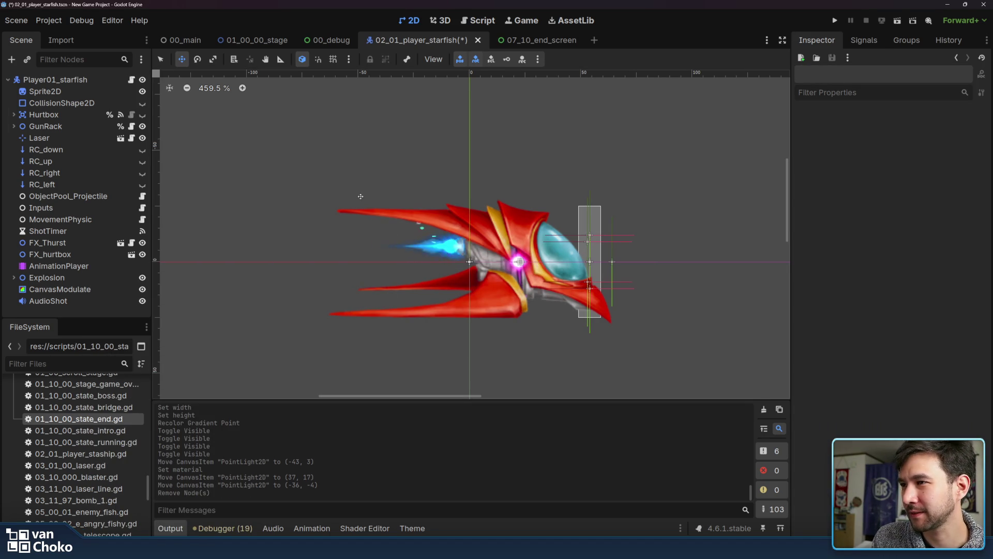
# Give Player01_starfish a new CanvasItemMaterial with Mix blend mode and Unshaded light mode.
pyautogui.click(93, 80)
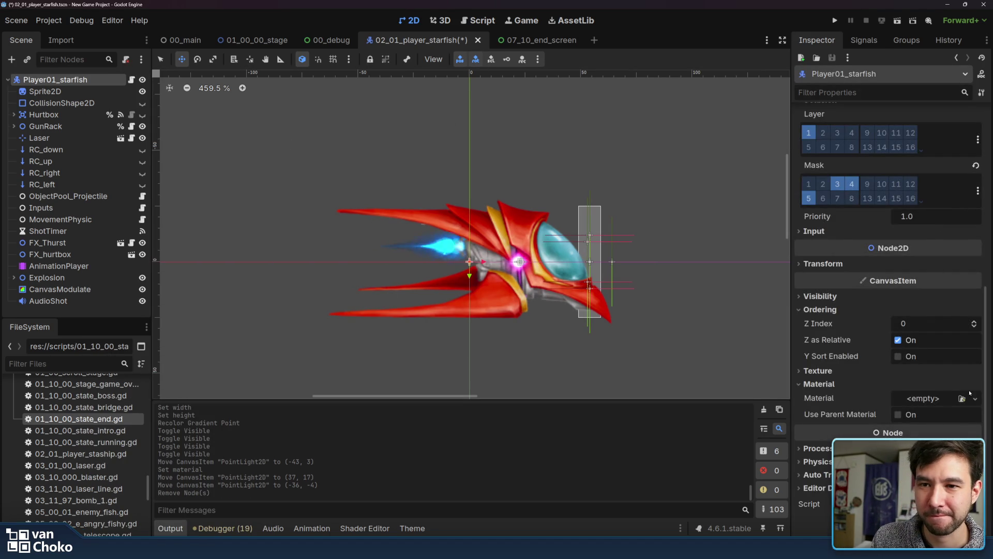
pyautogui.click(928, 400)
pyautogui.click(915, 429)
pyautogui.click(917, 350)
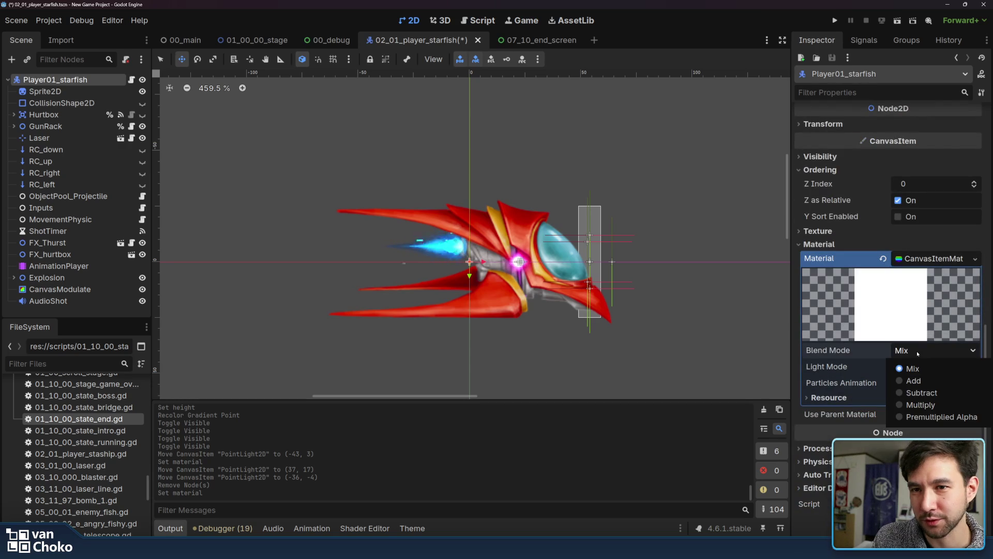
pyautogui.click(931, 366)
pyautogui.click(932, 367)
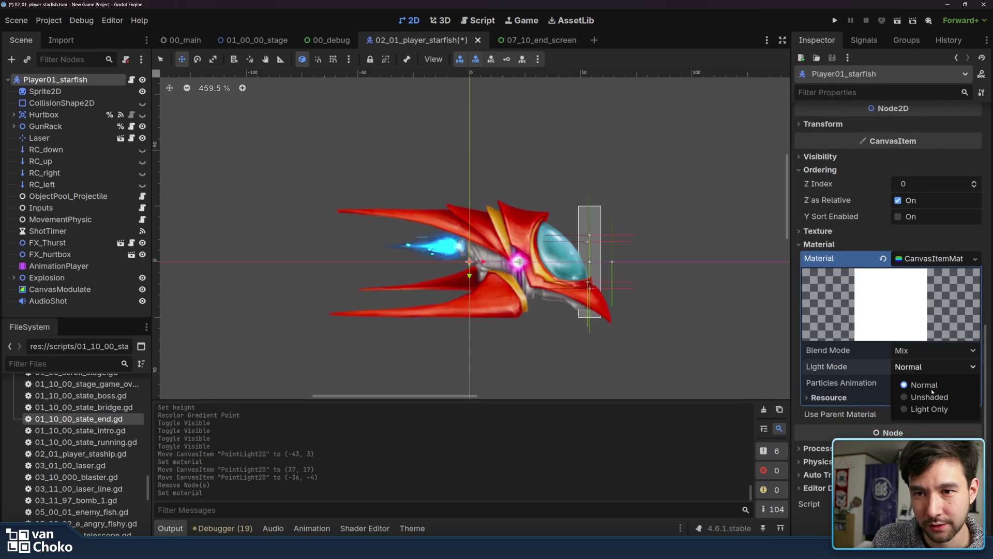
pyautogui.click(930, 397)
pyautogui.moveTo(858, 364)
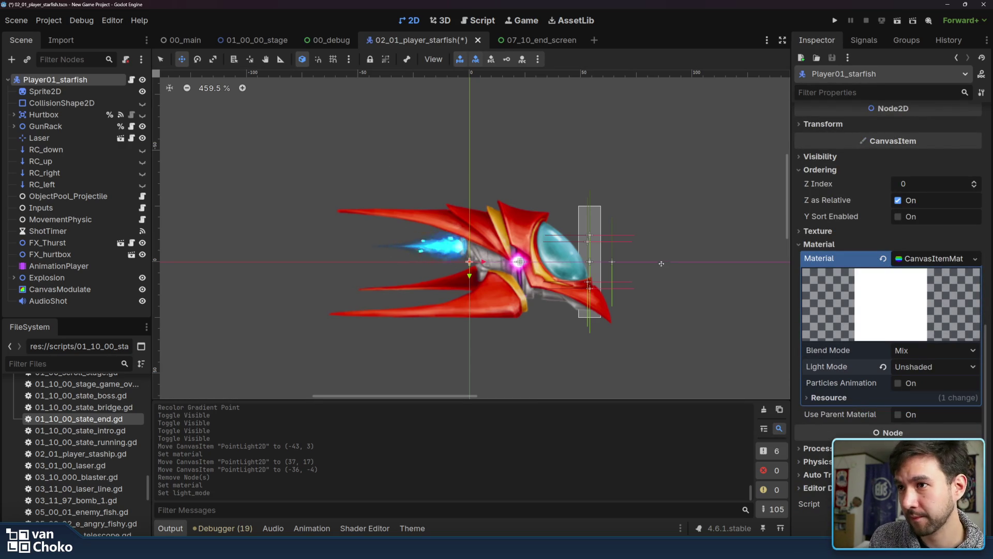
pyautogui.press('q')
pyautogui.click(567, 192)
# Unhide RC_down, RC_up, RC_right, RC_left and CollisionShape2D in the Scene dock.
pyautogui.hscroll(3, 539, 212)
pyautogui.scroll(-5, 512, 235)
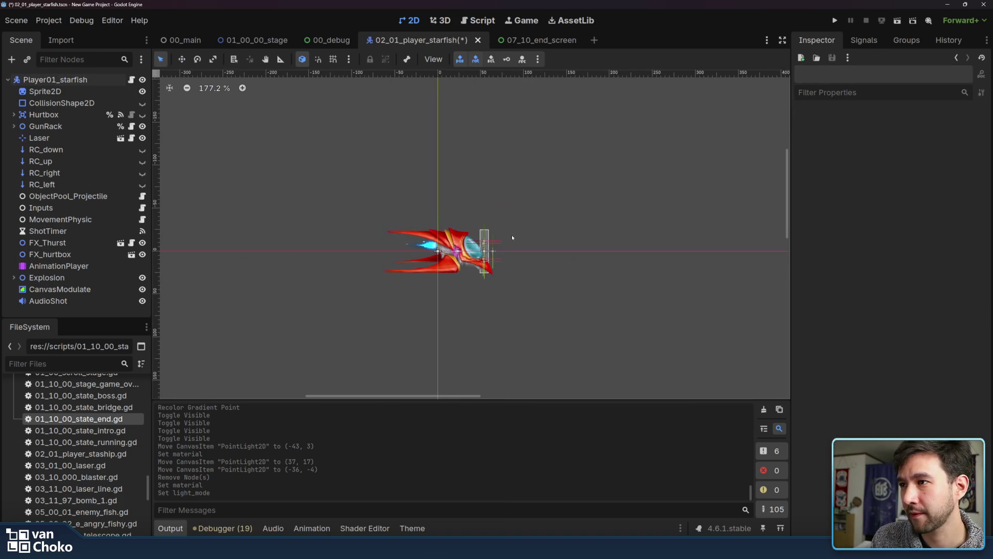
pyautogui.click(142, 149)
pyautogui.click(142, 161)
pyautogui.click(143, 172)
pyautogui.click(142, 184)
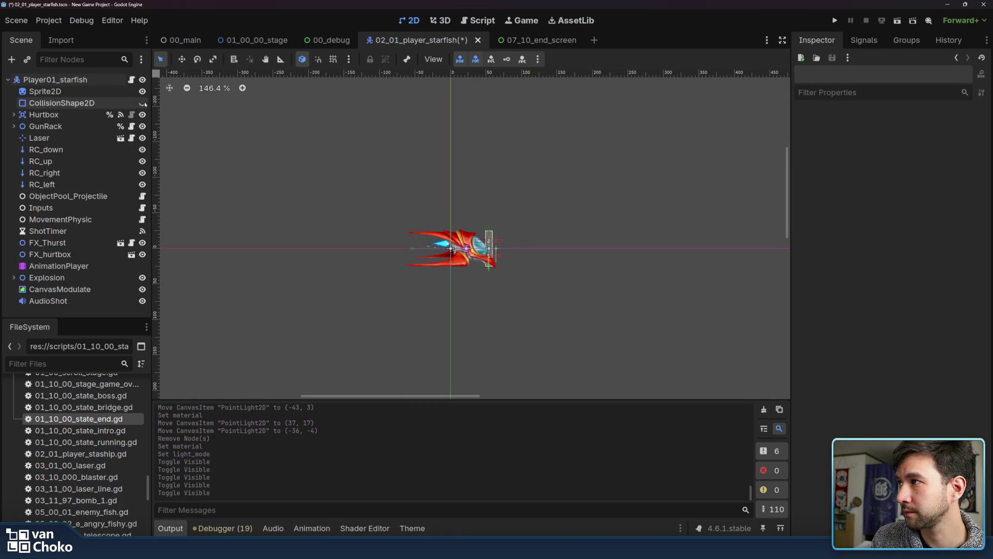
pyautogui.click(142, 103)
pyautogui.hscroll(-2, 583, 223)
# Save the player starfish scene and open the EndStage node's script in the stage scene.
pyautogui.hotkey('ctrl', 's')
pyautogui.click(543, 41)
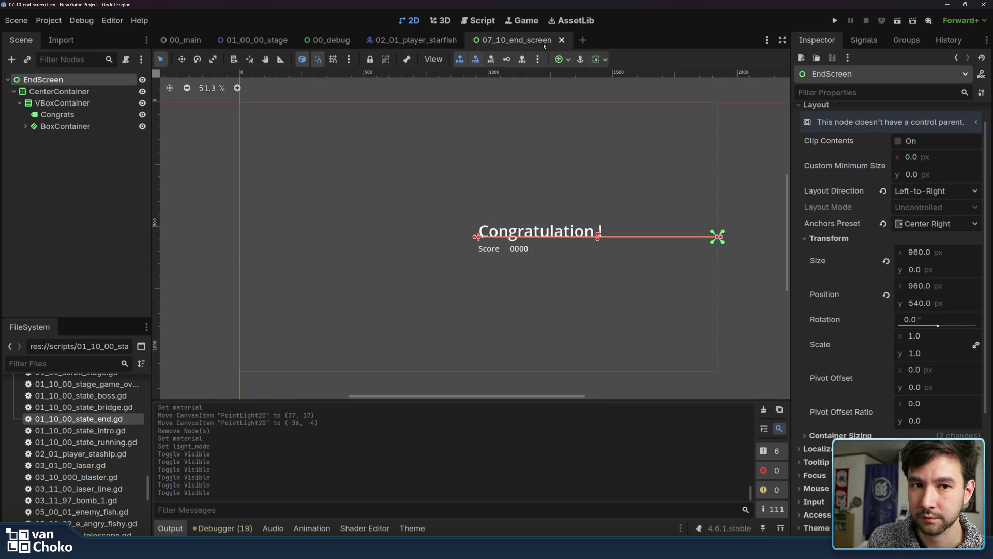
pyautogui.click(119, 151)
pyautogui.hscroll(-1, 595, 170)
pyautogui.hscroll(1, 591, 165)
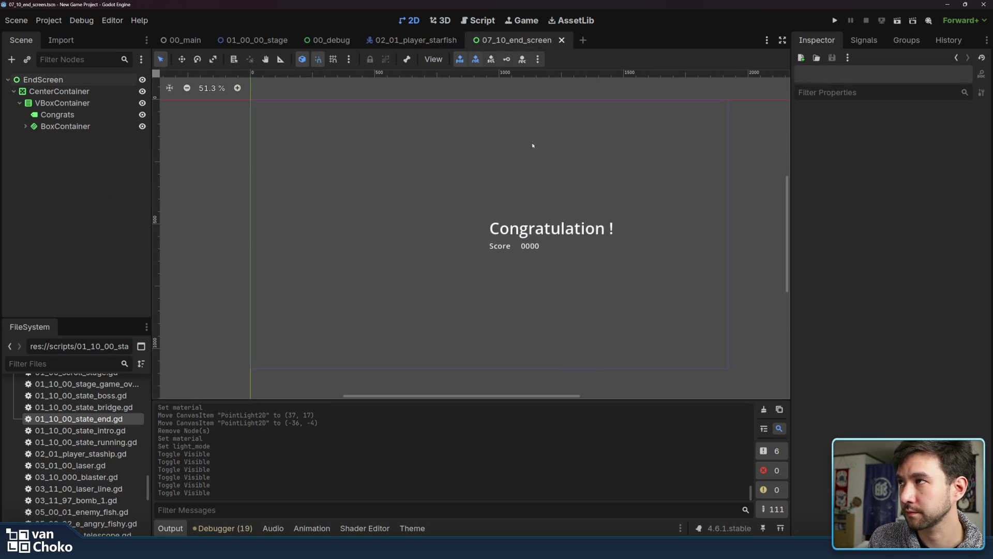
pyautogui.click(403, 40)
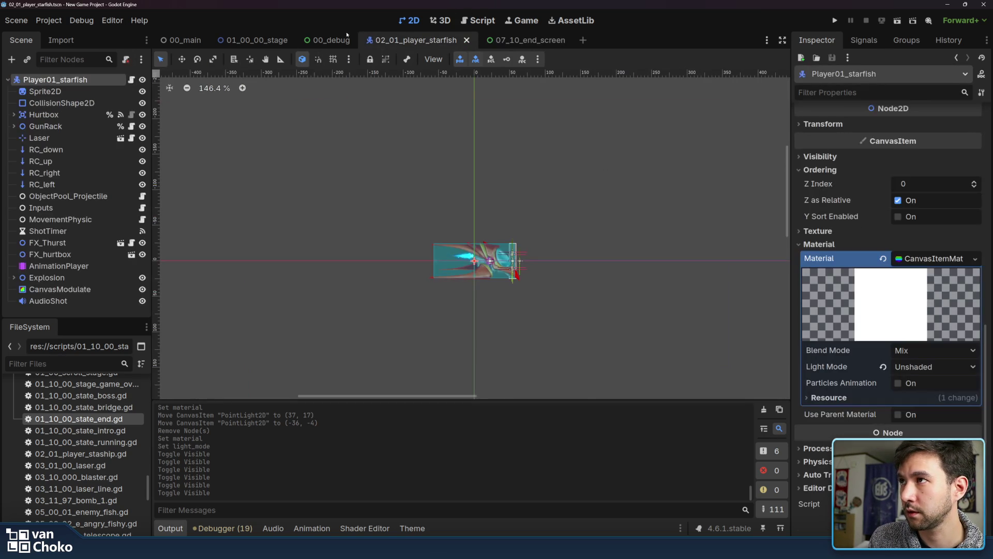
pyautogui.click(336, 39)
pyautogui.click(233, 40)
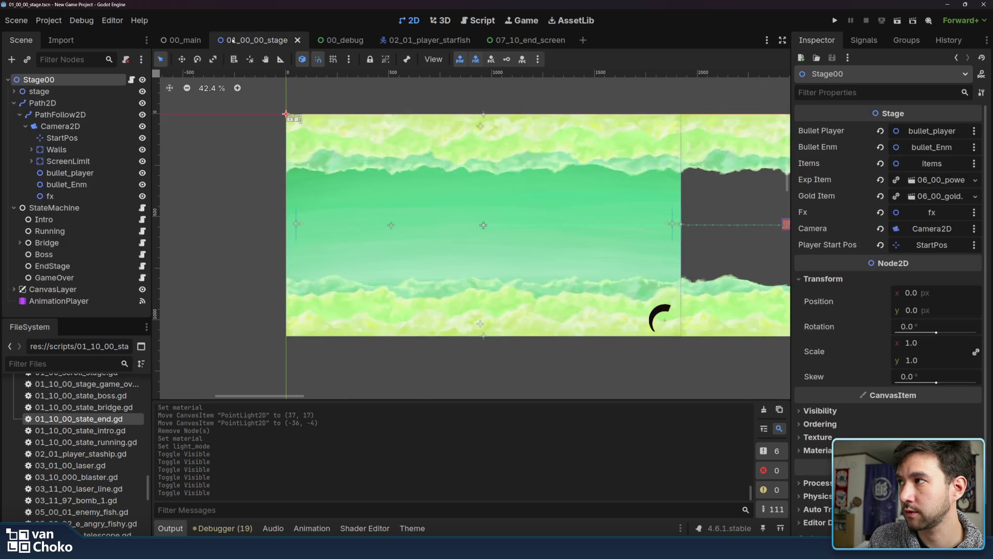
pyautogui.scroll(1, 410, 247)
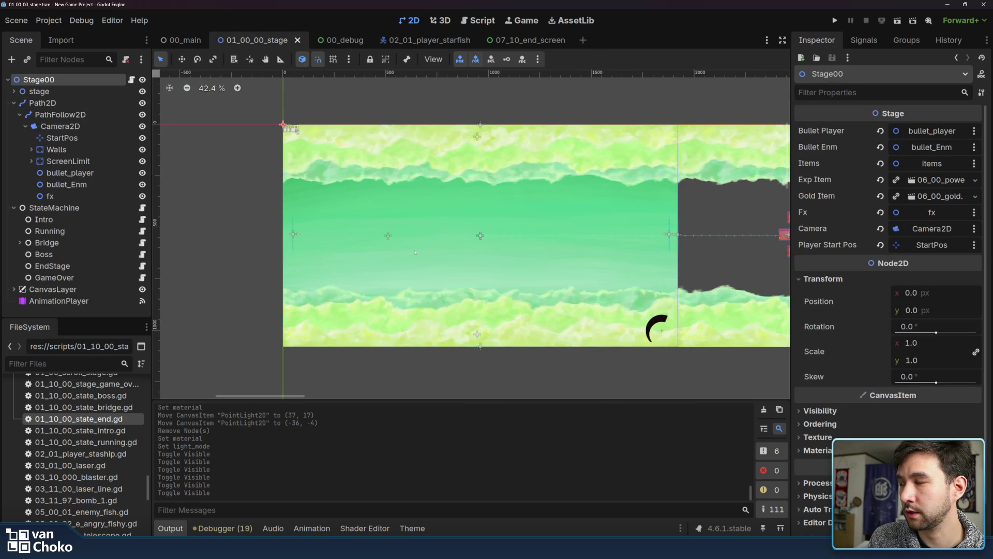
pyautogui.click(78, 266)
pyautogui.click(143, 266)
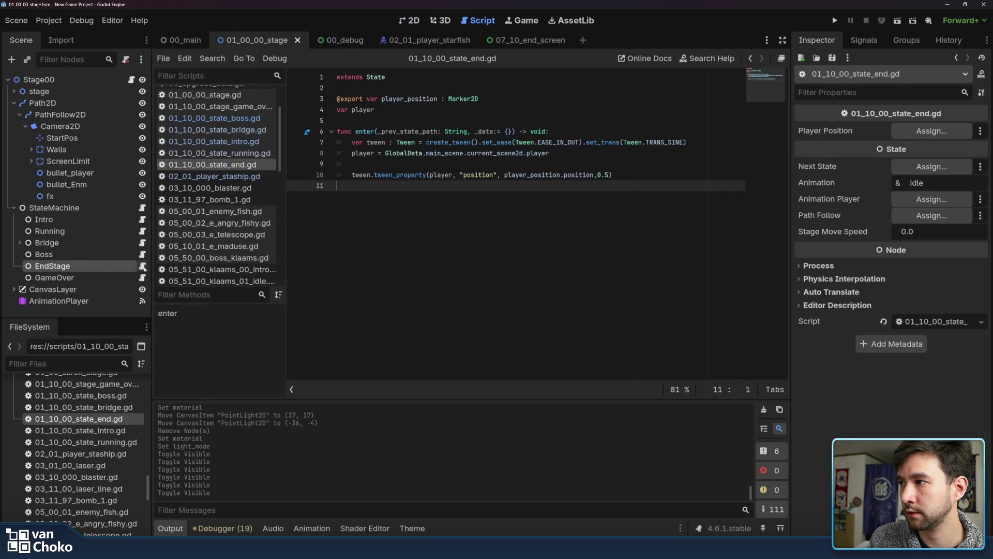
# Add tween.finished.connect(_on_player_in_position) below the tween_property line, plus a blank line.
pyautogui.click(634, 173)
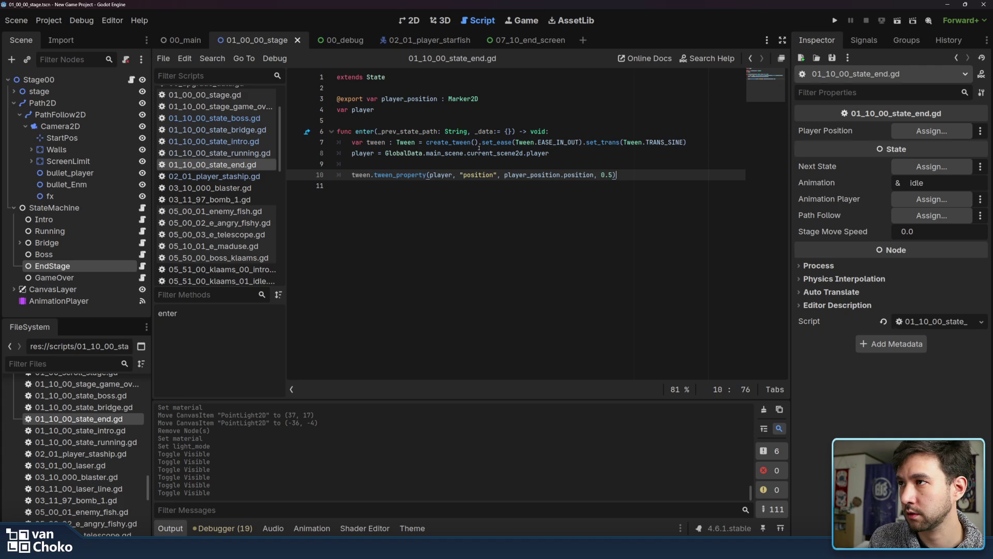
pyautogui.moveTo(439, 141)
pyautogui.click(427, 166)
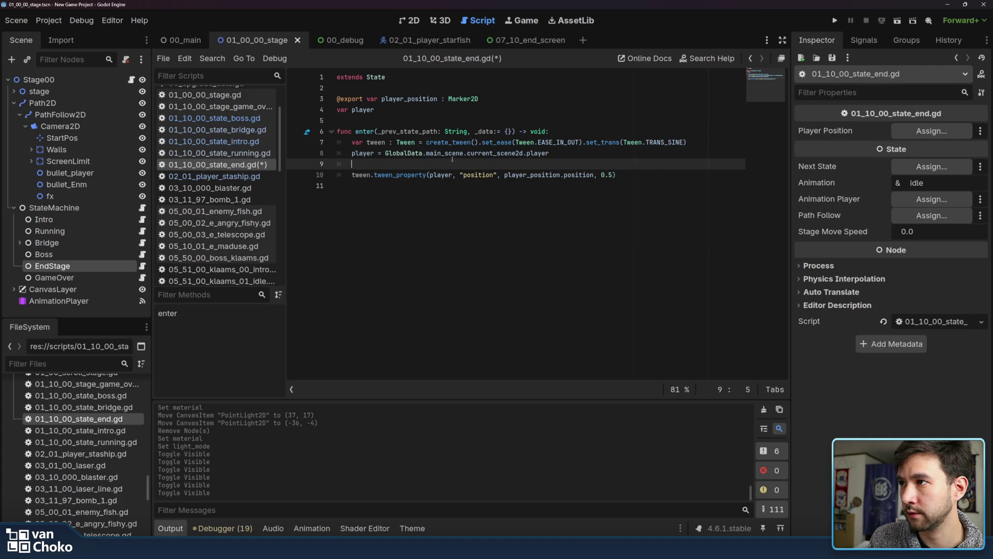
pyautogui.click(624, 173)
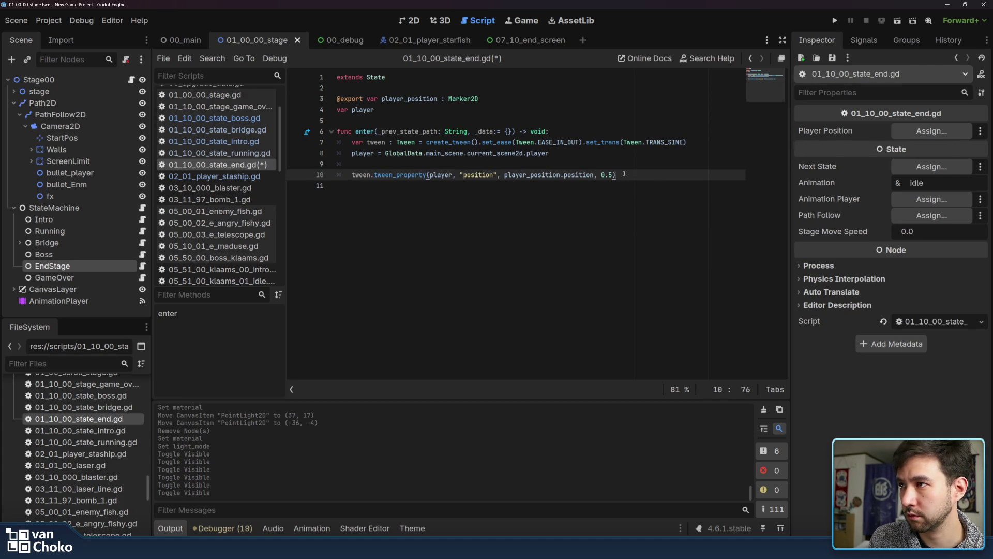
pyautogui.press('Return')
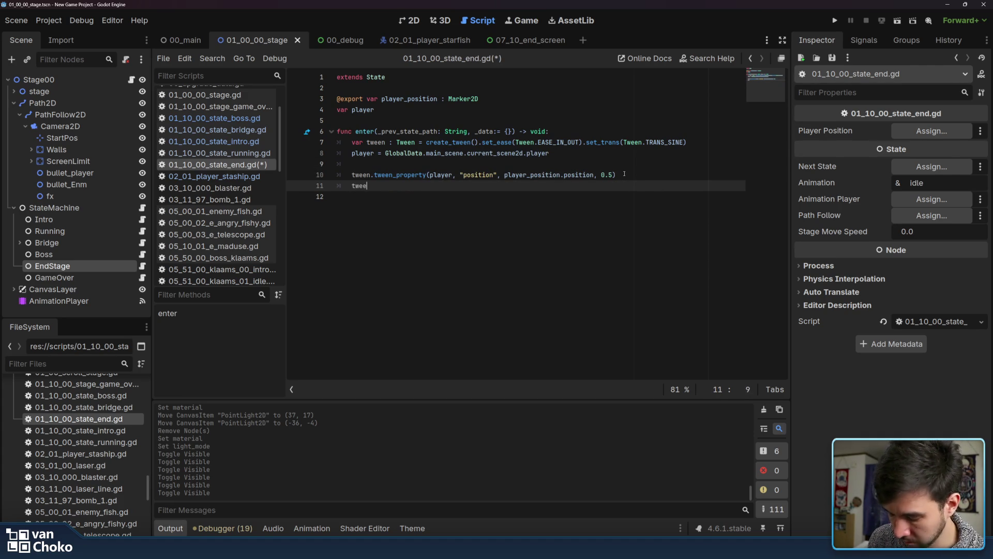
pyautogui.write('n')
pyautogui.press('Escape')
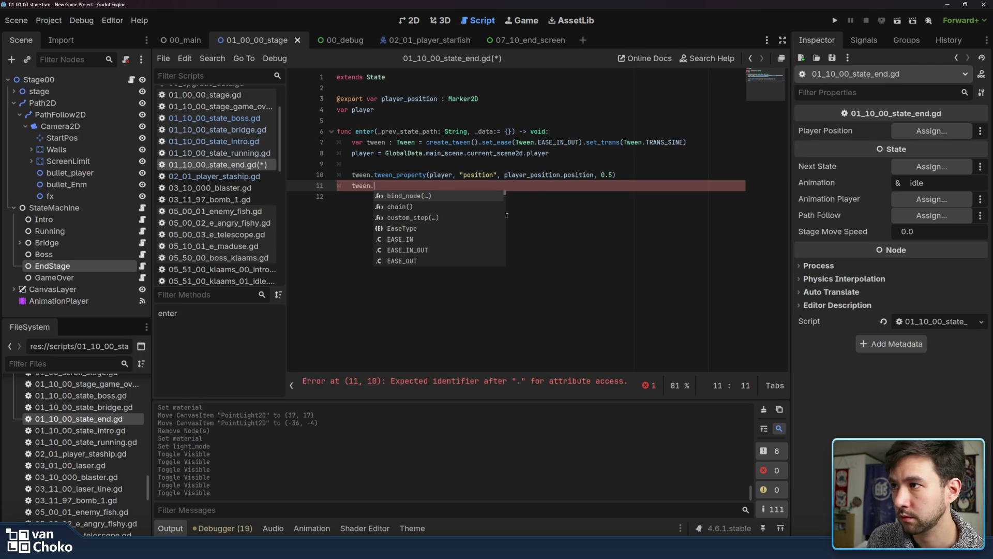
pyautogui.write('finished')
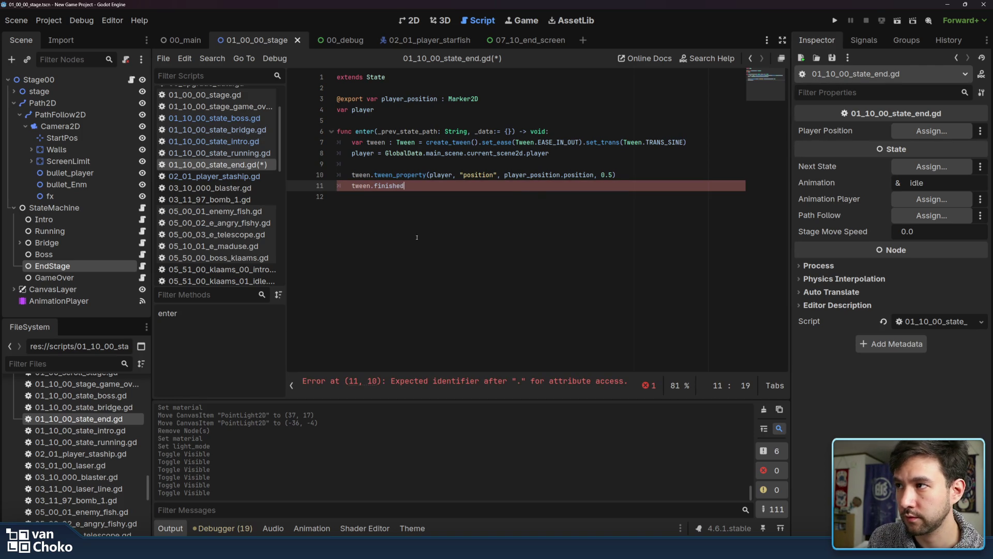
pyautogui.write('.conn')
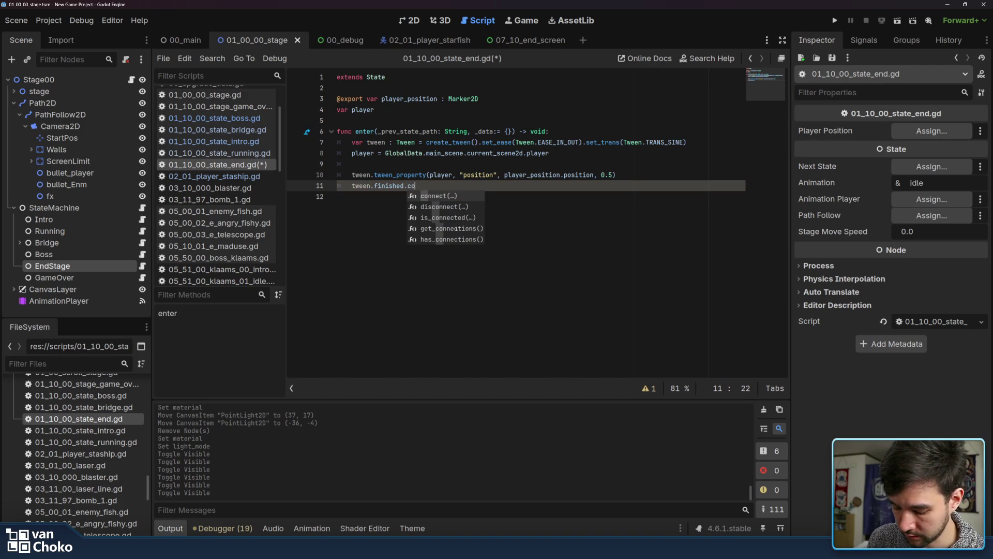
pyautogui.write('ect')
pyautogui.write('(_o')
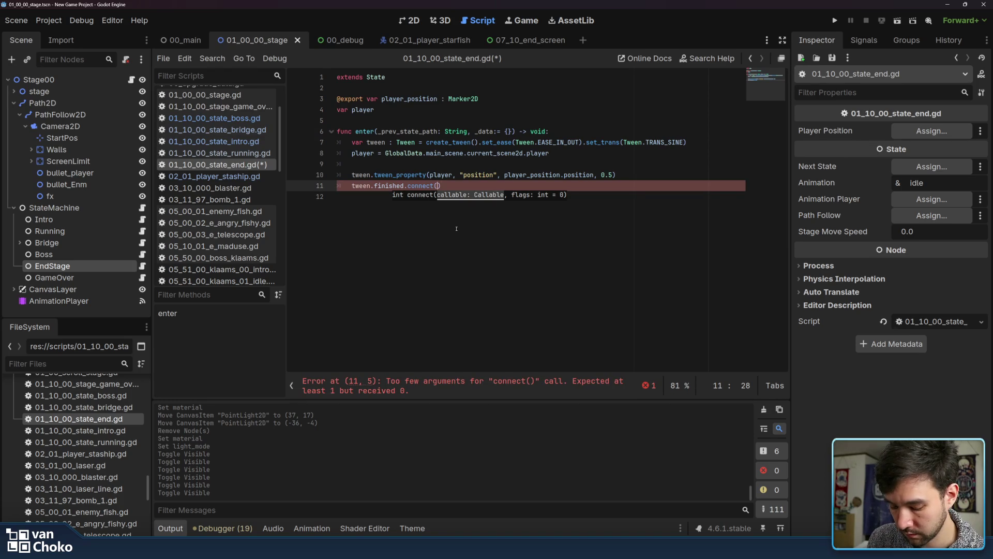
pyautogui.write('n_player_in_position')
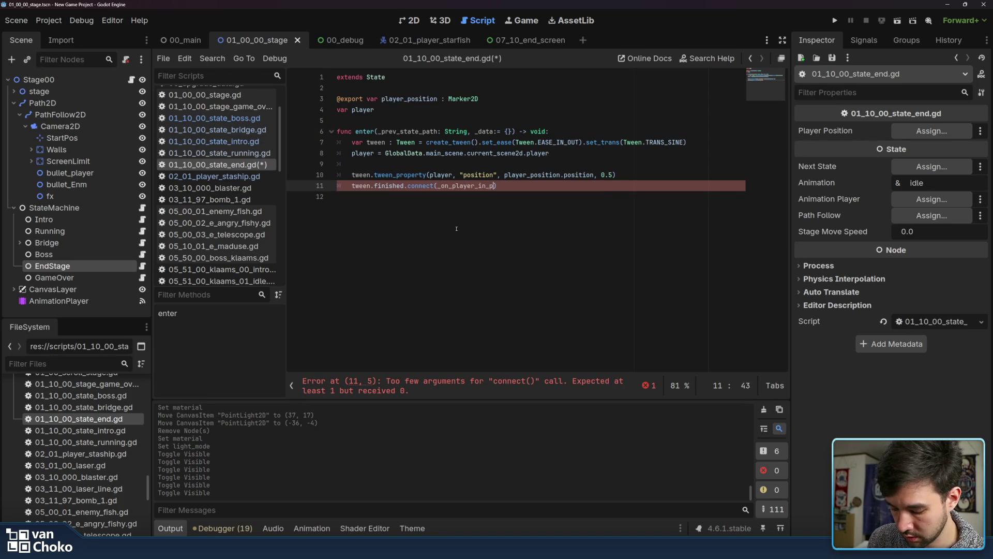
pyautogui.doubleClick(514, 187)
pyautogui.write('_on_player_in_position')
pyautogui.click(510, 213)
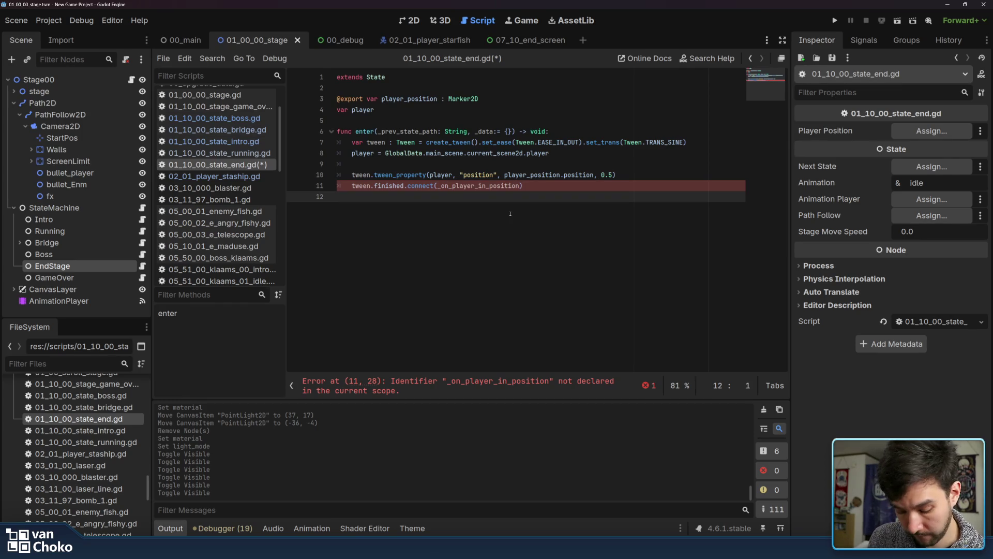
pyautogui.press('Return')
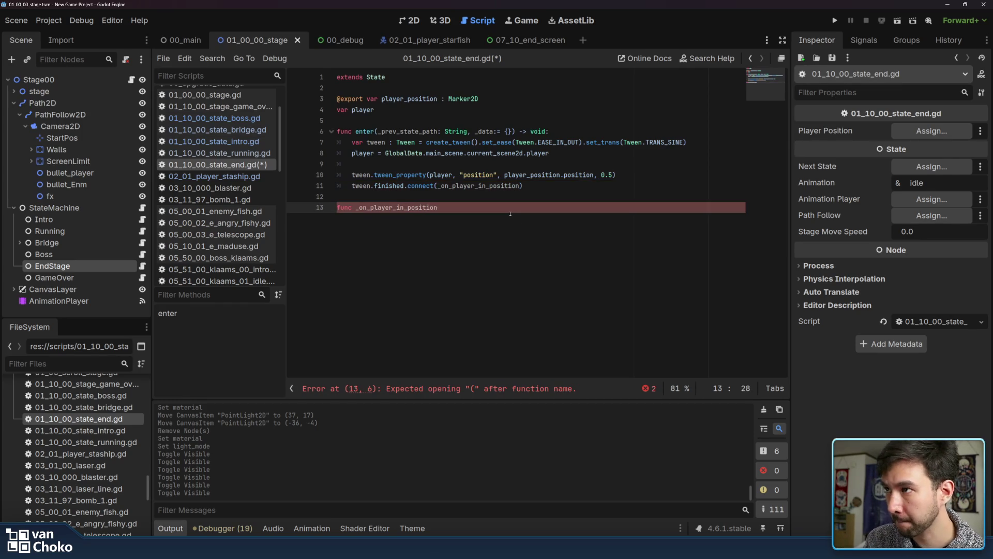
# Finish the _on_player_in_position declaration with a body calling GlobalData.main_scene.current_scene2d.load_gui.
pyautogui.write(':')
pyautogui.press('Return')
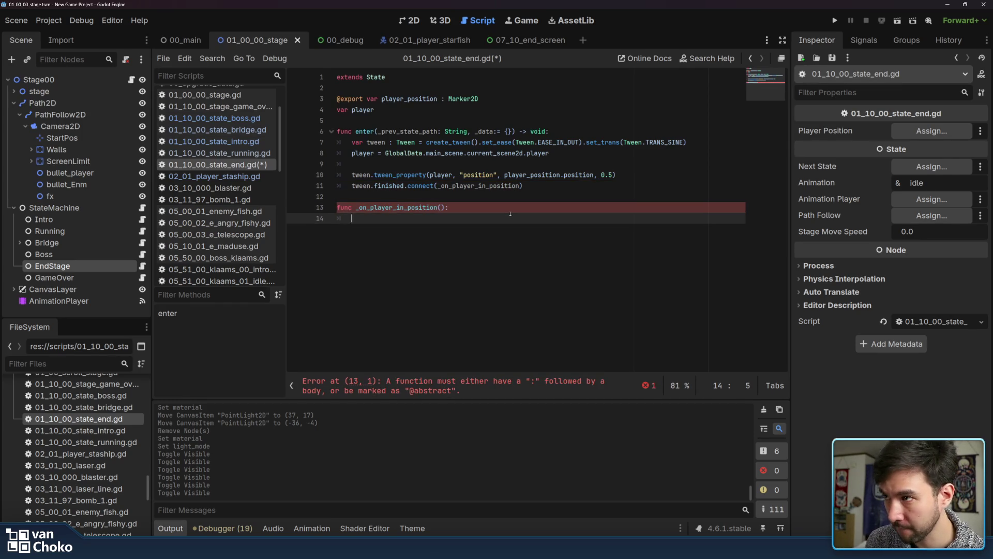
pyautogui.doubleClick(456, 222)
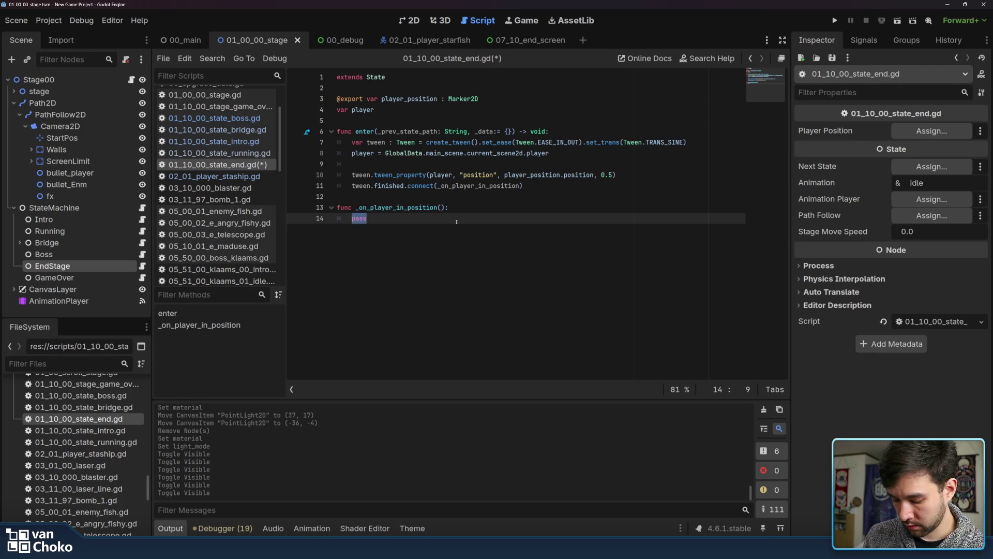
pyautogui.write('GlobalData')
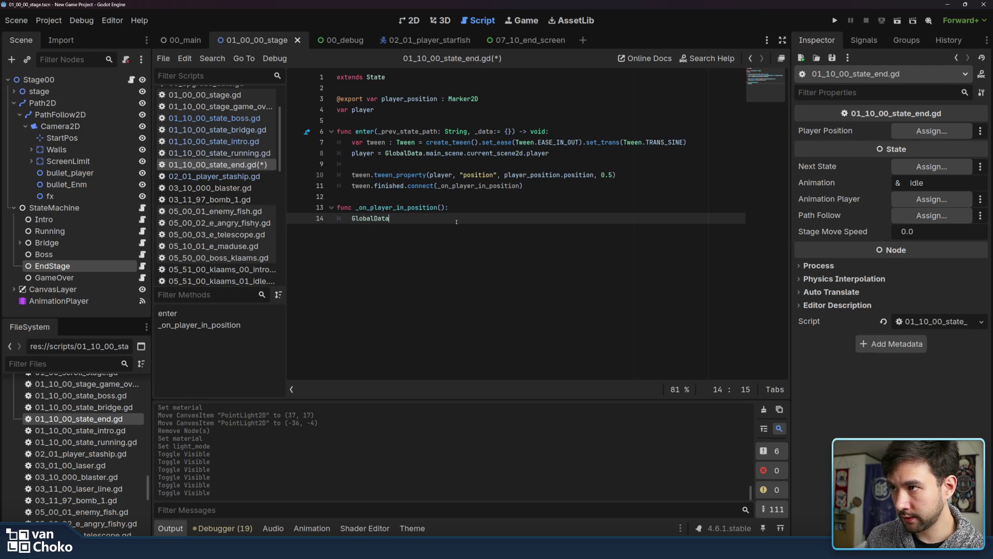
pyautogui.write('.')
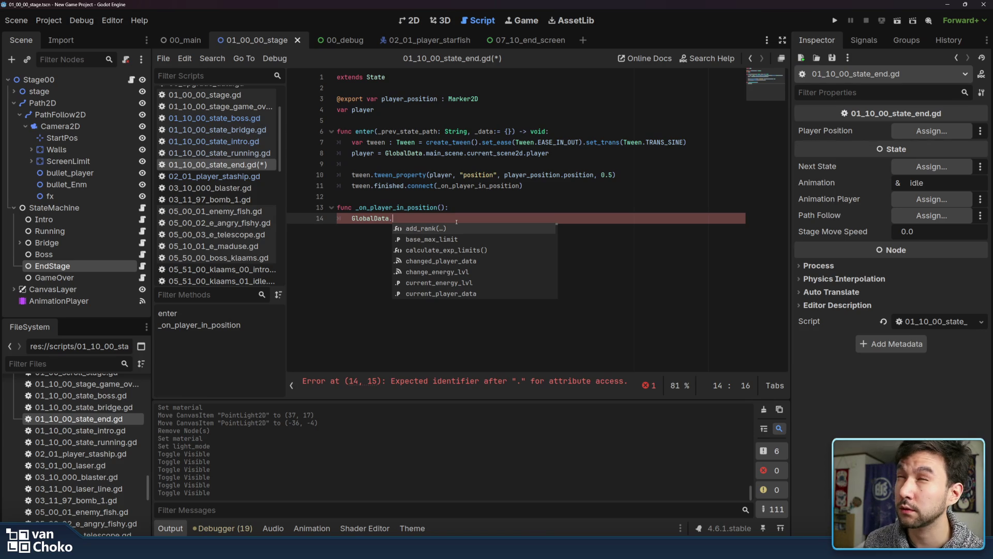
pyautogui.write('c')
pyautogui.press('BackSpace')
pyautogui.write('main')
pyautogui.press('Return')
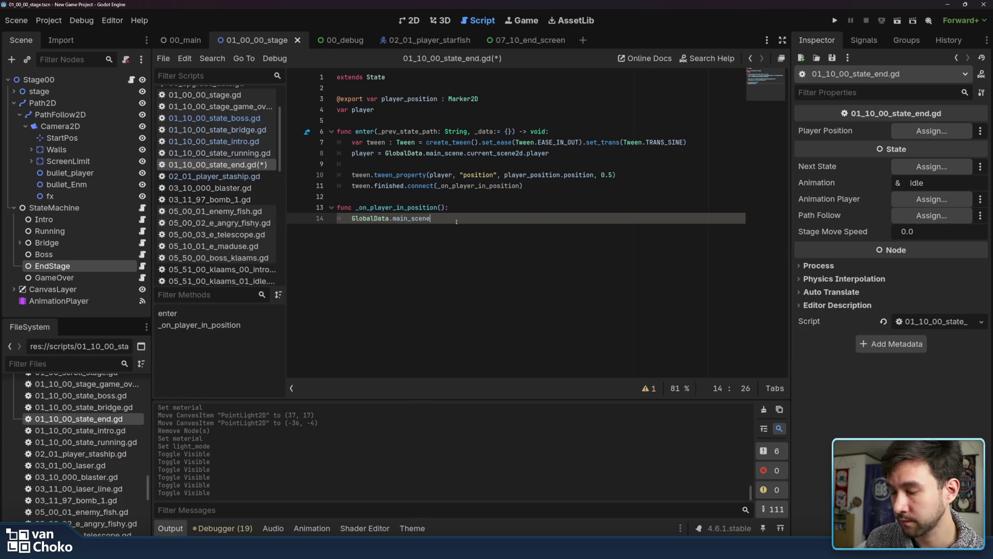
pyautogui.write('.curren')
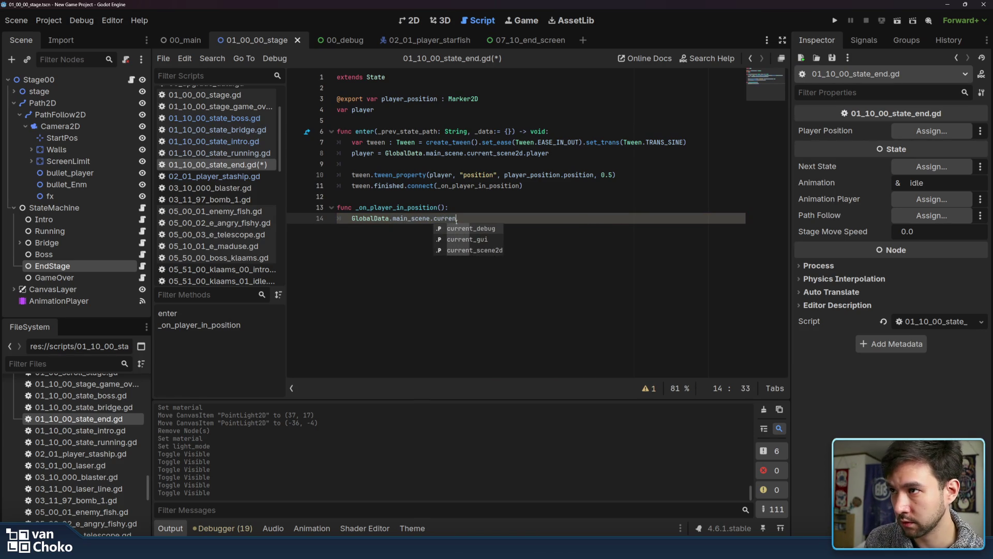
pyautogui.press('Down')
pyautogui.press('Down')
pyautogui.press('Return')
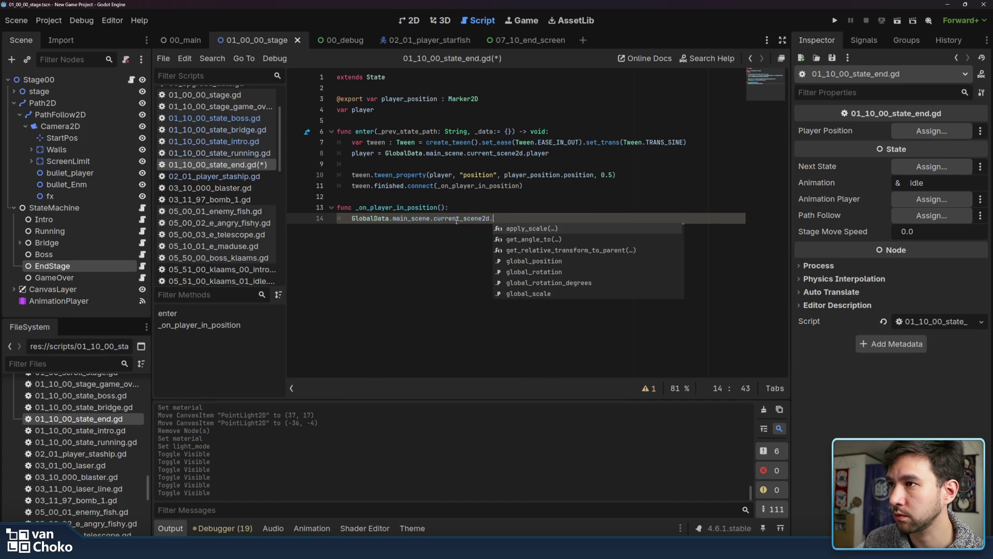
pyautogui.press('BackSpace')
pyautogui.press('BackSpace')
pyautogui.press('BackSpace')
pyautogui.press('BackSpace')
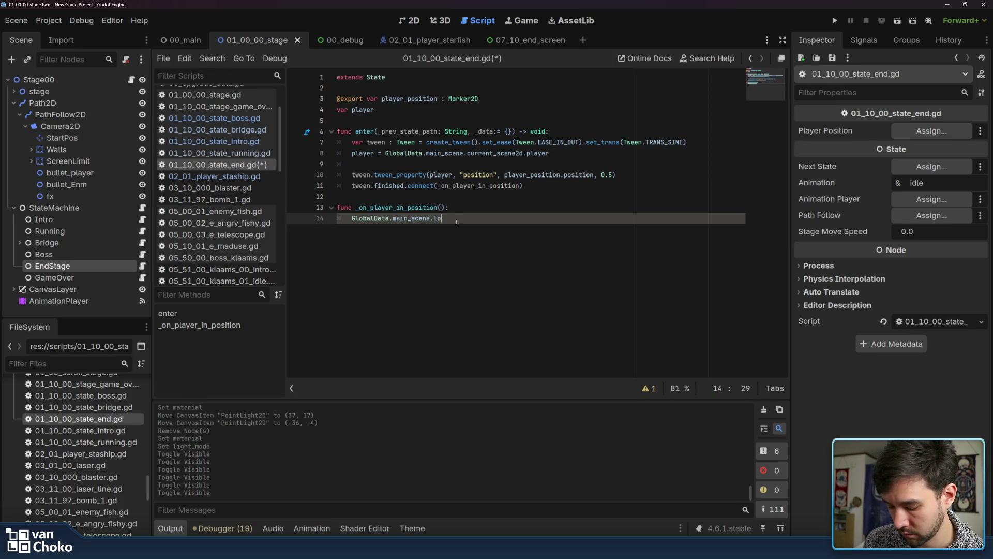
pyautogui.write('ag')
pyautogui.press('Return')
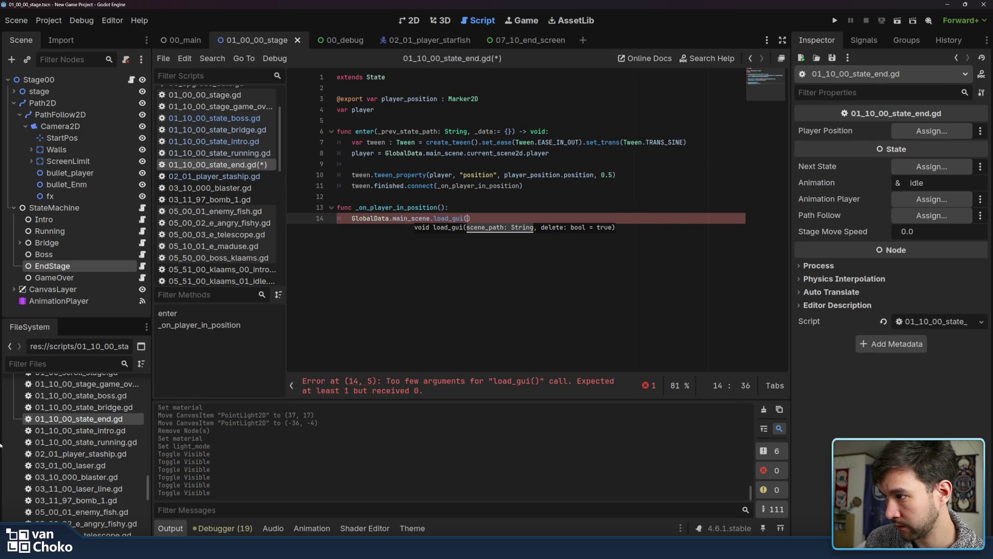
# Pass the end screen scene path into load_gui, save the script, and run the project.
pyautogui.scroll(-10, 76, 486)
pyautogui.scroll(5, 76, 487)
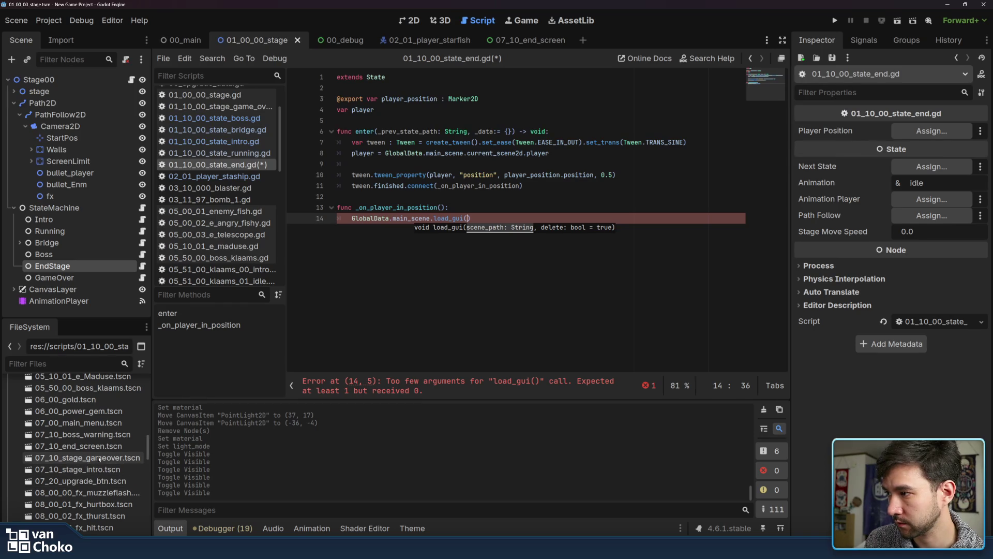
pyautogui.click(108, 482)
pyautogui.click(109, 470)
pyautogui.click(108, 435)
pyautogui.scroll(1, 108, 436)
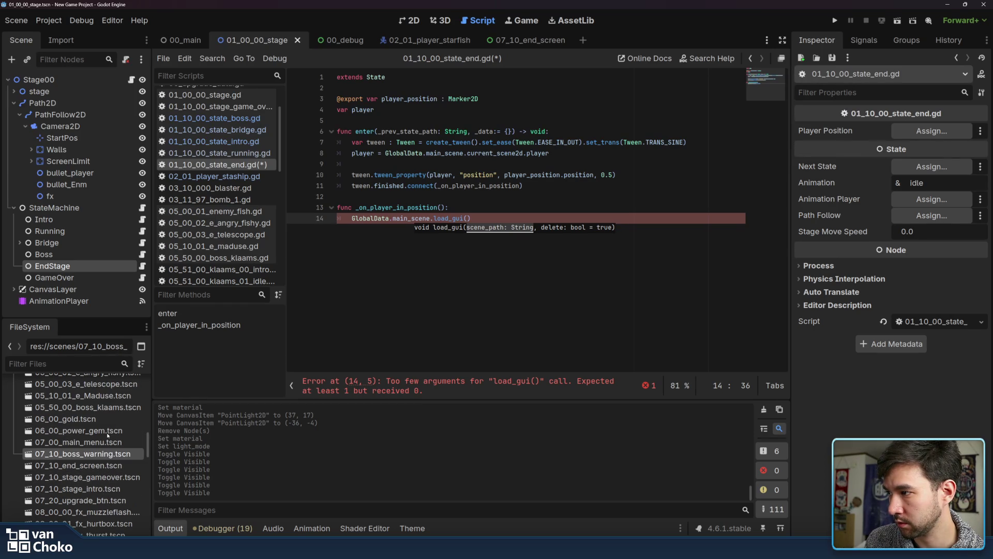
pyautogui.moveTo(103, 465)
pyautogui.mouseDown()
pyautogui.moveTo(499, 211)
pyautogui.moveTo(470, 218)
pyautogui.mouseUp()
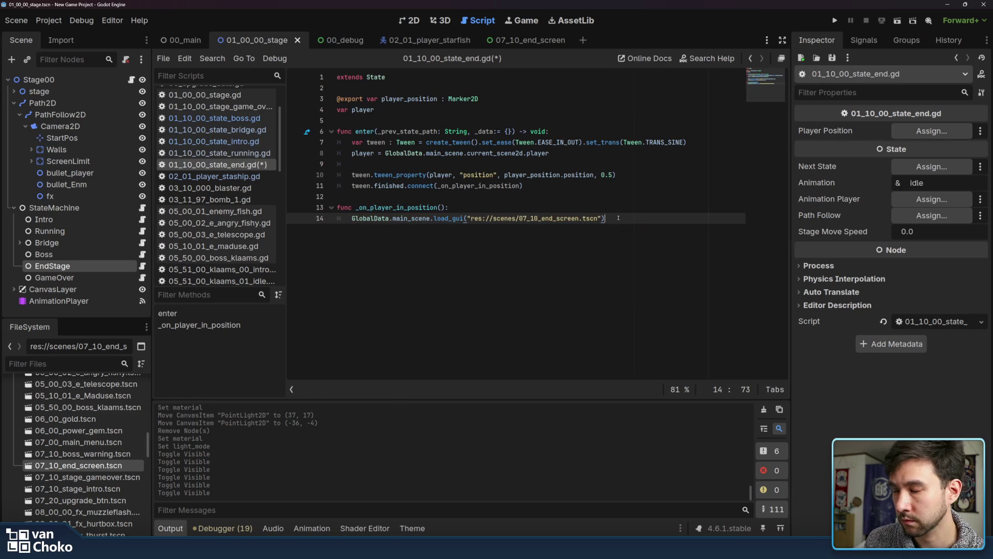
pyautogui.hotkey('ctrl', 's')
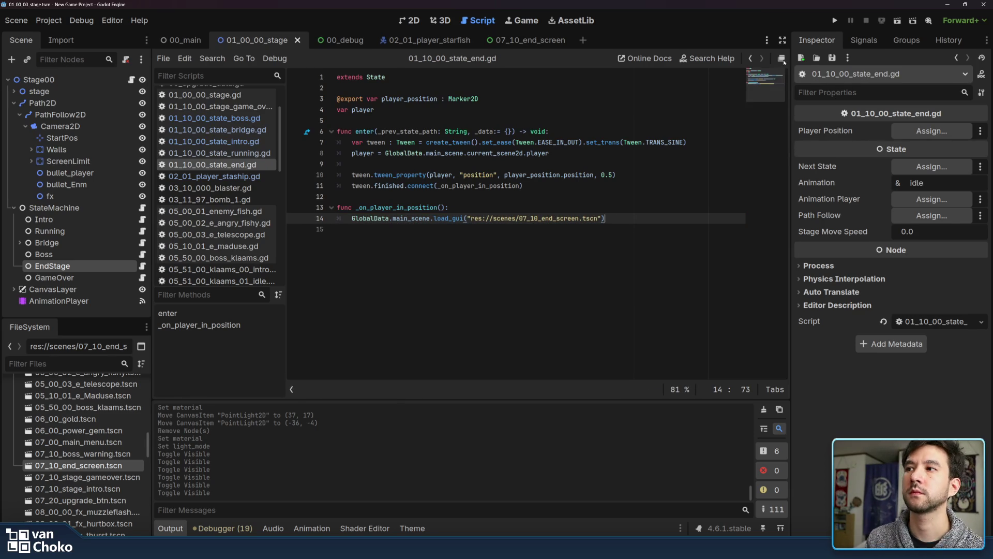
pyautogui.click(836, 22)
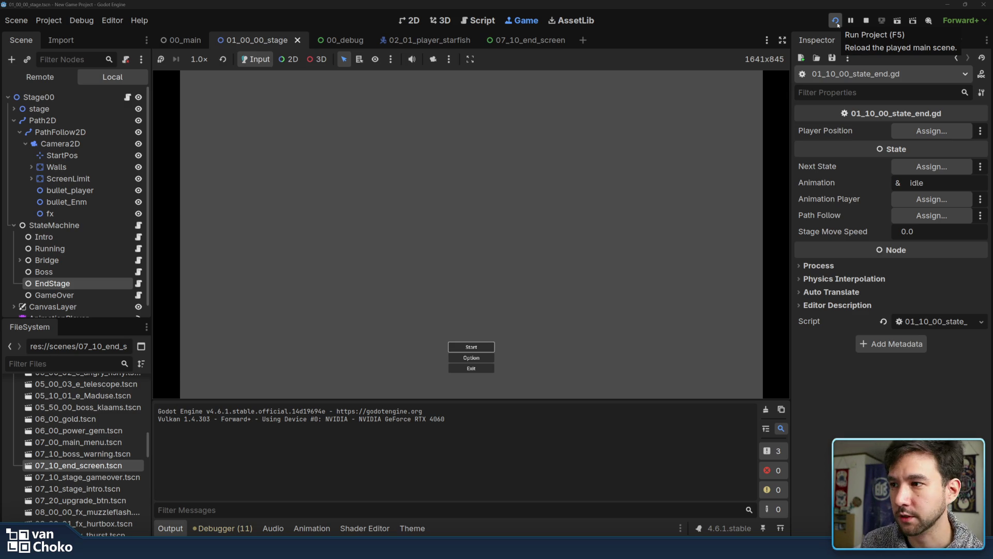
# Pick Start from the game's main menu to begin Stage 1.
pyautogui.press('Down')
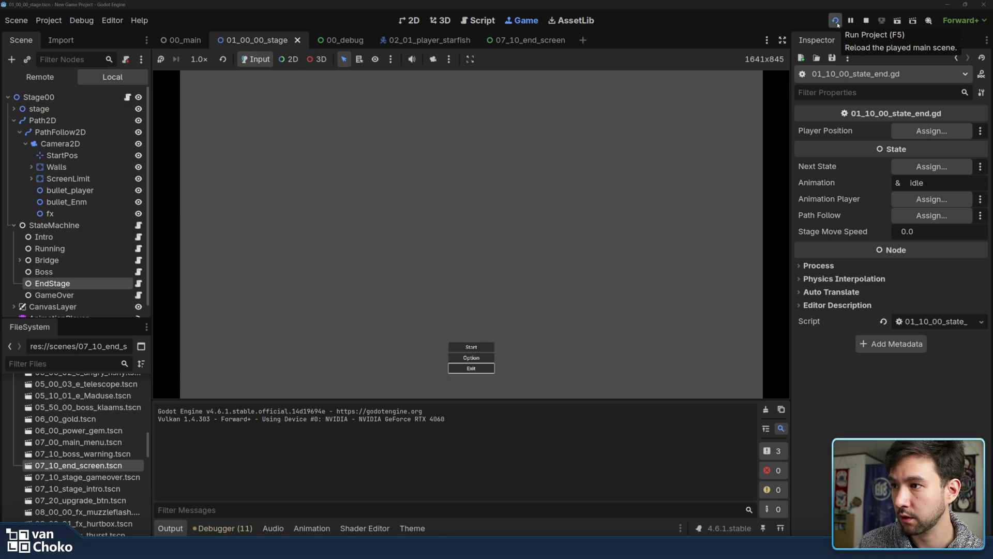
pyautogui.press('Return')
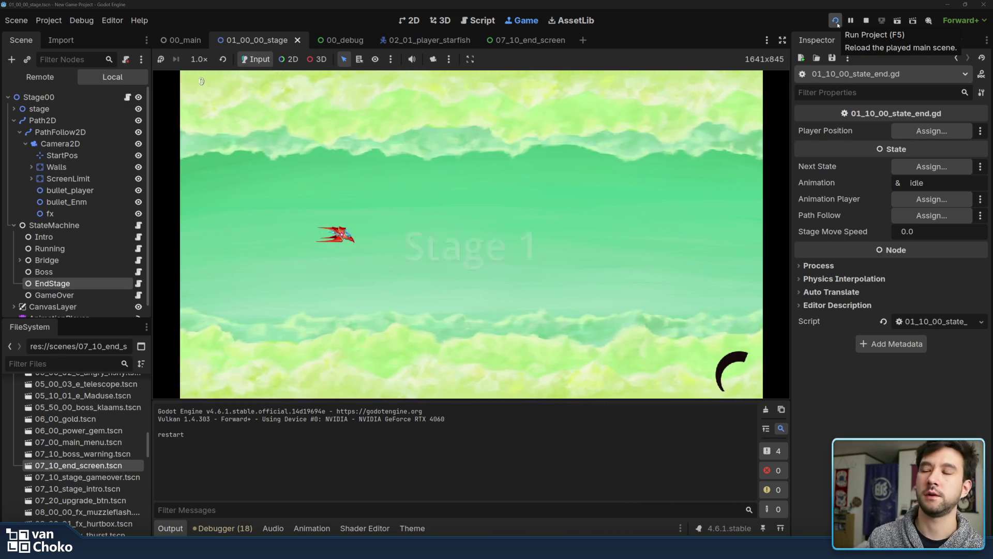
# Fly the ship around Stage 1, shooting fish and attacking the jellyfish while dodging.
pyautogui.press('Right')
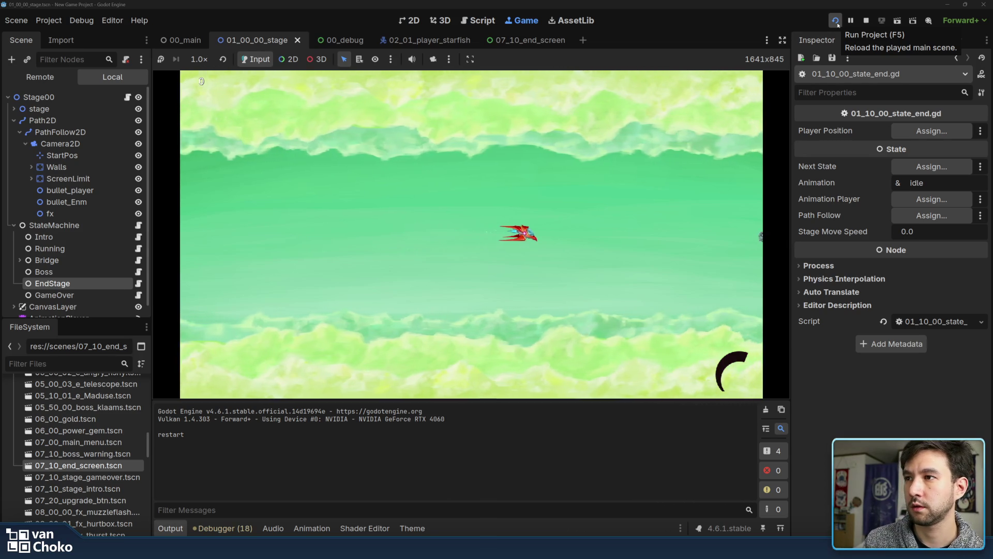
pyautogui.press('Left')
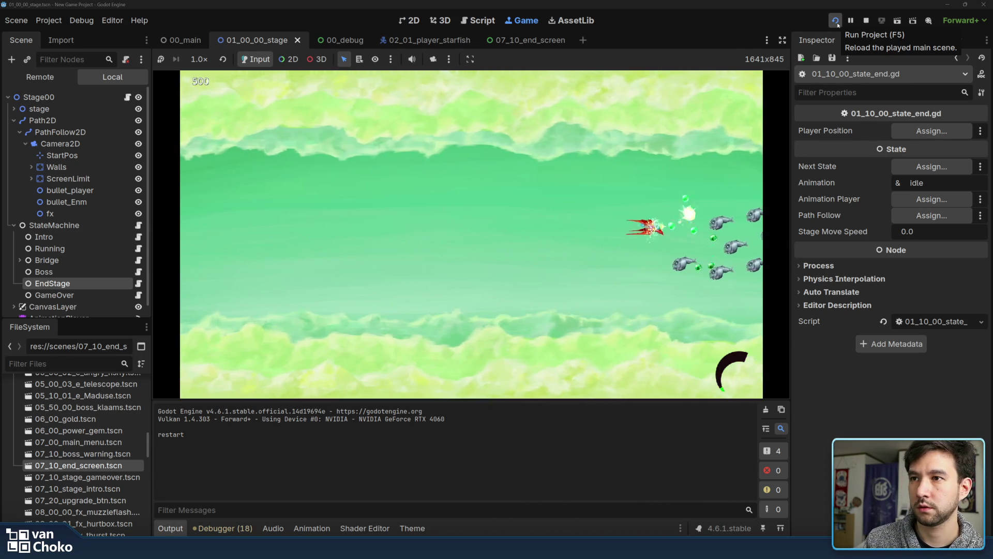
pyautogui.press('Up')
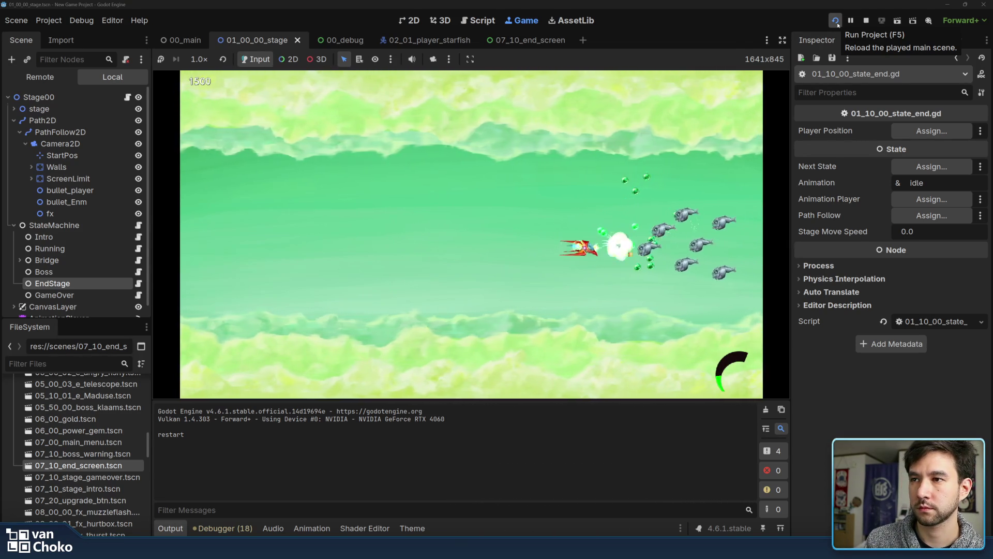
pyautogui.press('Down')
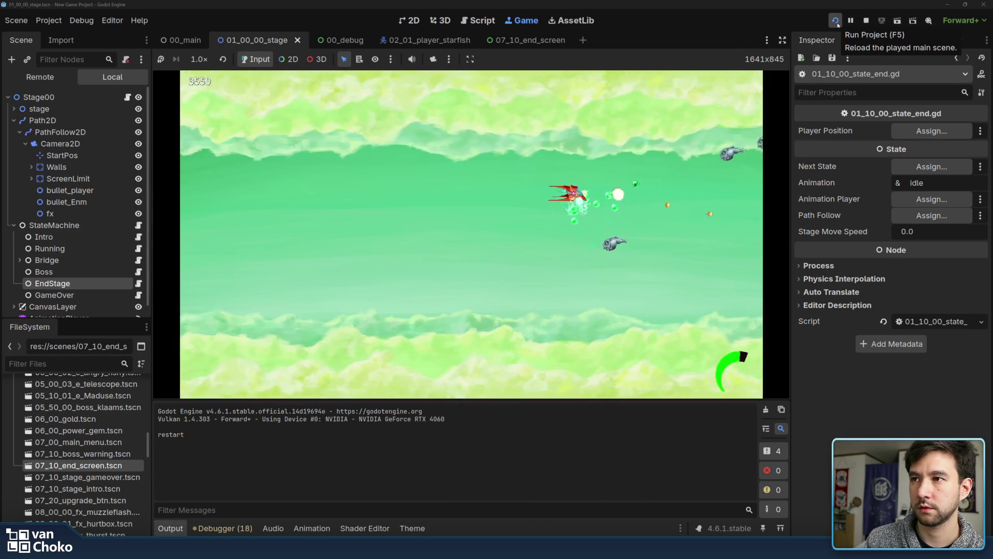
pyautogui.press('Up')
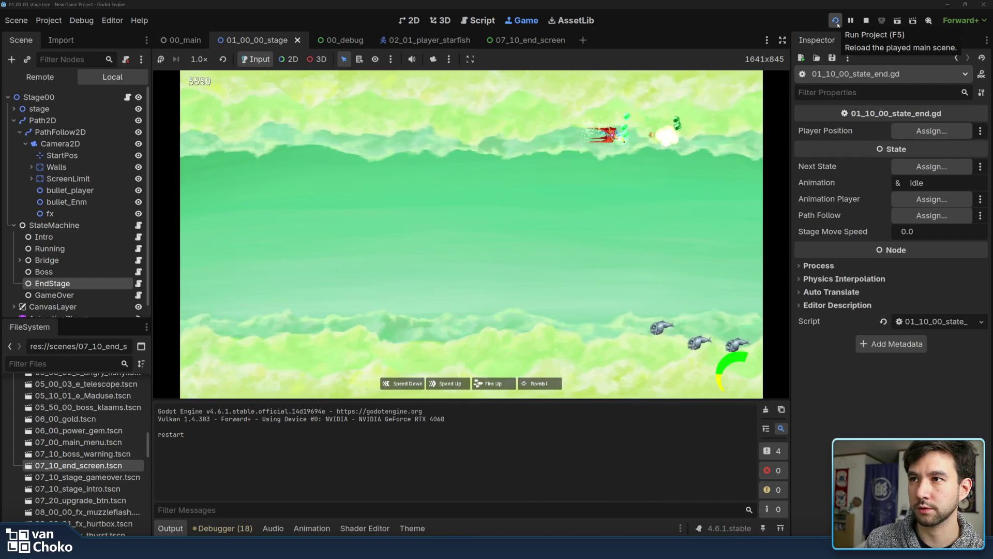
pyautogui.press('Down')
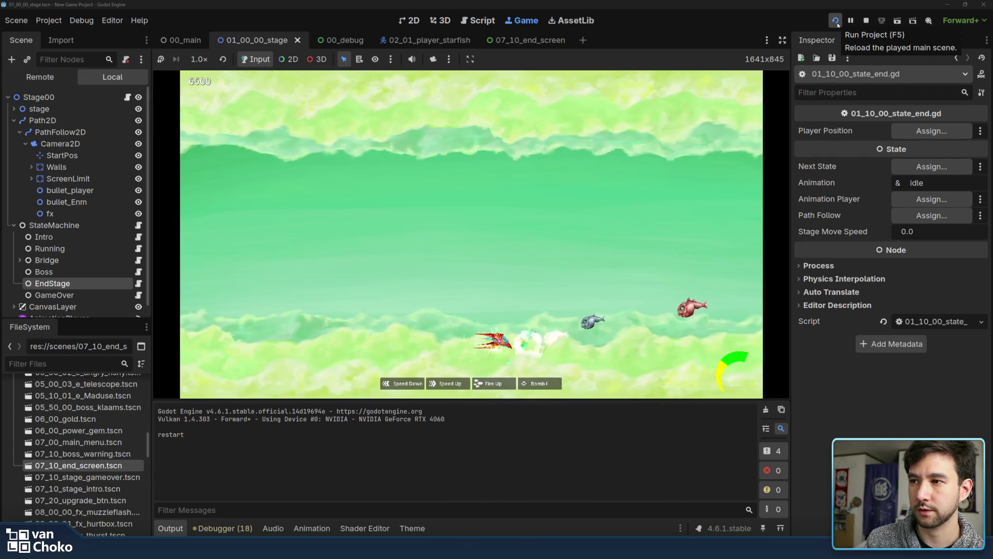
pyautogui.press('Right')
pyautogui.press('Up')
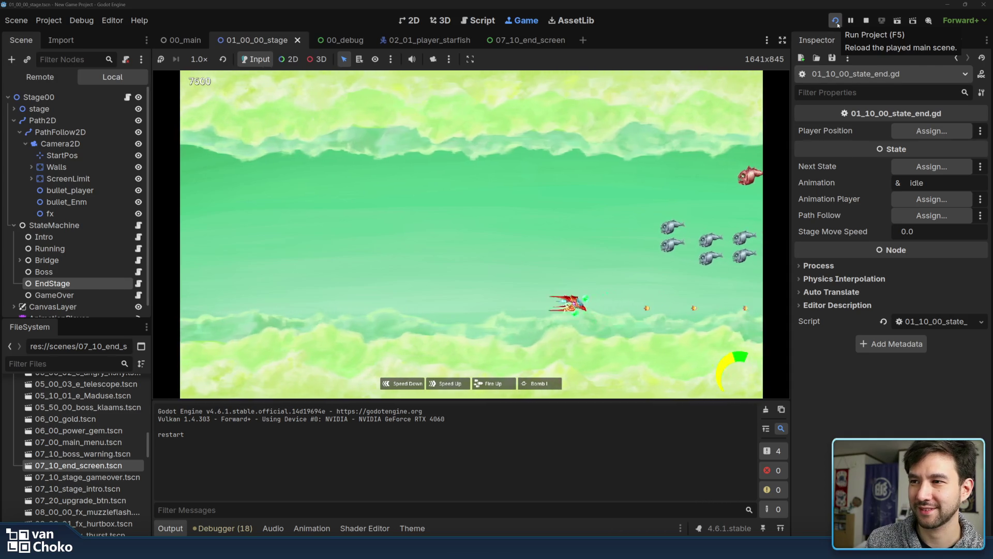
pyautogui.press('Up')
pyautogui.press('Left')
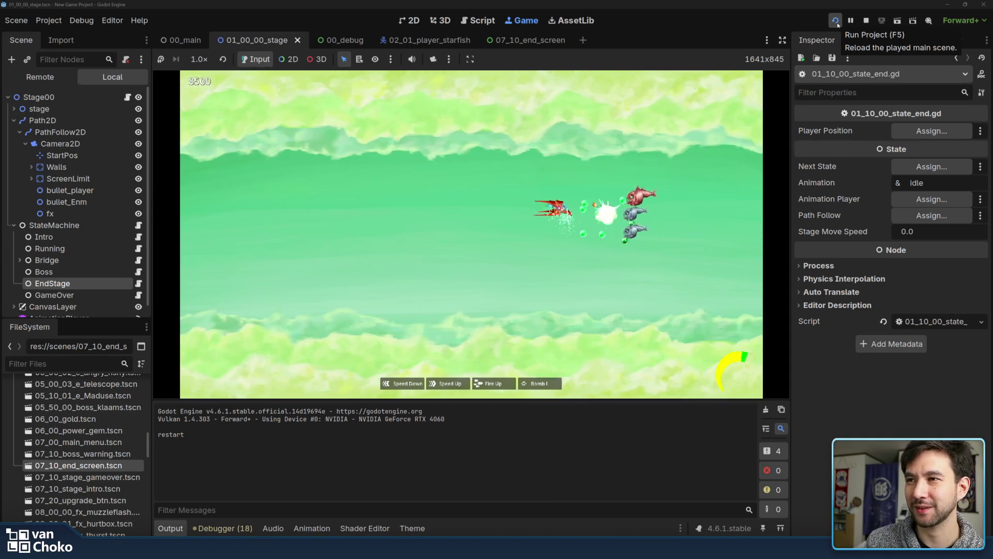
pyautogui.press('Right')
pyautogui.press('Up')
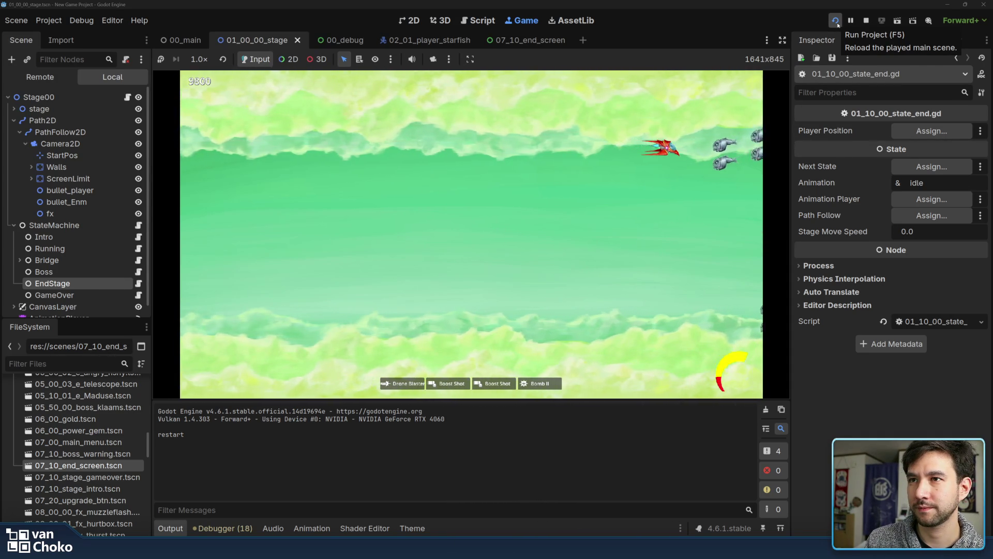
pyautogui.press('Down')
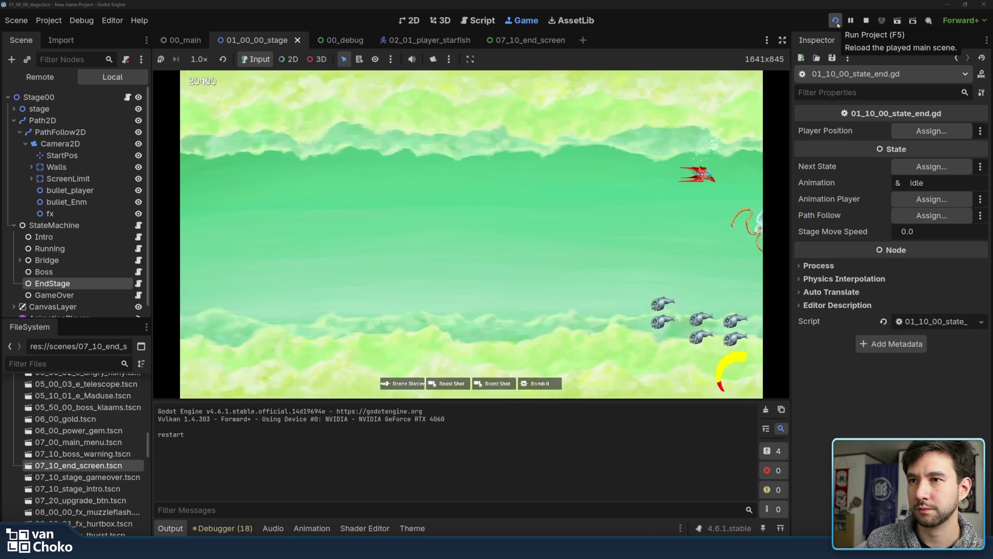
pyautogui.press('Left')
pyautogui.press('Left')
pyautogui.press('Down')
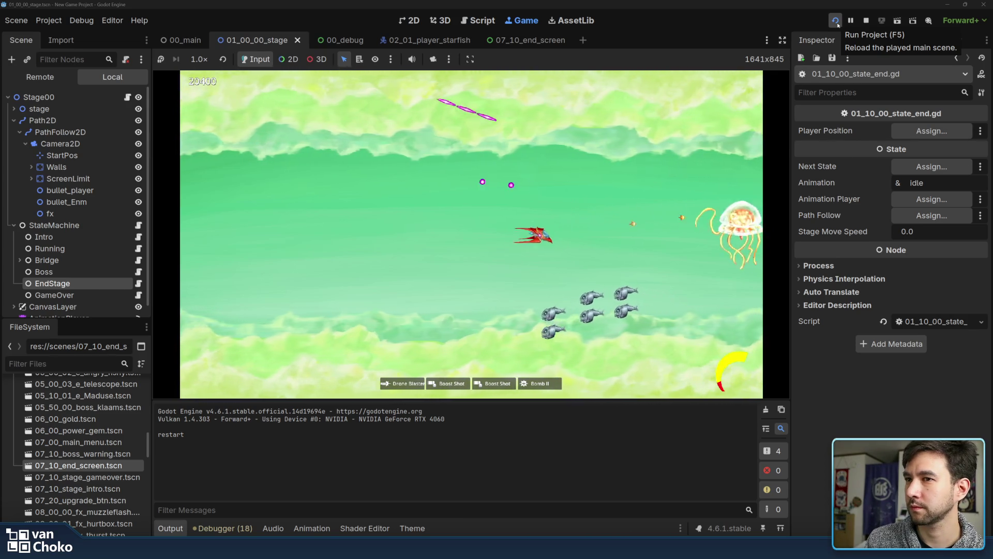
pyautogui.press('Right')
pyautogui.press('Up')
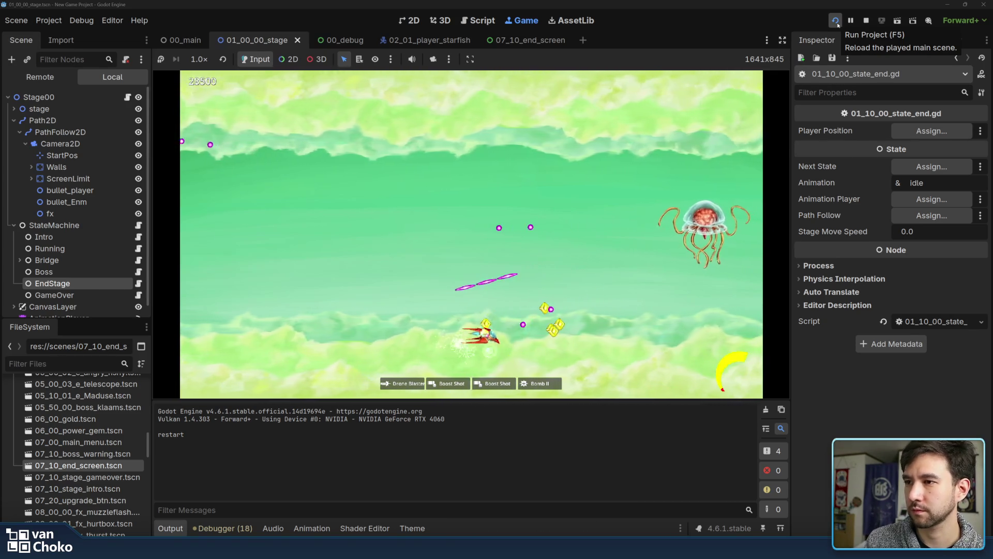
pyautogui.press('Up')
pyautogui.press('Right')
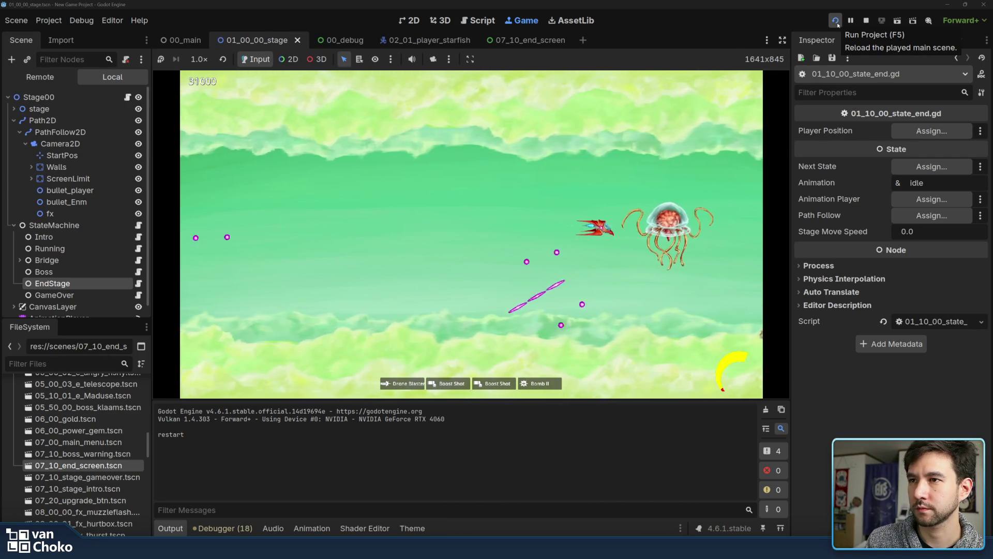
pyautogui.press('Down')
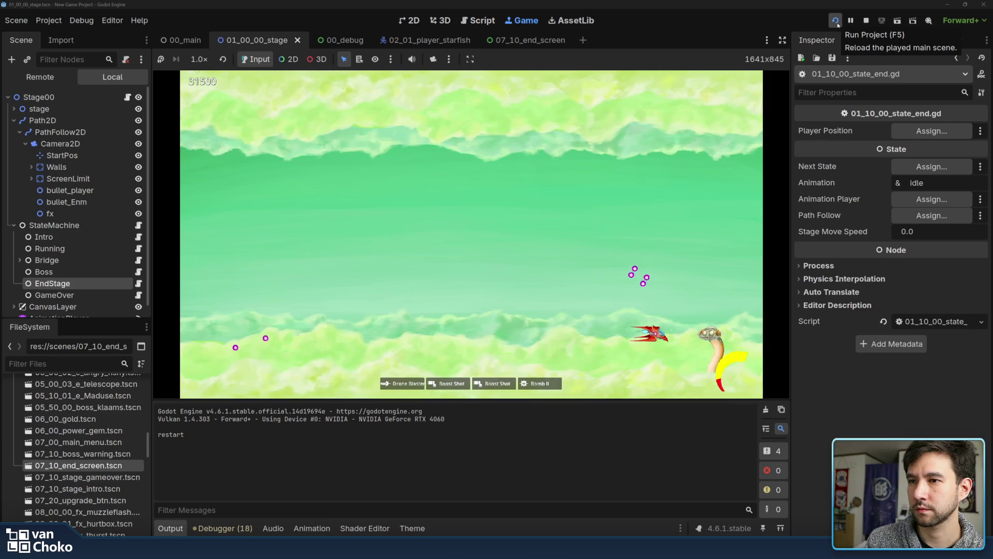
# Destroy the worm enemy and keep fighting beside the jellyfish boss as new fish attack.
pyautogui.press('Right')
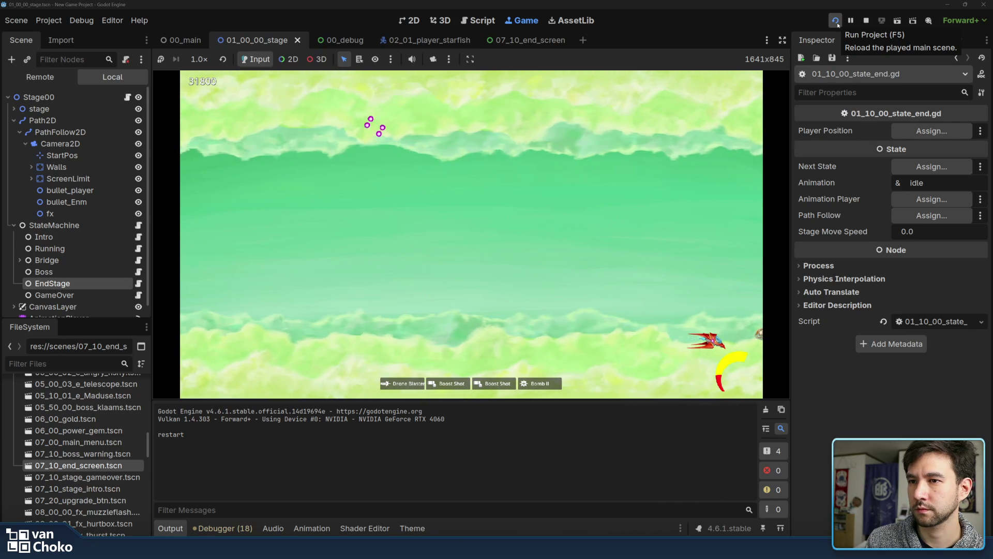
pyautogui.press('Up')
pyautogui.press('Left')
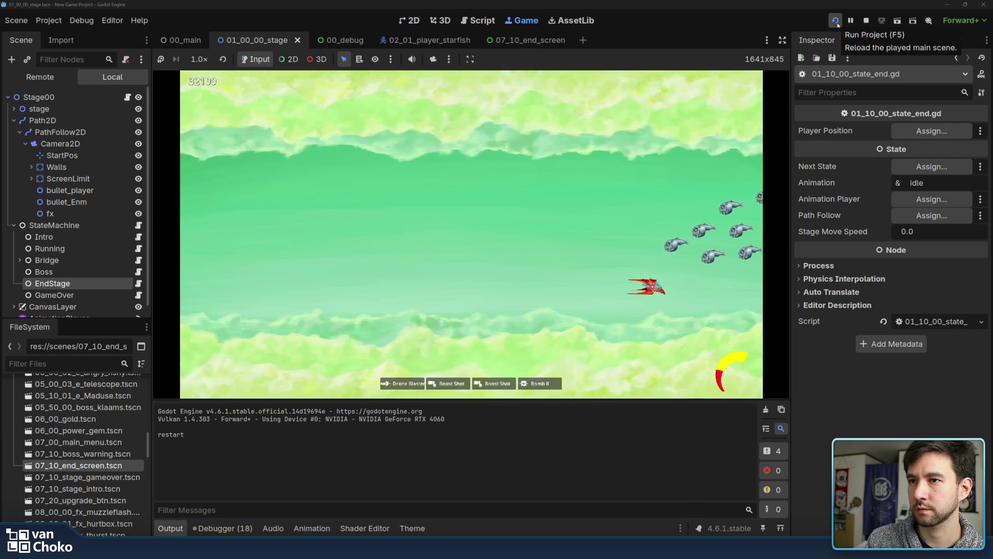
pyautogui.press('Up')
pyautogui.press('Left')
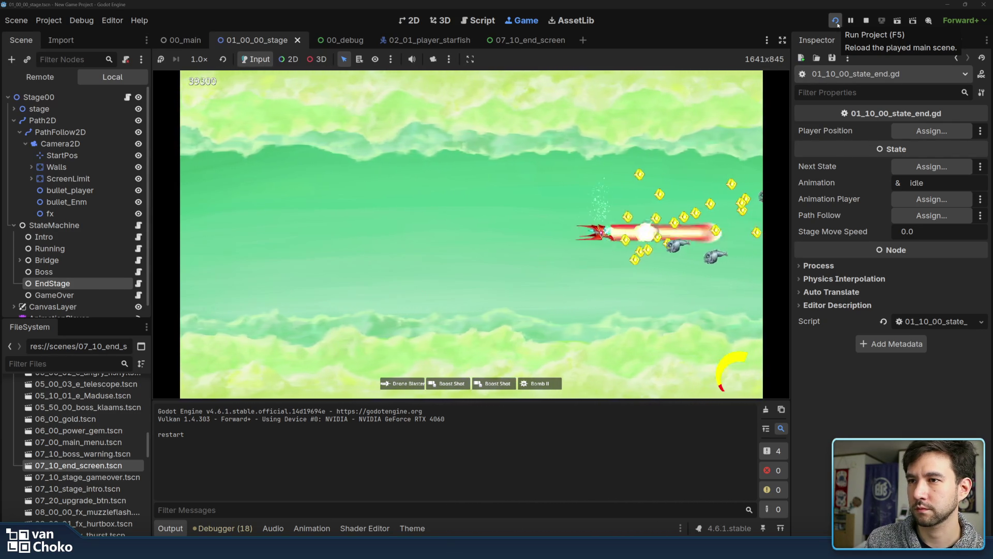
pyautogui.press('Up')
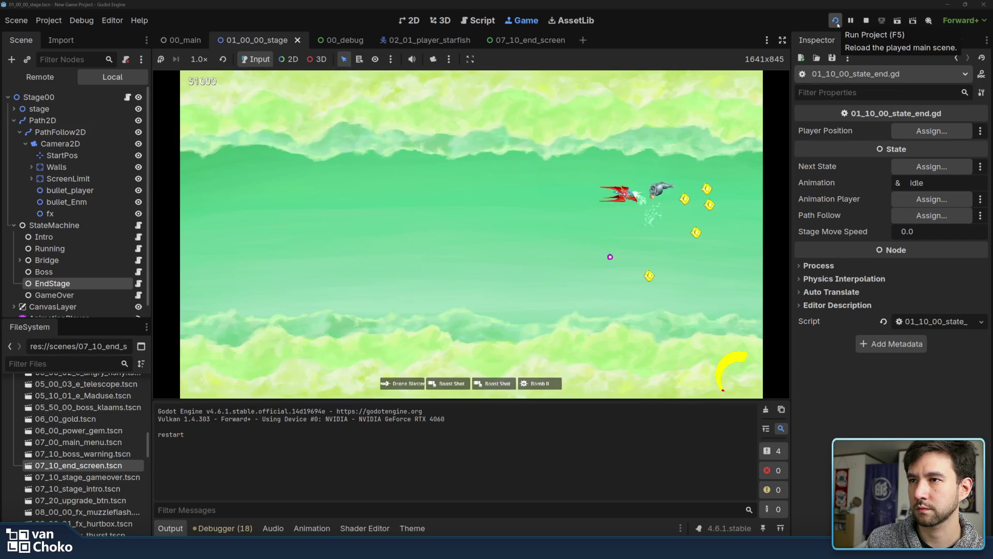
pyautogui.press('Down')
pyautogui.press('Left')
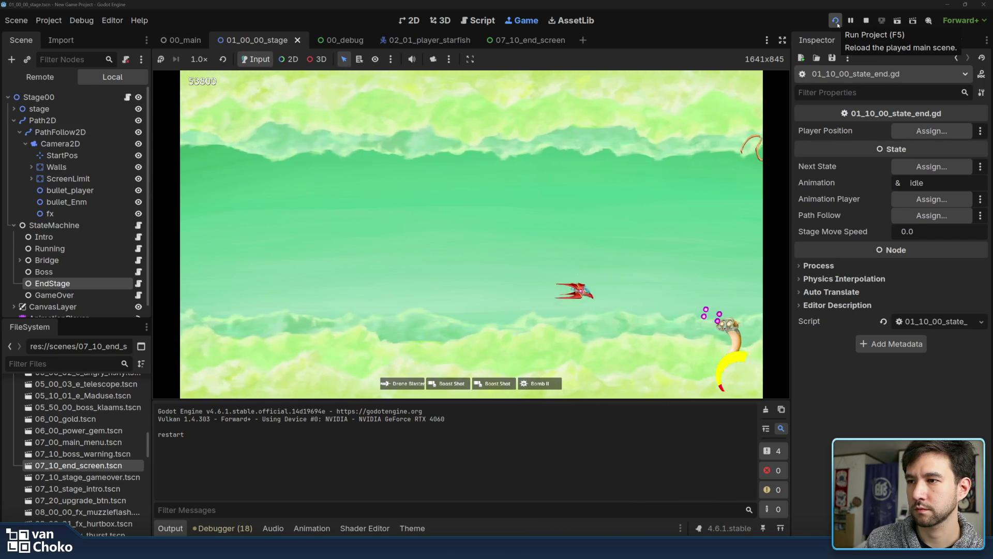
pyautogui.press('Right')
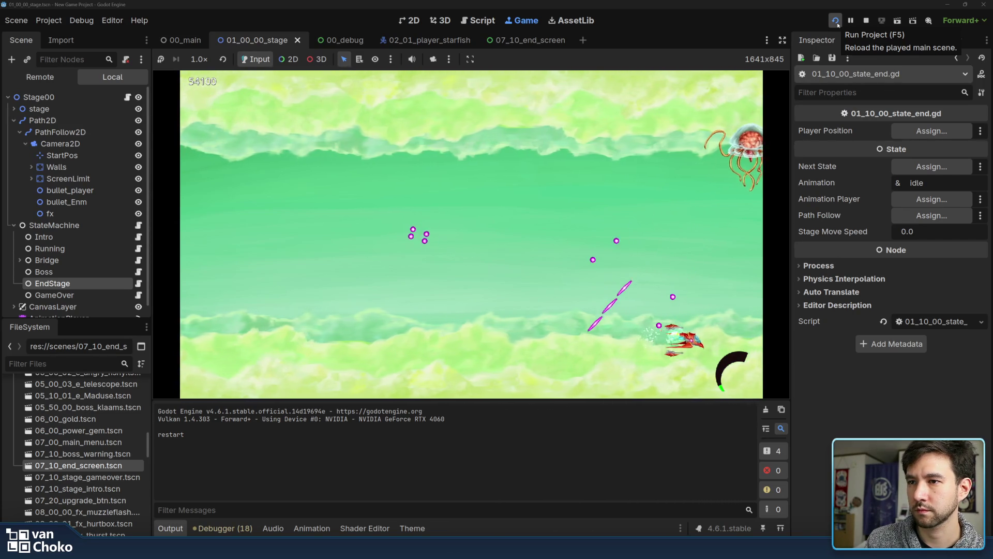
pyautogui.press('Right')
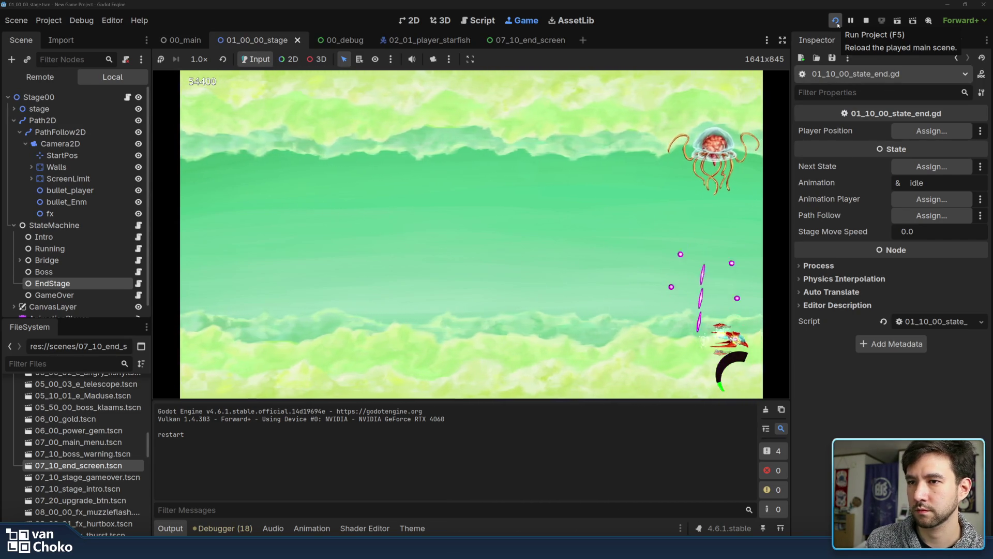
pyautogui.press('Up')
pyautogui.press('Left')
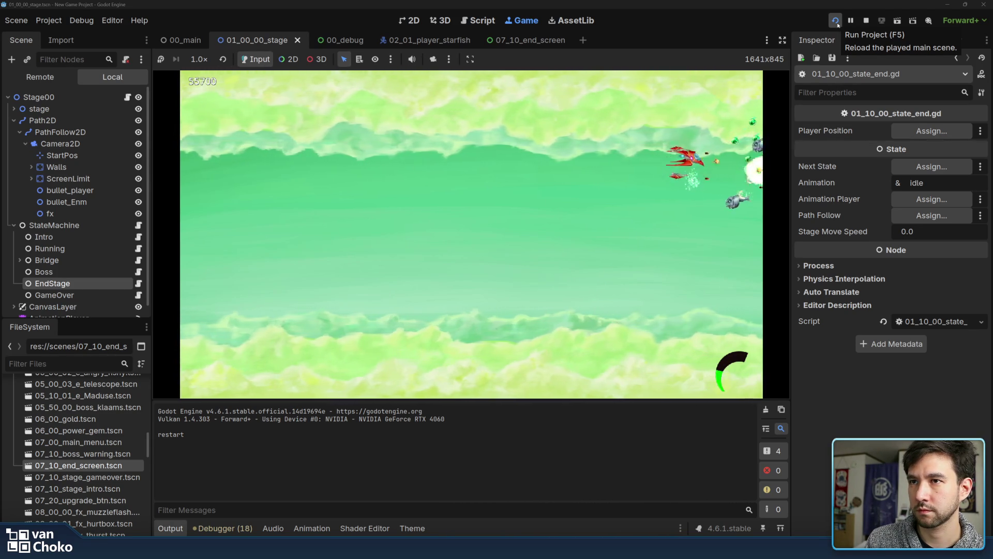
pyautogui.press('Down')
pyautogui.press('Left')
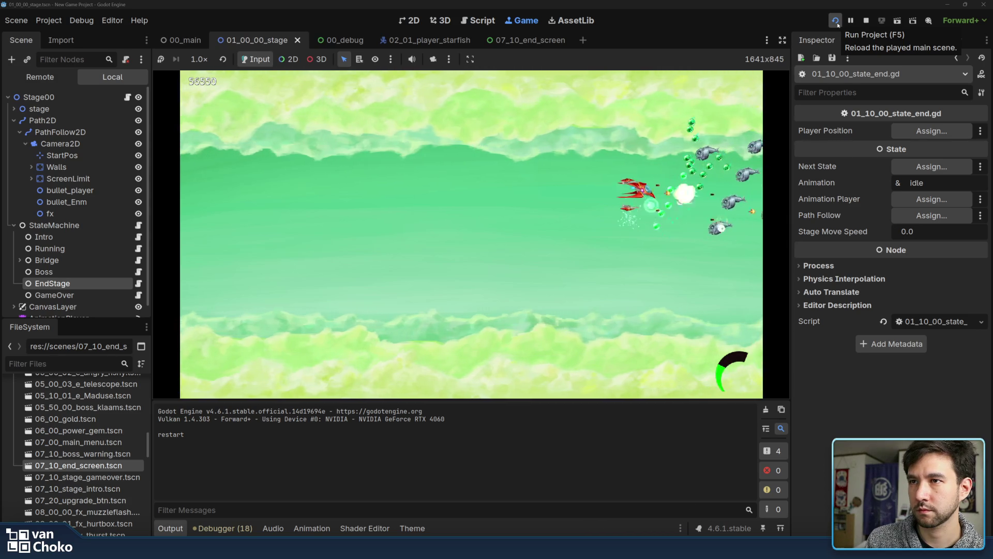
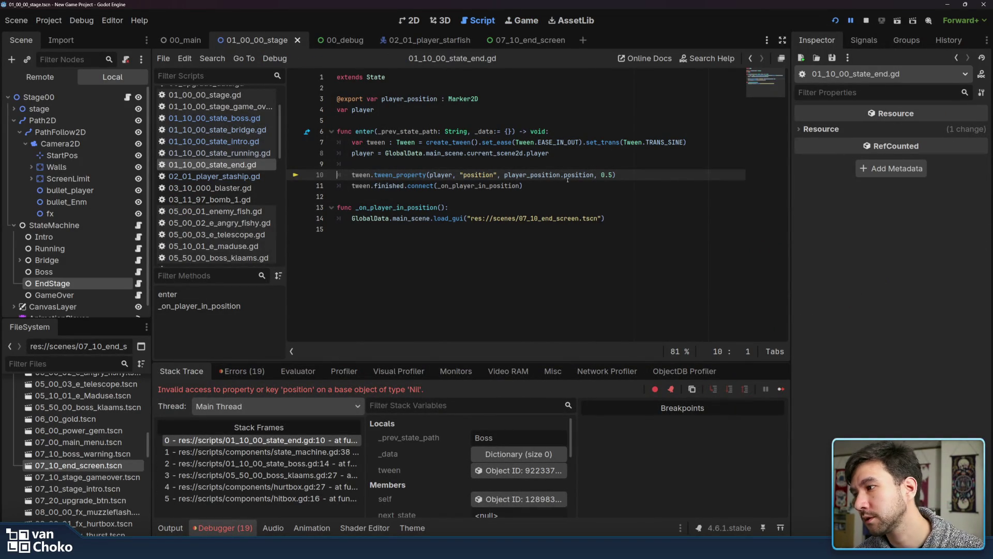
# Show the debugger's Errors list and jump to the Nil player_position error in the end-state script.
pyautogui.click(241, 373)
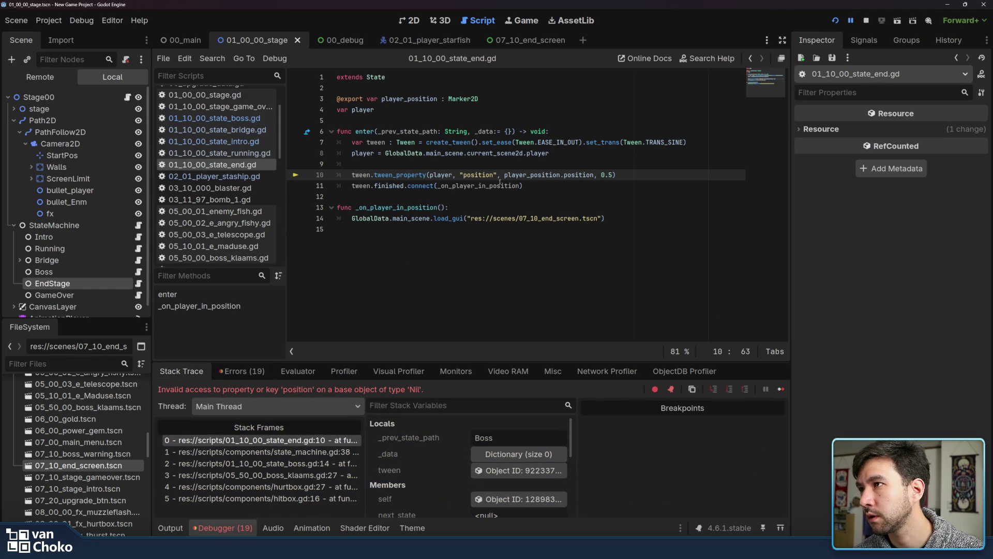
pyautogui.doubleClick(532, 176)
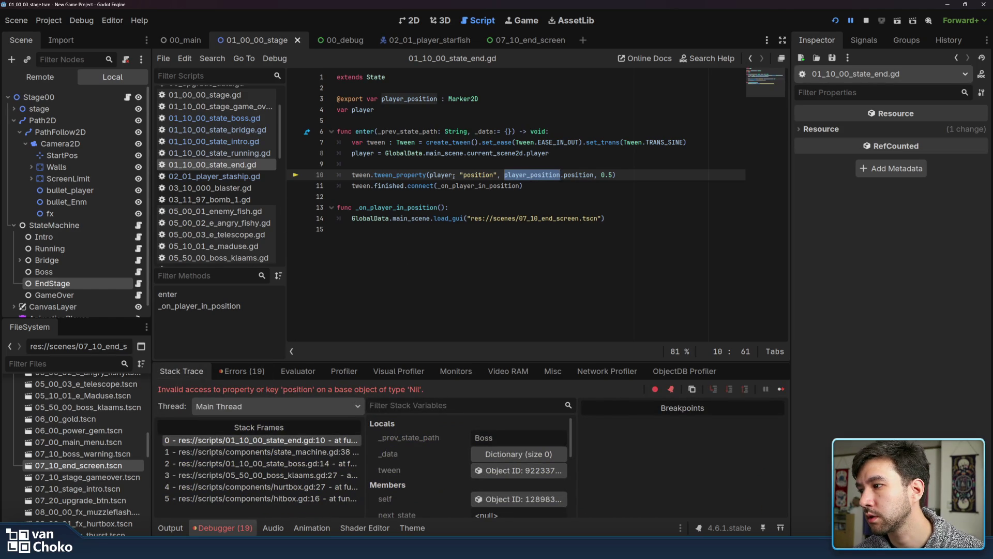
pyautogui.click(241, 371)
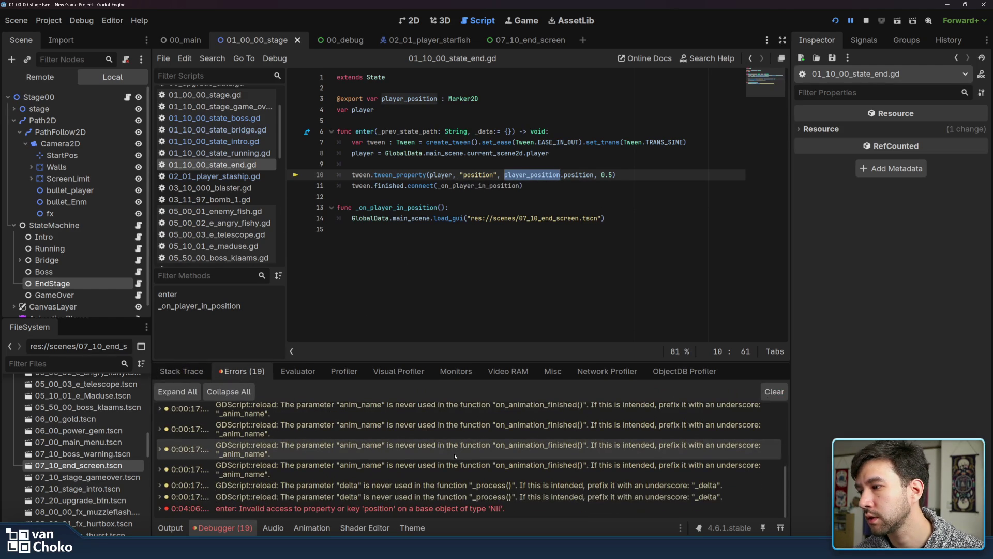
pyautogui.click(406, 509)
pyautogui.moveTo(397, 511)
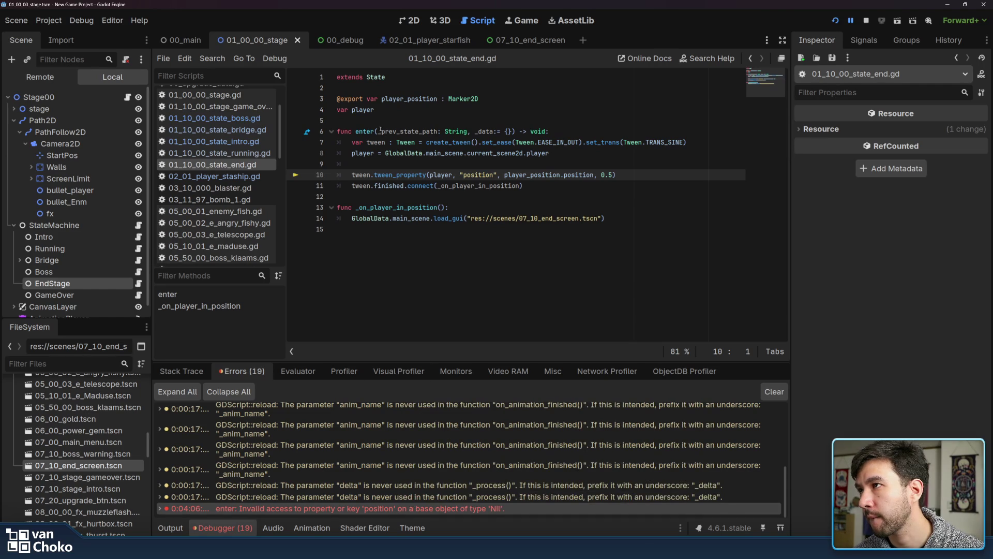
pyautogui.moveTo(354, 153); pyautogui.dragTo(544, 153)
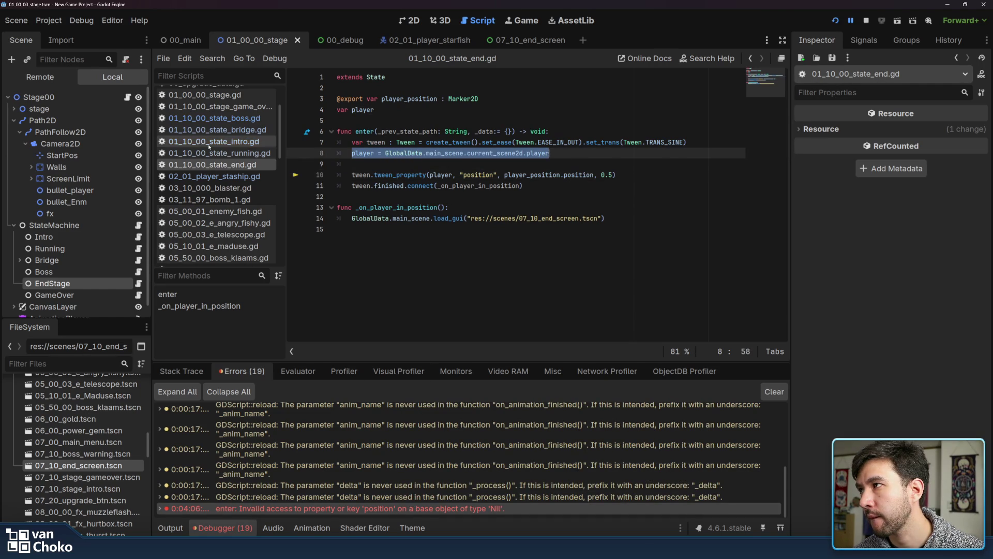
pyautogui.scroll(3, 231, 158)
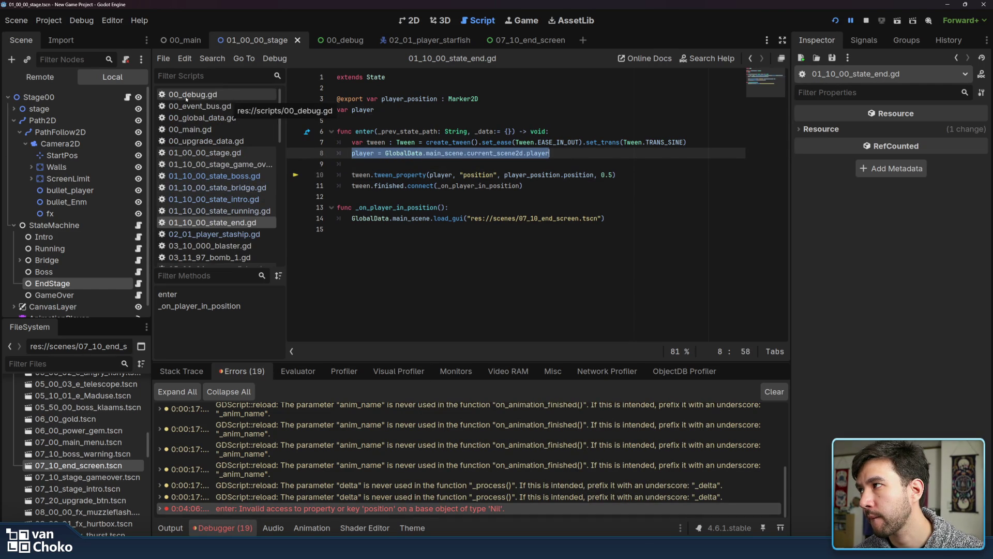
# Check the player variable in 01_00_00_stage.gd, then select the EndStage node.
pyautogui.click(127, 97)
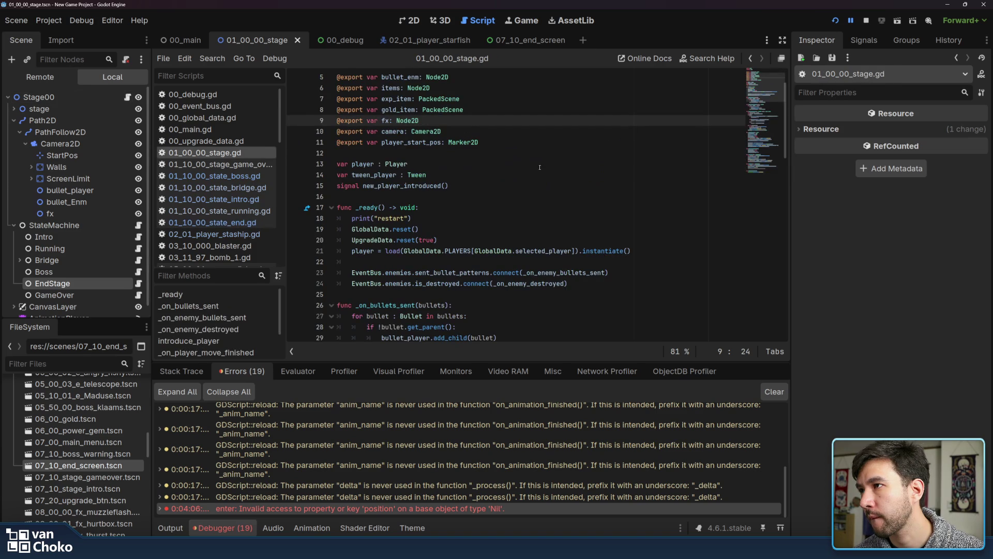
pyautogui.click(428, 175)
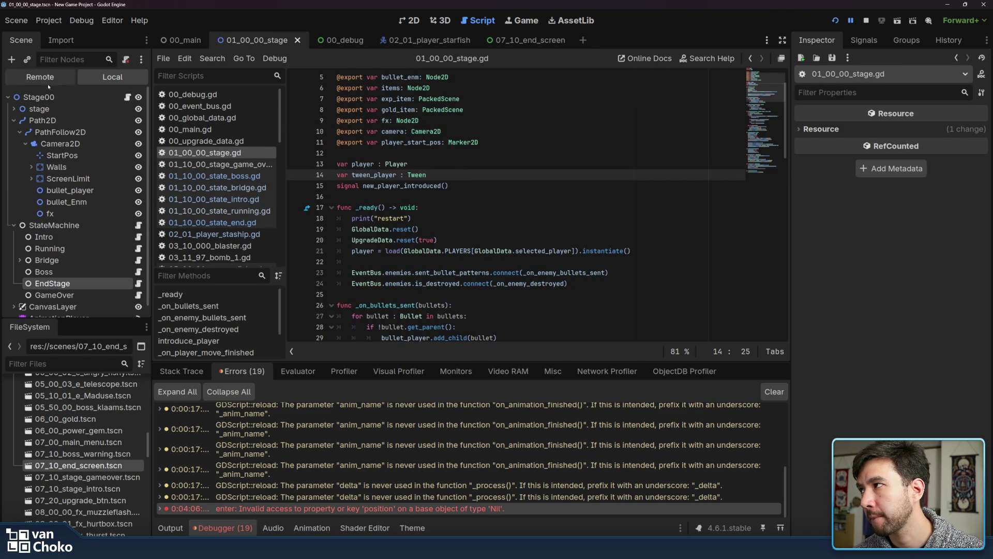
pyautogui.click(58, 97)
pyautogui.click(51, 283)
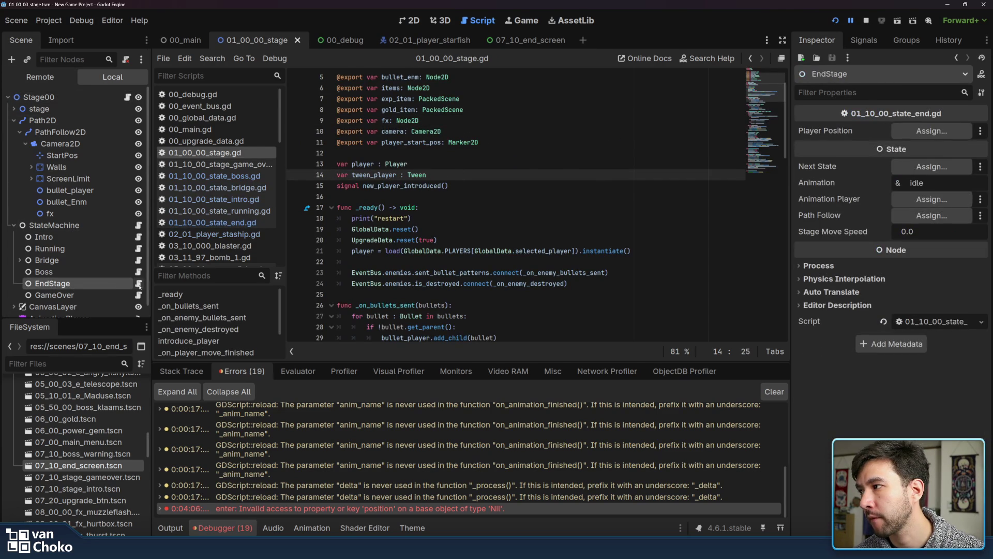
pyautogui.click(138, 283)
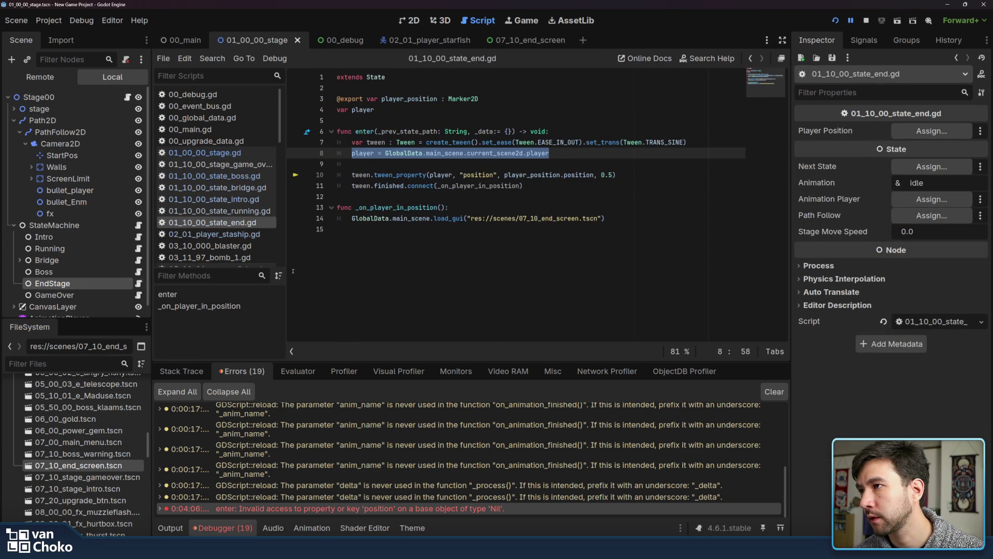
# Add a ':Player' type hint after player on line 8.
pyautogui.click(375, 154)
pyautogui.write(':Player')
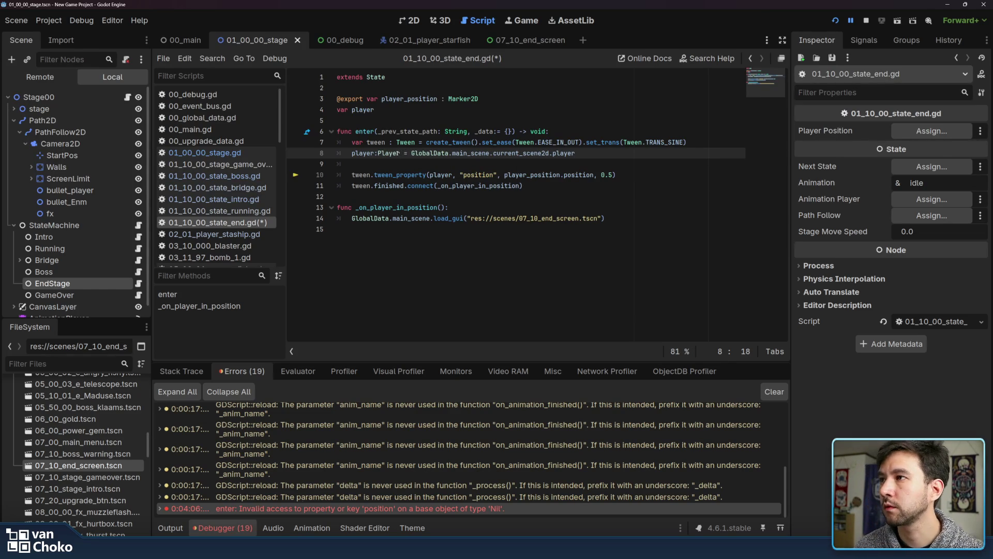
pyautogui.press('Left')
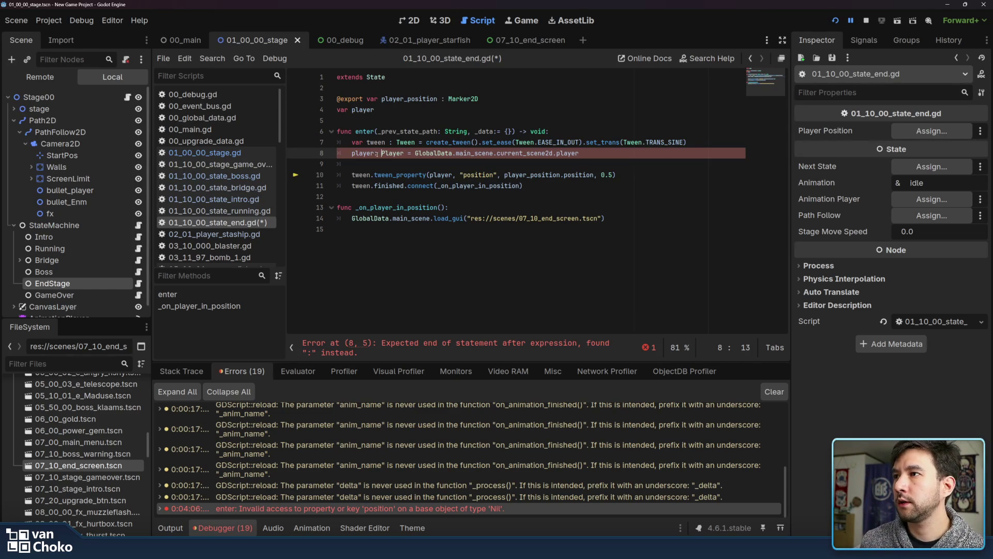
pyautogui.press('Right')
pyautogui.hotkey('ctrl', 'Right')
pyautogui.click(419, 166)
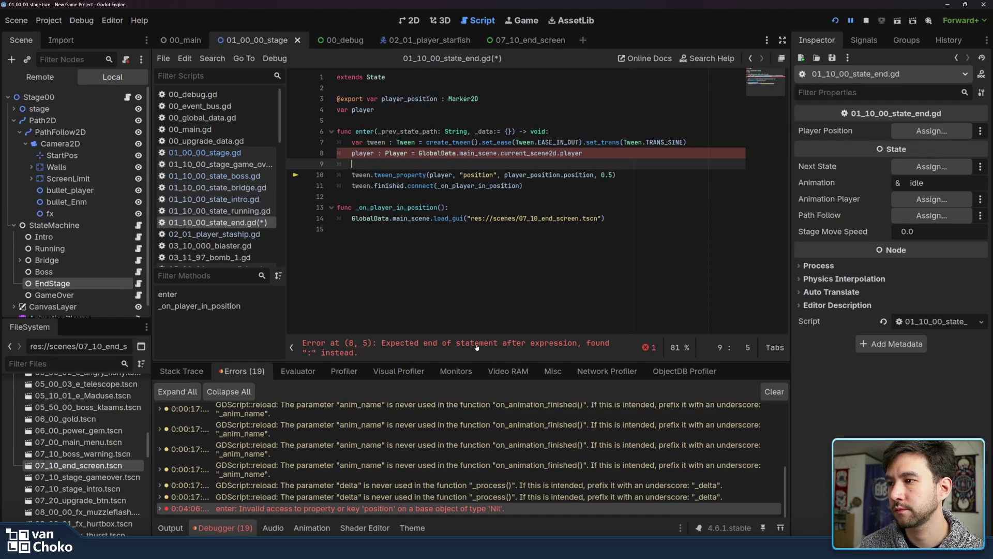
# Move the Player type onto 'var player' on line 4, leaving a plain '=' on line 8.
pyautogui.doubleClick(396, 153)
pyautogui.hotkey('ctrl', 'c')
pyautogui.rightClick(380, 155)
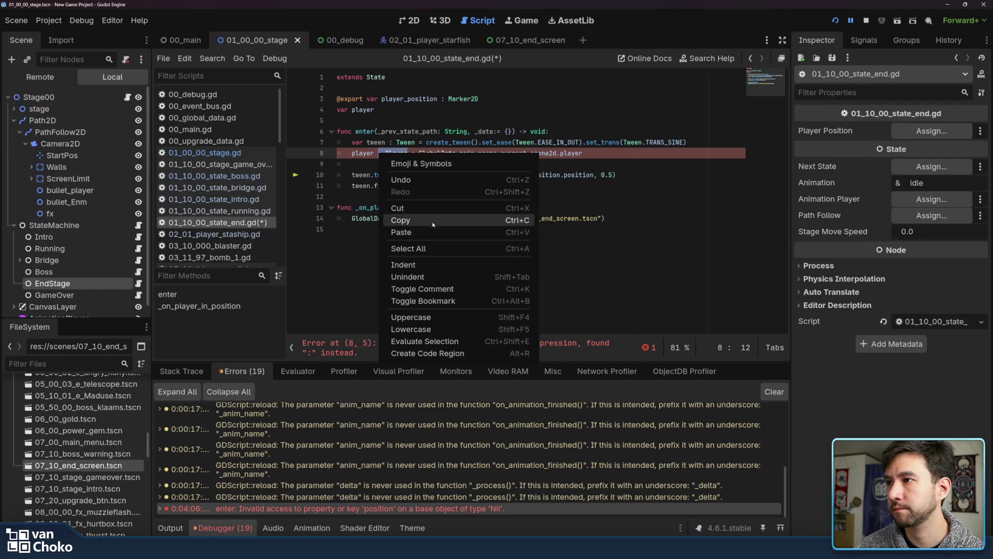
pyautogui.click(399, 208)
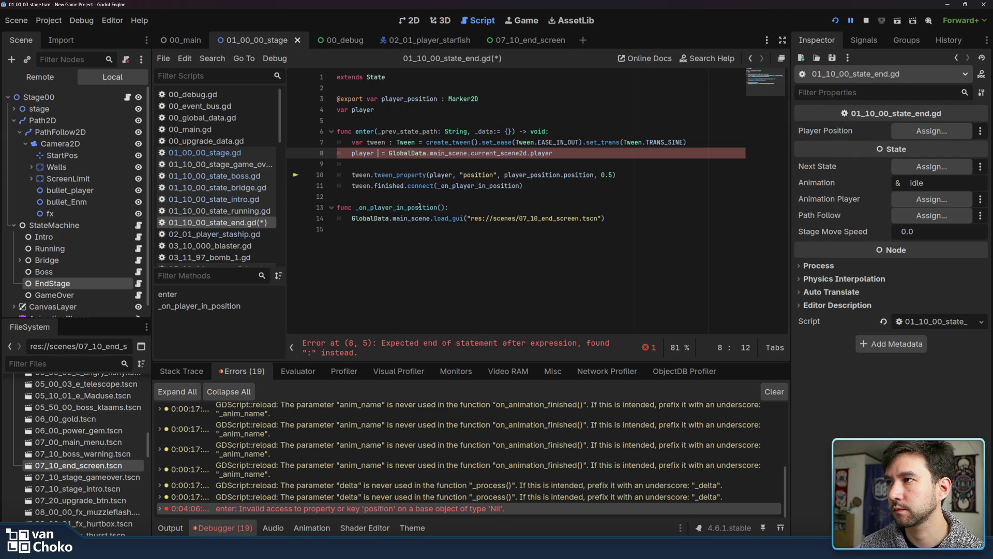
pyautogui.click(383, 109)
pyautogui.write(':')
pyautogui.hotkey('ctrl', 'v')
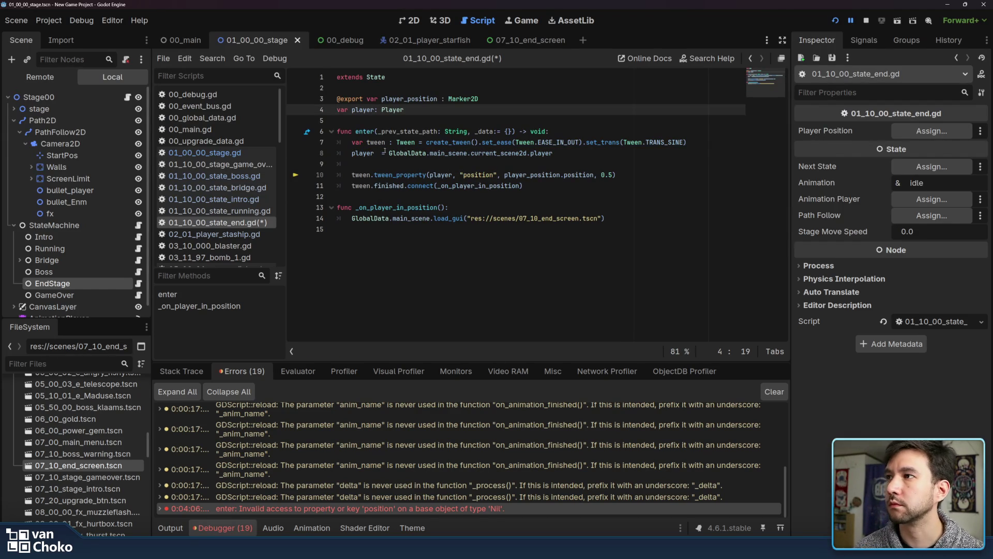
pyautogui.click(379, 153)
pyautogui.press('BackSpace')
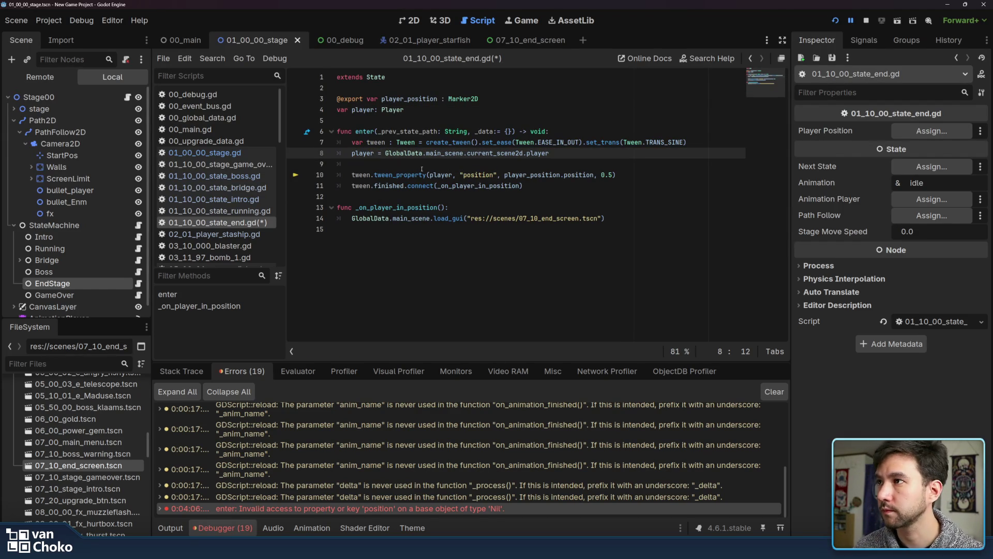
pyautogui.click(423, 168)
# Save the script, review the Nil player_position error, stop the game and open Player Position's node picker.
pyautogui.hotkey('ctrl', 's')
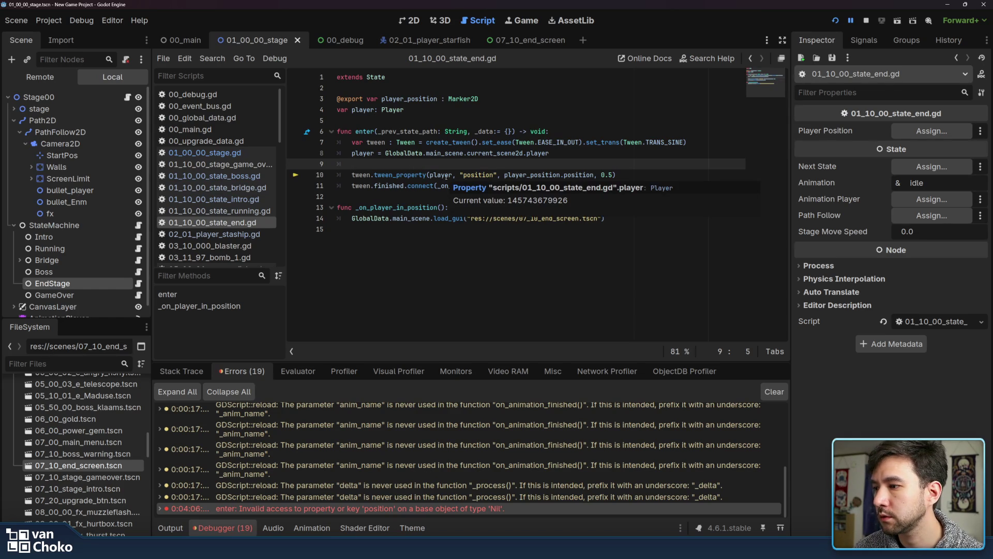
pyautogui.click(179, 371)
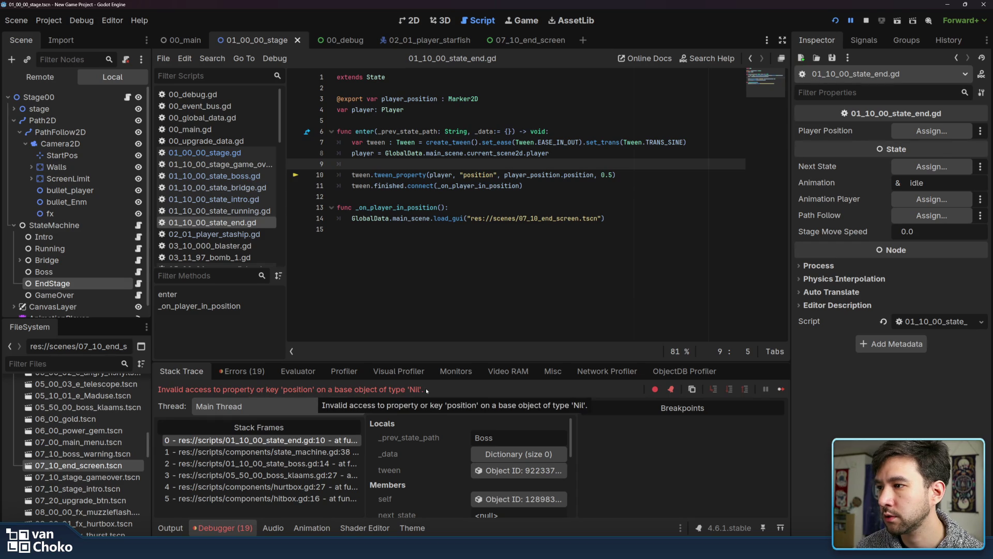
pyautogui.doubleClick(533, 176)
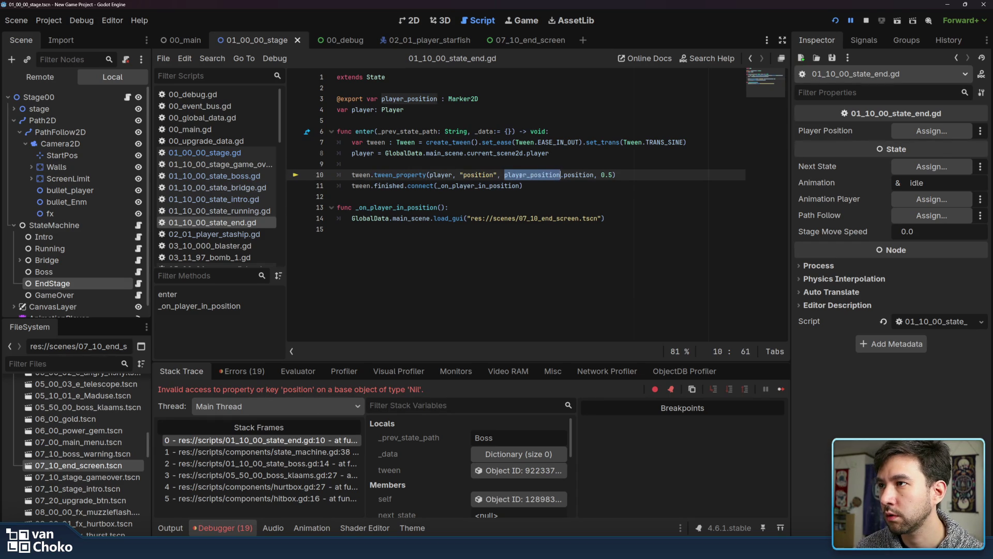
pyautogui.doubleClick(579, 174)
pyautogui.doubleClick(442, 175)
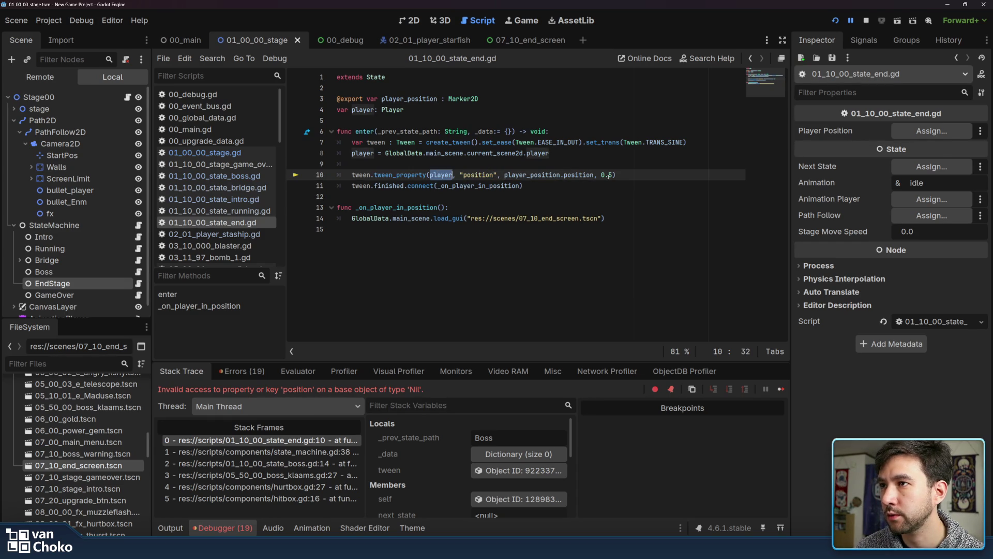
pyautogui.doubleClick(579, 175)
pyautogui.doubleClick(532, 175)
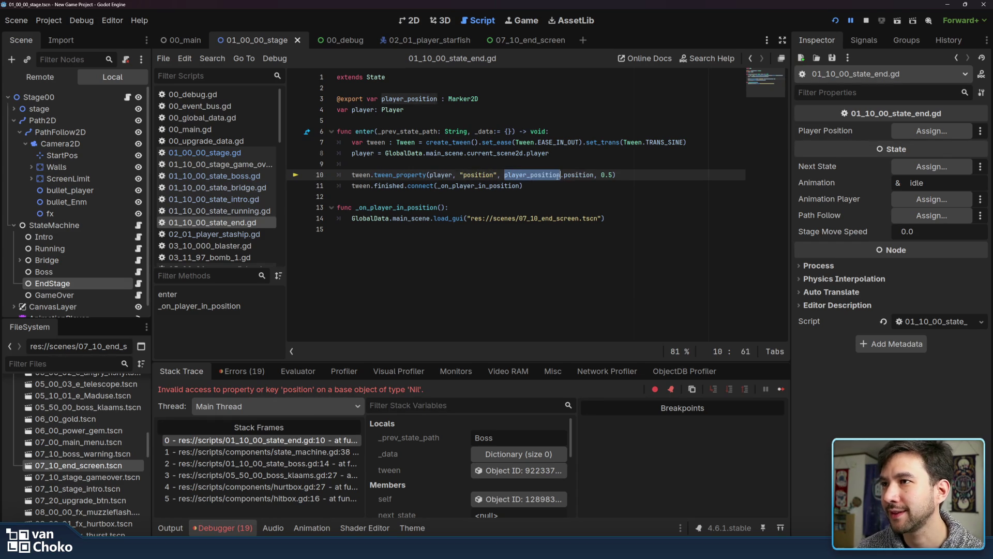
pyautogui.click(468, 110)
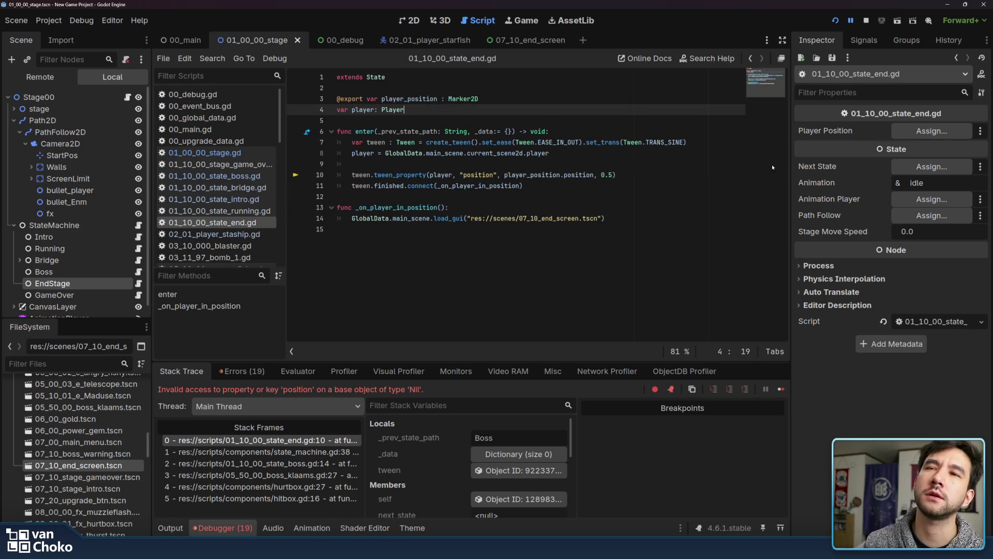
pyautogui.click(866, 20)
pyautogui.click(926, 131)
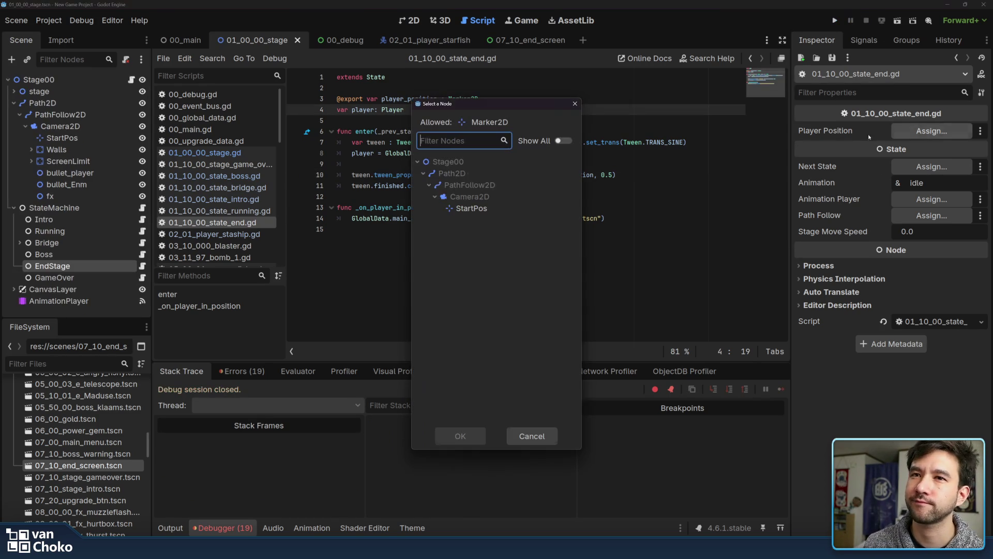
# Pick the StartPos marker for EndStage's Player Position and save the stage scene.
pyautogui.doubleClick(471, 208)
pyautogui.click(602, 184)
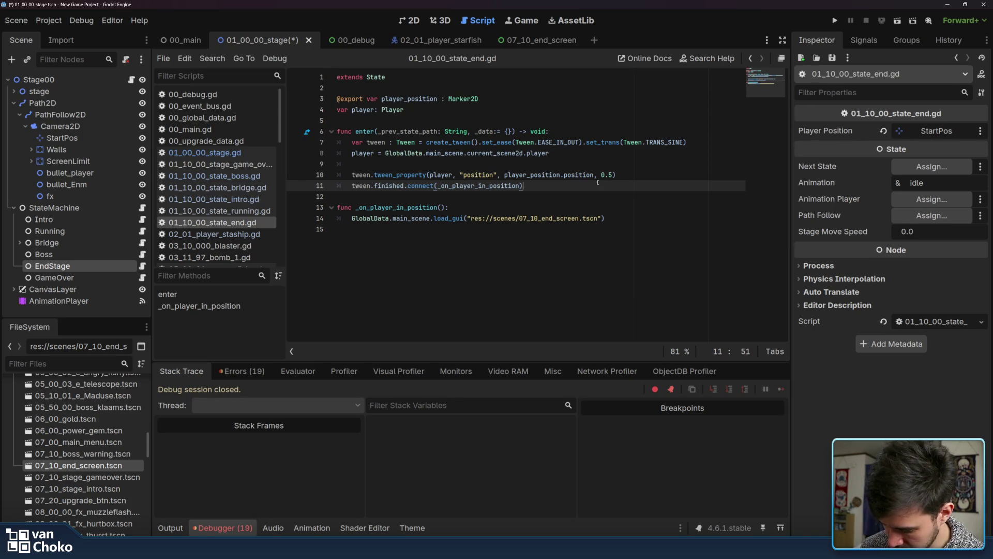
pyautogui.hotkey('ctrl', 's')
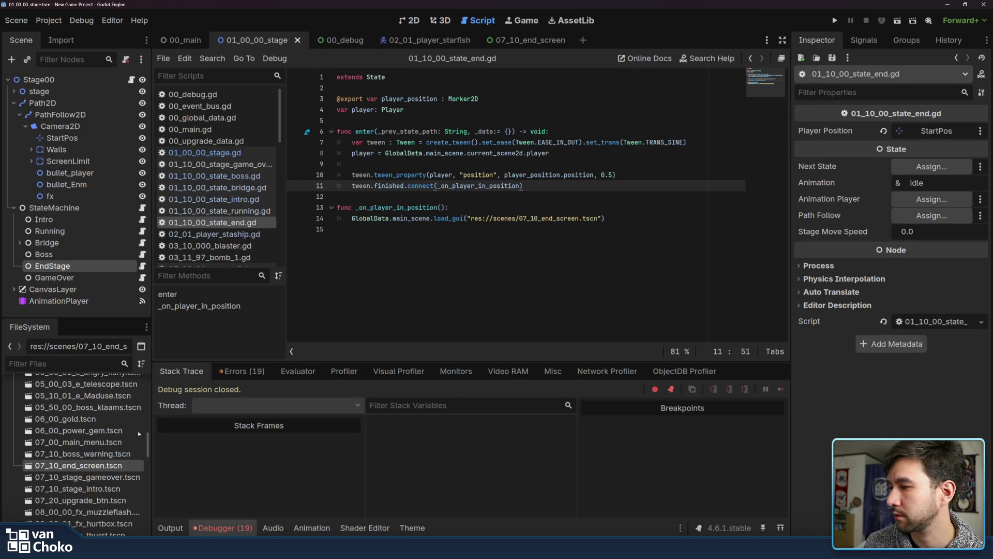
pyautogui.scroll(-5, 93, 433)
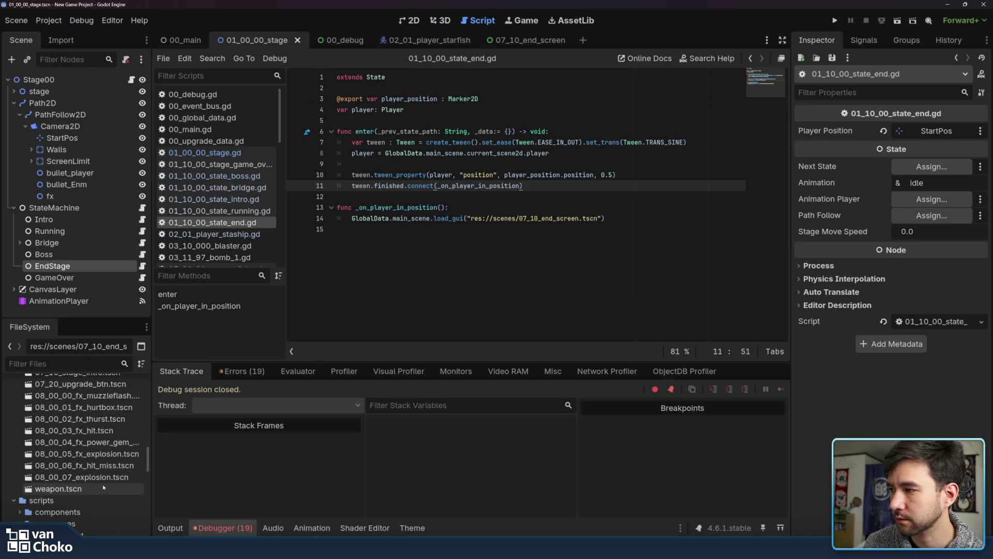
pyautogui.scroll(6, 104, 486)
pyautogui.scroll(3, 104, 486)
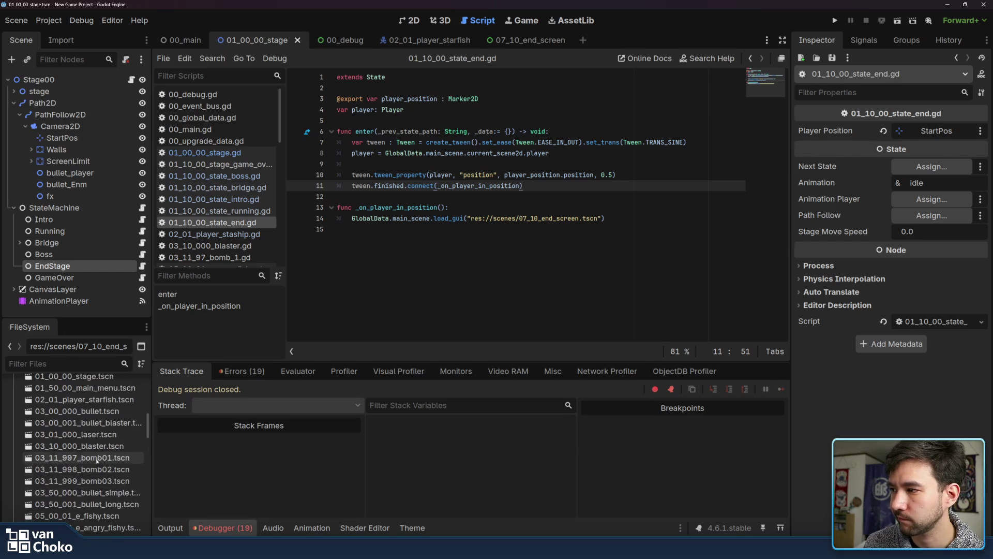
pyautogui.scroll(5, 93, 455)
pyautogui.scroll(-2, 97, 465)
pyautogui.scroll(-4, 97, 466)
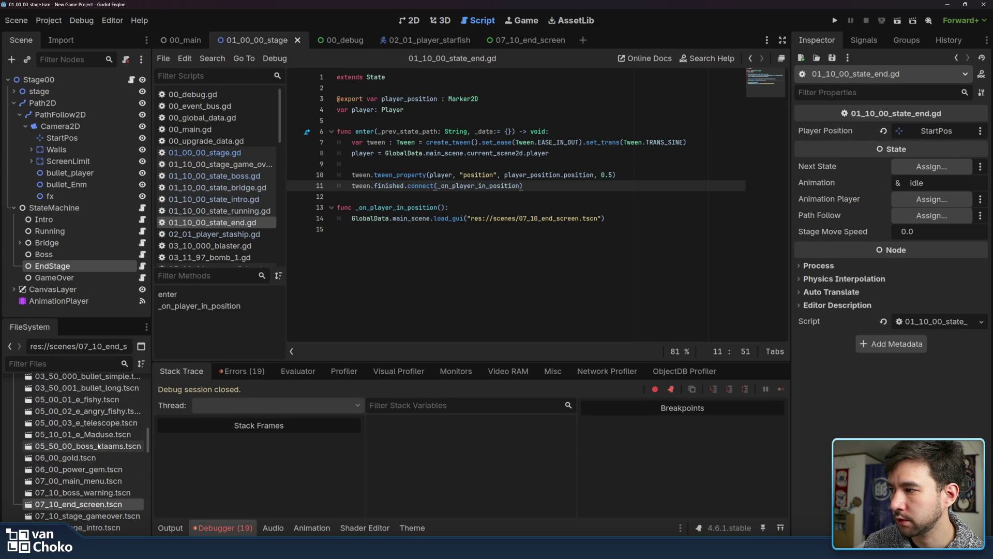
# Set the Klaams boss Hurtbox Health to 200, then run the project to its title menu.
pyautogui.doubleClick(99, 446)
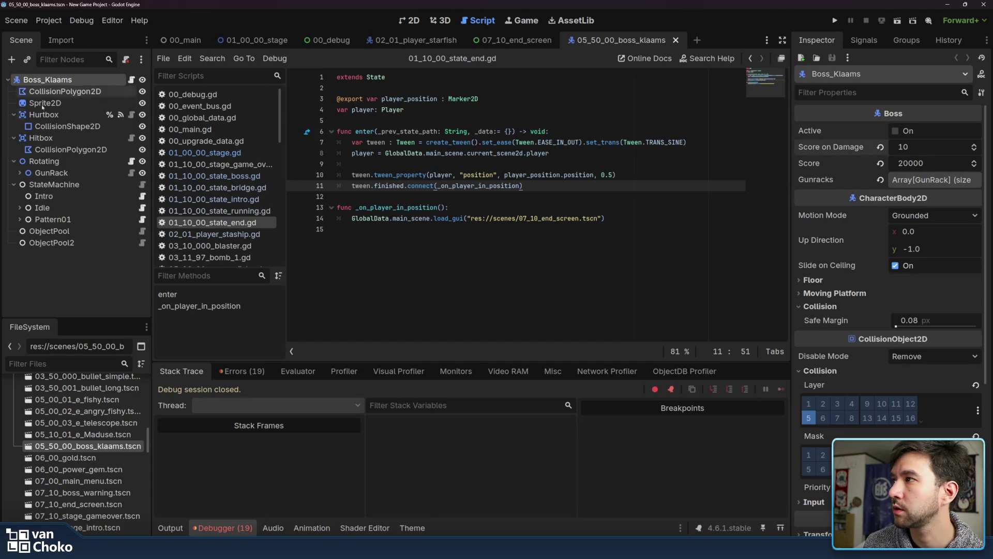
pyautogui.click(63, 126)
pyautogui.click(44, 114)
pyautogui.click(922, 130)
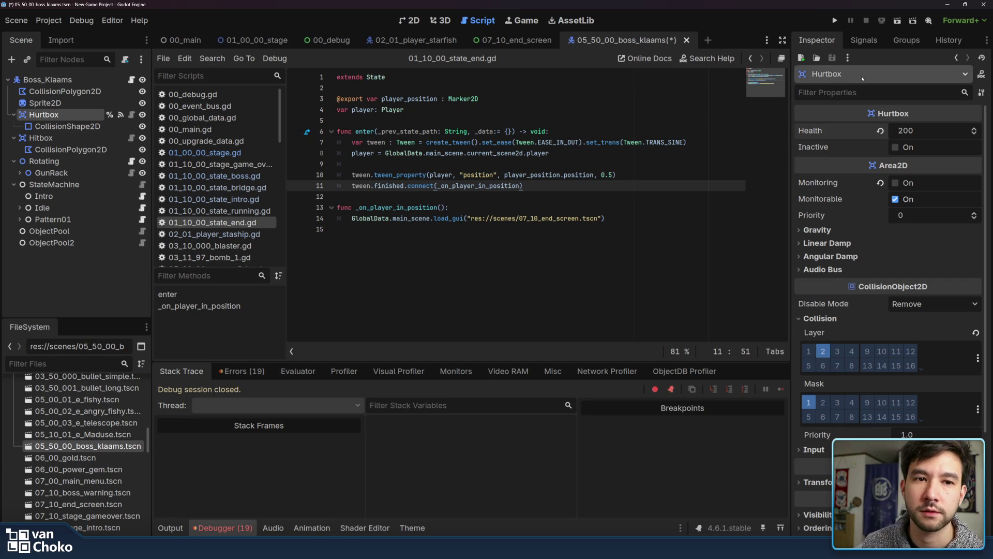
pyautogui.click(834, 20)
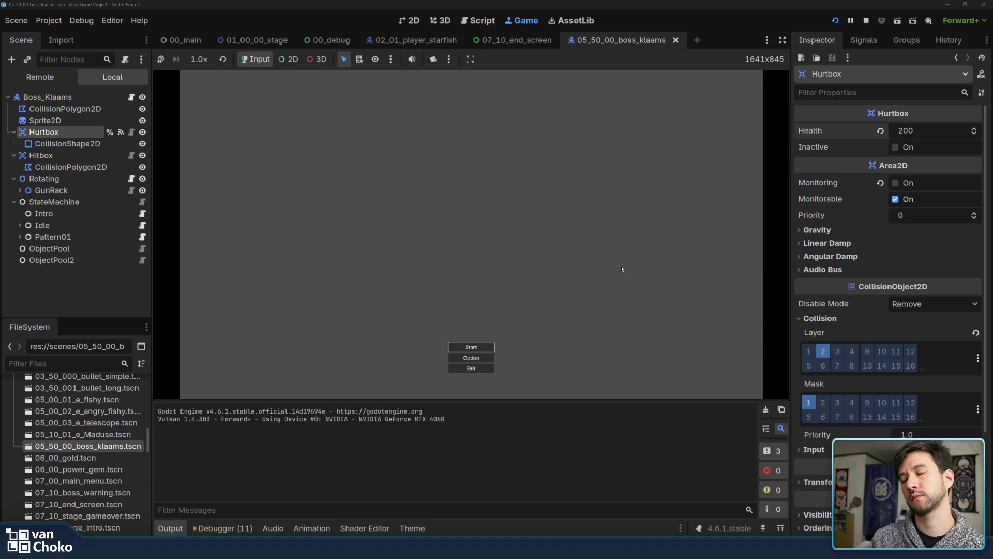
# Start the game from the title menu and fly through the first fish waves, collecting power-ups.
pyautogui.press('Return')
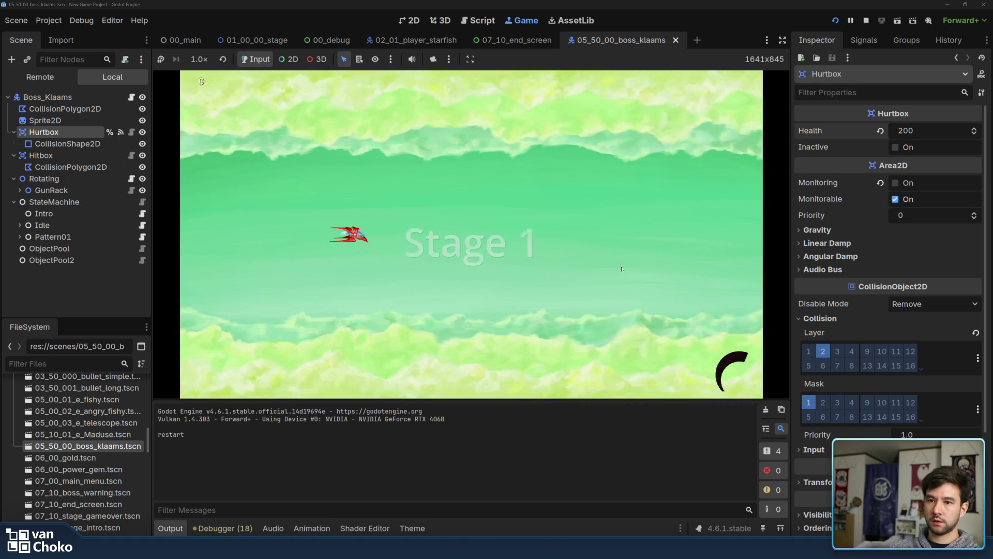
pyautogui.press('Right')
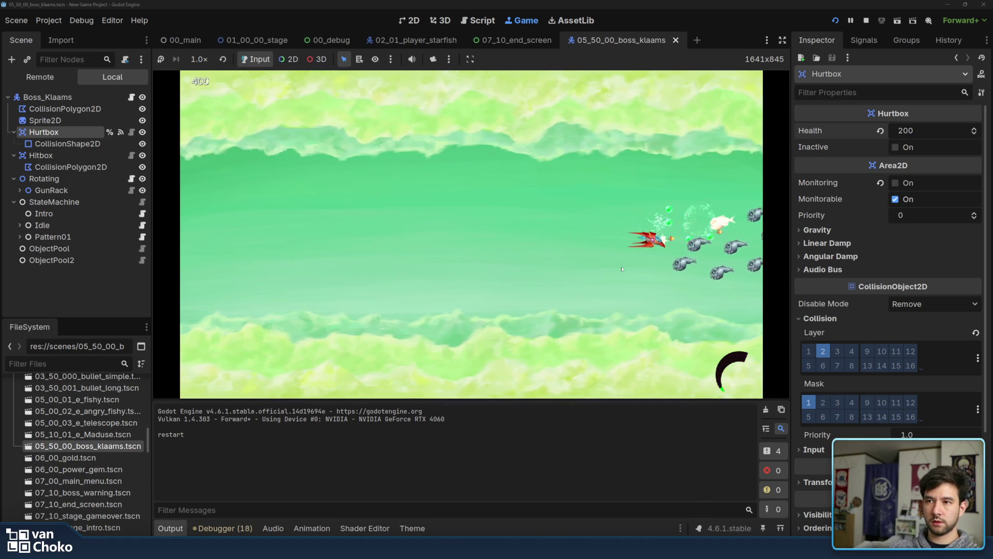
pyautogui.press('Left')
pyautogui.press('Up')
pyautogui.press('Down')
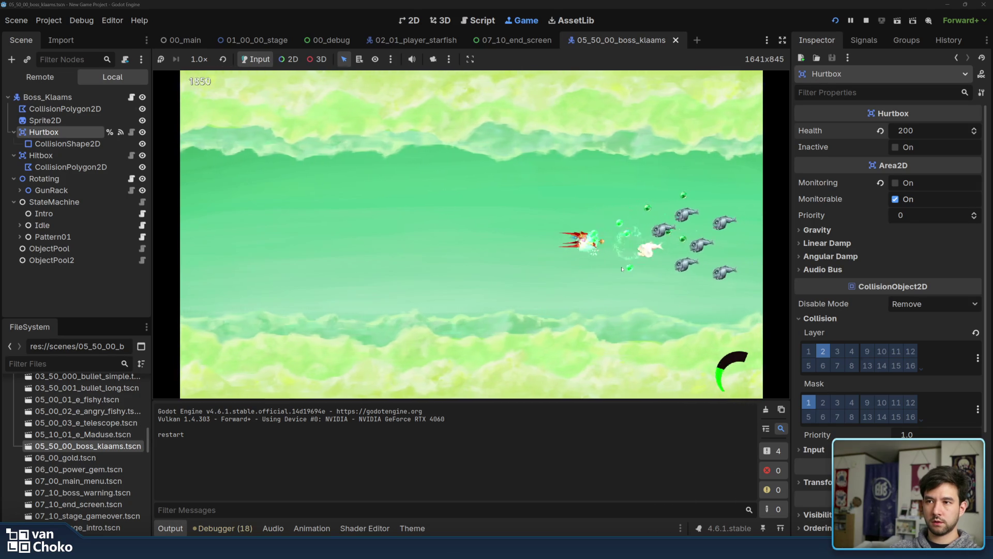
pyautogui.press('Left')
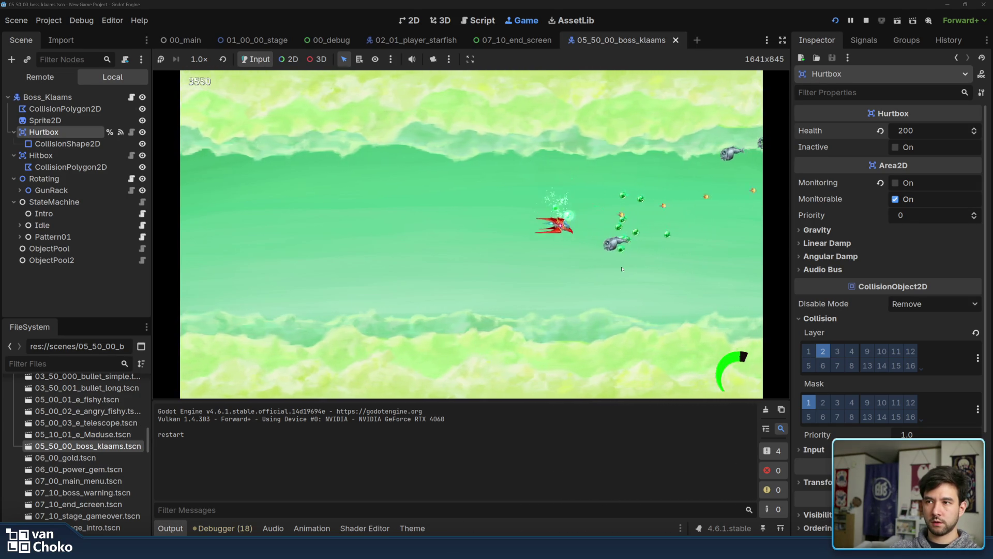
pyautogui.press('Right')
pyautogui.press('Up')
pyautogui.press('Right')
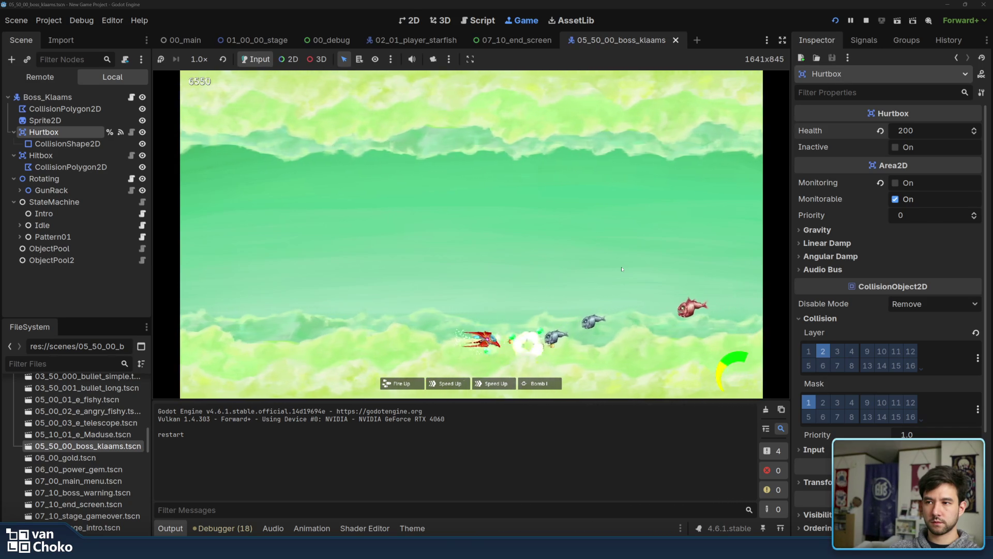
pyautogui.press('Up')
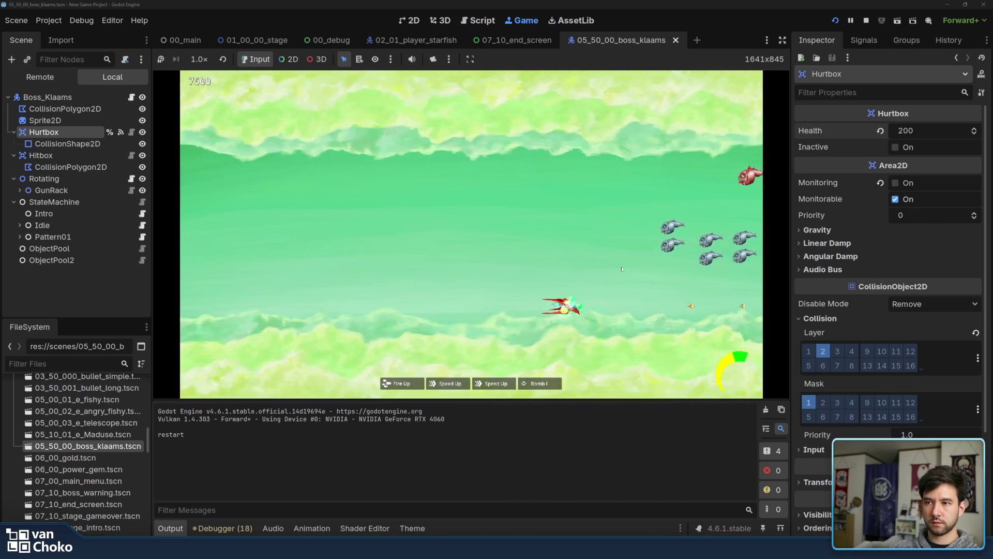
pyautogui.press('Right')
pyautogui.press('Up')
pyautogui.press('Left')
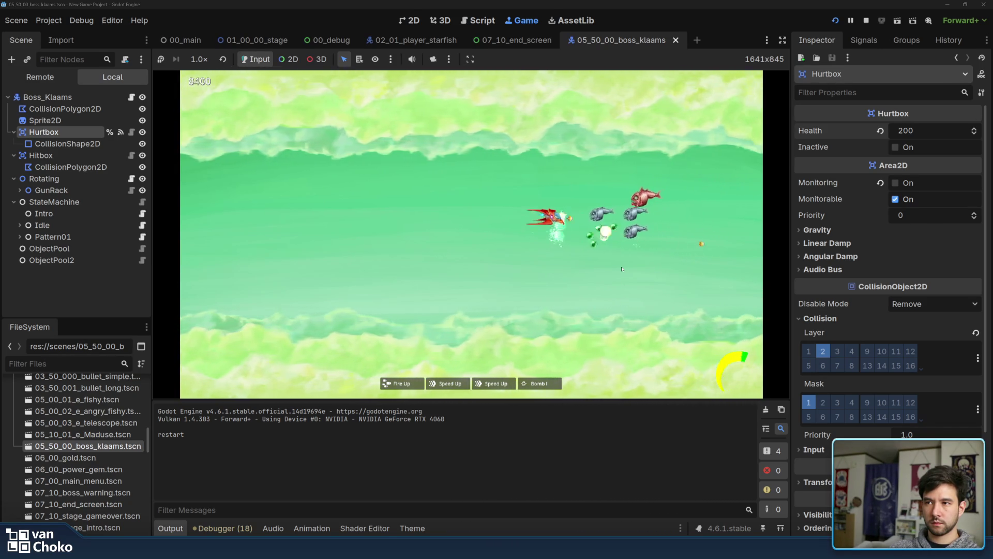
pyautogui.press('Up')
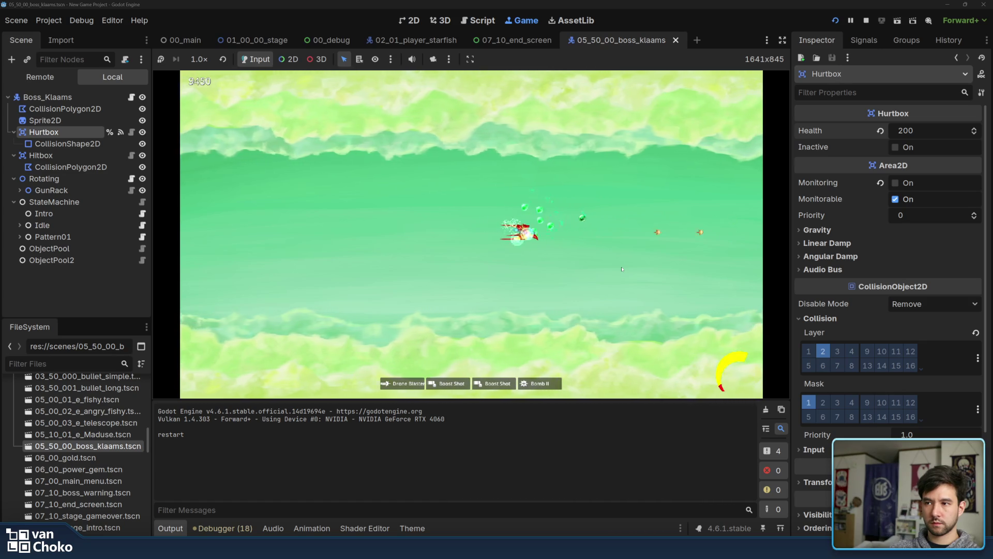
pyautogui.press('Right')
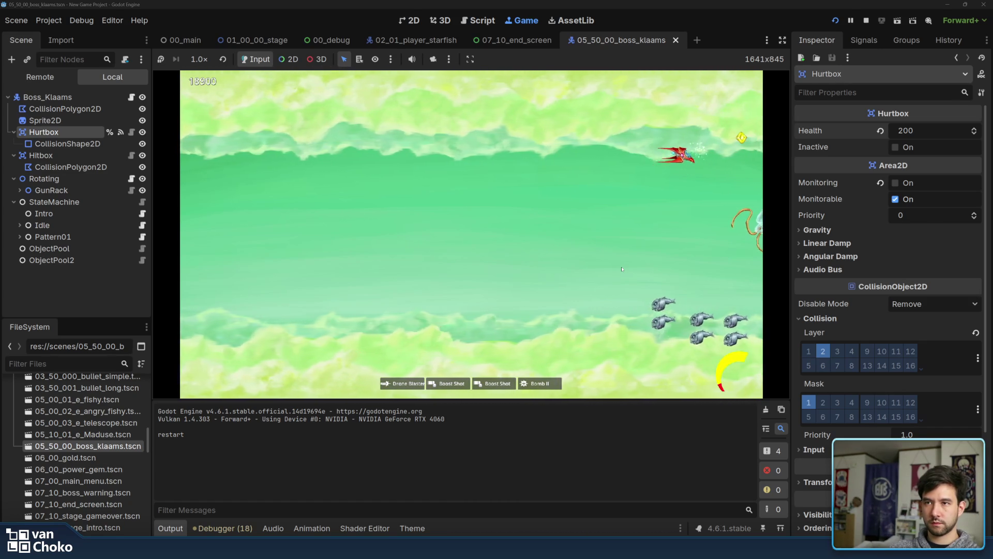
# Dodge and shoot past the jellyfish boss and the following fish swarms.
pyautogui.press('Left')
pyautogui.press('Down')
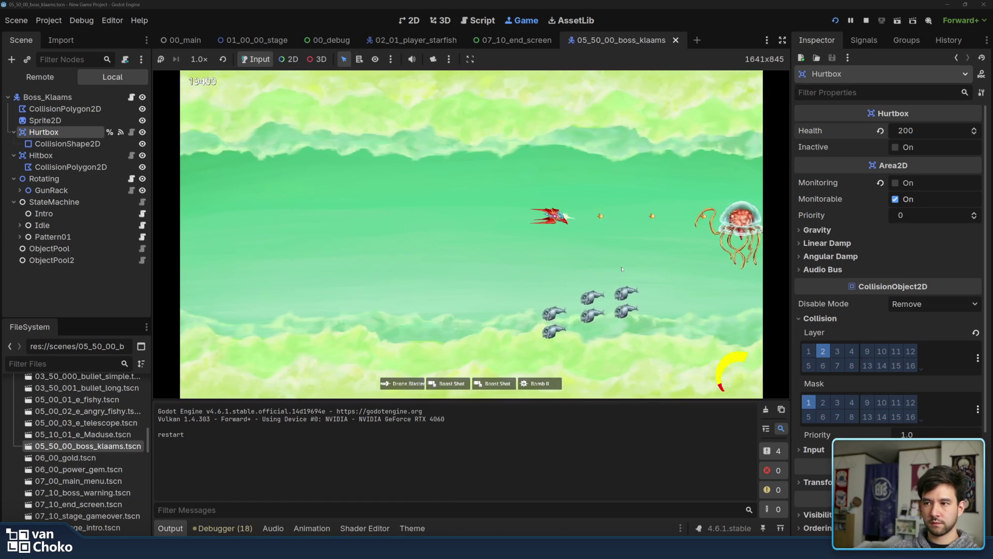
pyautogui.press('Left')
pyautogui.press('Down')
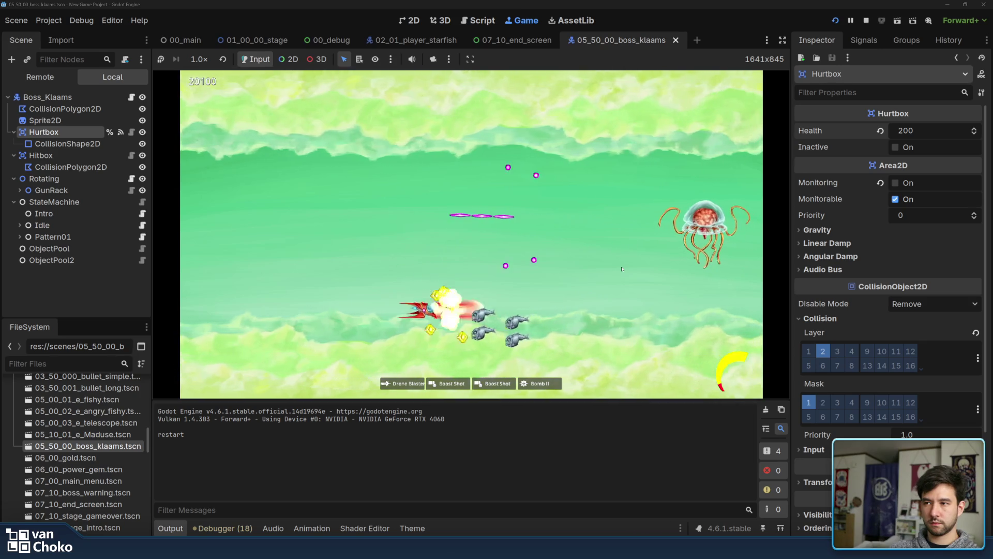
pyautogui.press('Right')
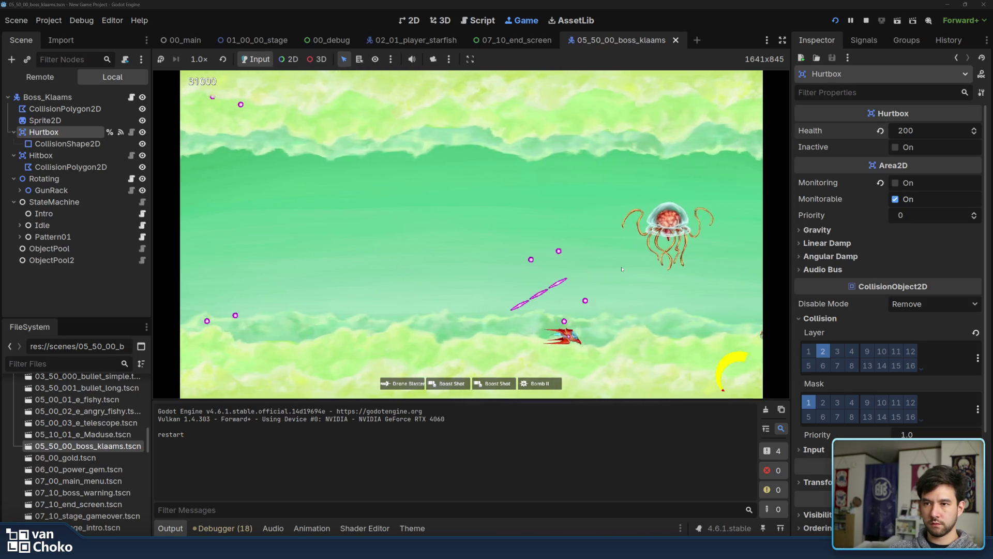
pyautogui.press('Right')
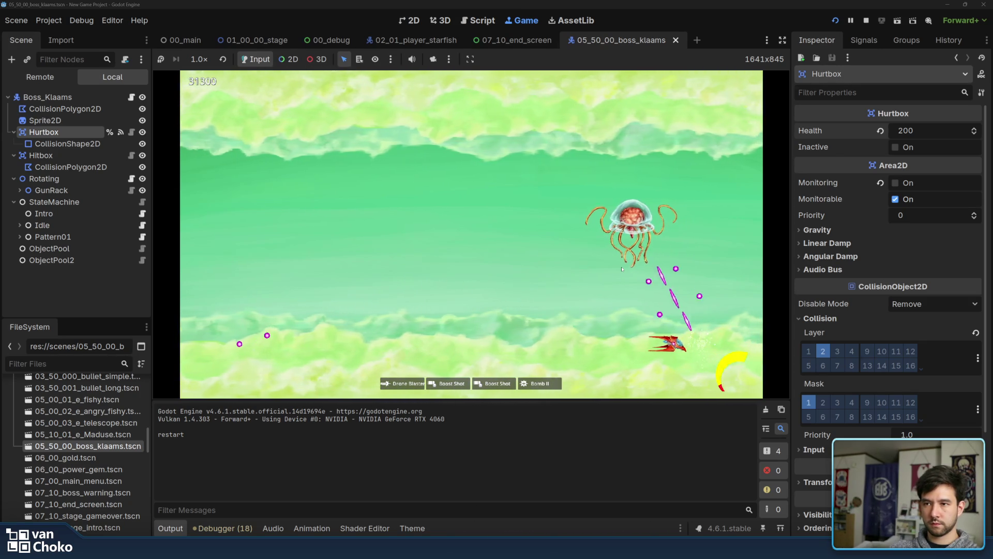
pyautogui.press('Left')
pyautogui.press('Up')
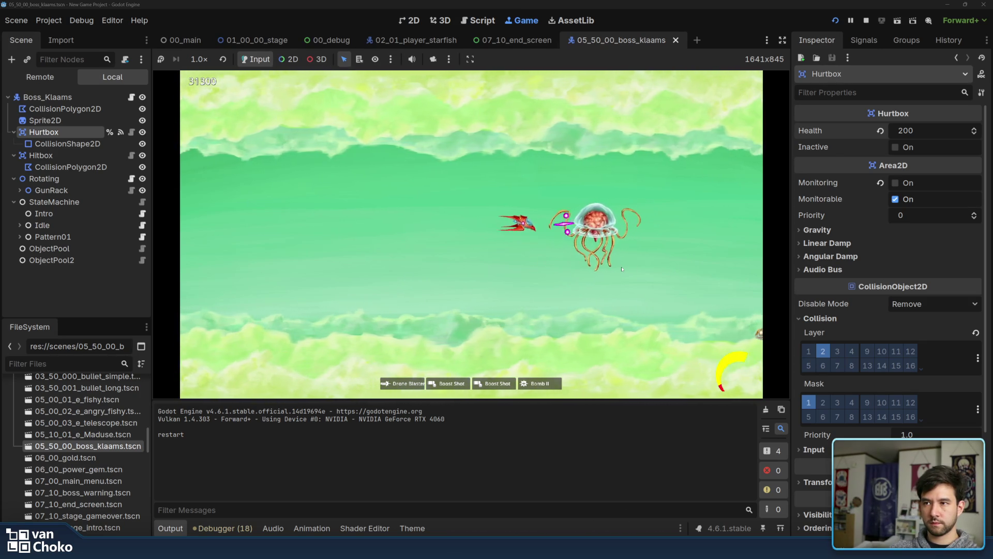
pyautogui.press('Right')
pyautogui.press('Down')
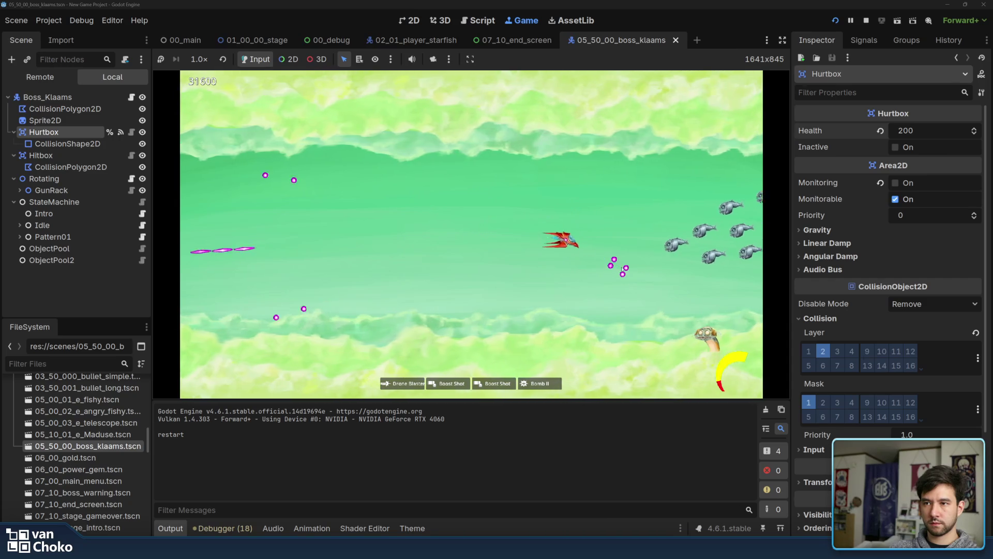
pyautogui.press('Down')
pyautogui.press('Right')
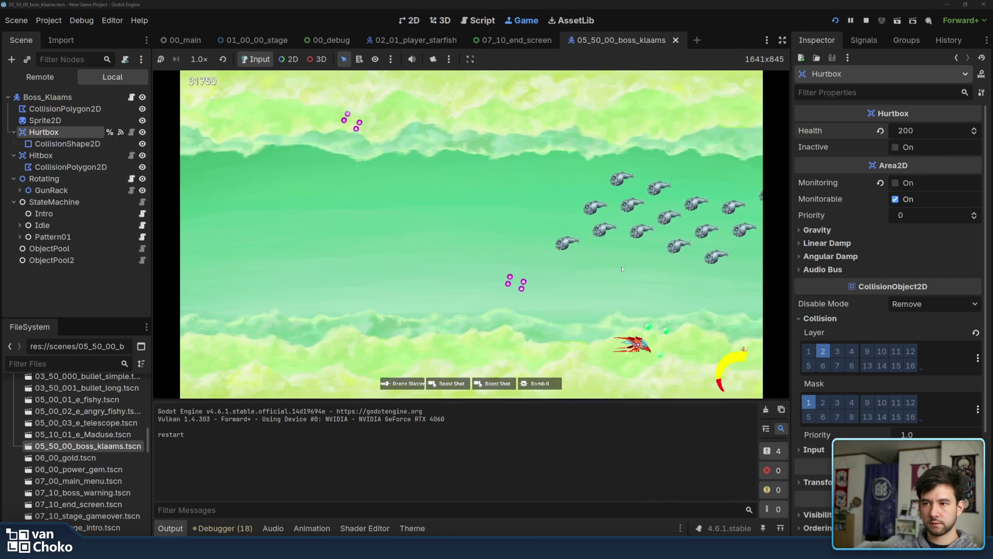
pyautogui.press('Left')
pyautogui.press('Up')
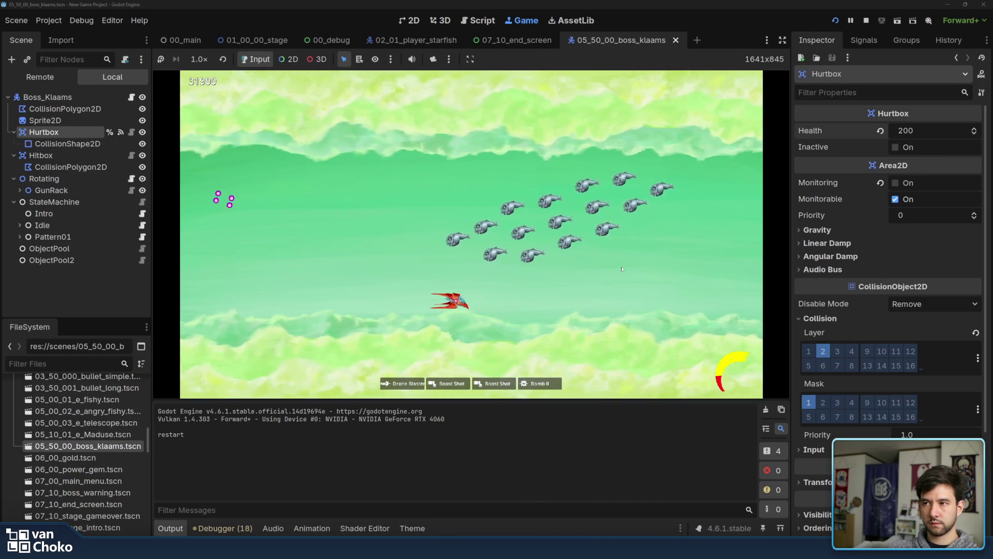
pyautogui.press('Left')
pyautogui.press('Up')
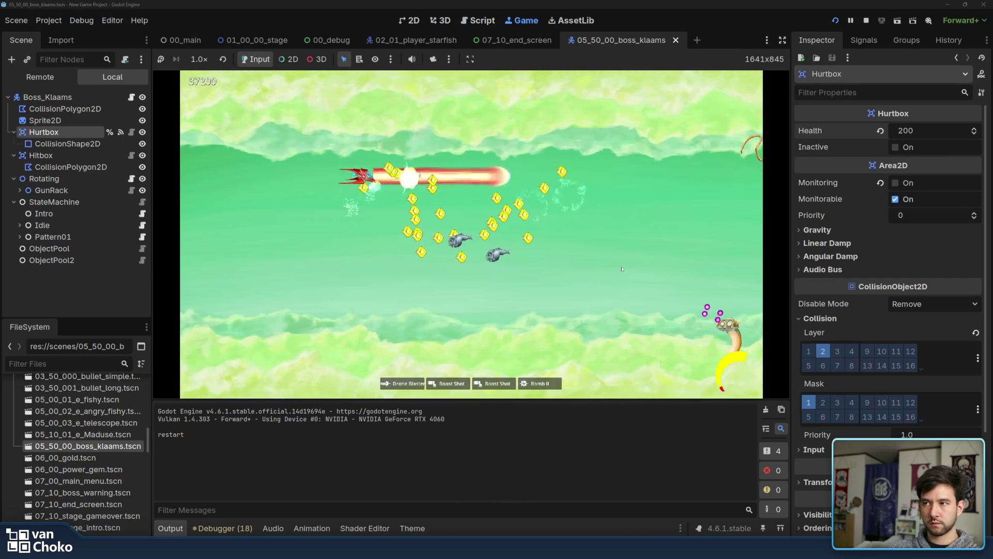
pyautogui.press('Down')
pyautogui.press('Right')
pyautogui.press('Up')
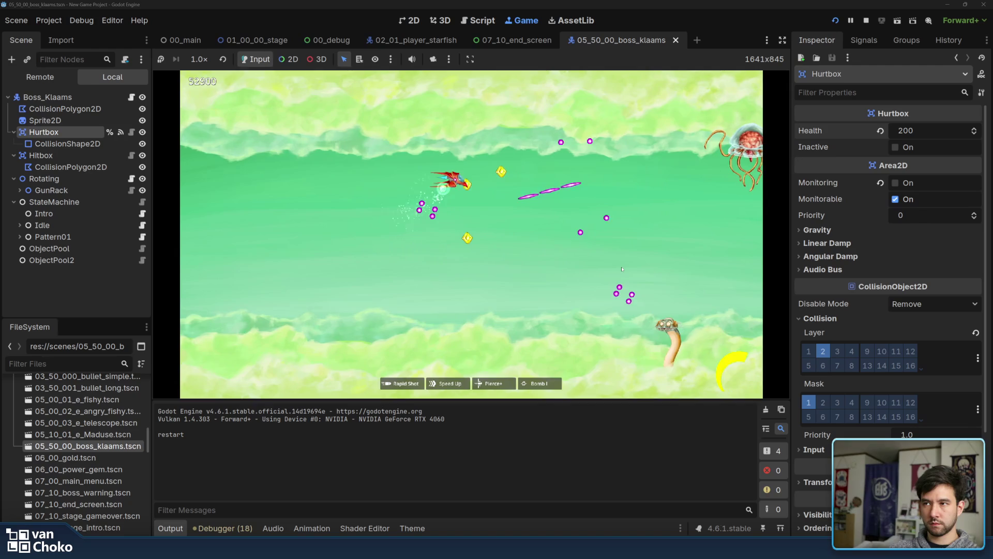
pyautogui.press('Down')
pyautogui.press('Left')
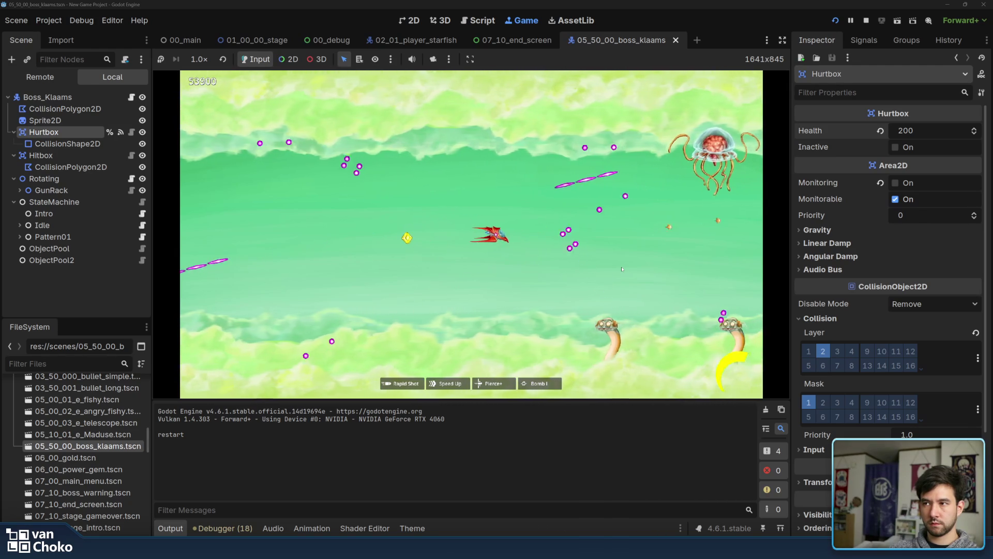
pyautogui.press('Down')
pyautogui.press('Right')
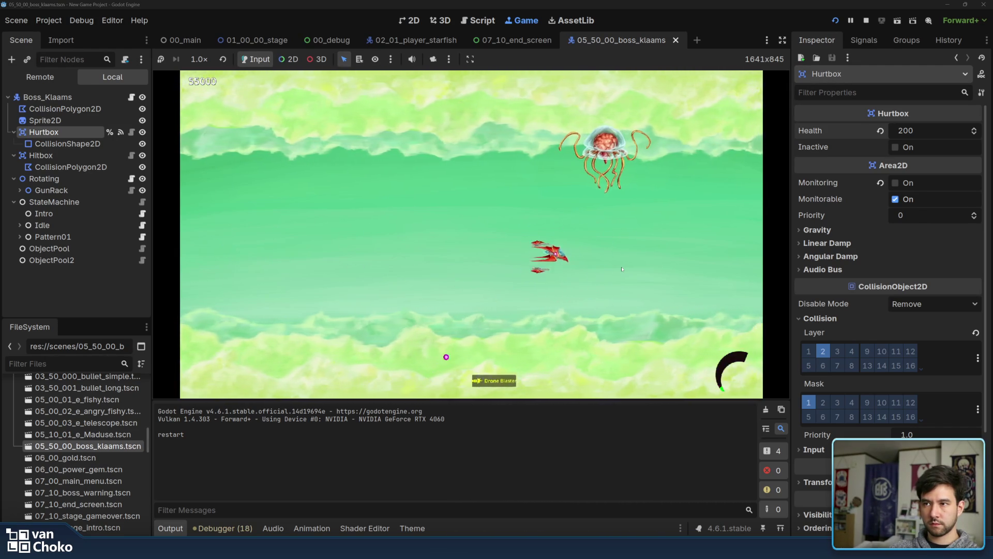
pyautogui.press('Up')
pyautogui.press('Left')
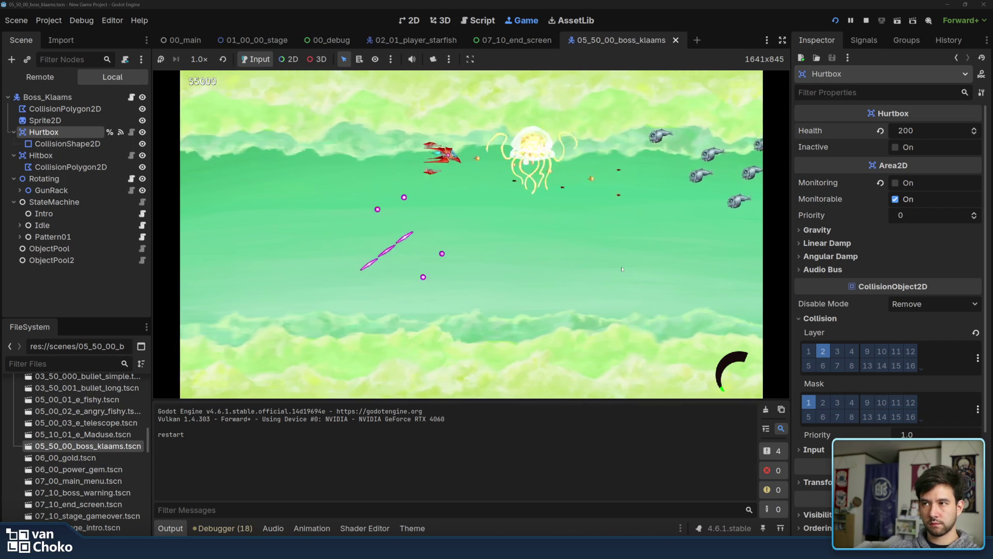
pyautogui.press('Right')
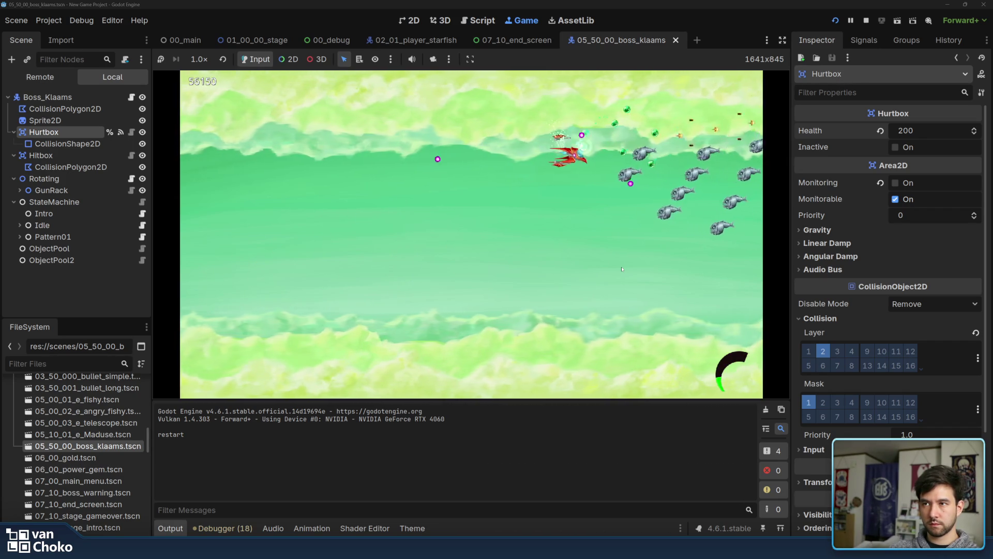
pyautogui.press('Left')
pyautogui.press('Down')
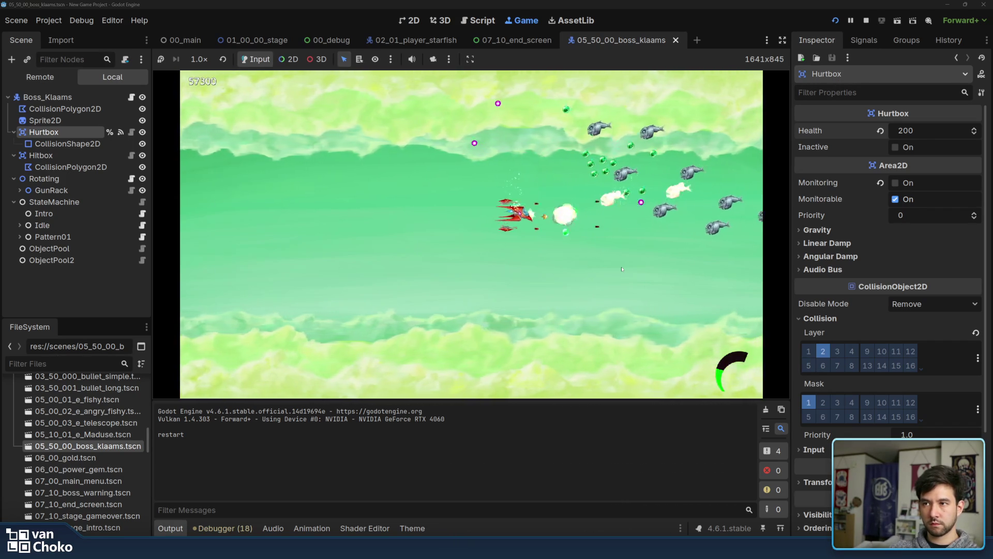
pyautogui.press('Up')
pyautogui.press('Right')
pyautogui.press('Down')
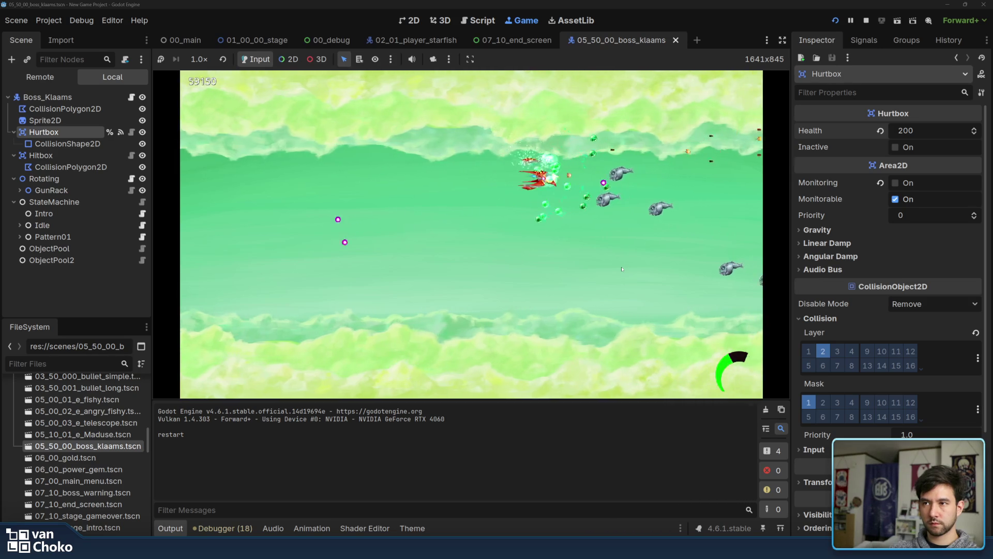
pyautogui.press('Up')
pyautogui.press('Down')
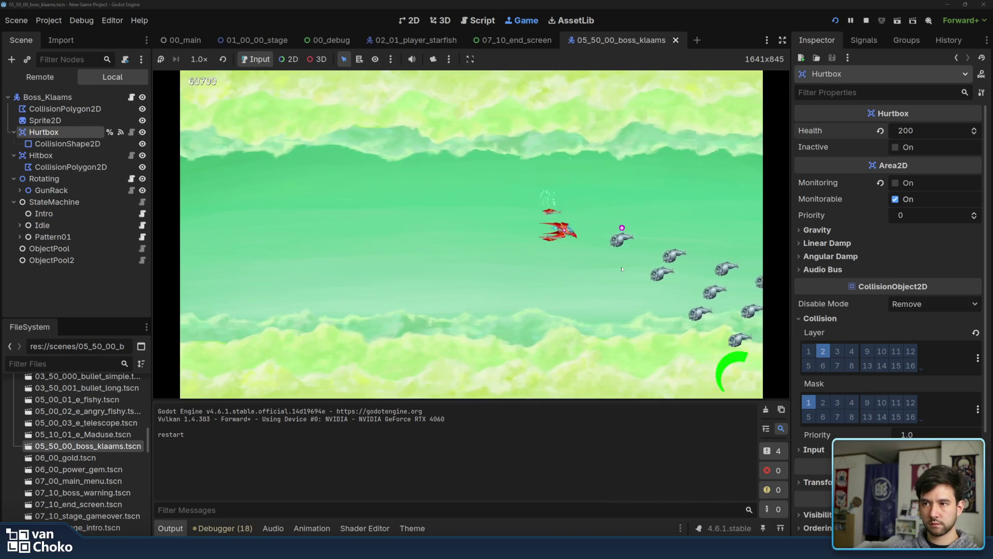
pyautogui.press('Right')
pyautogui.press('Left')
pyautogui.press('Up')
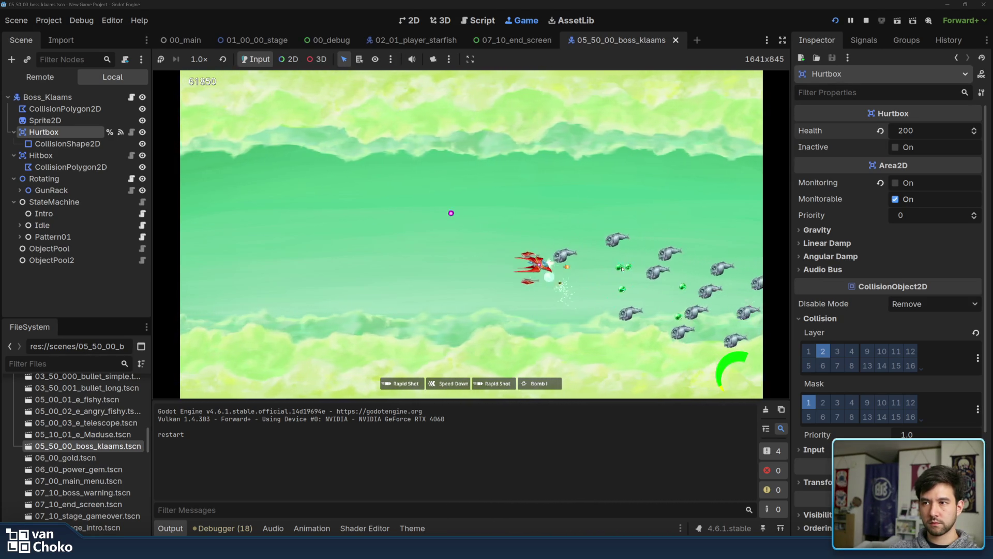
pyautogui.press('Down')
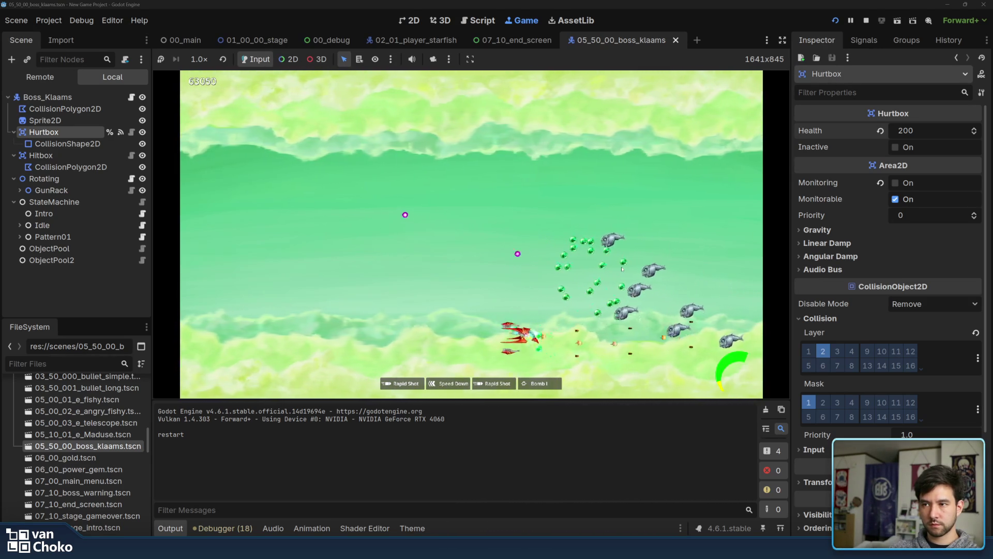
pyautogui.press('Up')
pyautogui.press('Down')
pyautogui.press('Left')
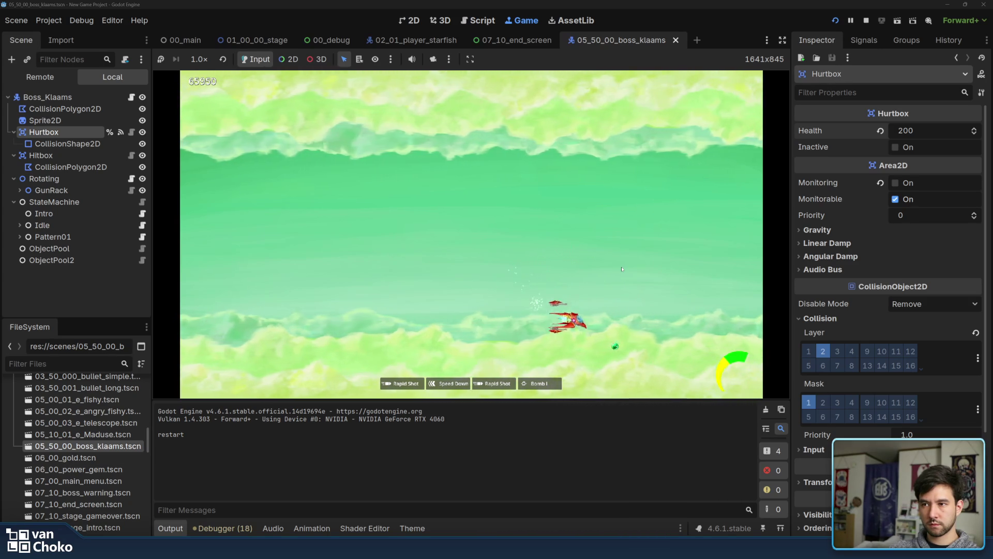
pyautogui.press('Up')
pyautogui.press('Left')
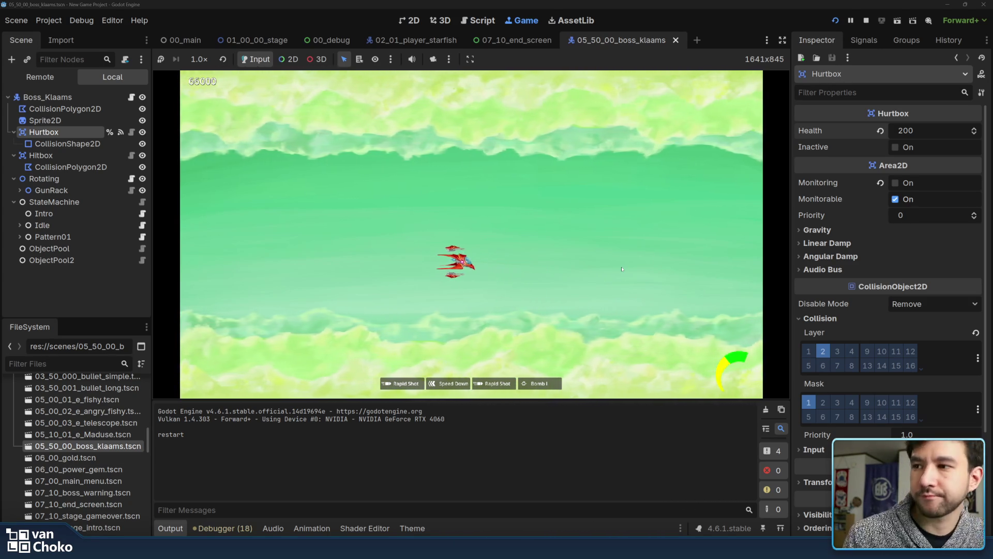
pyautogui.press('Up')
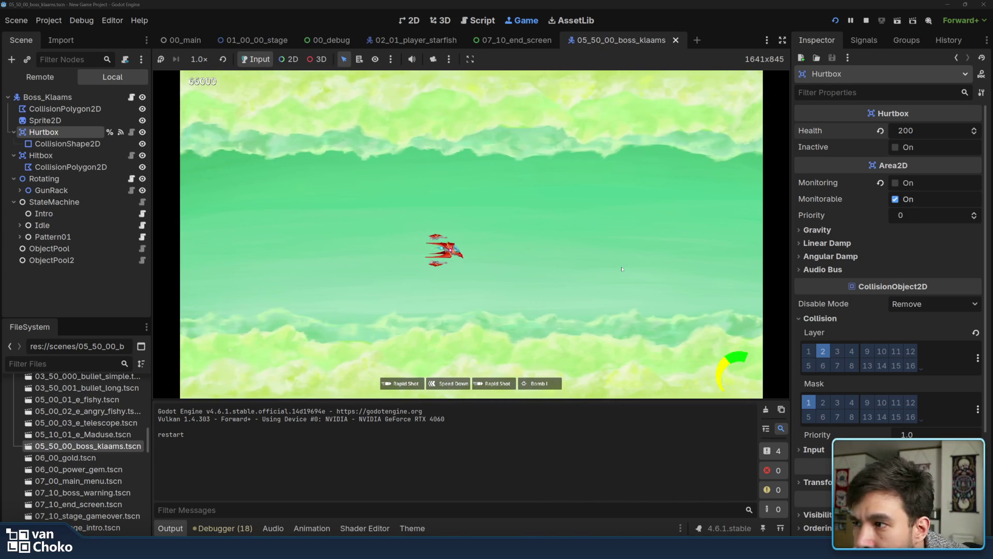
pyautogui.press('Up')
pyautogui.press('Left')
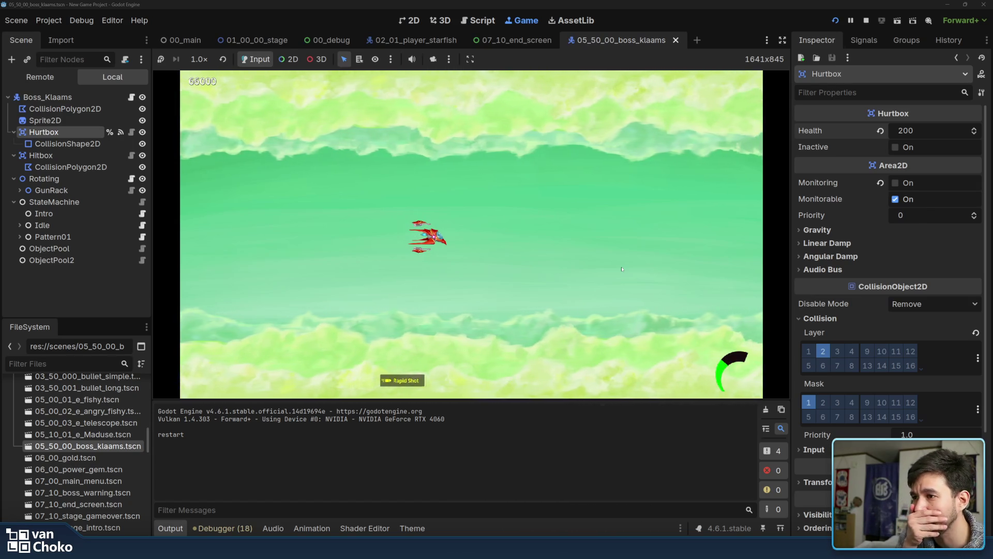
# Keep firing at the Klaams boss until 'Congratulation !' appears, then stop the game.
pyautogui.press('Right')
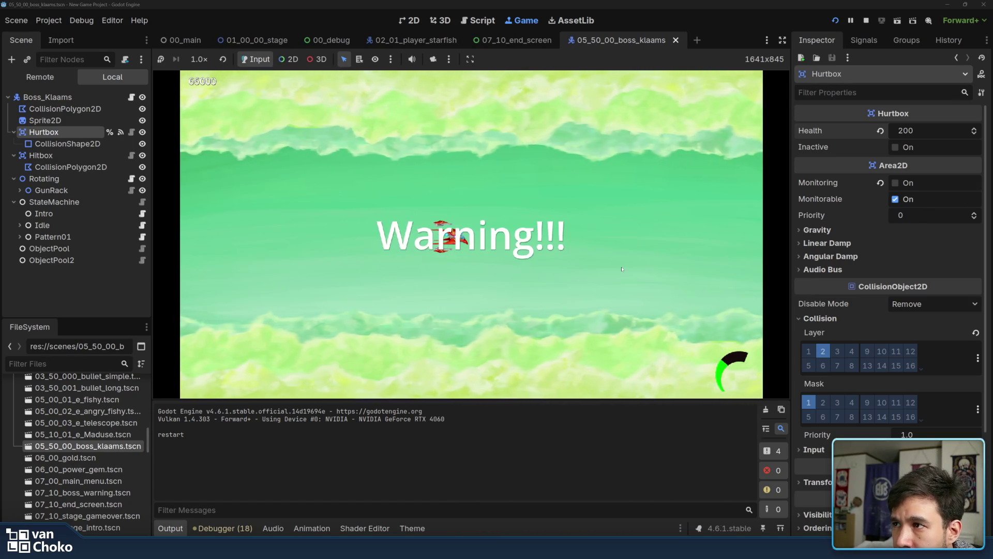
pyautogui.press('Left')
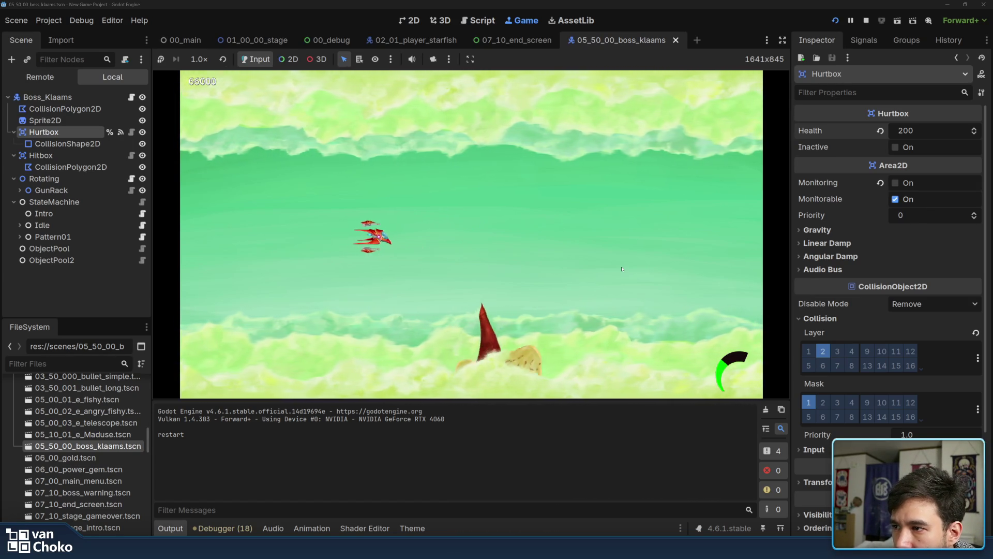
pyautogui.press('Right')
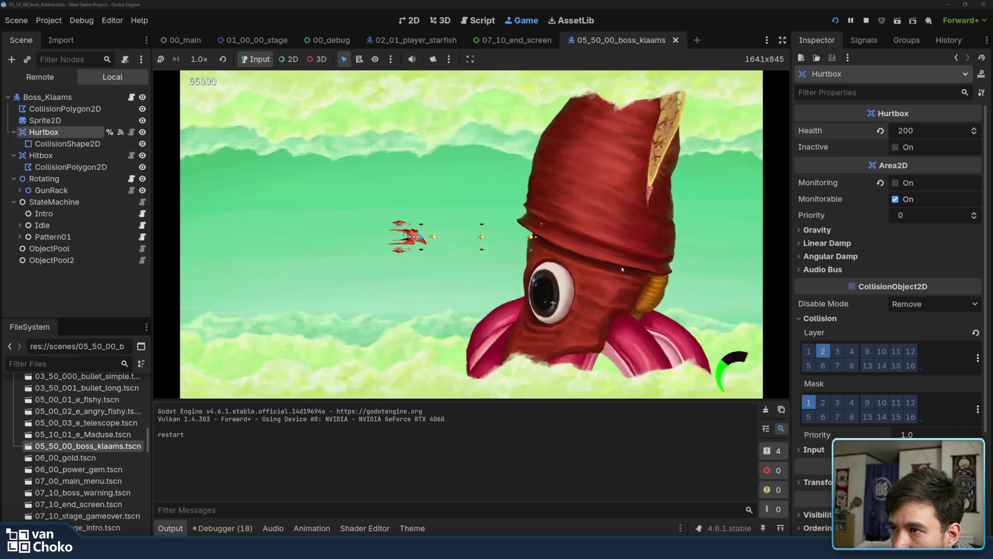
pyautogui.press('Down')
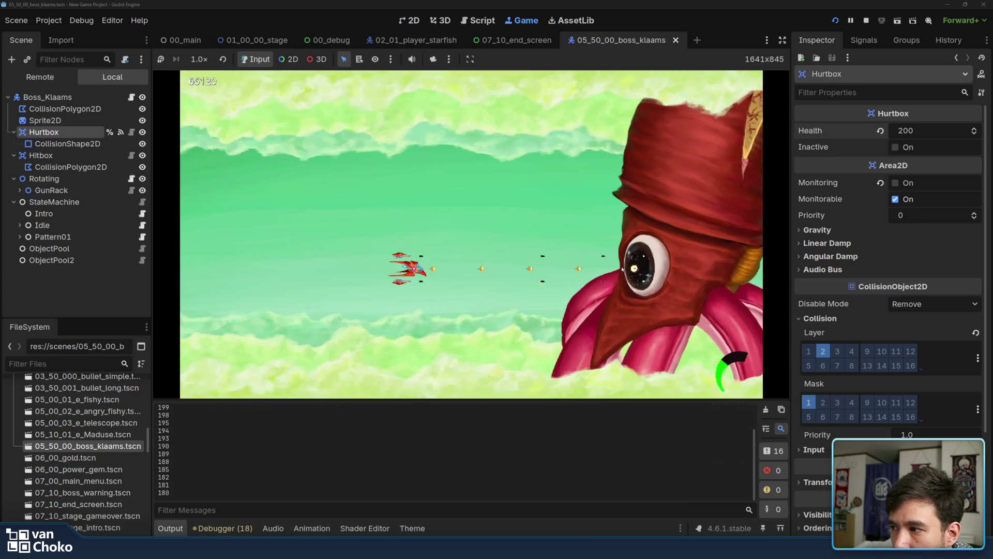
pyautogui.press('Up')
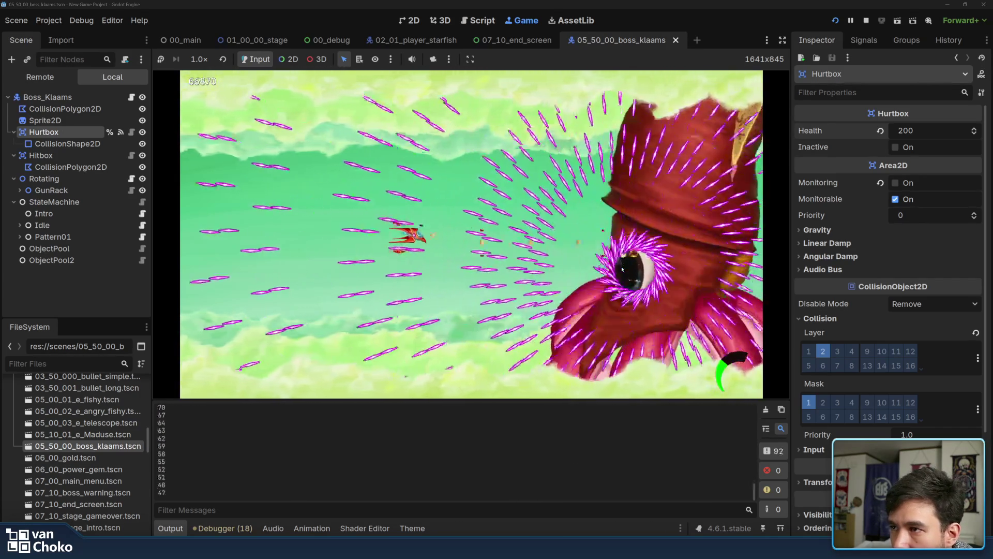
pyautogui.press('Down')
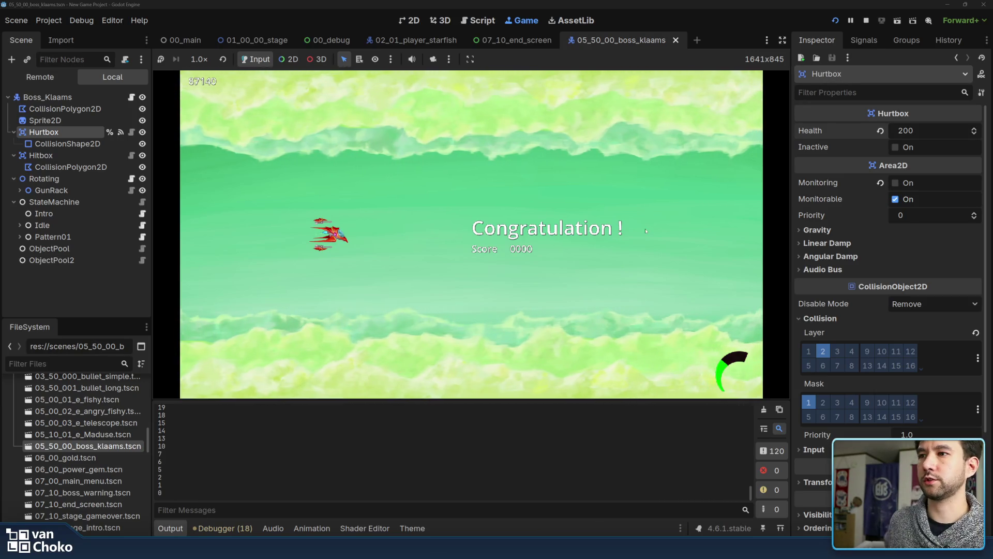
pyautogui.click(871, 20)
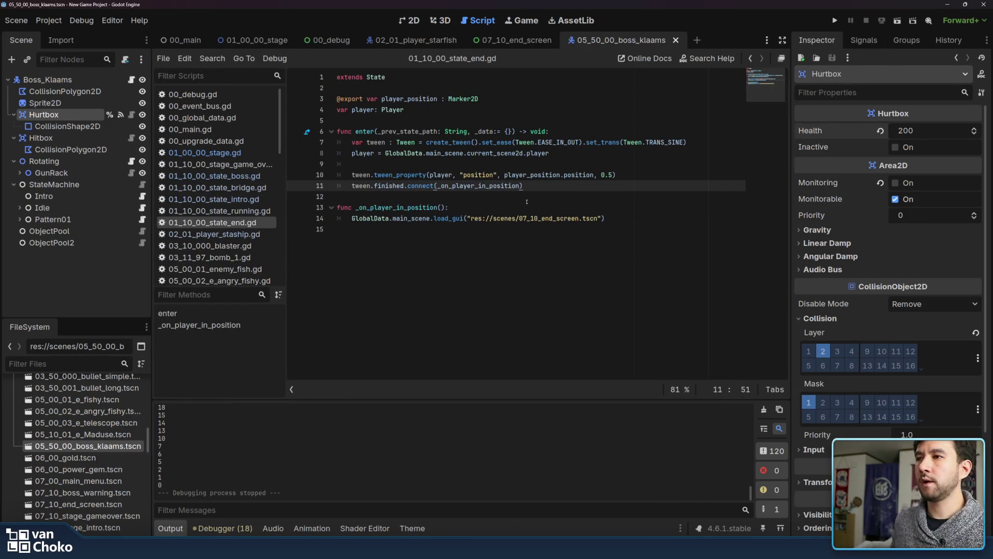
# Review lines 9–13 of 01_10_00_state_end.gd, then switch to 01_10_00_state_intro.gd.
pyautogui.click(466, 206)
pyautogui.click(519, 245)
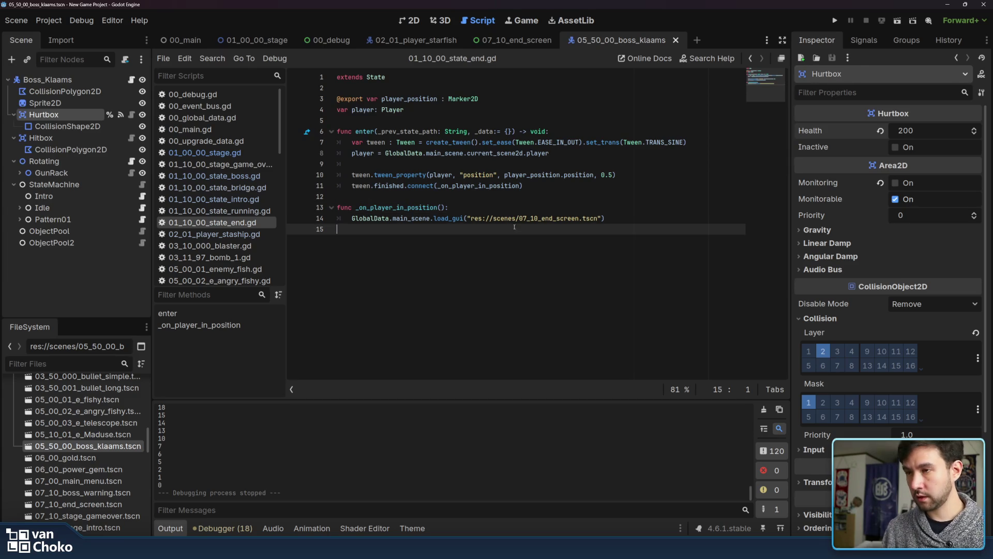
pyautogui.click(525, 185)
pyautogui.click(483, 163)
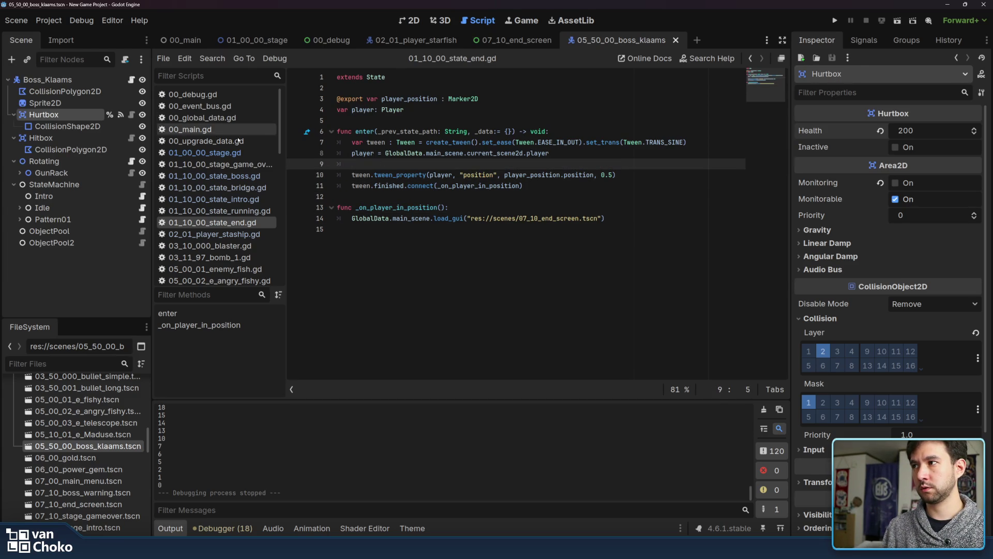
pyautogui.click(231, 200)
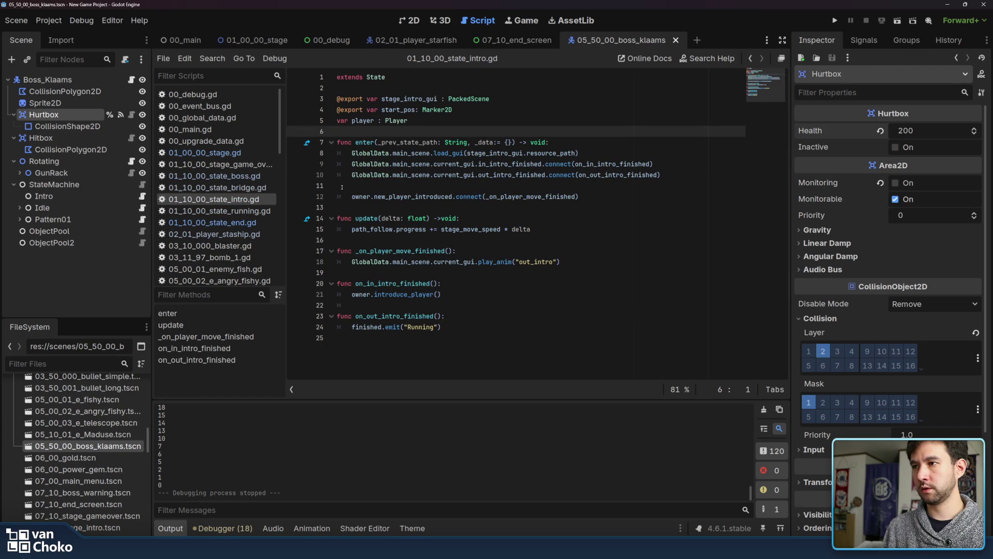
# Check the introduce_player call in the intro script, then move to 01_00_00_stage.gd.
pyautogui.doubleClick(419, 295)
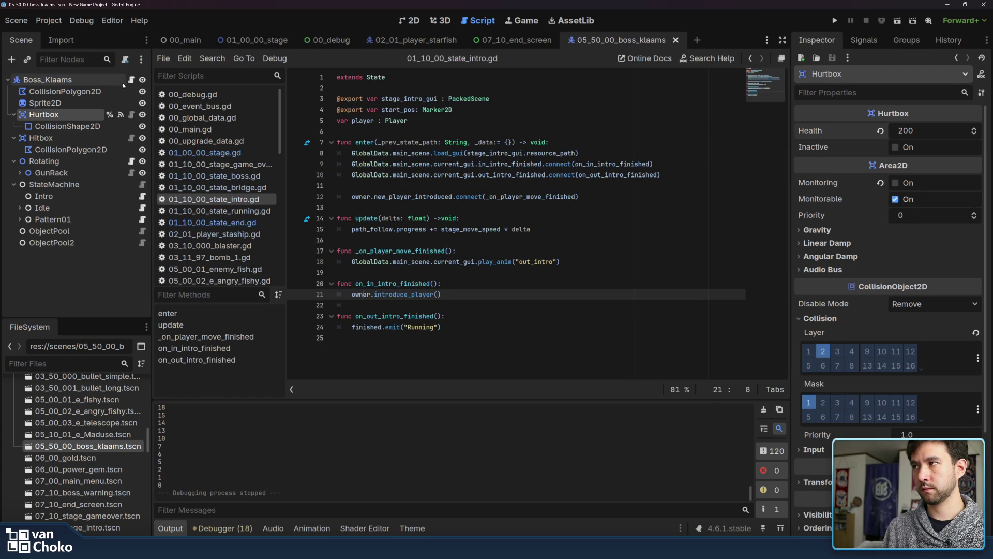
pyautogui.click(217, 106)
pyautogui.press('Down')
pyautogui.press('Down')
pyautogui.press('Down')
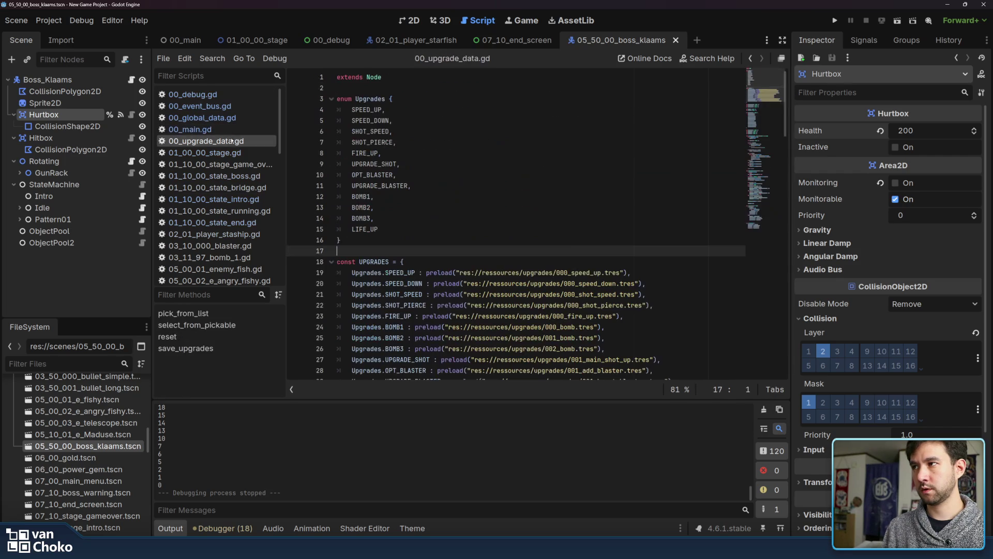
pyautogui.click(481, 156)
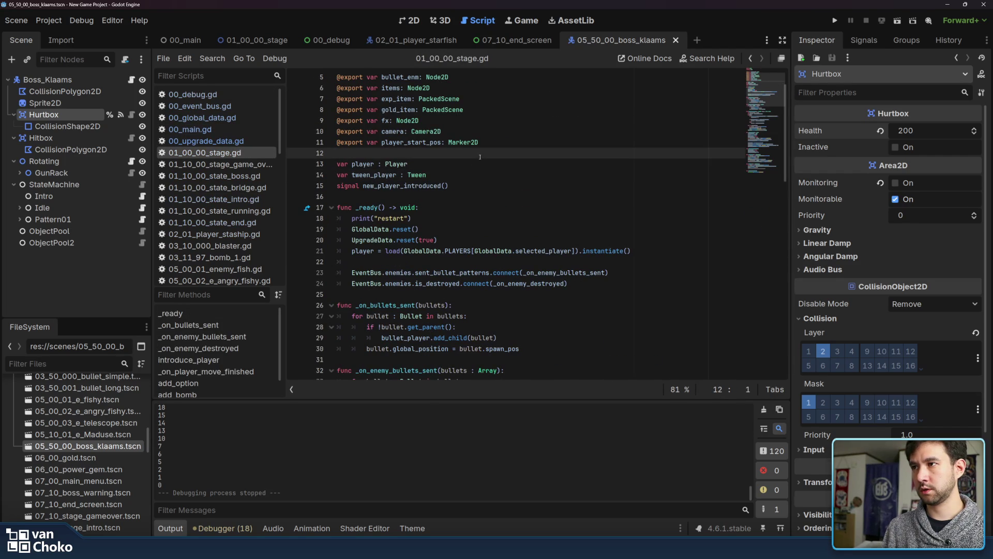
pyautogui.click(410, 188)
pyautogui.scroll(-20, 465, 182)
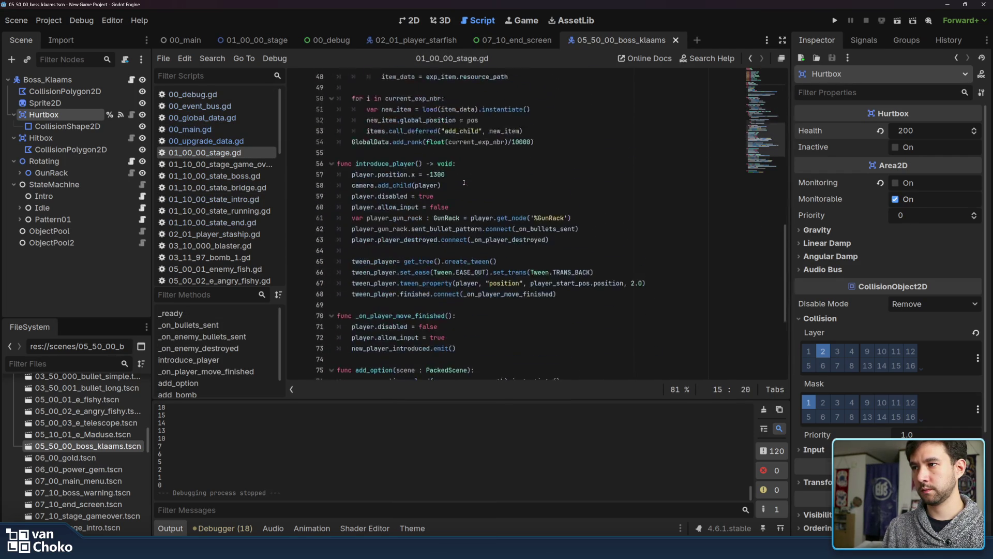
pyautogui.scroll(4, 382, 212)
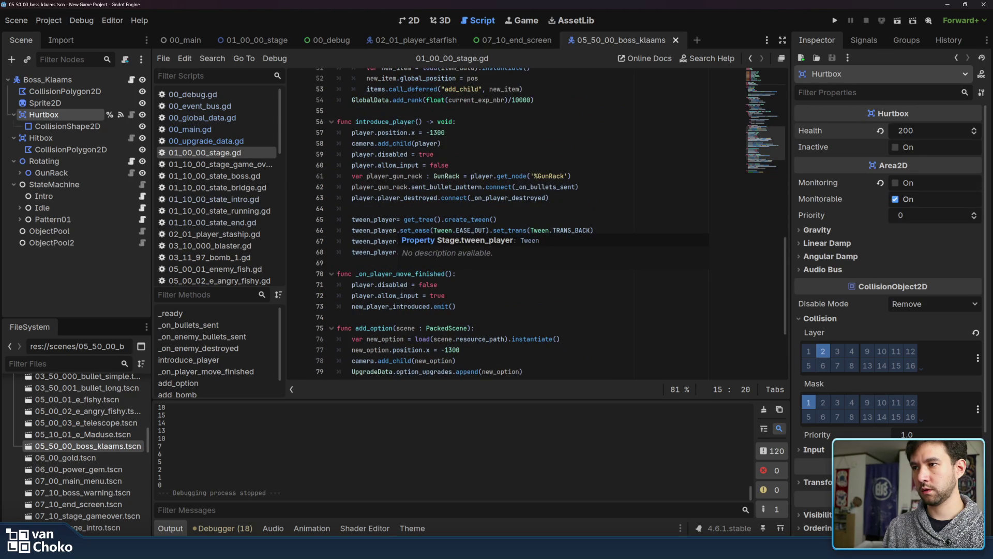
# Copy the player.disabled = false and player.allow_input = true lines near introduce_player.
pyautogui.click(395, 230)
pyautogui.moveTo(513, 312)
pyautogui.mouseDown()
pyautogui.moveTo(357, 285)
pyautogui.moveTo(469, 298)
pyautogui.mouseUp()
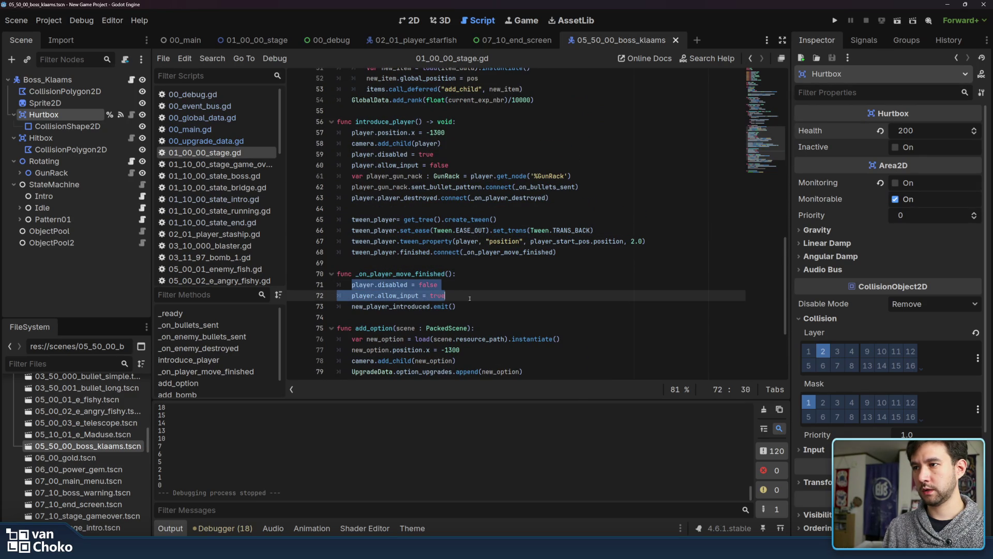
pyautogui.rightClick(419, 288)
pyautogui.click(439, 355)
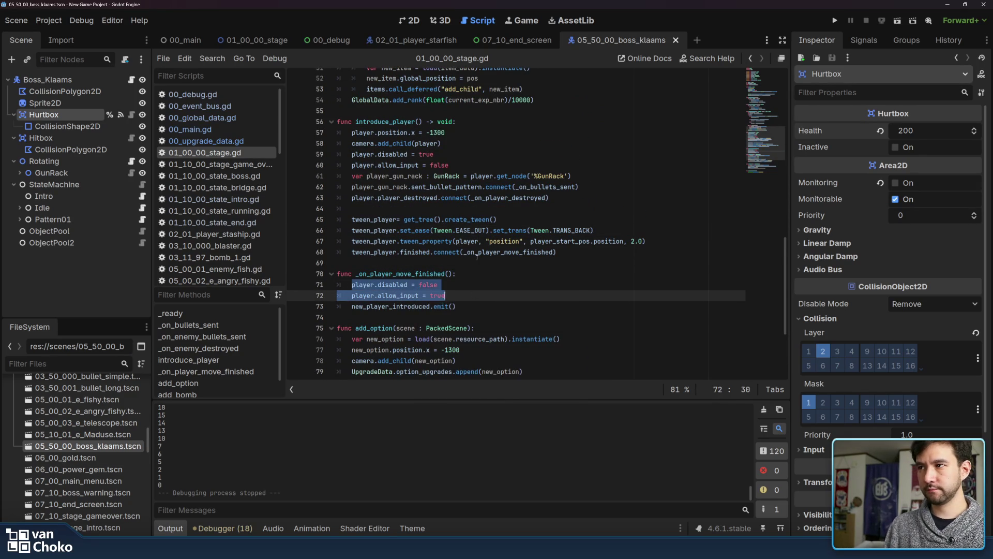
pyautogui.click(477, 253)
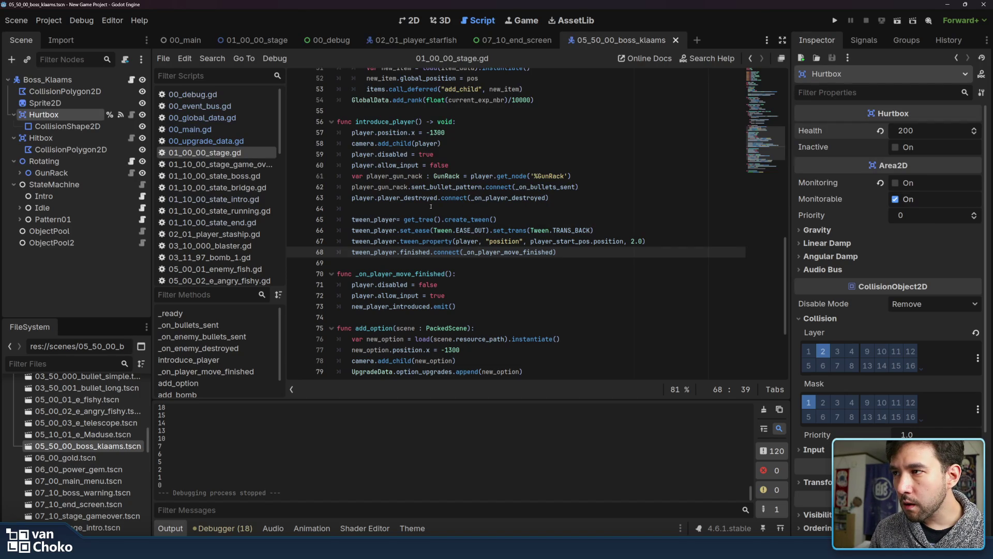
pyautogui.moveTo(279, 124); pyautogui.dragTo(284, 276)
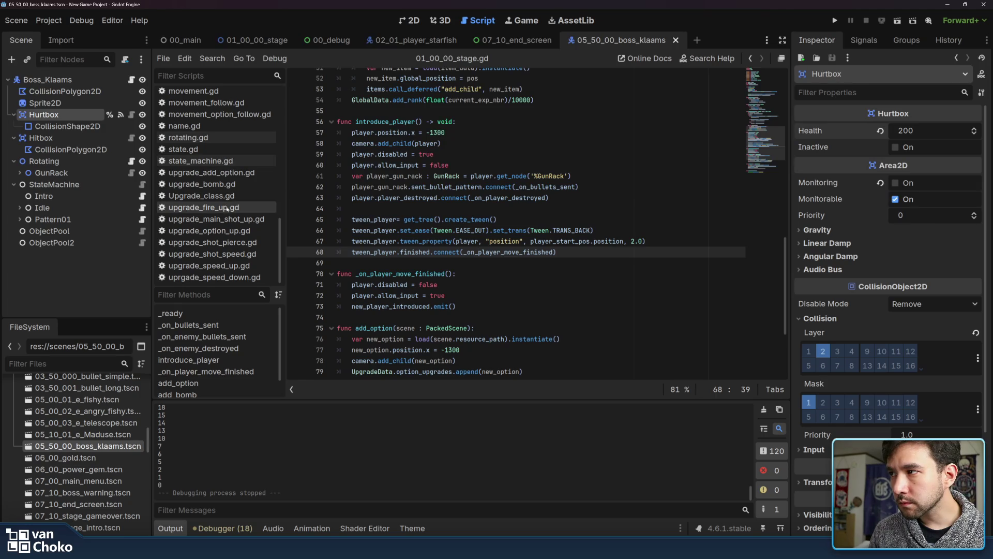
pyautogui.scroll(3, 224, 164)
pyautogui.scroll(5, 224, 164)
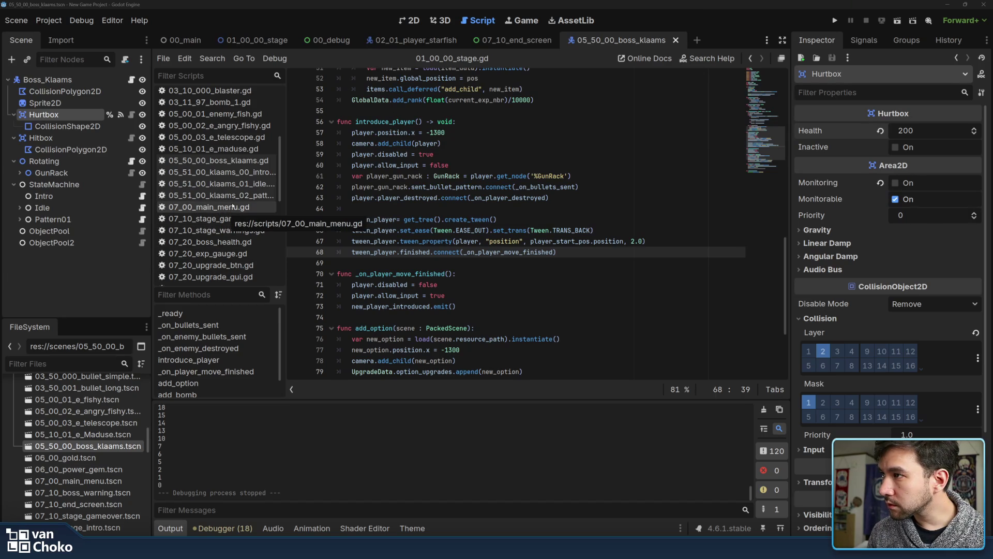
pyautogui.scroll(5, 235, 176)
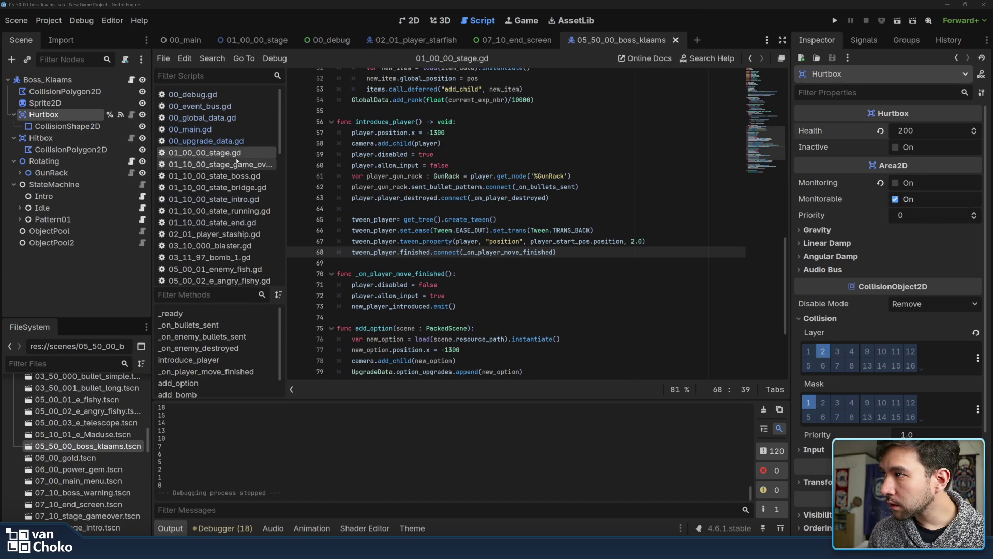
# In 01_10_00_state_end.gd, add 'player.disabled = false' and 'player.allow_input = true' after line 9.
pyautogui.click(241, 220)
pyautogui.click(413, 246)
pyautogui.rightClick(526, 173)
pyautogui.press('Escape')
pyautogui.click(531, 161)
pyautogui.press('Return')
pyautogui.press('Up')
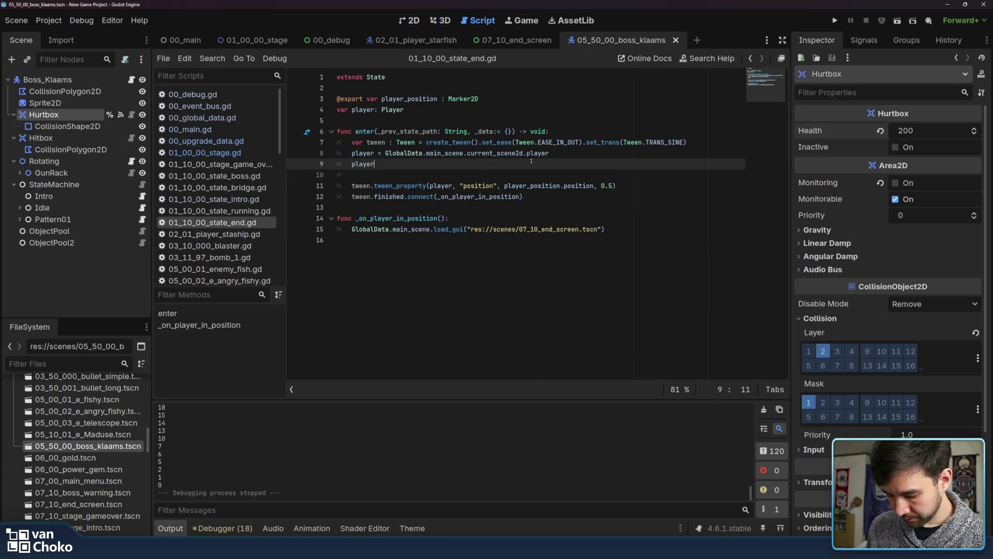
pyautogui.write('r')
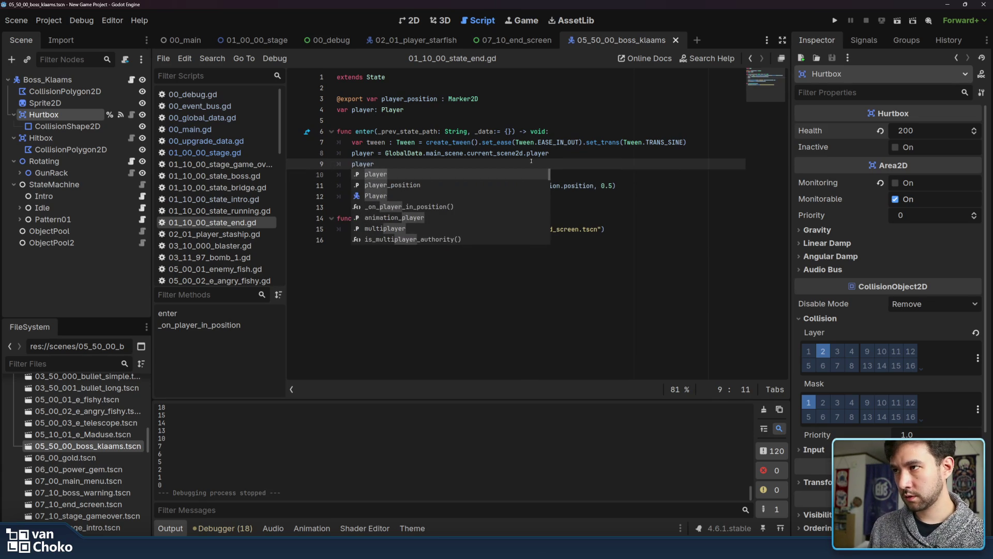
pyautogui.write('.disabled = false')
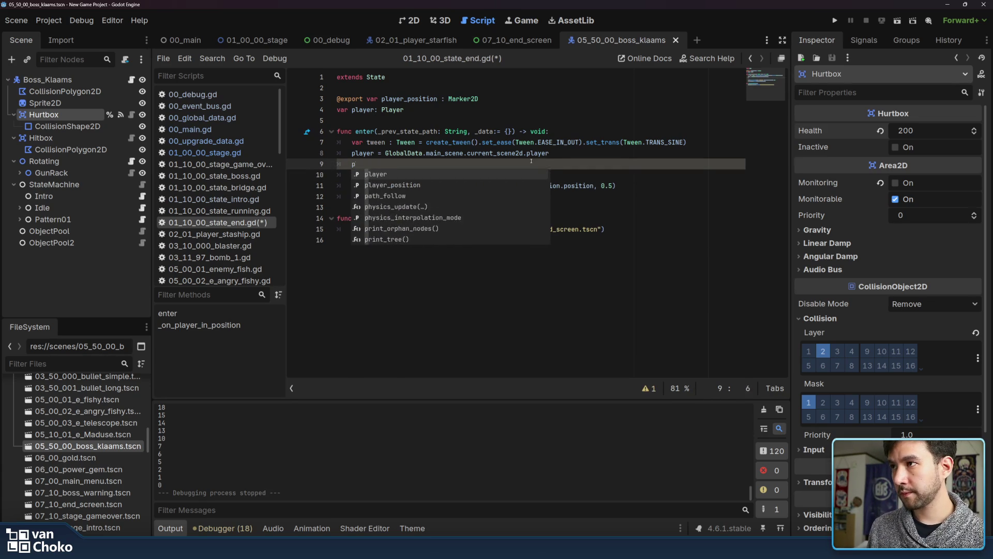
pyautogui.press('Return')
pyautogui.write('player.allow_input = true')
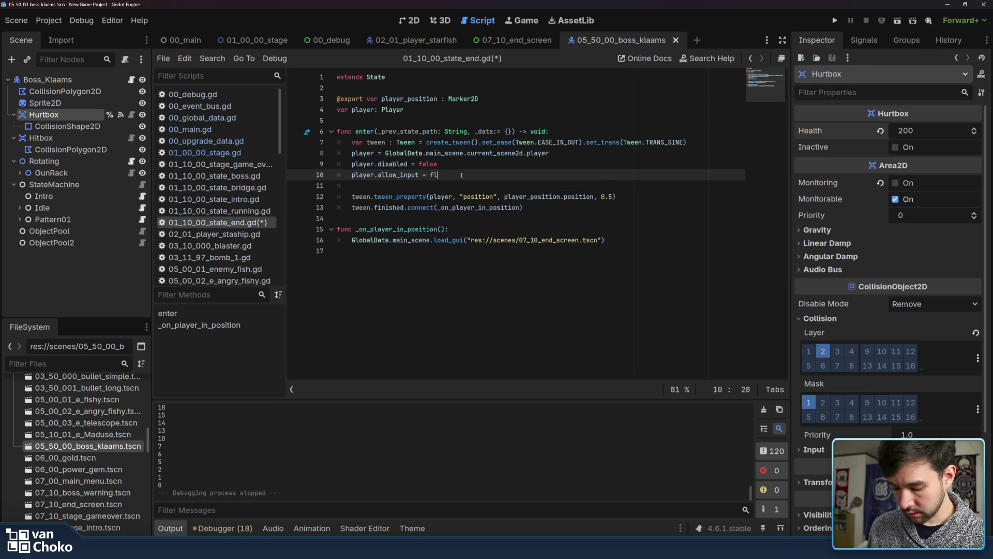
# Check the values on lines 9–10, save the script, and copy the two player lines.
pyautogui.doubleClick(435, 175)
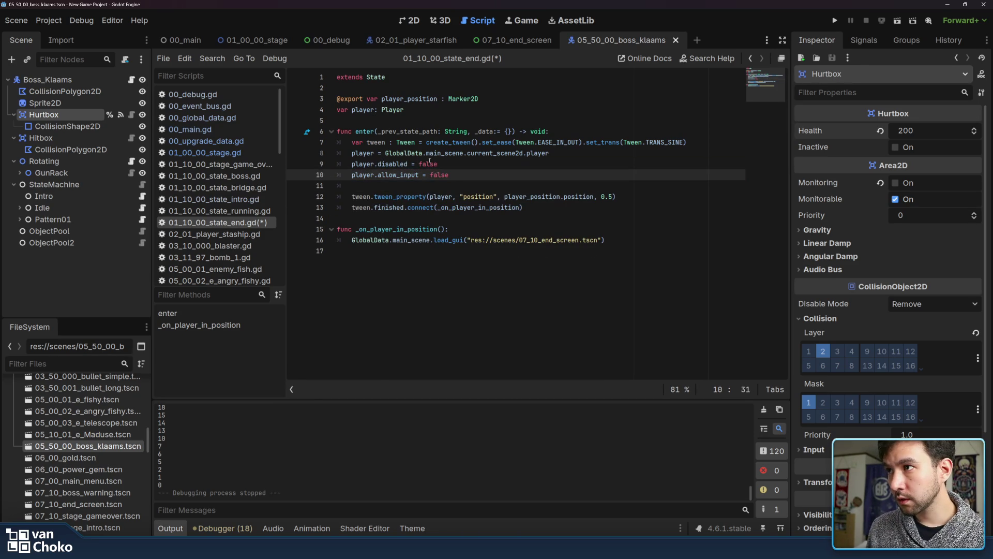
pyautogui.doubleClick(429, 164)
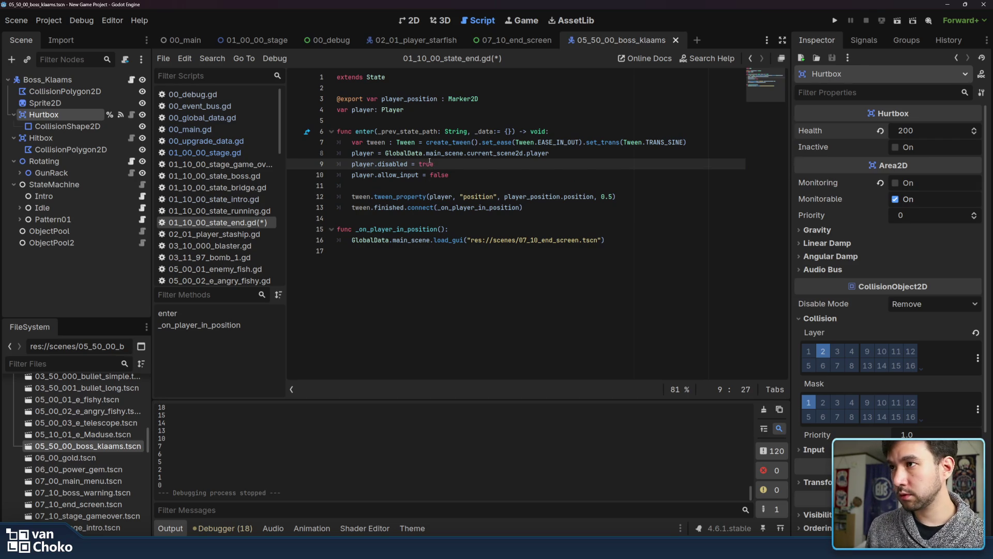
pyautogui.click(425, 184)
pyautogui.hotkey('ctrl', 's')
pyautogui.moveTo(449, 175); pyautogui.dragTo(351, 163)
pyautogui.rightClick(375, 164)
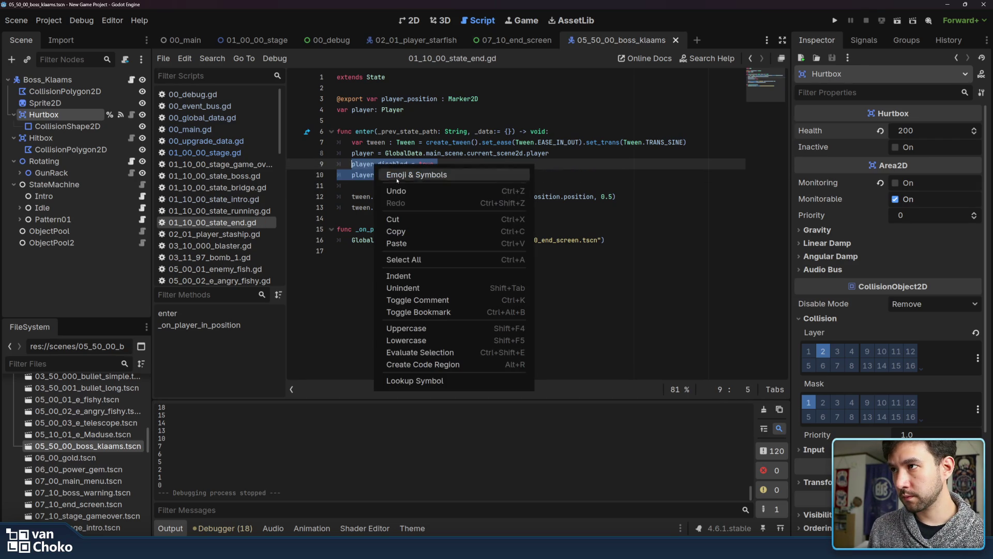
pyautogui.click(395, 228)
# Step through the remaining code lines, save the scene with Ctrl+S, and run the project.
pyautogui.click(472, 175)
pyautogui.click(498, 186)
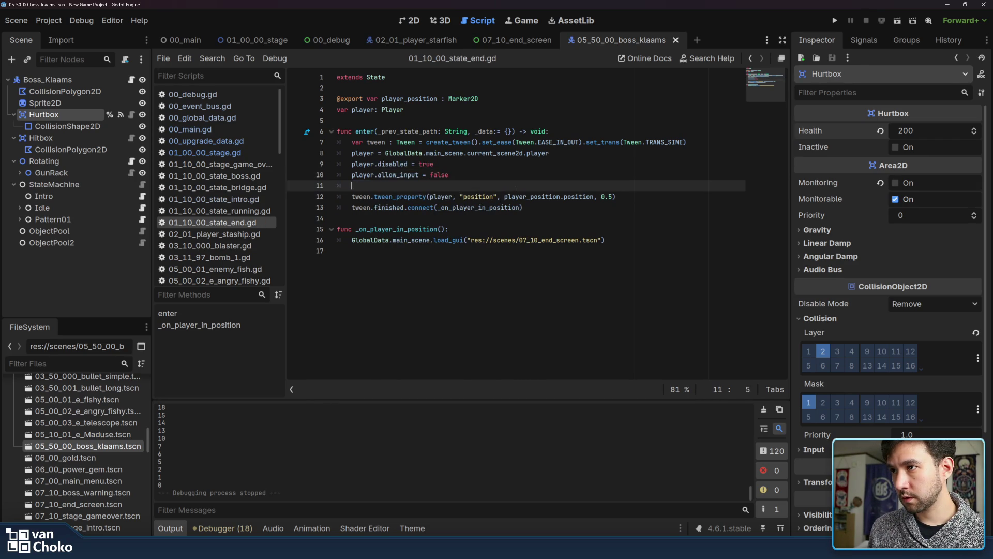
pyautogui.click(542, 208)
pyautogui.click(516, 222)
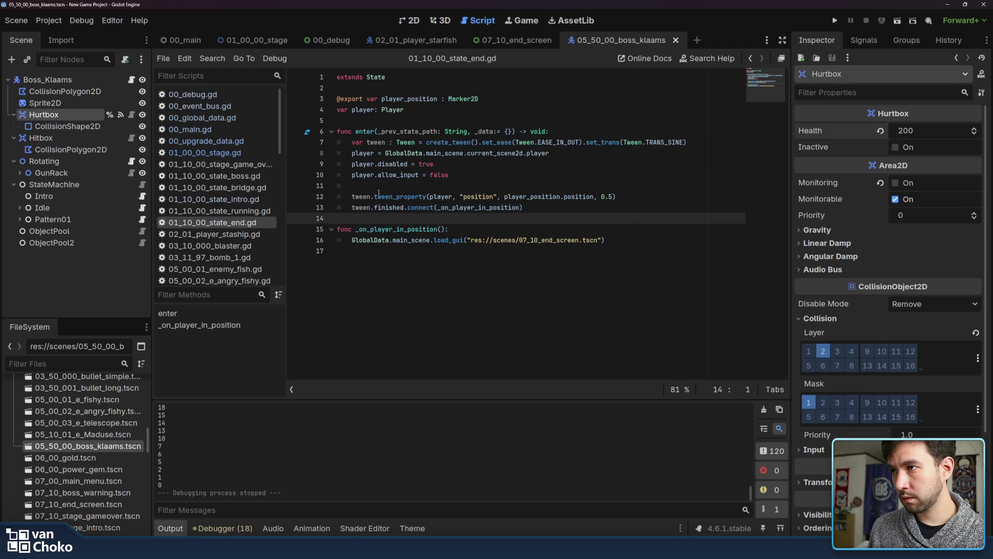
pyautogui.click(605, 230)
pyautogui.hotkey('ctrl', 's')
pyautogui.click(835, 22)
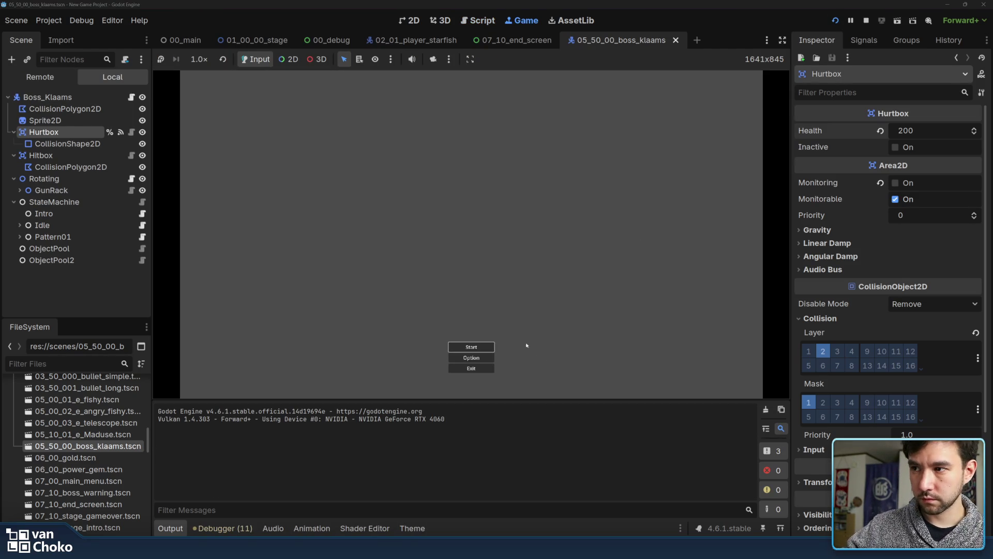
# Start the game from its main menu and fly through Stage 1 shooting the fish waves.
pyautogui.click(482, 349)
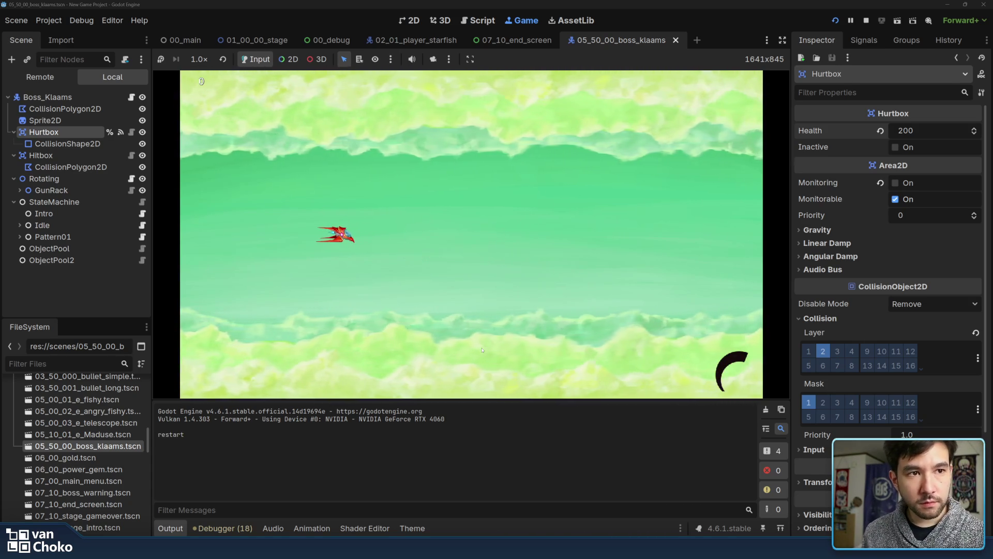
pyautogui.press('Right')
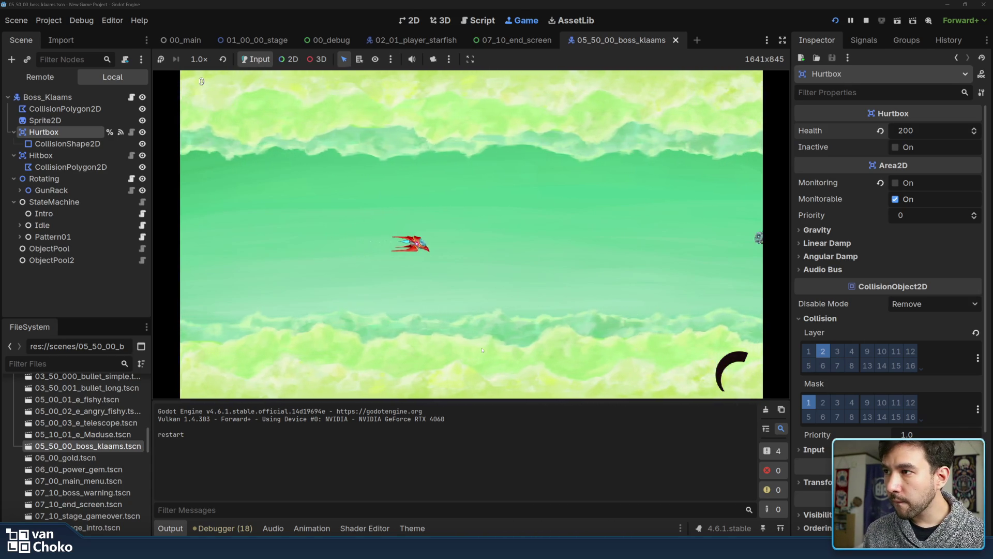
pyautogui.press('Up')
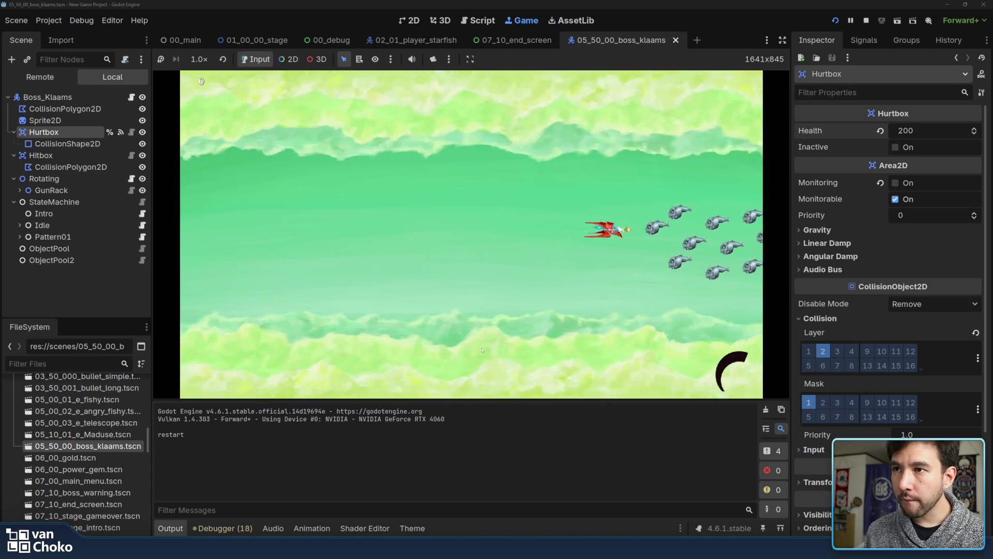
pyautogui.press('Down')
pyautogui.press('Left')
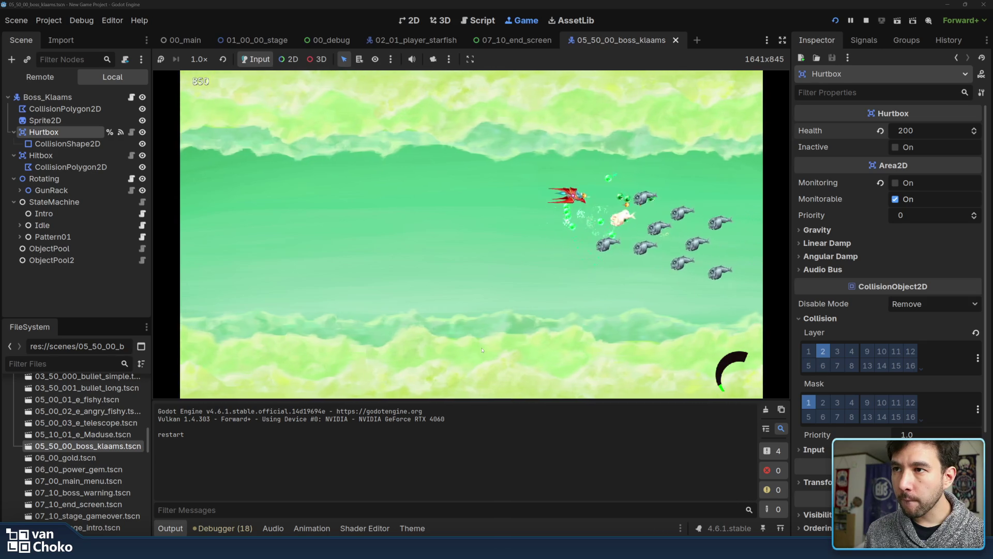
pyautogui.press('Down')
pyautogui.press('Up')
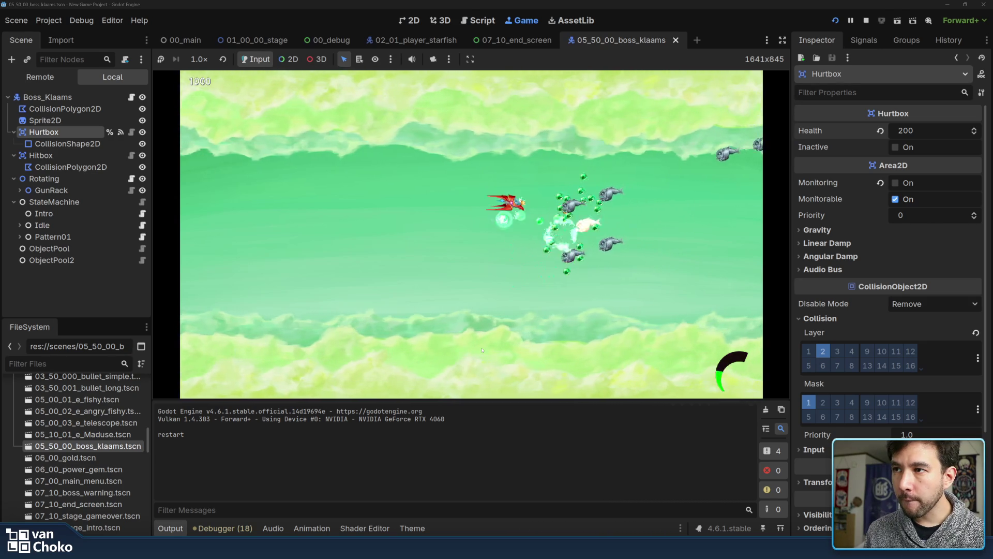
pyautogui.press('Down')
pyautogui.press('Left')
pyautogui.press('Right')
pyautogui.press('Up')
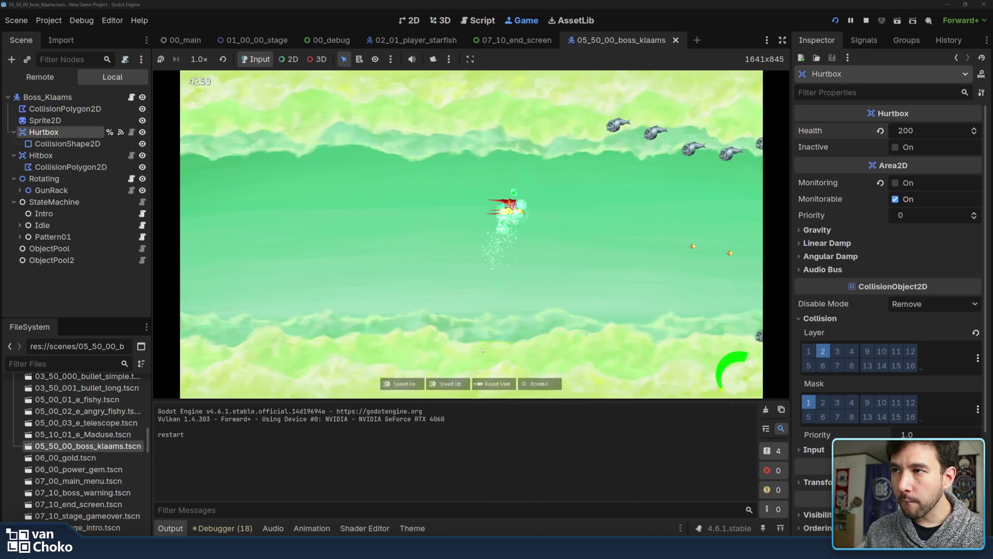
pyautogui.press('Right')
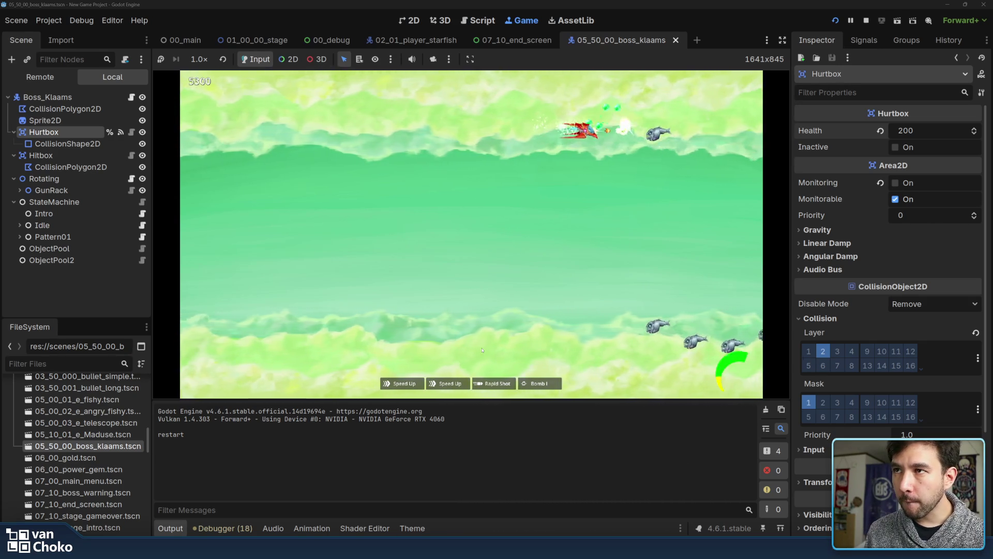
pyautogui.press('Down')
pyautogui.press('Left')
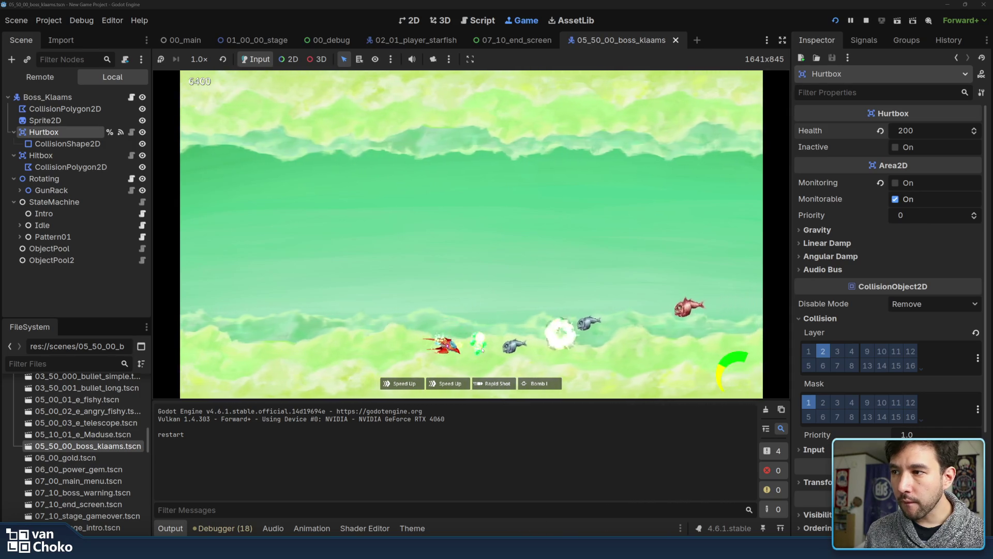
pyautogui.press('Right')
pyautogui.press('Up')
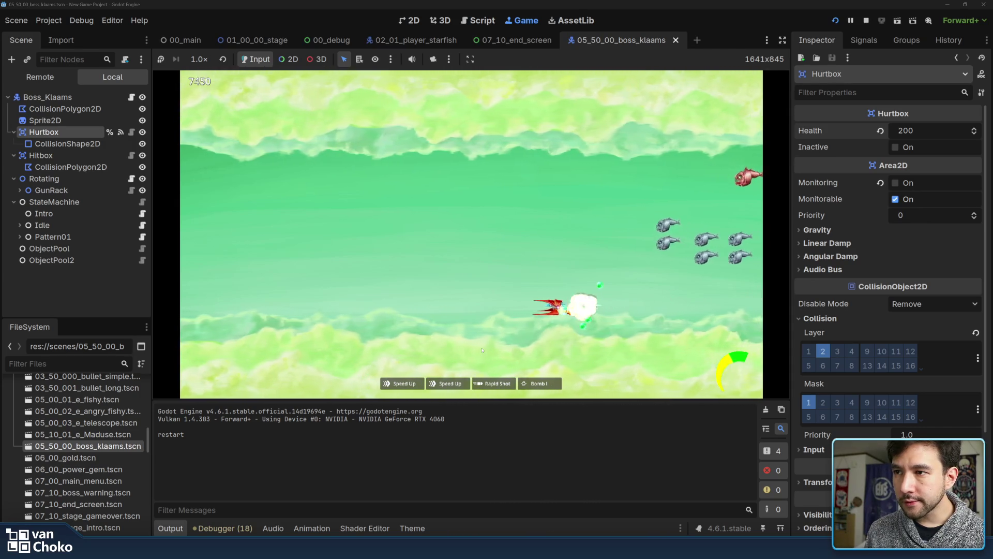
pyautogui.press('Left')
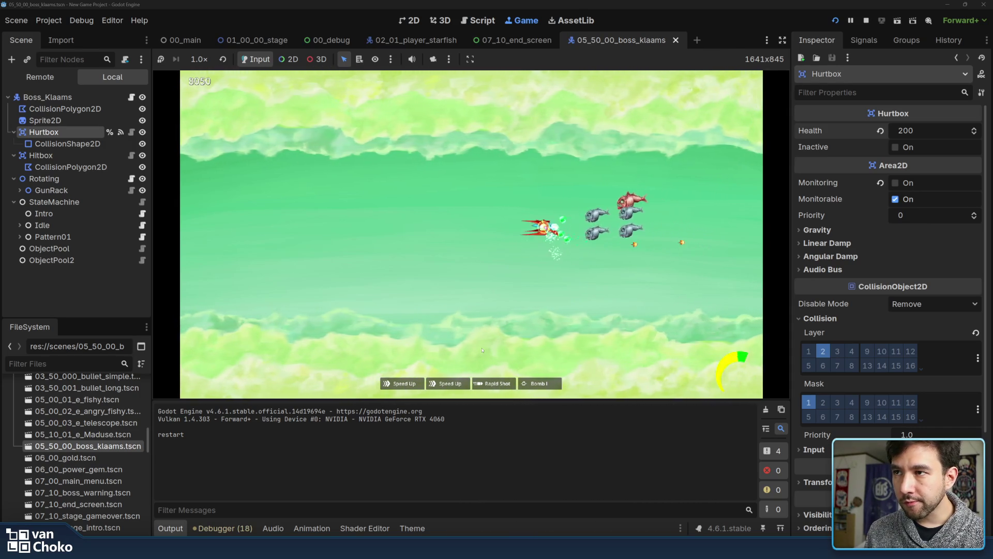
pyautogui.press('Up')
pyautogui.press('Right')
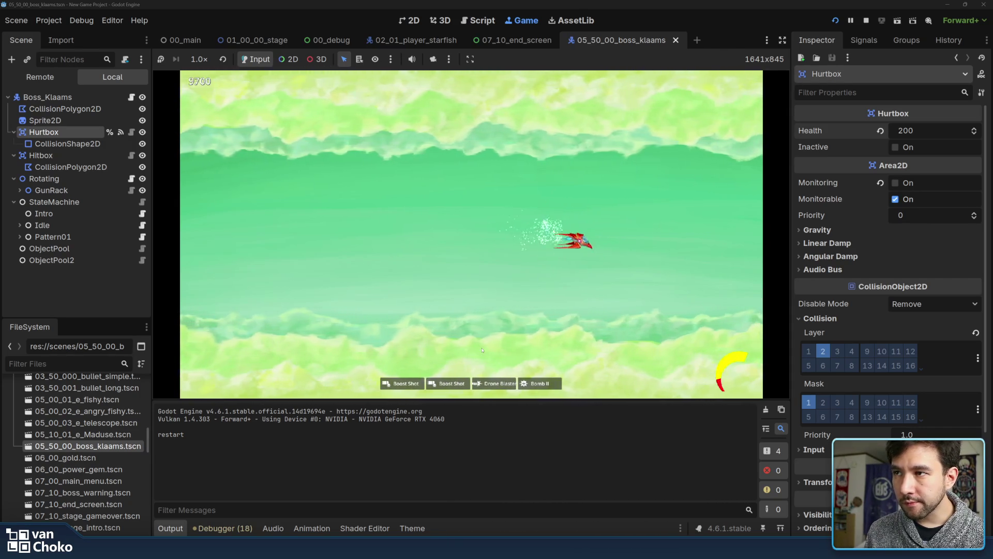
pyautogui.press('Up')
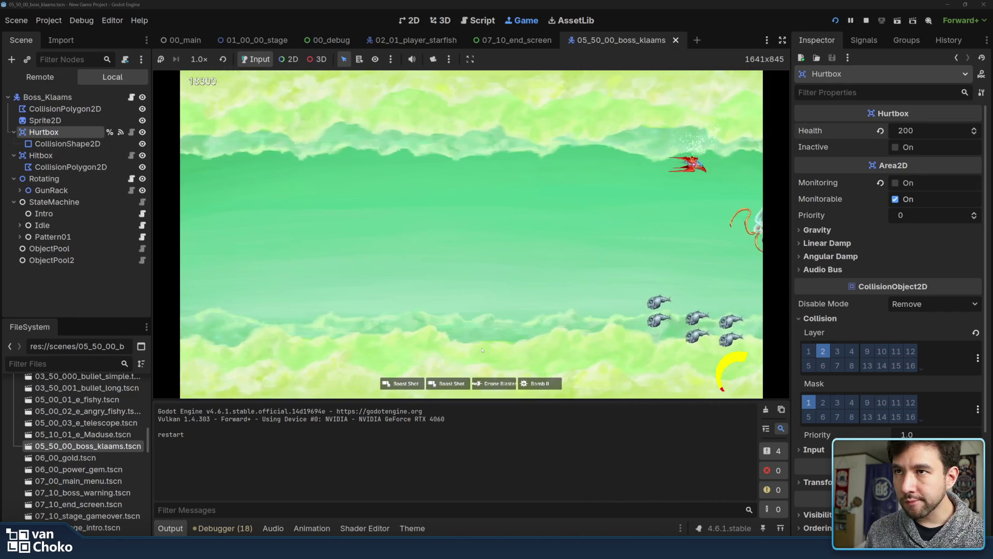
# Dodge the arriving Klaams jellyfish boss's bullets while shooting the new fish.
pyautogui.press('Left')
pyautogui.press('Down')
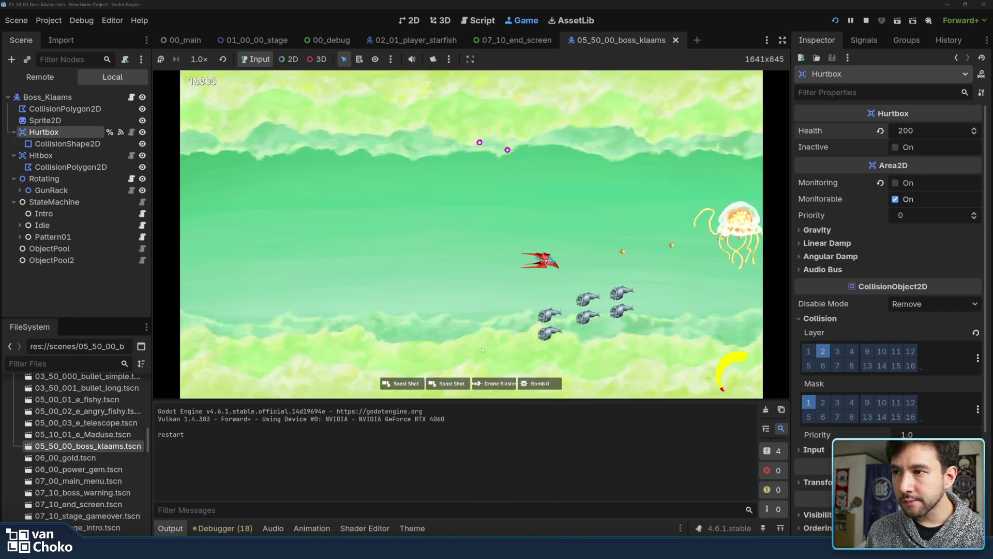
pyautogui.press('Left')
pyautogui.press('Down')
pyautogui.press('Right')
pyautogui.press('Left')
pyautogui.press('Up')
pyautogui.press('Right')
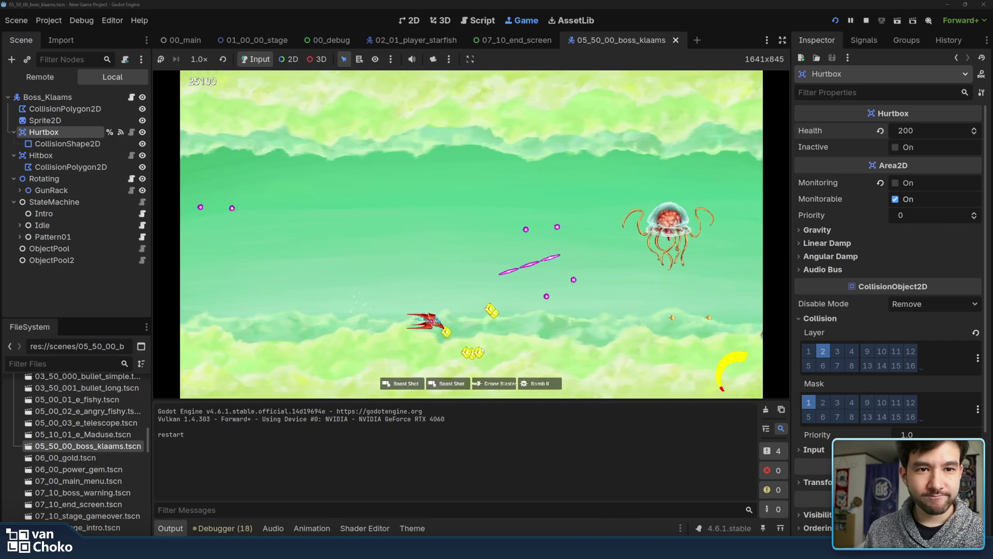
pyautogui.press('Right')
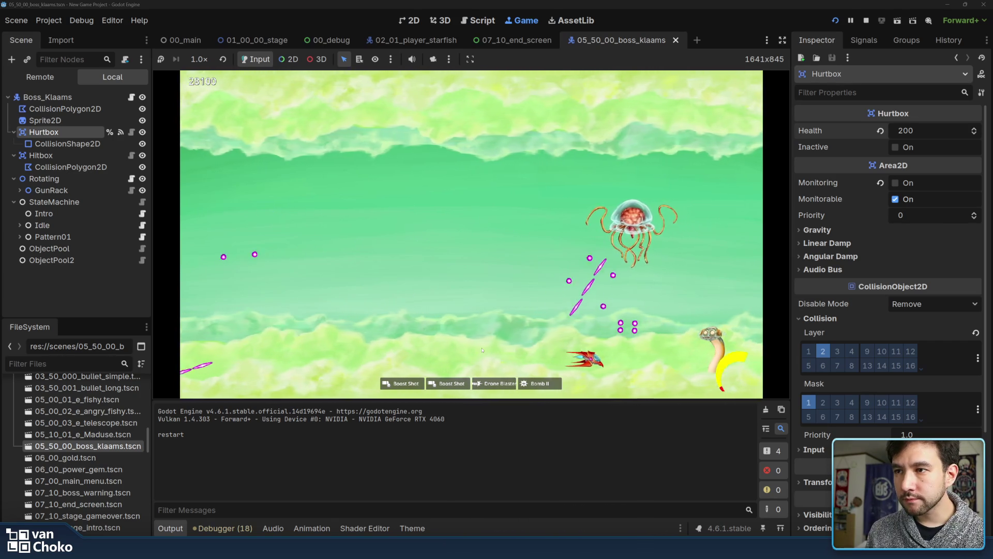
pyautogui.press('Left')
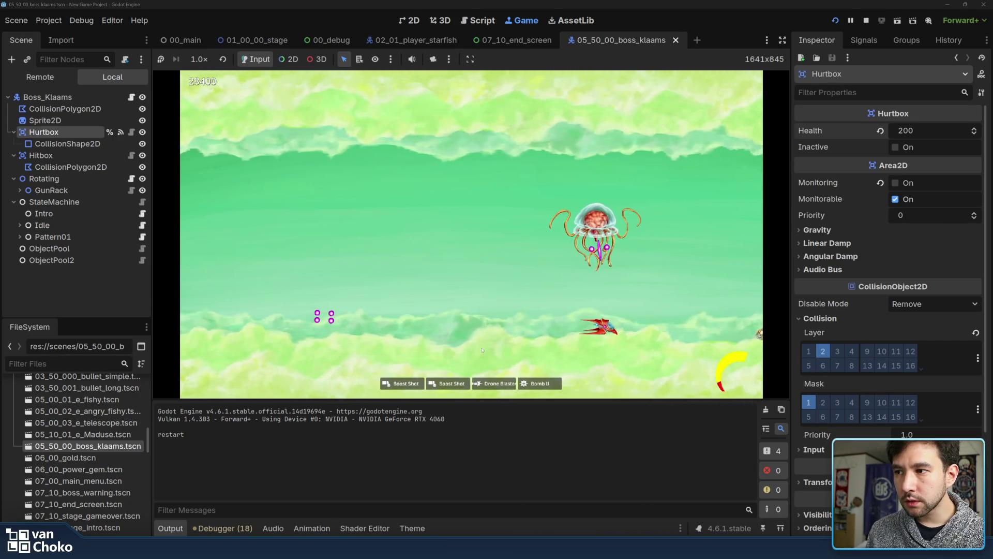
pyautogui.press('Up')
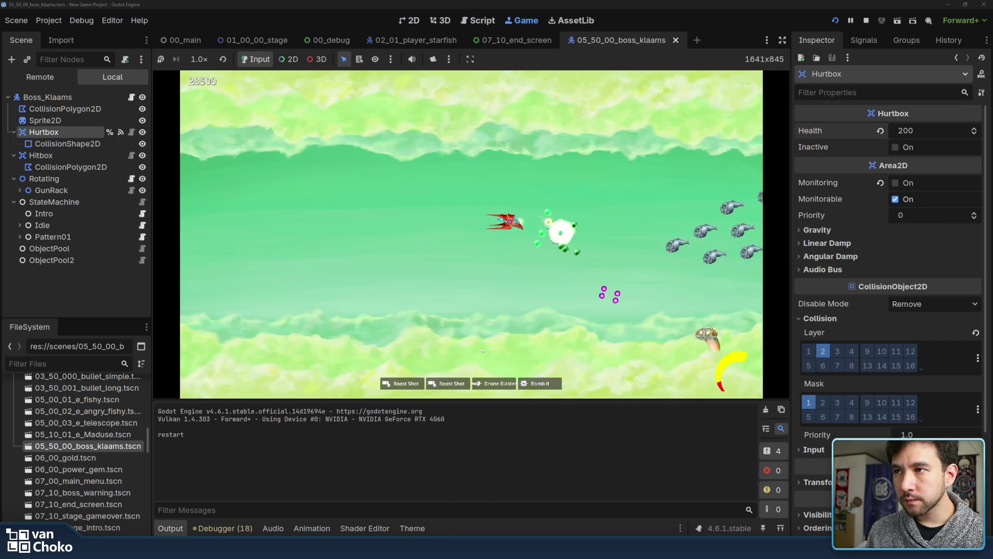
pyautogui.press('Right')
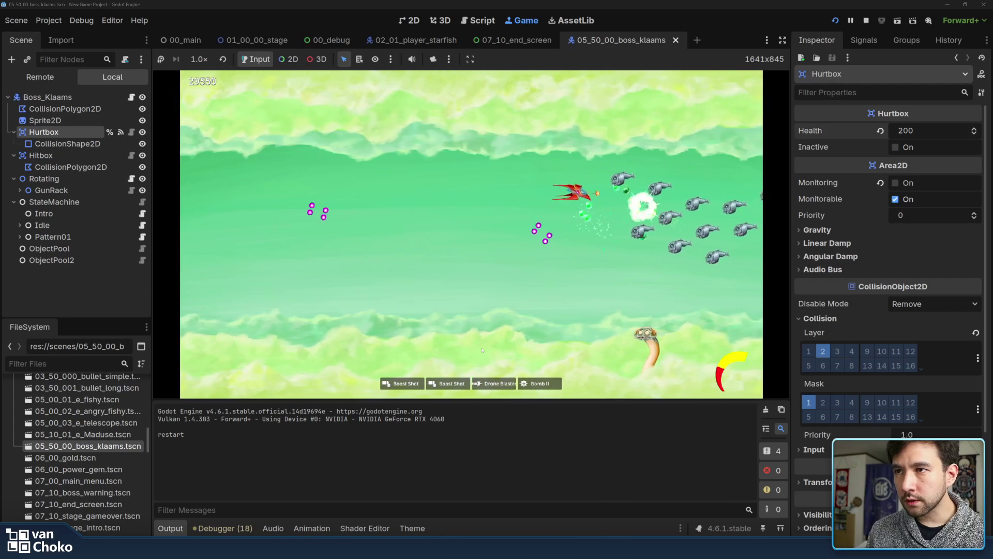
# Weave the ship up and down to dodge bullets while firing into the fish.
pyautogui.press('Down')
pyautogui.press('Left')
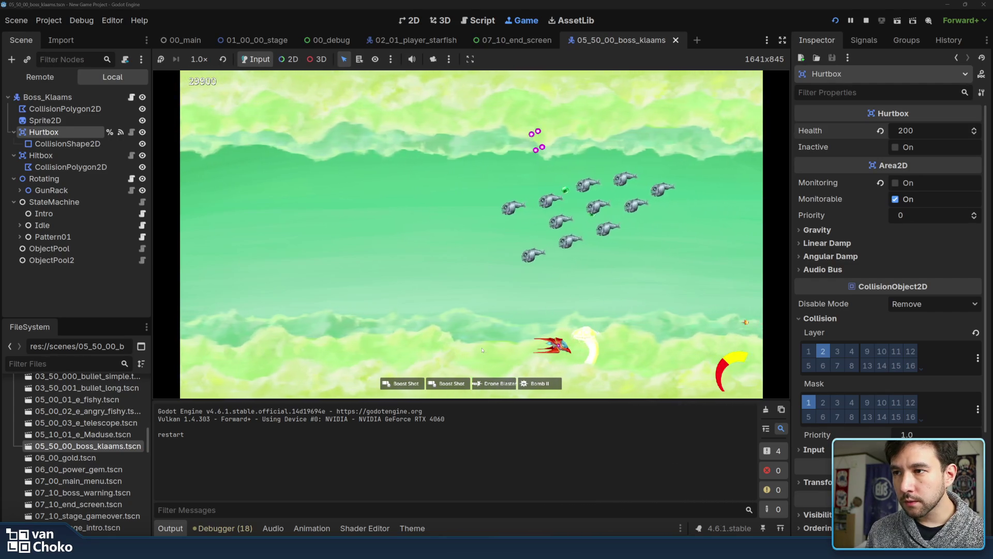
pyautogui.press('Up')
pyautogui.press('Left')
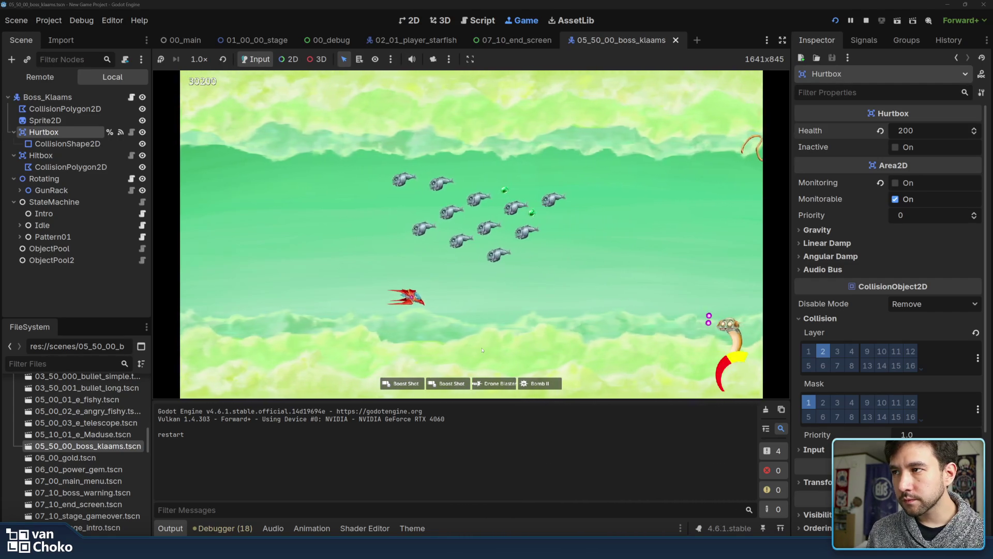
pyautogui.press('Up')
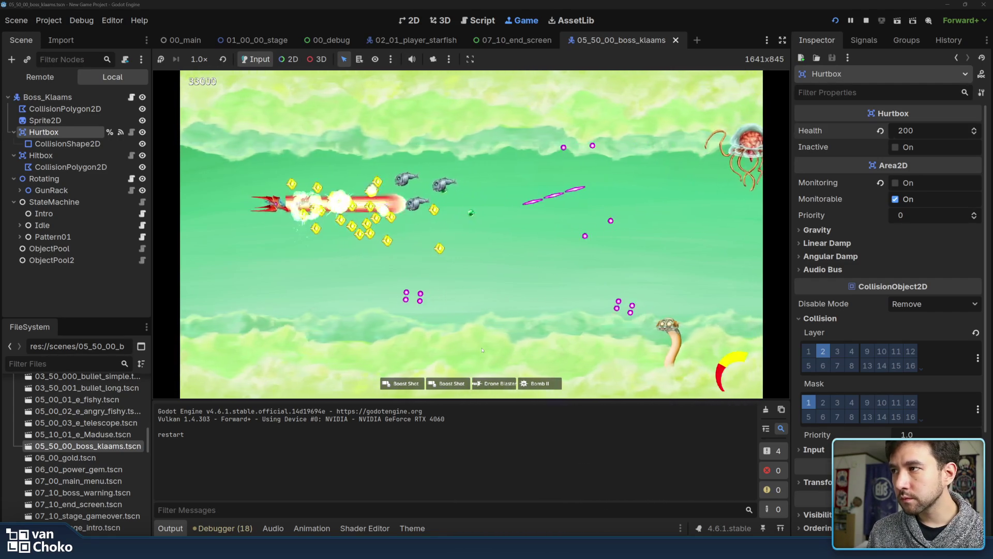
pyautogui.press('Right')
pyautogui.press('Down')
pyautogui.press('Right')
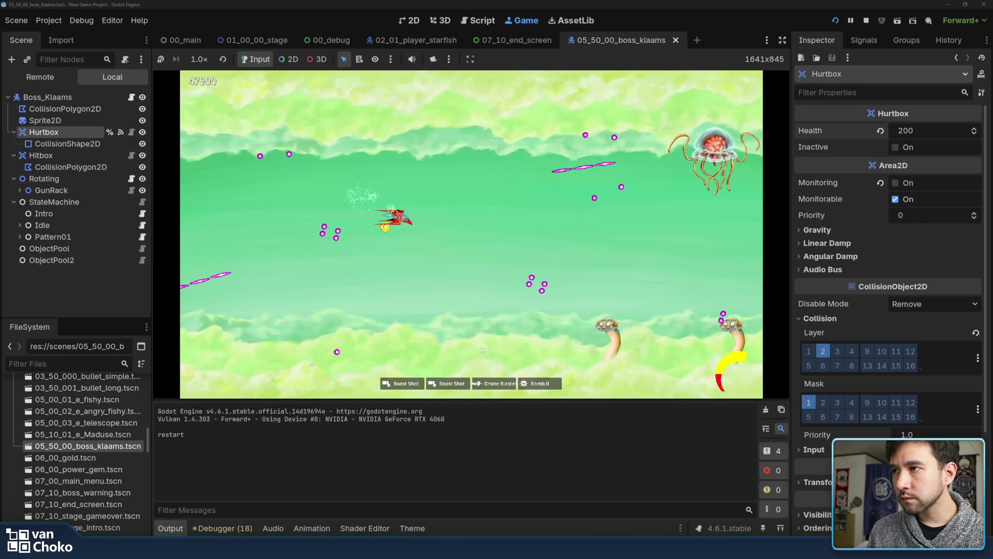
pyautogui.press('Down')
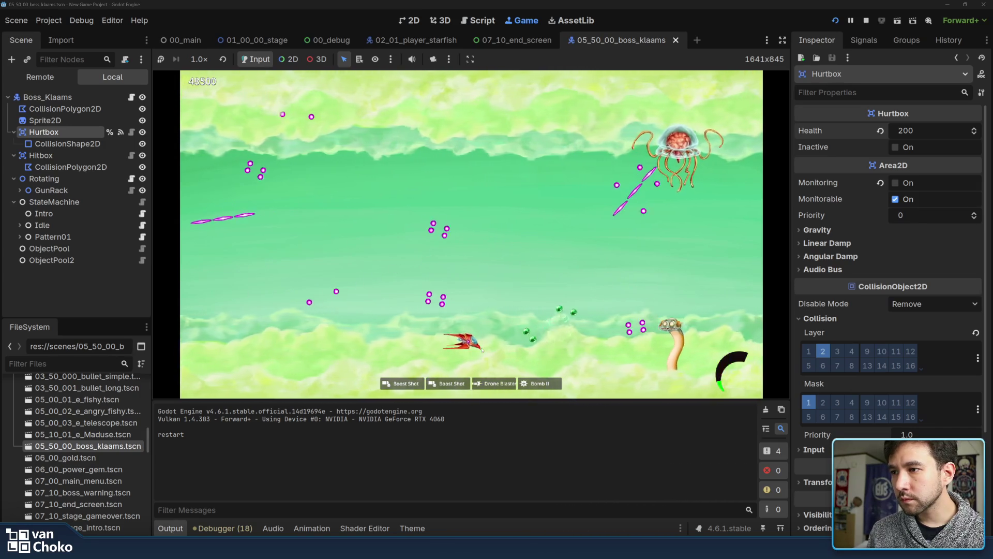
pyautogui.press('Up')
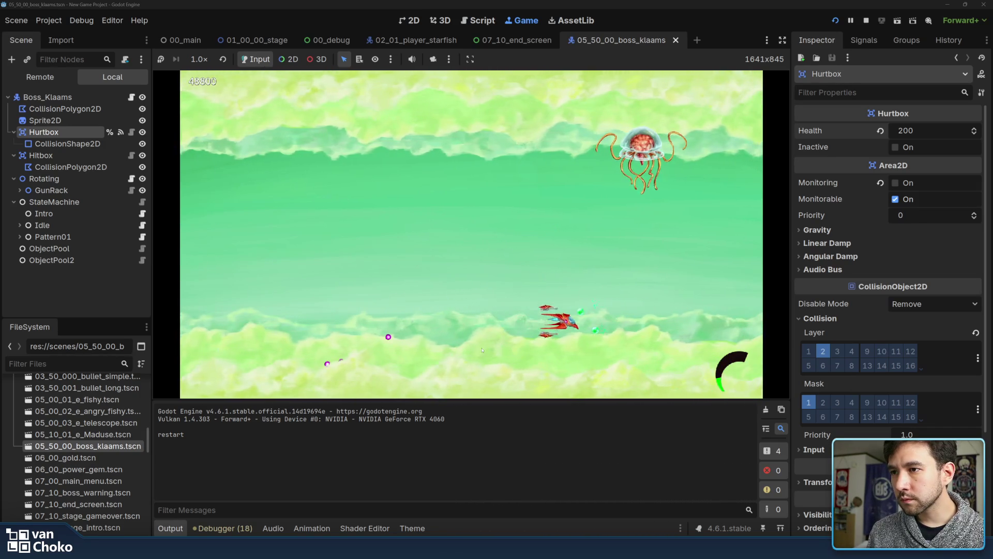
pyautogui.press('Up')
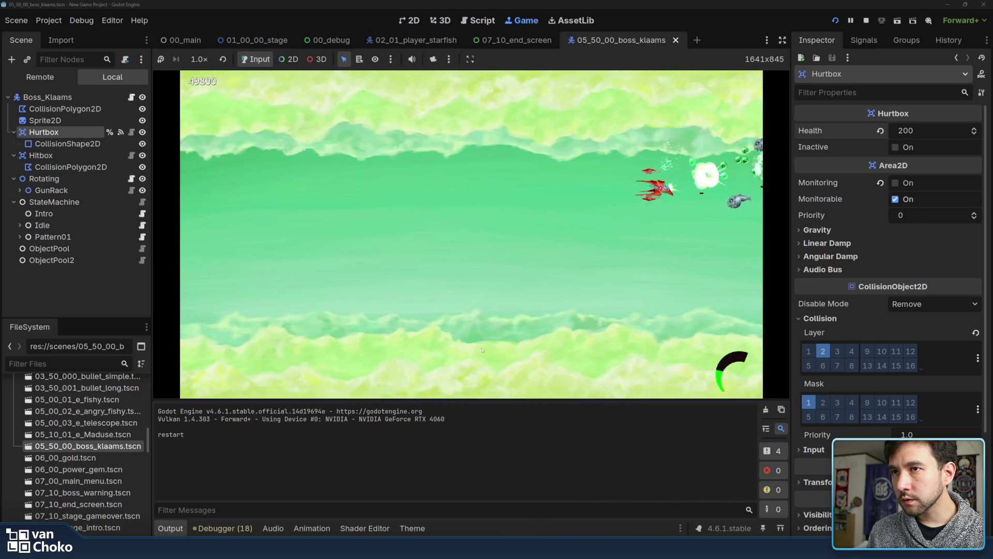
# Collect power-ups, then steer the ship left and up until the stage is cleared of fish.
pyautogui.press('Down')
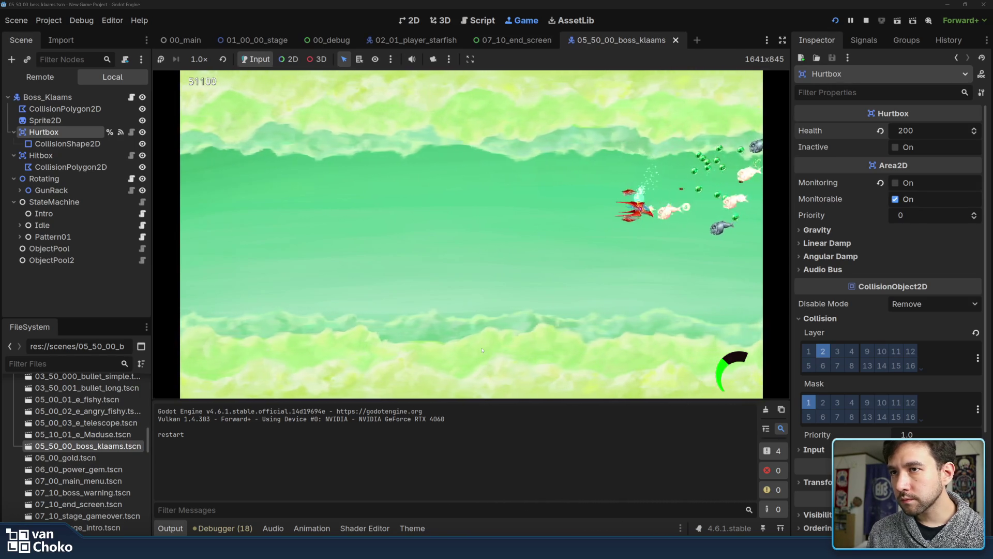
pyautogui.press('Up')
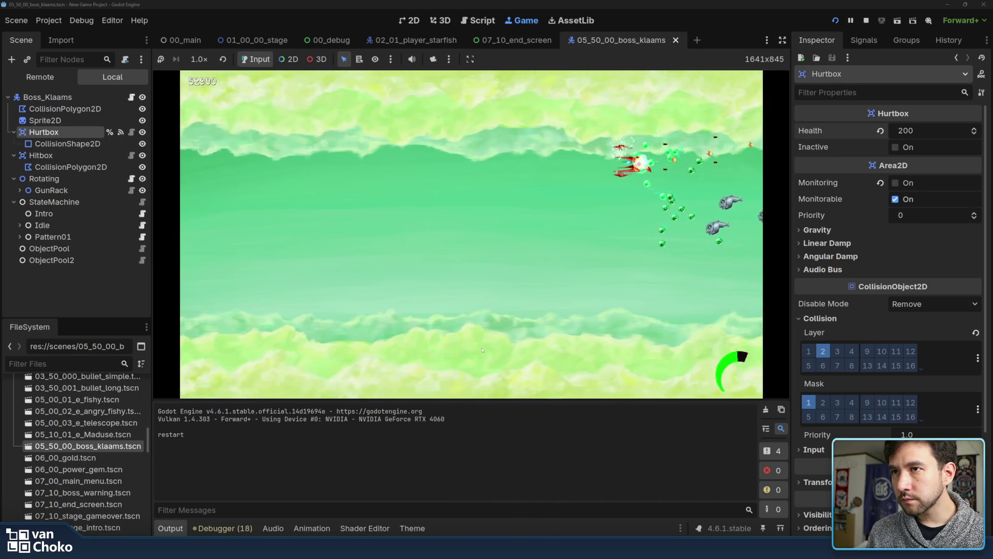
pyautogui.press('Down')
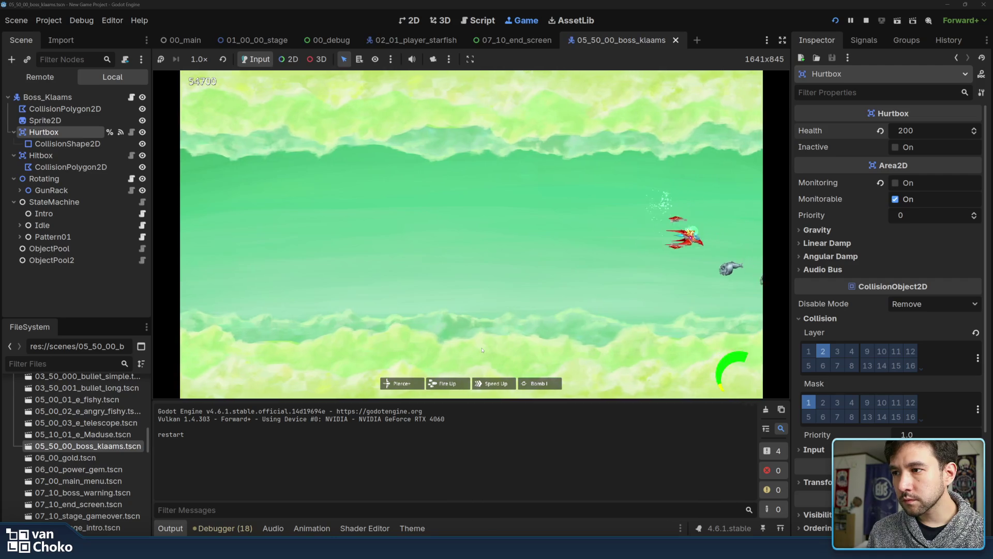
pyautogui.press('Down')
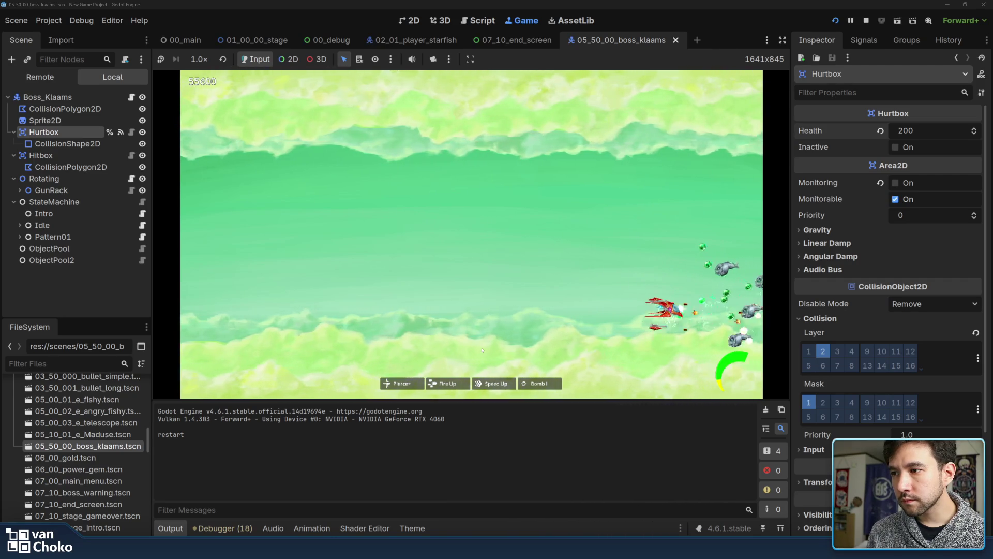
pyautogui.press('Left')
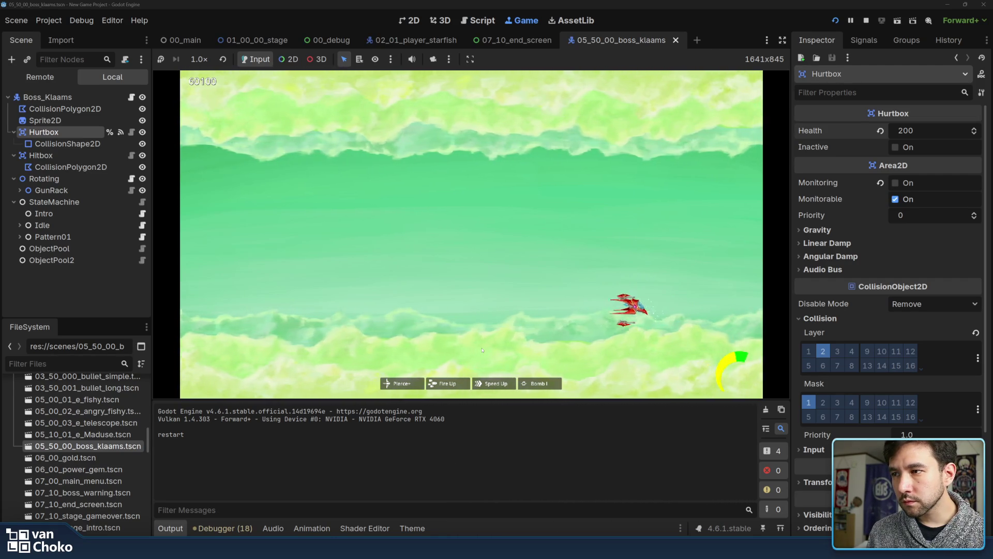
pyautogui.press('Up')
pyautogui.press('Left')
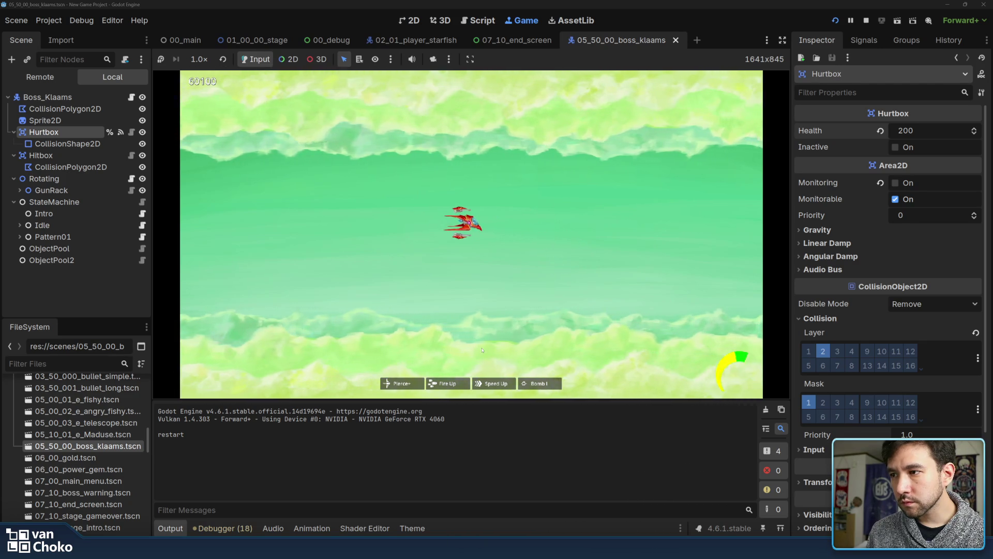
pyautogui.press('Left')
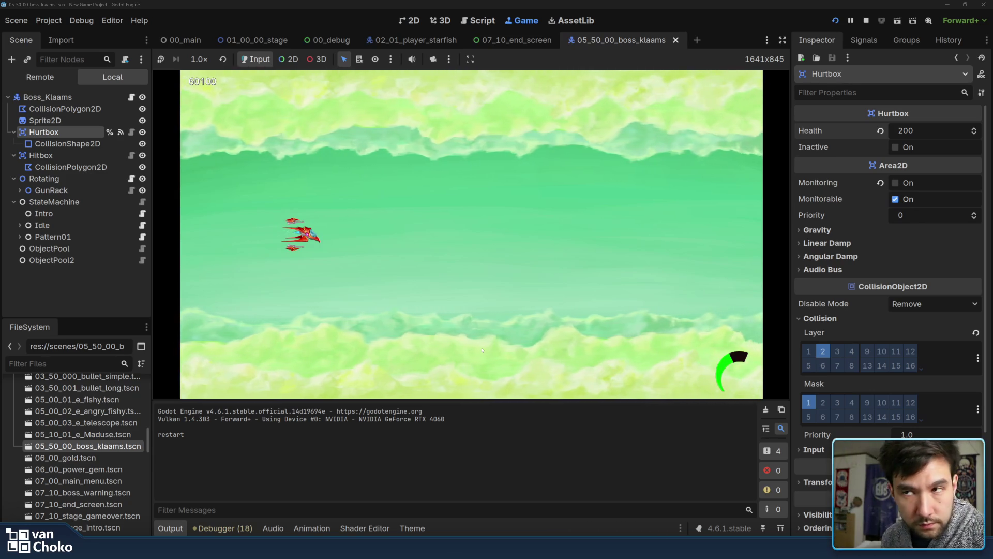
pyautogui.press('Right')
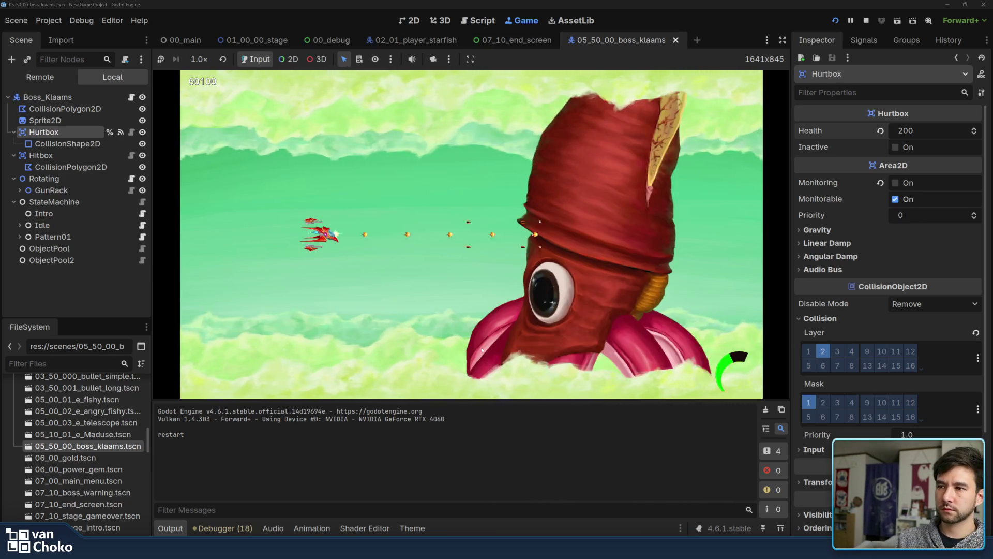
# Dodge the boss's bullet rings until the Congratulation ! screen appears, then stop the game.
pyautogui.press('Down')
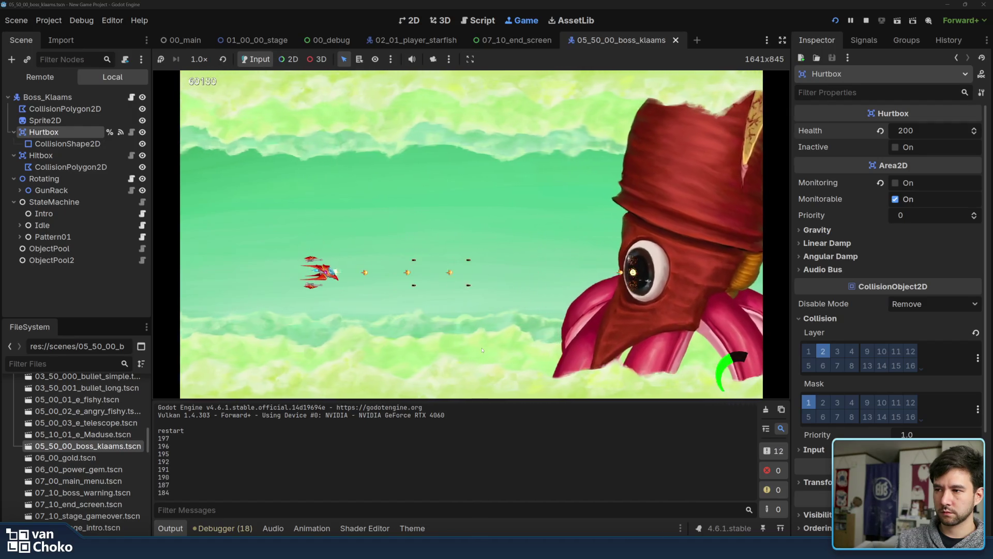
pyautogui.press('Up')
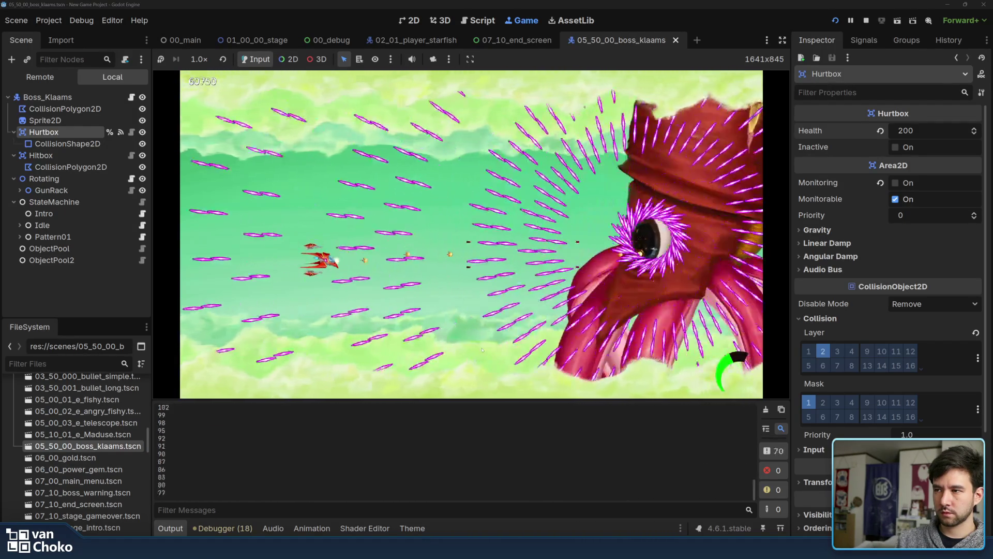
pyautogui.press('Down')
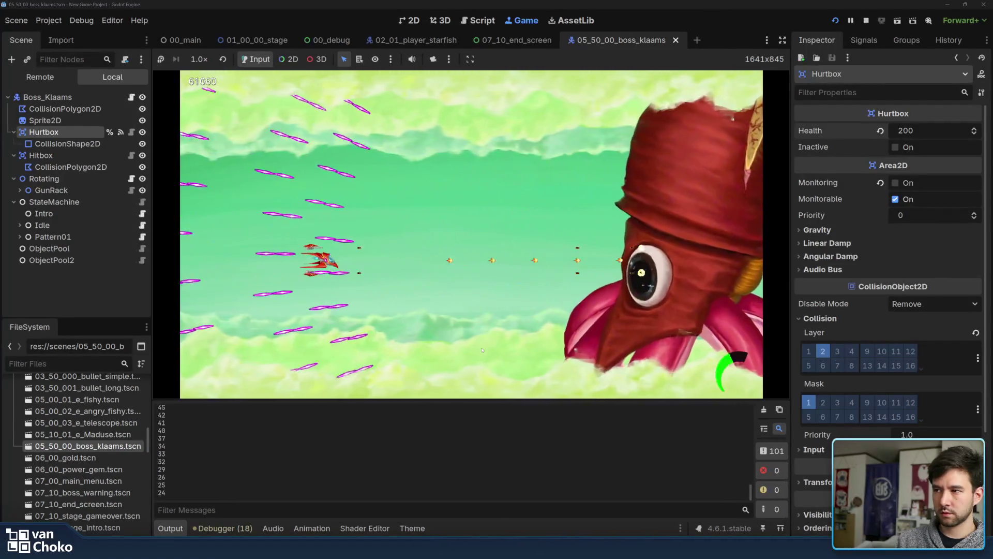
pyautogui.press('Up')
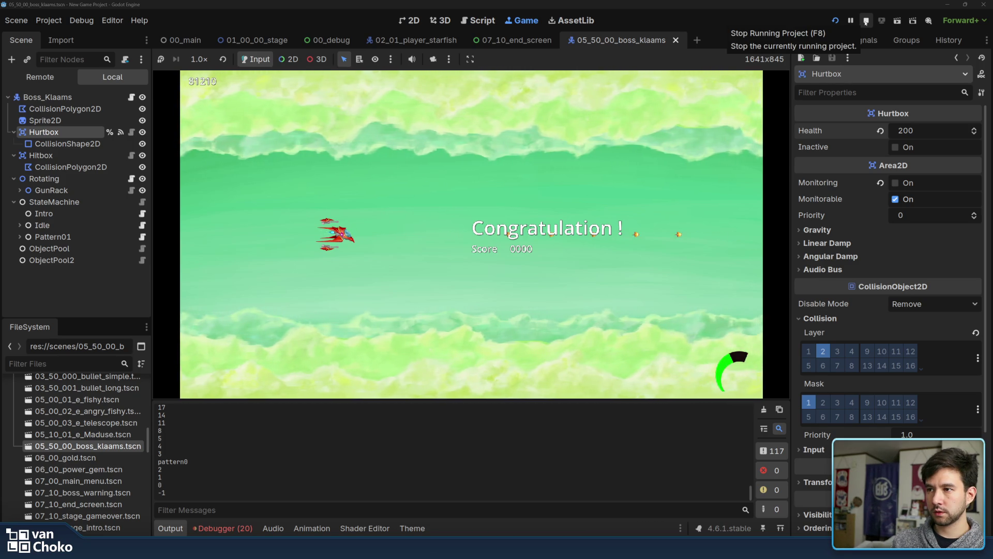
pyautogui.click(866, 20)
# Review the end-stage script's tween and player lines, then browse the other stage state scripts.
pyautogui.click(623, 251)
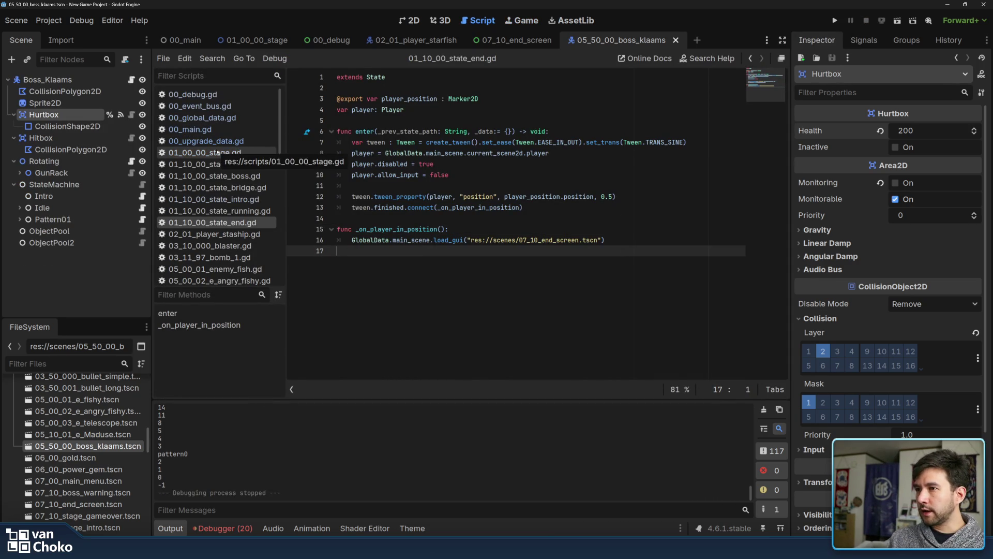
pyautogui.click(494, 197)
pyautogui.click(453, 168)
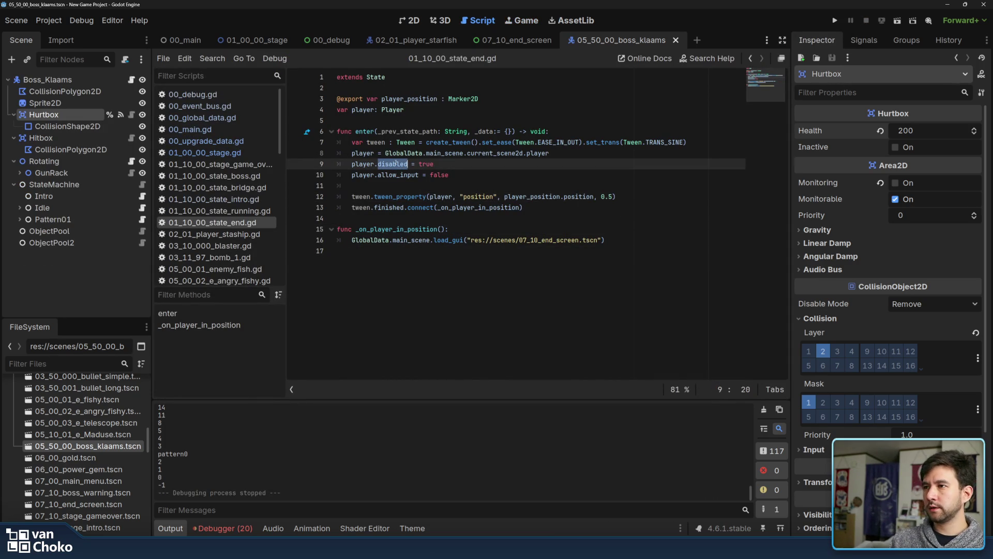
pyautogui.click(461, 186)
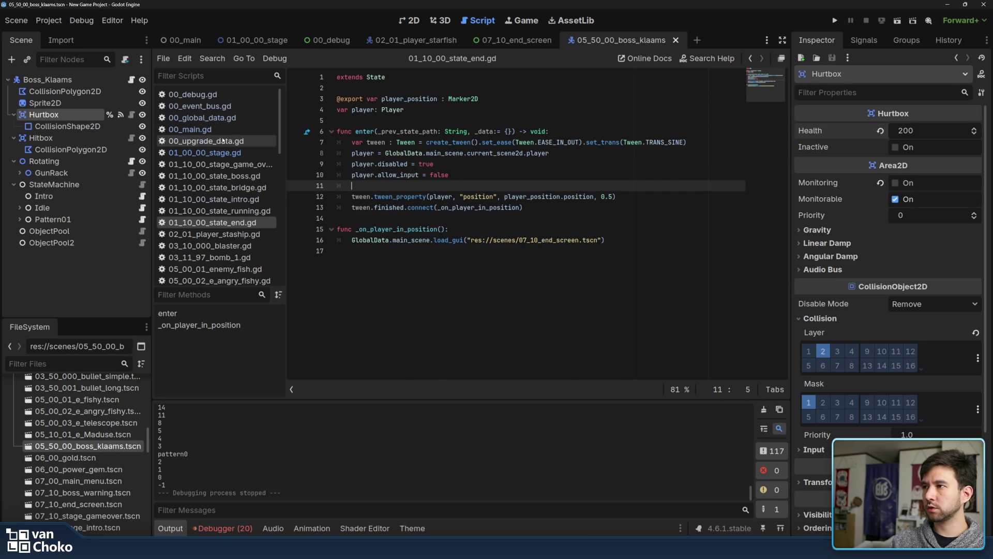
pyautogui.click(228, 152)
pyautogui.click(230, 176)
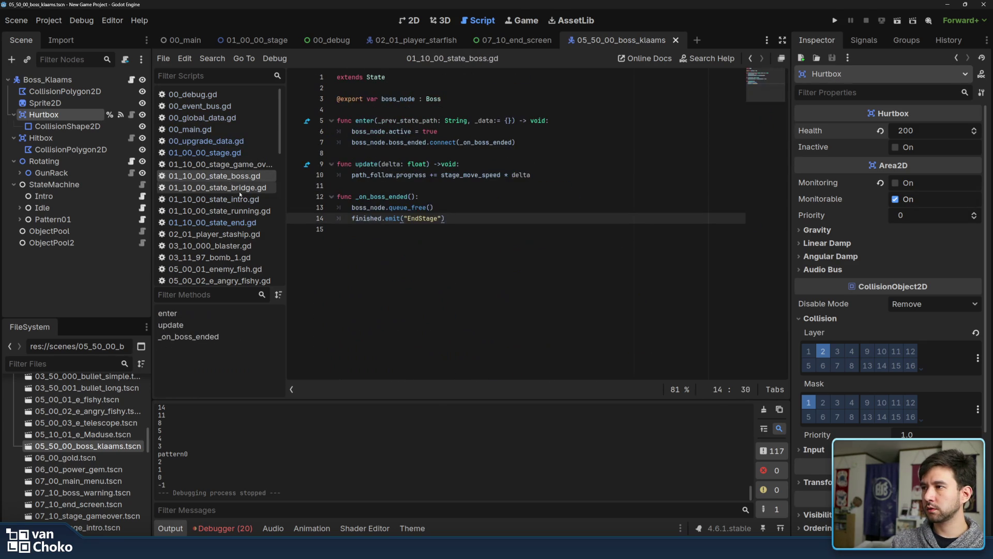
pyautogui.click(239, 188)
pyautogui.scroll(-3, 240, 195)
# In 02_01_player_staship.gd, inspect set_mode, _set_player_data and how shooting starts the GunRack.
pyautogui.click(215, 161)
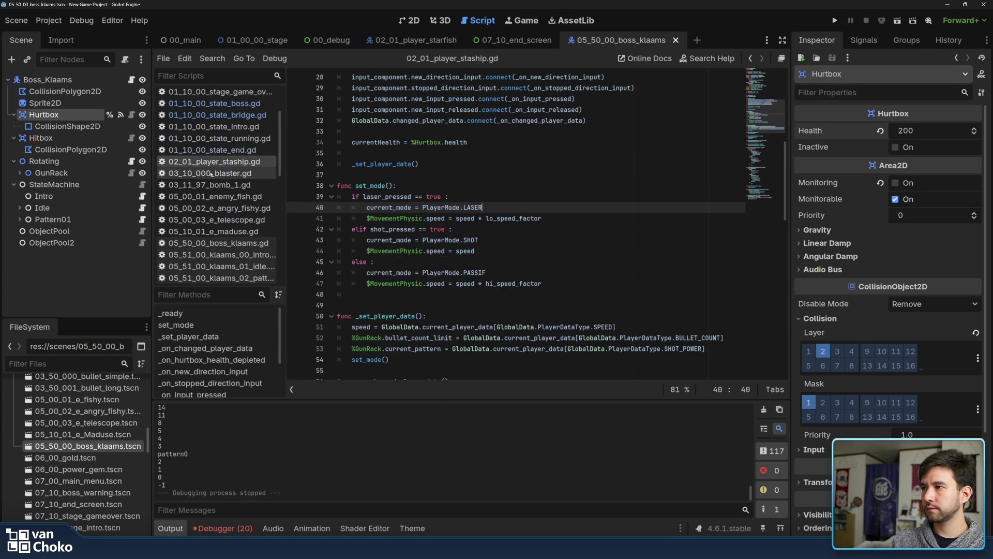
pyautogui.press('Up')
pyautogui.press('Up')
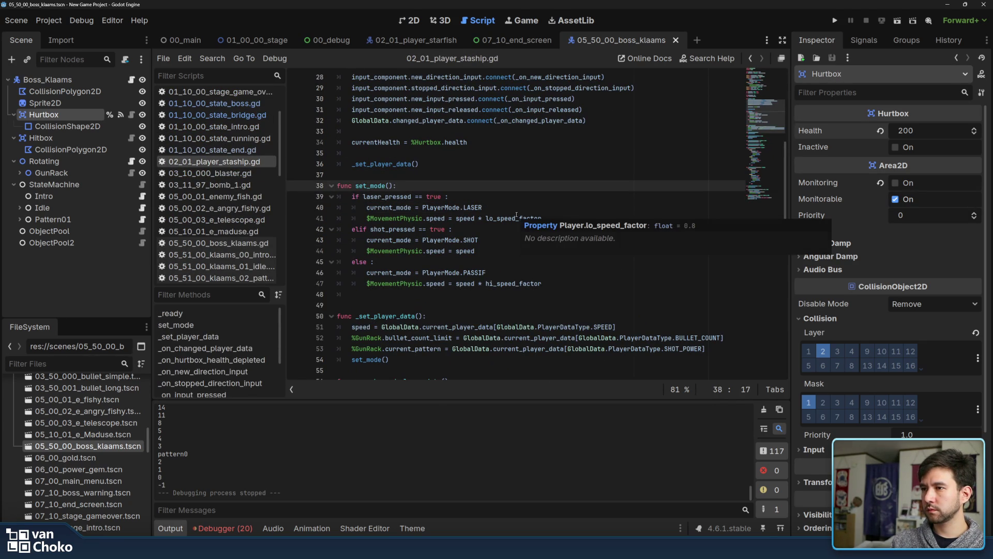
pyautogui.press('Down')
pyautogui.press('Down')
pyautogui.press('Down')
pyautogui.scroll(-4, 557, 270)
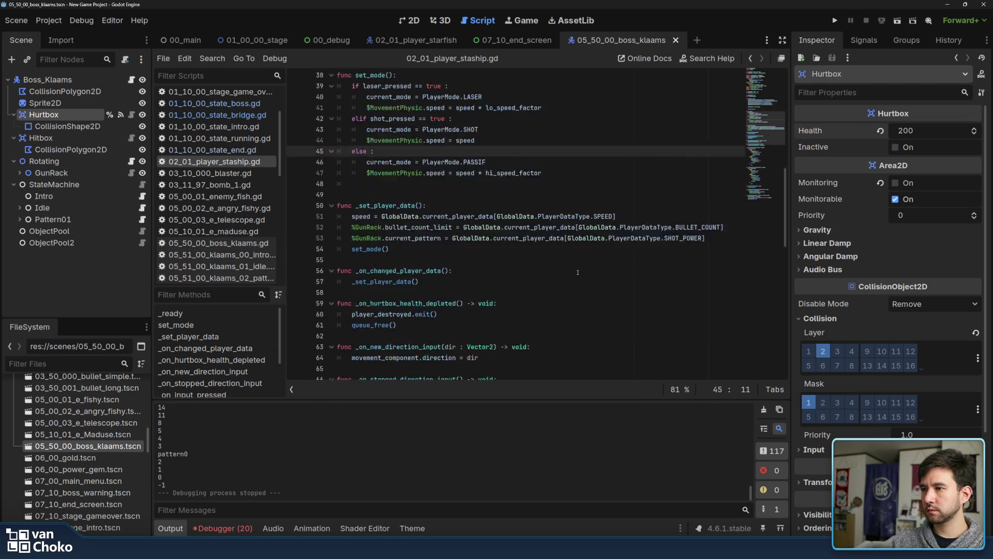
pyautogui.moveTo(392, 230)
pyautogui.mouseDown()
pyautogui.moveTo(372, 197)
pyautogui.moveTo(466, 198)
pyautogui.moveTo(455, 218)
pyautogui.moveTo(421, 229)
pyautogui.mouseUp()
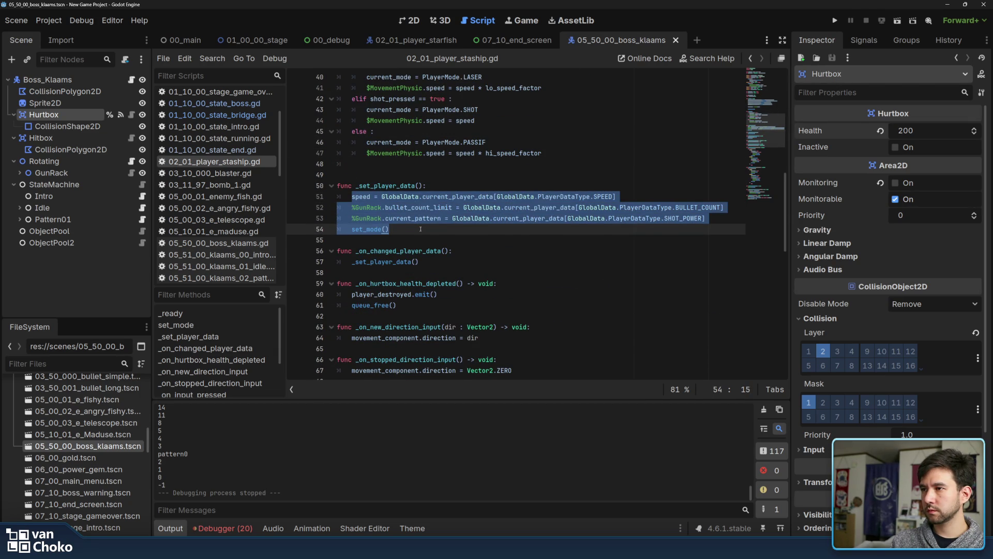
pyautogui.click(420, 229)
pyautogui.scroll(-7, 421, 229)
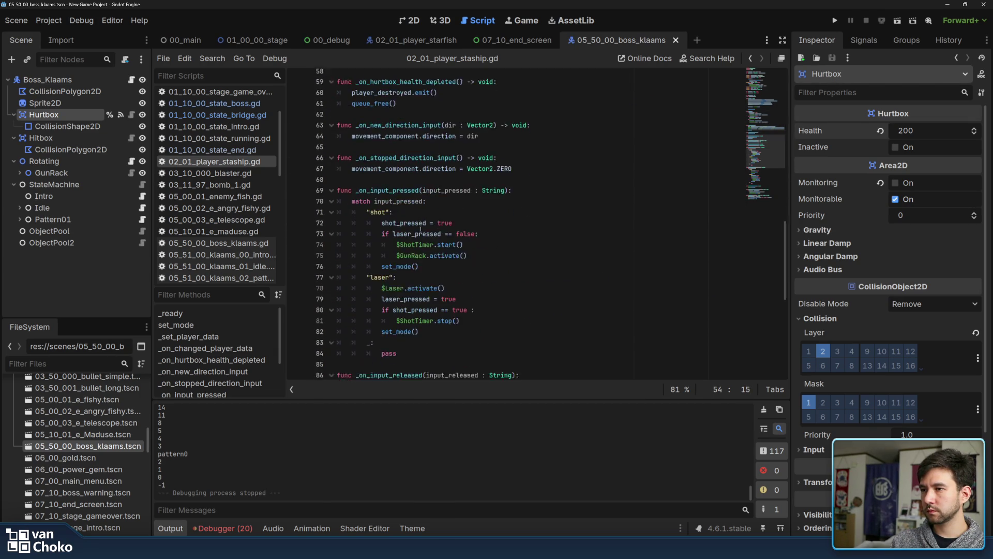
pyautogui.click(437, 242)
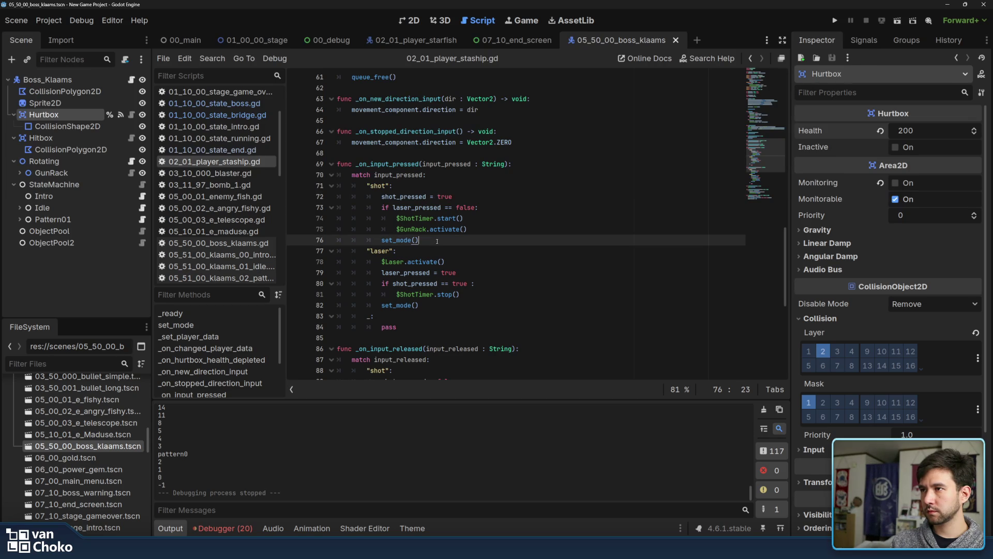
pyautogui.scroll(2, 437, 242)
# Inspect the movement_component line, the time_scale function and the shot timer await on line 112.
pyautogui.doubleClick(376, 175)
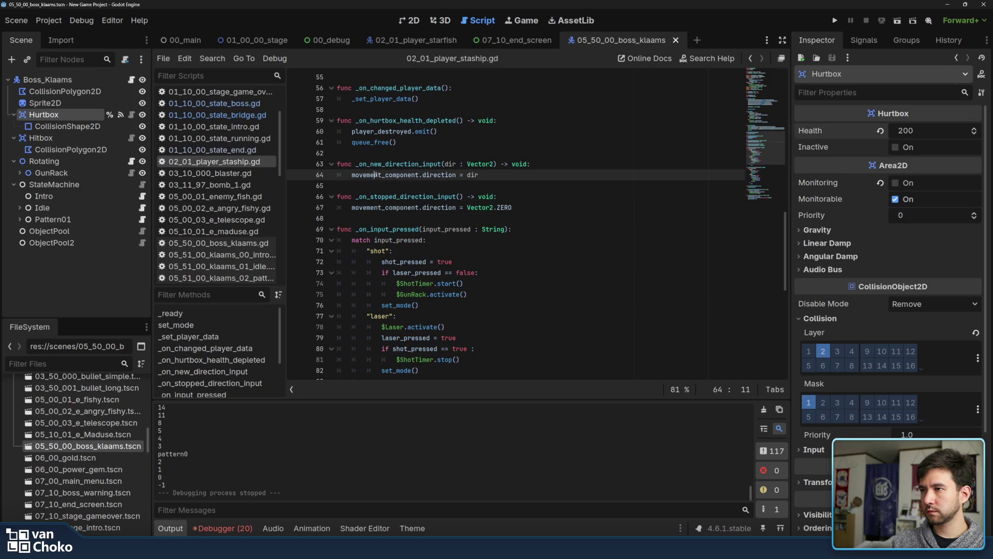
pyautogui.moveTo(376, 175); pyautogui.dragTo(380, 165)
pyautogui.click(385, 174)
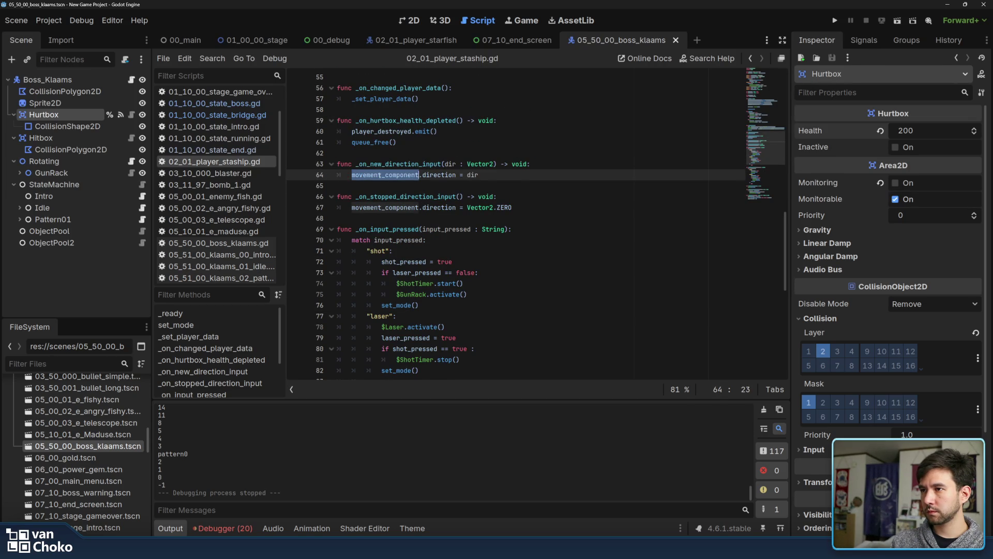
pyautogui.scroll(-9, 443, 197)
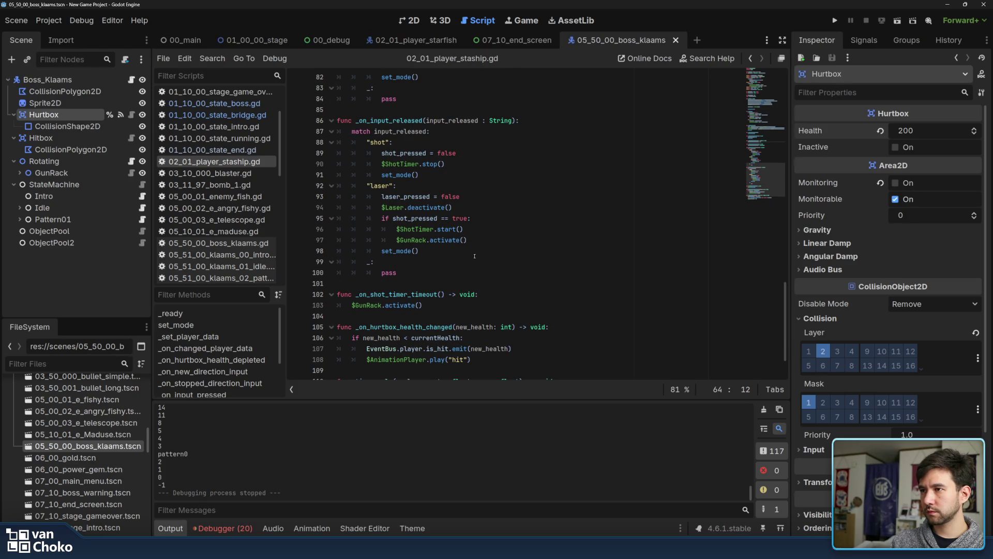
pyautogui.scroll(-2, 474, 255)
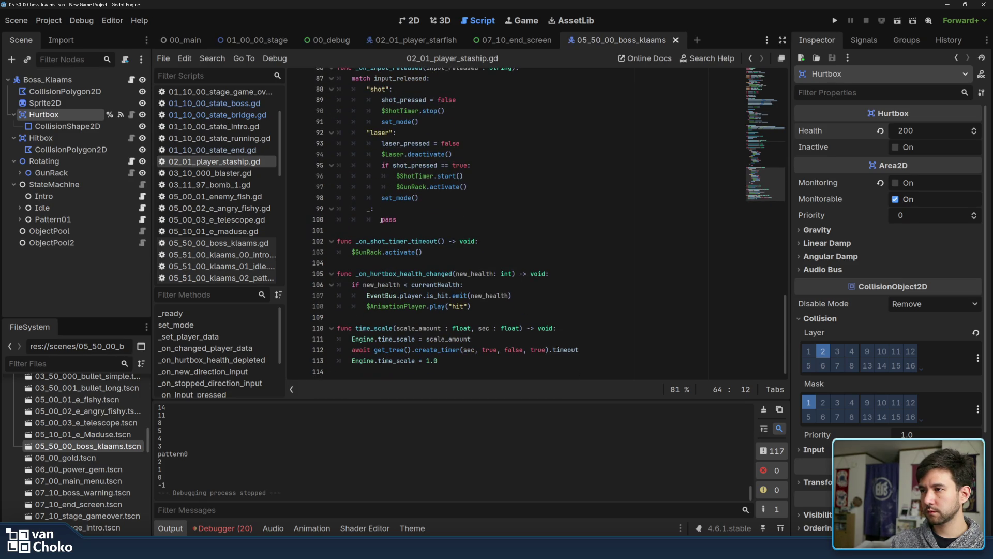
pyautogui.click(385, 273)
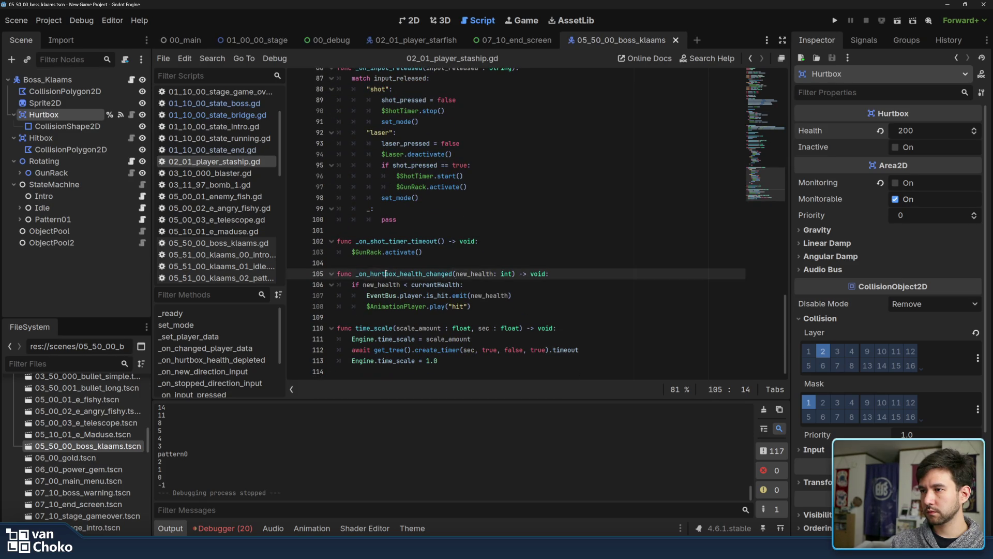
pyautogui.click(403, 328)
pyautogui.moveTo(400, 350); pyautogui.dragTo(633, 353)
pyautogui.click(634, 353)
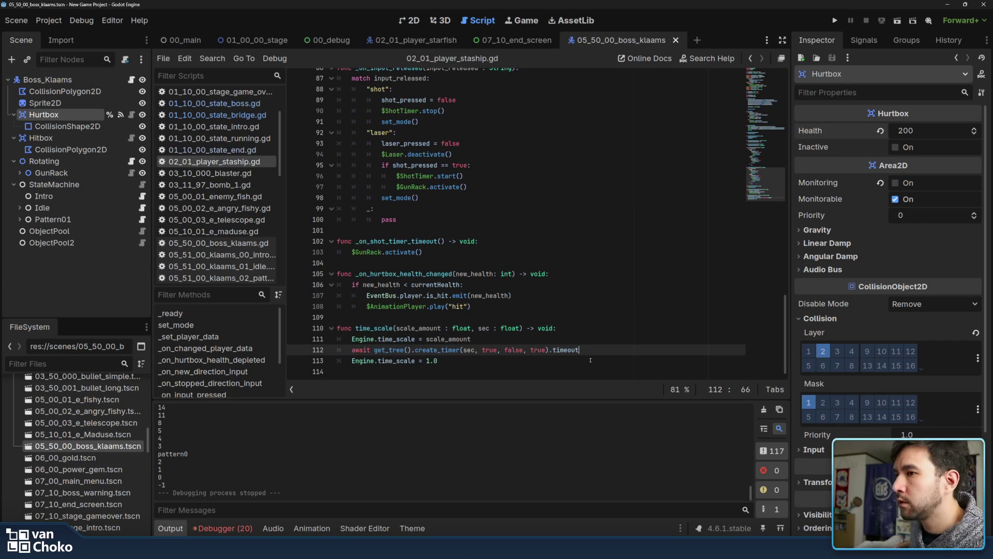
pyautogui.scroll(2, 532, 331)
pyautogui.click(517, 317)
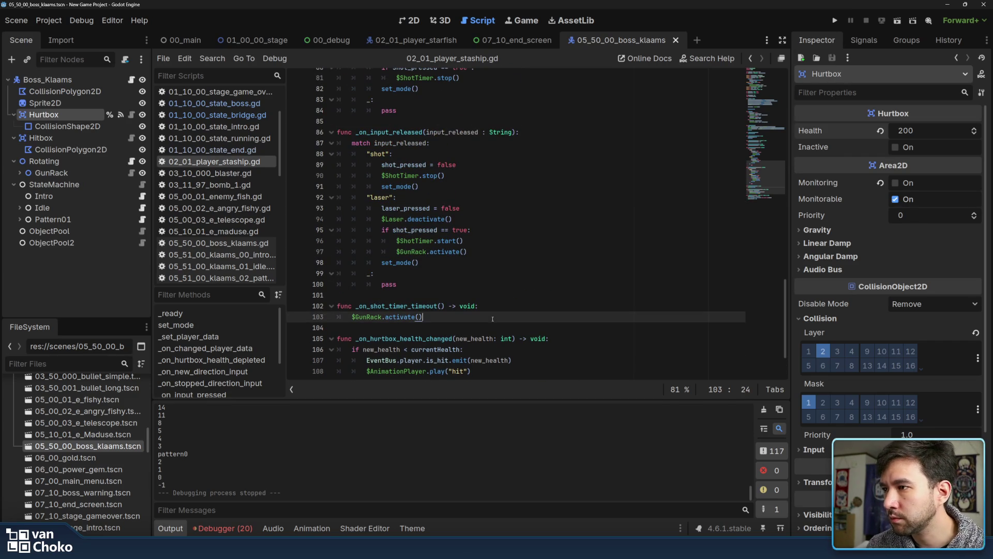
# Review the hurtbox health-depleted handler, the _set_player_data speed assignment and the disabled setter.
pyautogui.scroll(5, 492, 318)
pyautogui.scroll(7, 491, 318)
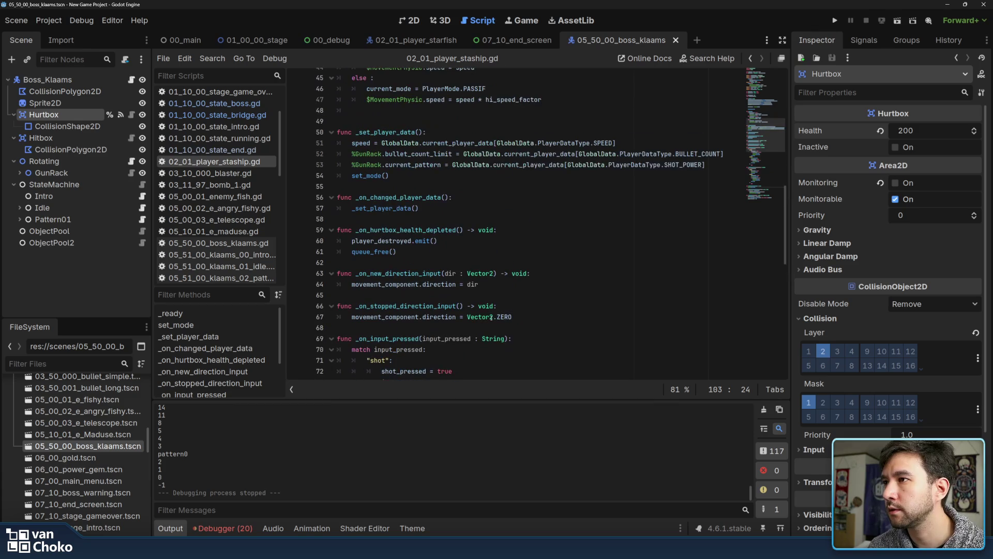
pyautogui.click(420, 284)
pyautogui.click(401, 231)
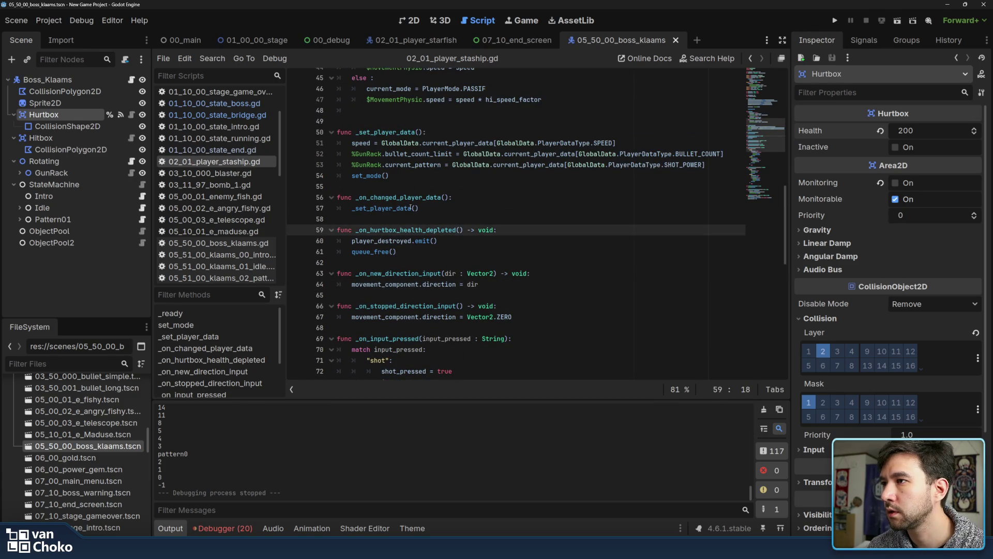
pyautogui.click(411, 207)
pyautogui.scroll(1, 401, 209)
pyautogui.click(398, 210)
pyautogui.scroll(1, 398, 212)
pyautogui.click(402, 208)
pyautogui.scroll(8, 392, 178)
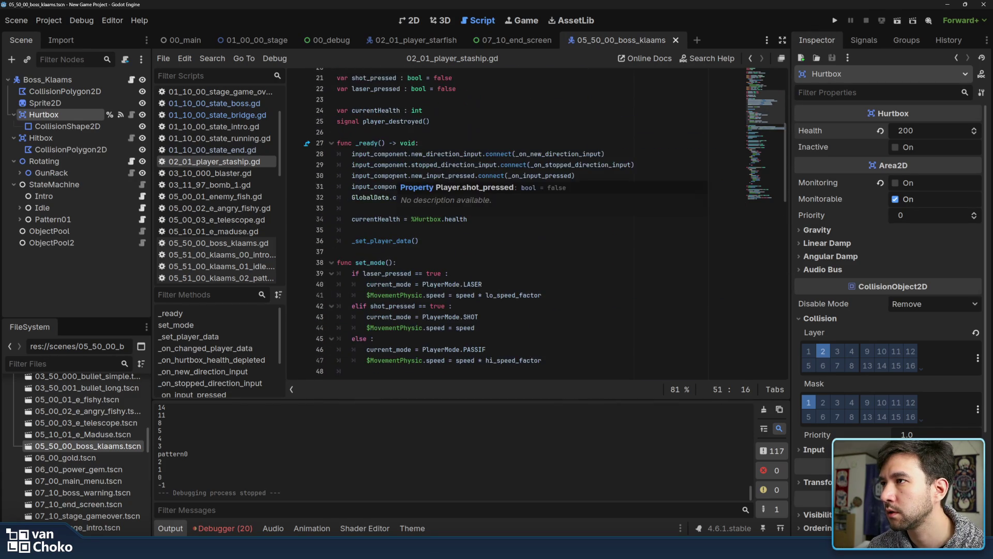
pyautogui.click(373, 219)
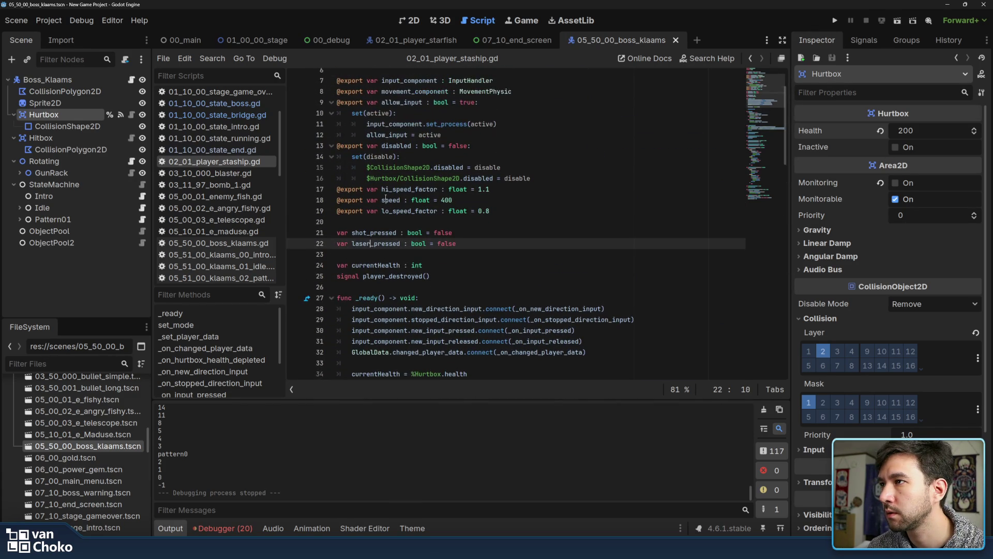
pyautogui.scroll(1, 373, 219)
pyautogui.click(379, 165)
# Examine the input_component.set_process(active) call in the allow_input setter.
pyautogui.click(362, 111)
pyautogui.click(362, 121)
pyautogui.moveTo(366, 132)
pyautogui.mouseDown()
pyautogui.moveTo(524, 126)
pyautogui.moveTo(341, 132)
pyautogui.moveTo(513, 134)
pyautogui.mouseUp()
pyautogui.click(401, 132)
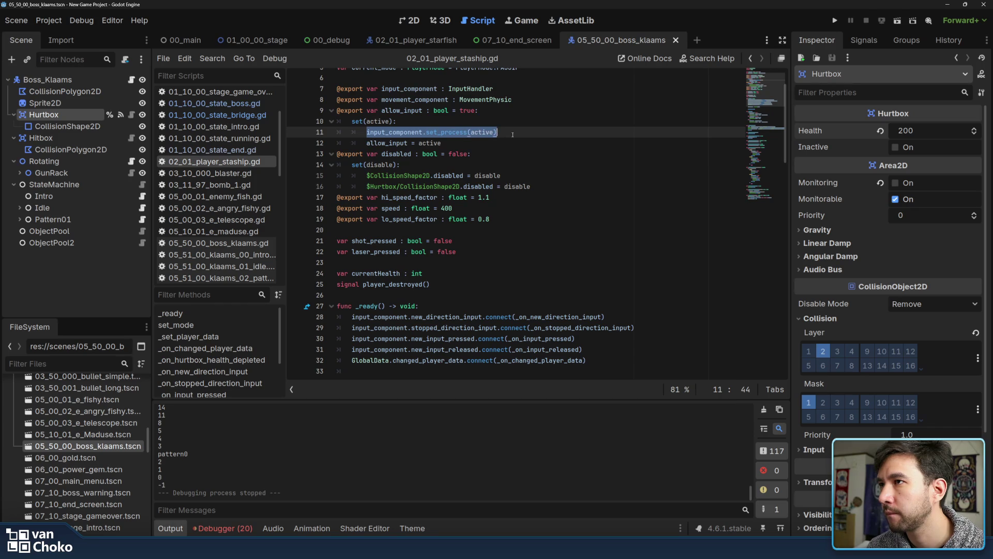
pyautogui.doubleClick(441, 133)
pyautogui.moveTo(483, 132)
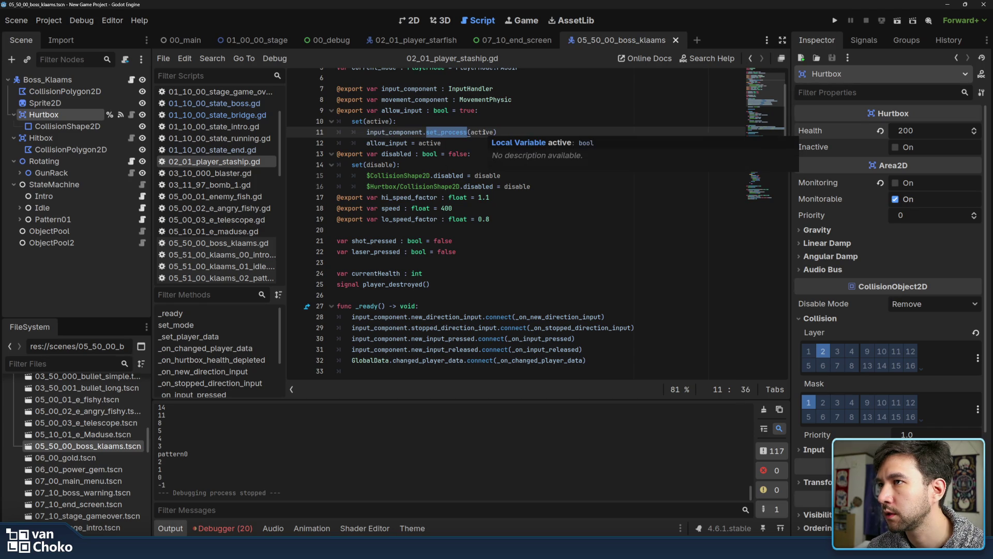
pyautogui.click(448, 132)
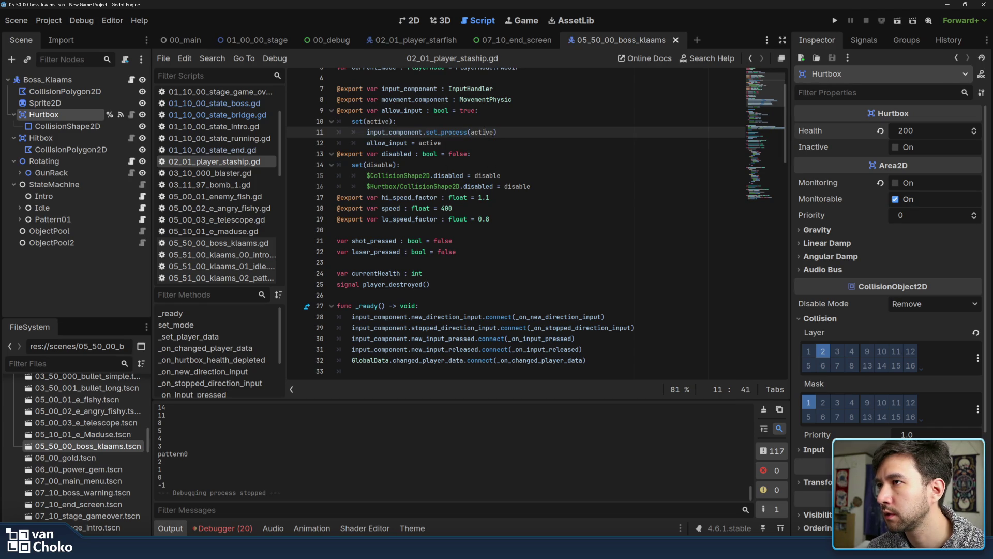
pyautogui.click(97, 173)
# Leave the boss scene for the 02_01_player_starfish scene and open the Inputs node's inputs.gd script.
pyautogui.click(117, 160)
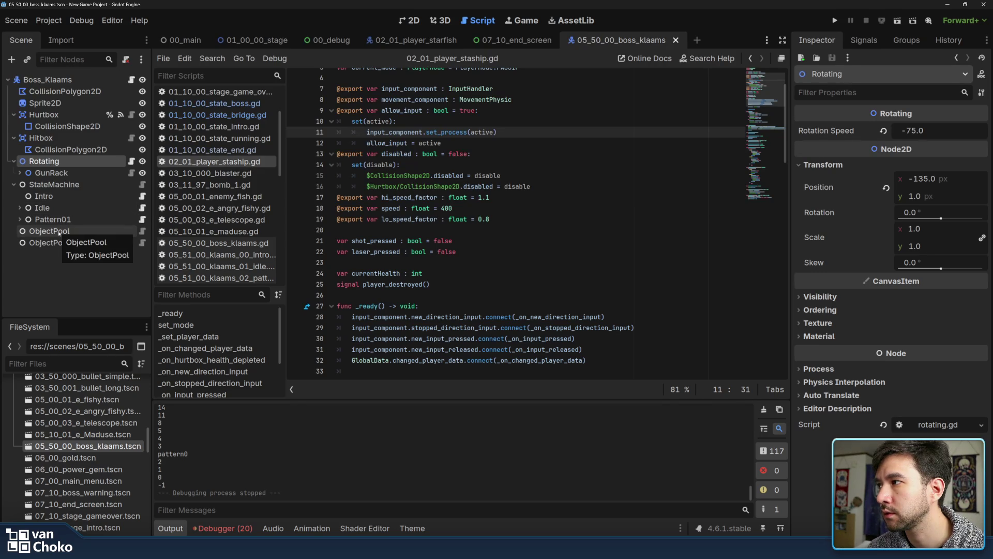
pyautogui.click(406, 132)
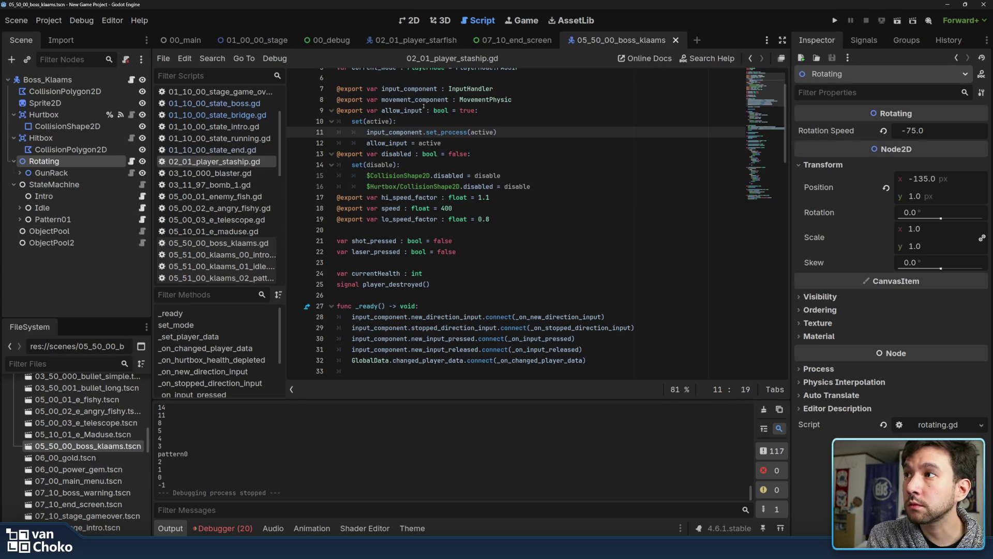
pyautogui.doubleClick(458, 88)
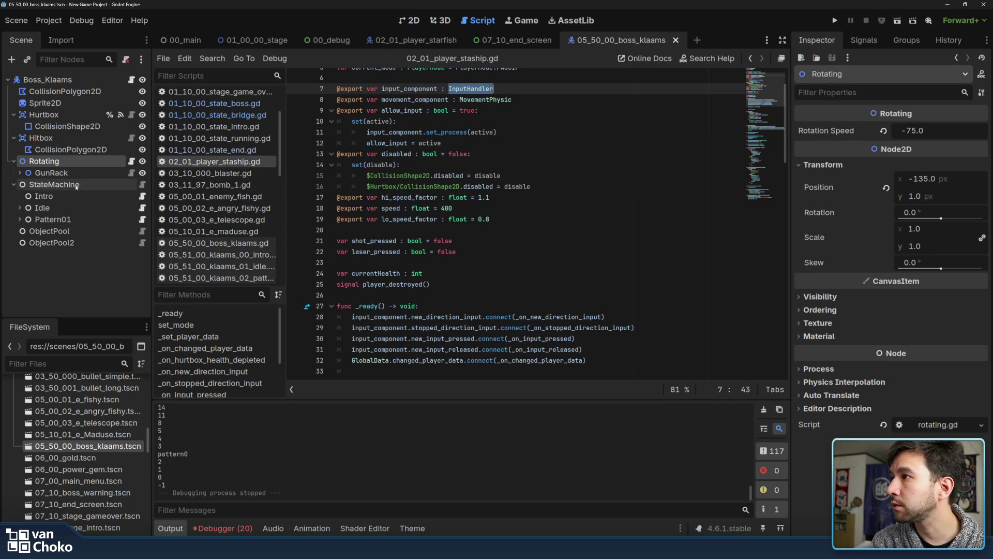
pyautogui.click(448, 41)
pyautogui.click(52, 210)
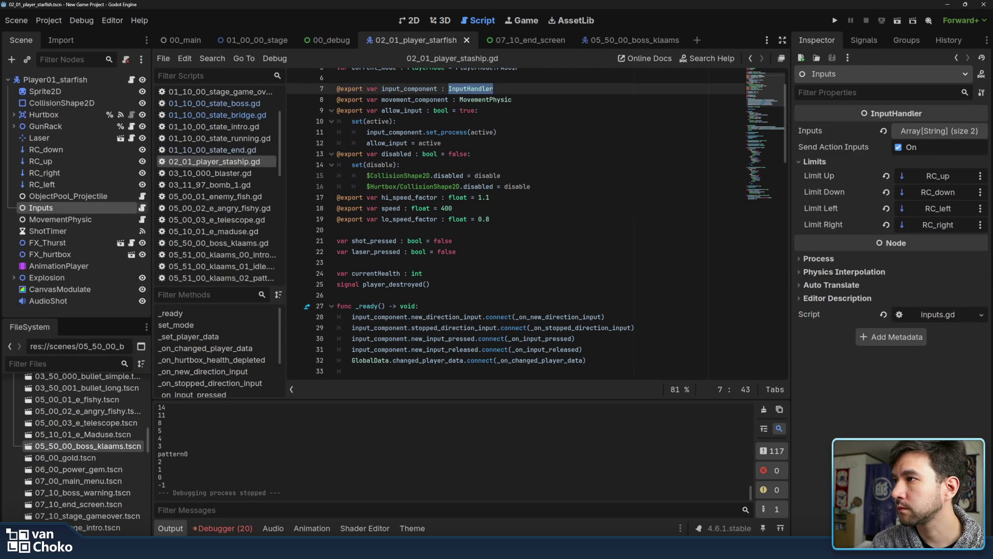
pyautogui.click(143, 208)
pyautogui.click(550, 257)
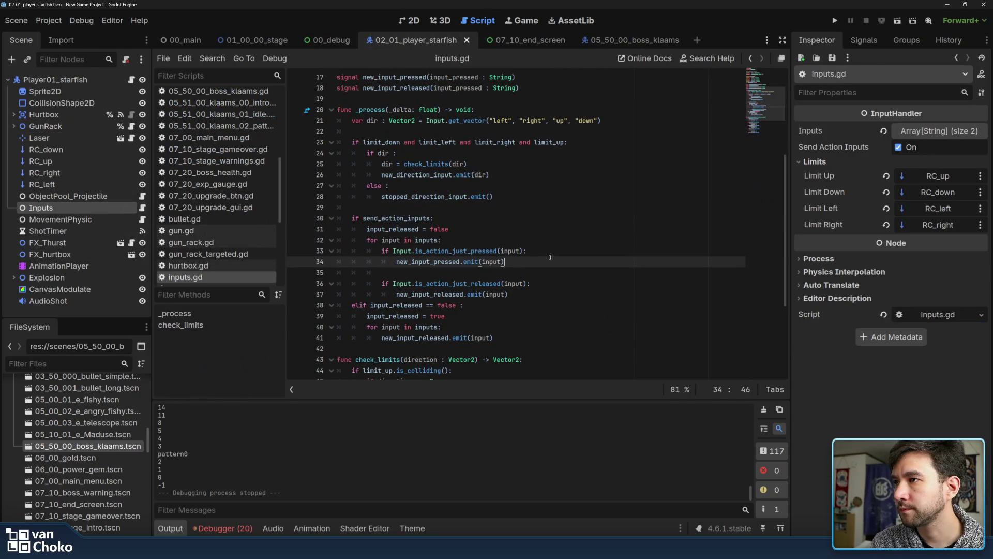
# Review the inputs export, the Limits group and the input_released declaration on line 13.
pyautogui.scroll(-4, 402, 135)
pyautogui.scroll(8, 409, 155)
pyautogui.scroll(2, 410, 161)
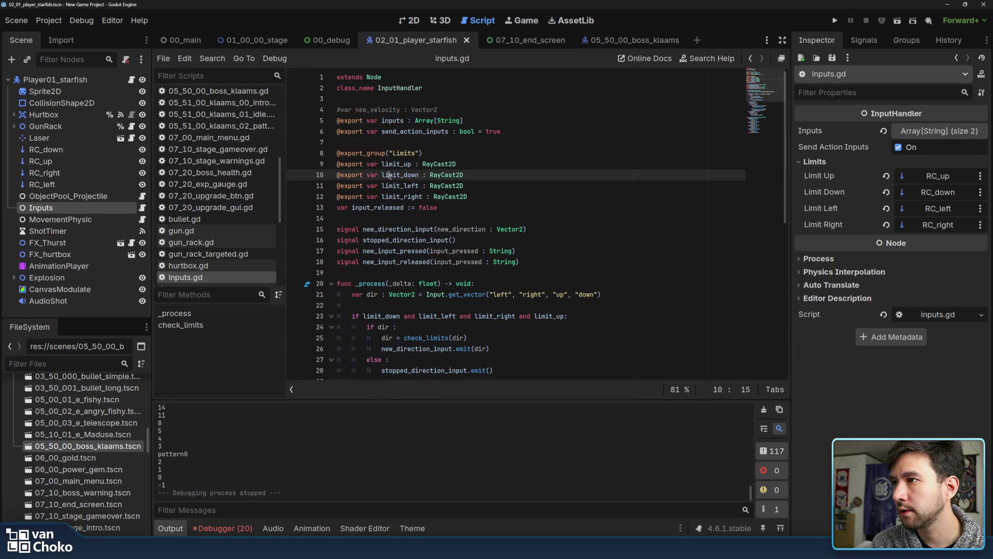
pyautogui.click(395, 123)
pyautogui.click(394, 151)
pyautogui.scroll(-7, 404, 155)
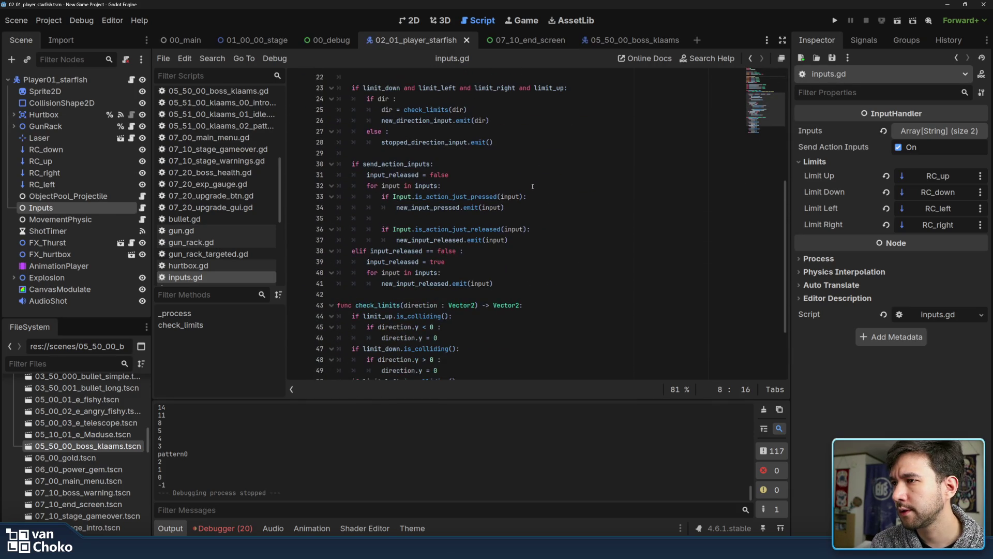
pyautogui.scroll(-3, 532, 187)
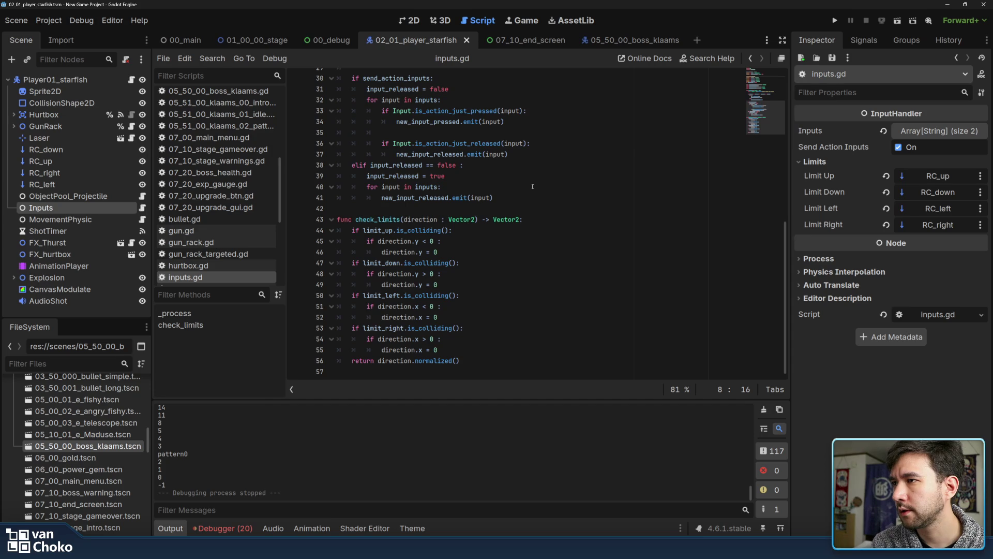
pyautogui.scroll(7, 532, 186)
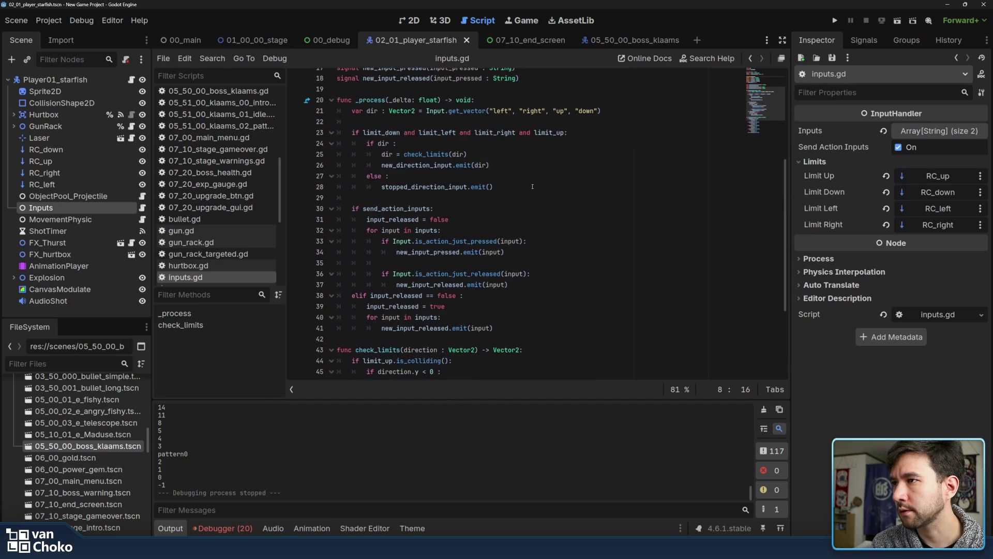
pyautogui.scroll(2, 533, 186)
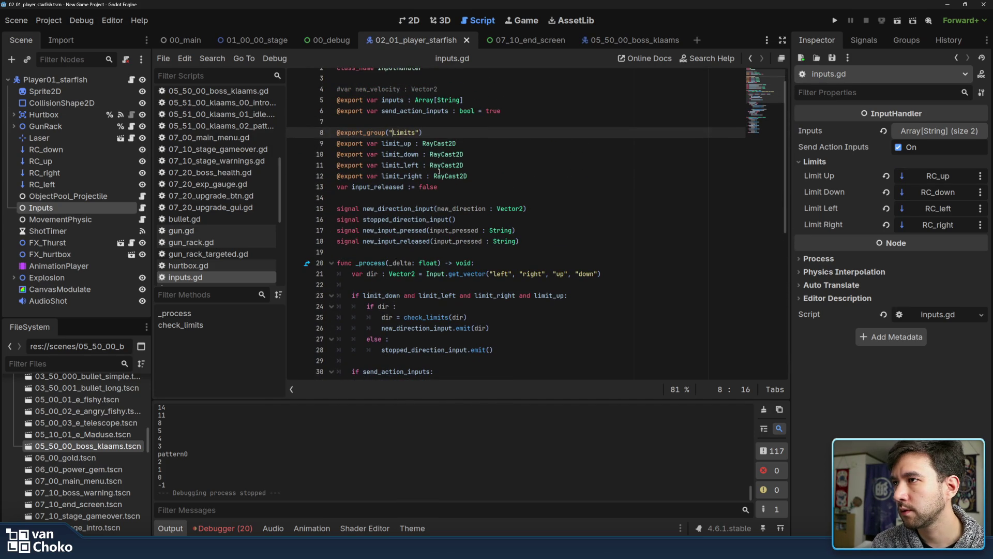
pyautogui.moveTo(351, 186); pyautogui.dragTo(449, 188)
pyautogui.doubleClick(377, 186)
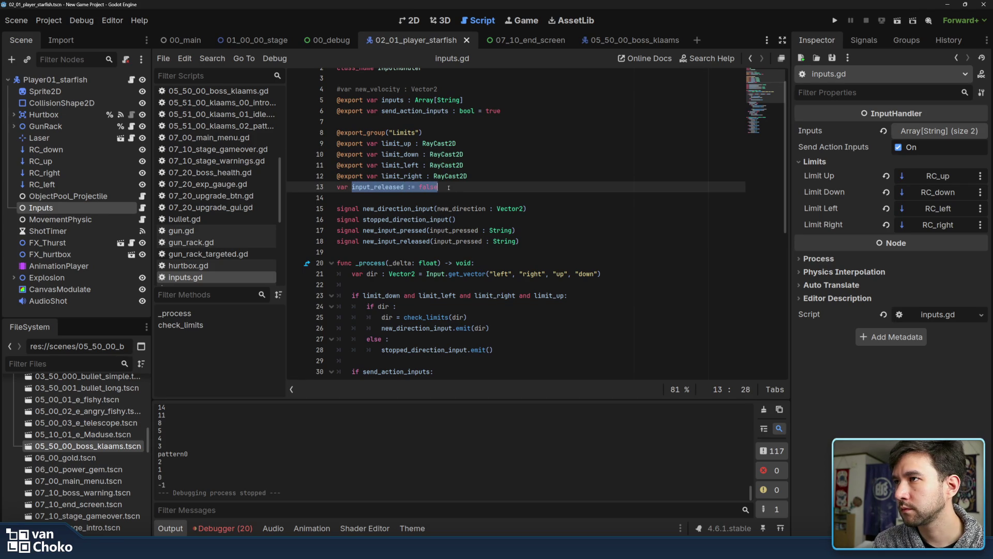
pyautogui.click(449, 187)
pyautogui.doubleClick(393, 186)
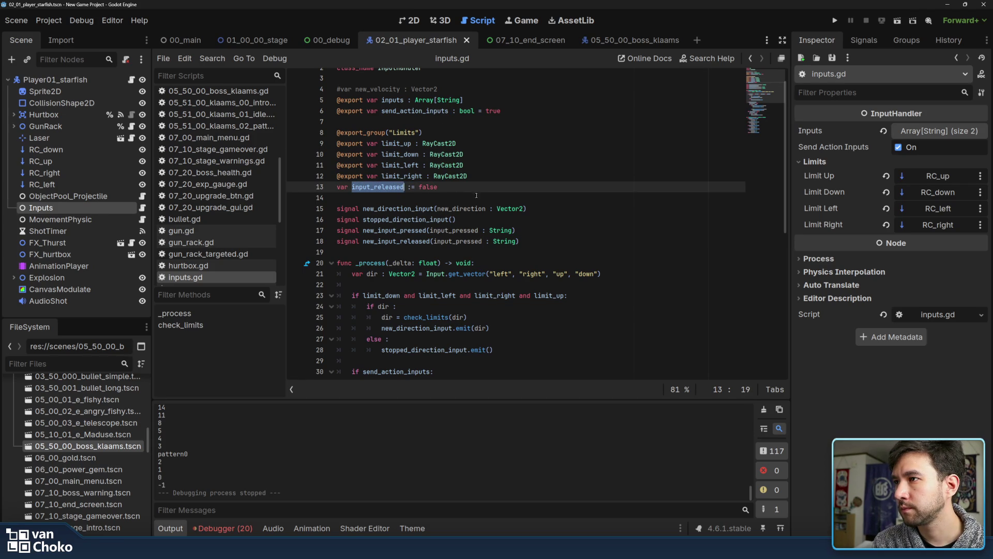
# Inspect the elif input_released branch, its emit call on line 41 and the send_action_inputs check.
pyautogui.scroll(-2, 483, 197)
pyautogui.scroll(-3, 386, 207)
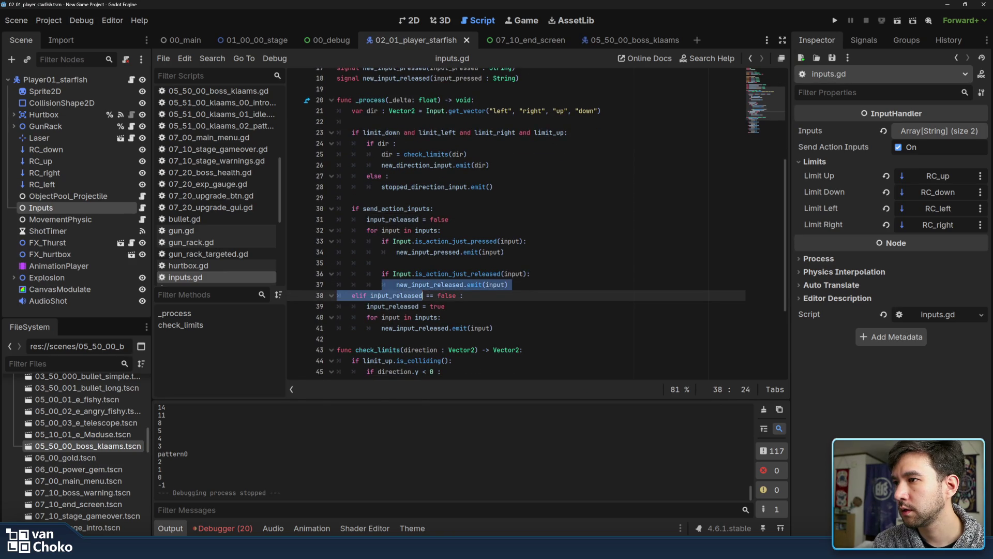
pyautogui.doubleClick(380, 306)
pyautogui.click(375, 317)
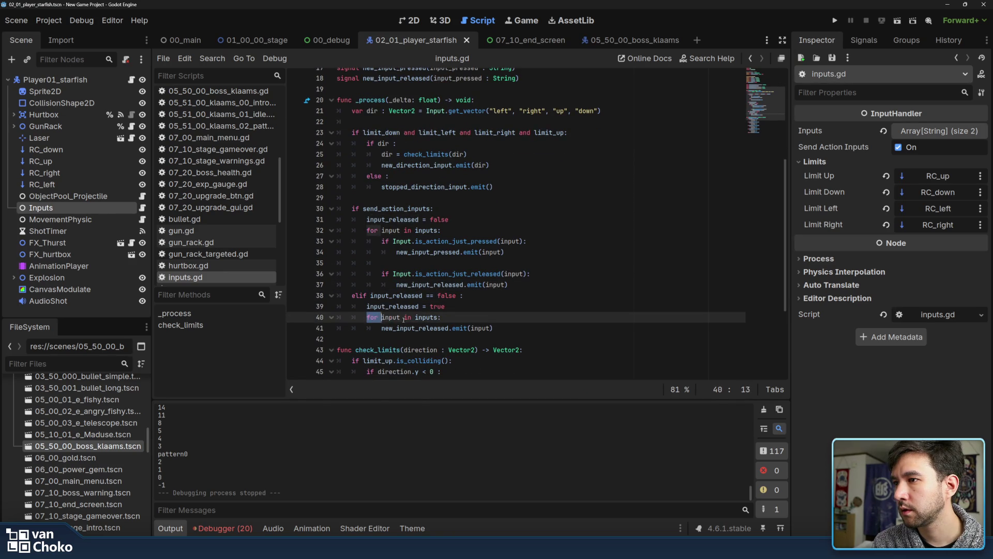
pyautogui.doubleClick(426, 328)
pyautogui.hotkey('shift', 'End')
pyautogui.press('End')
pyautogui.hotkey('shift', 'Home')
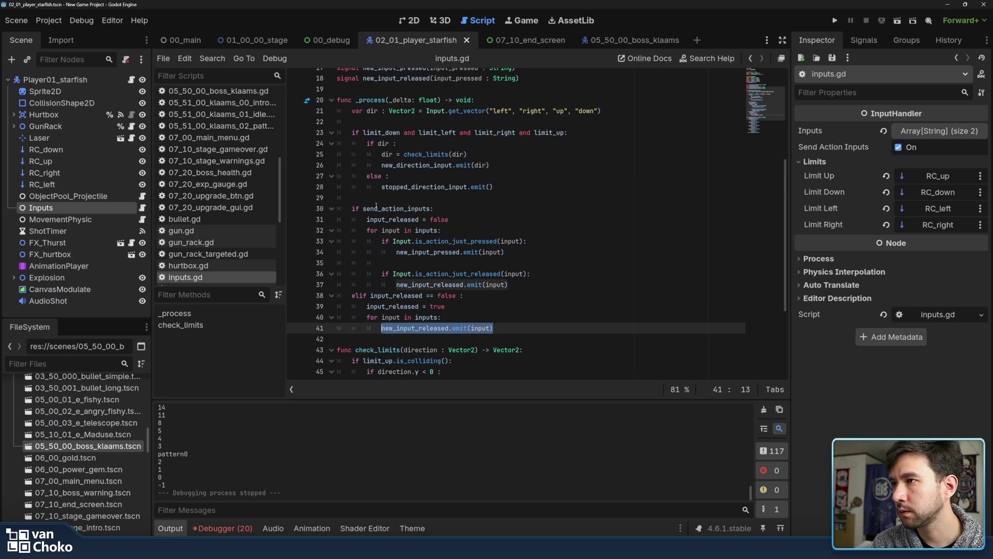
pyautogui.click(376, 208)
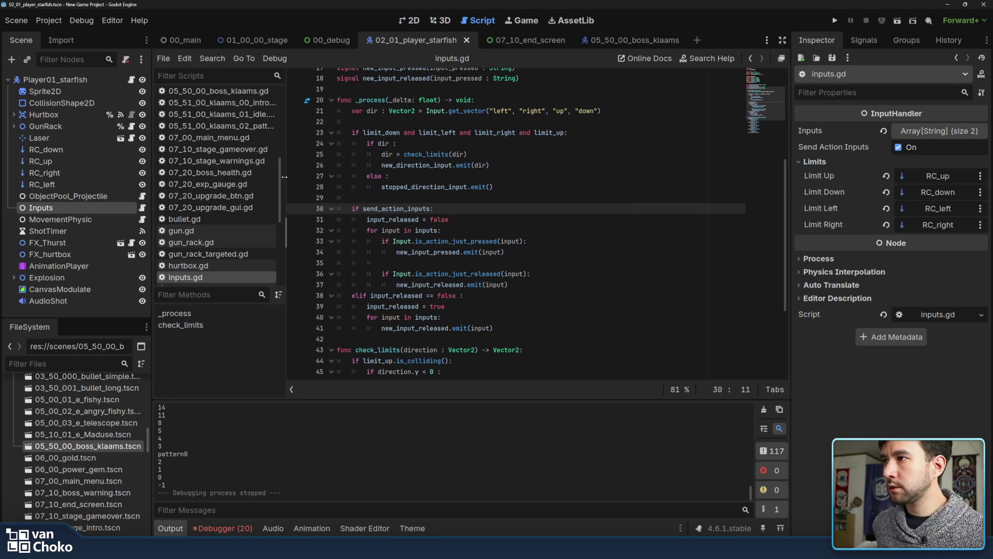
pyautogui.scroll(5, 345, 140)
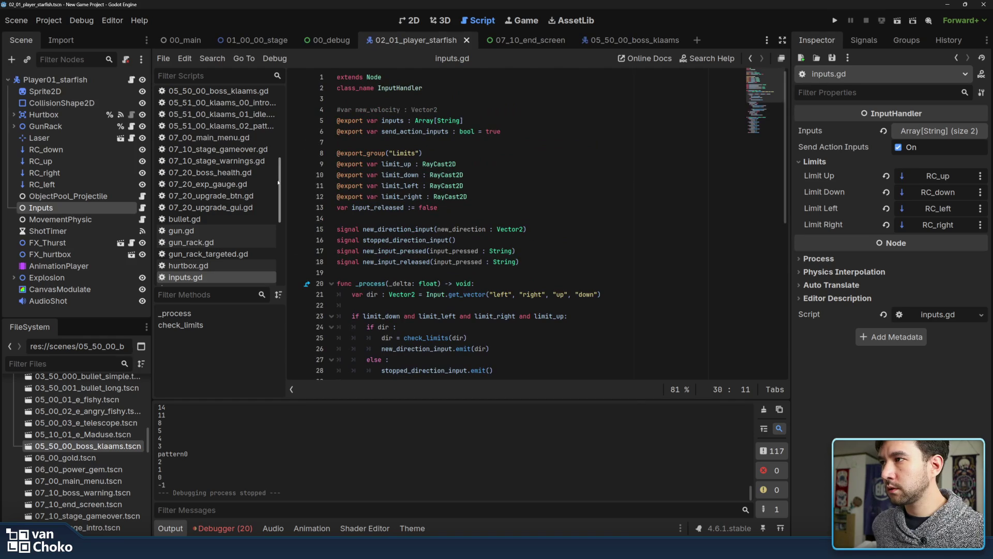
# Review the direction and input signal declarations and copy the input_released variable name.
pyautogui.moveTo(279, 188); pyautogui.dragTo(278, 194)
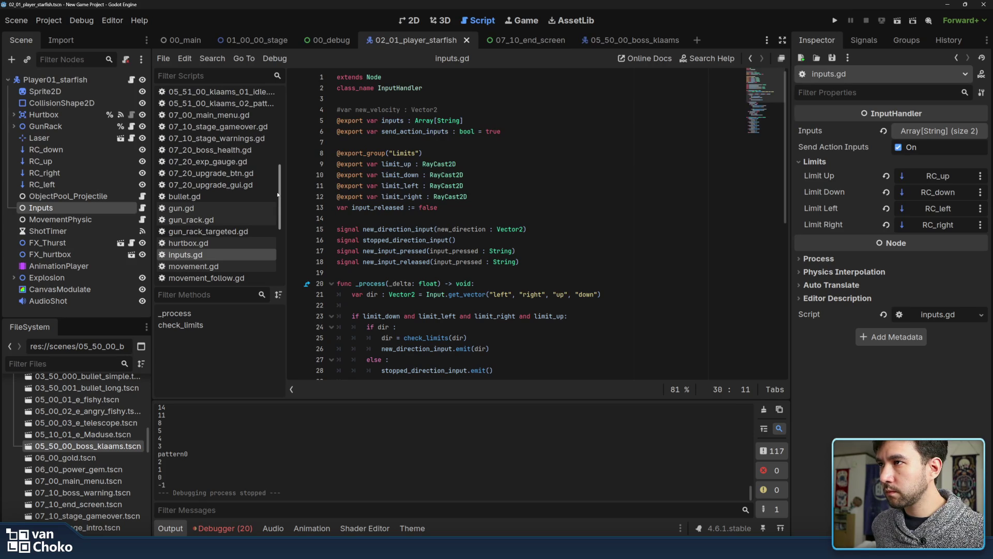
pyautogui.scroll(-3, 278, 194)
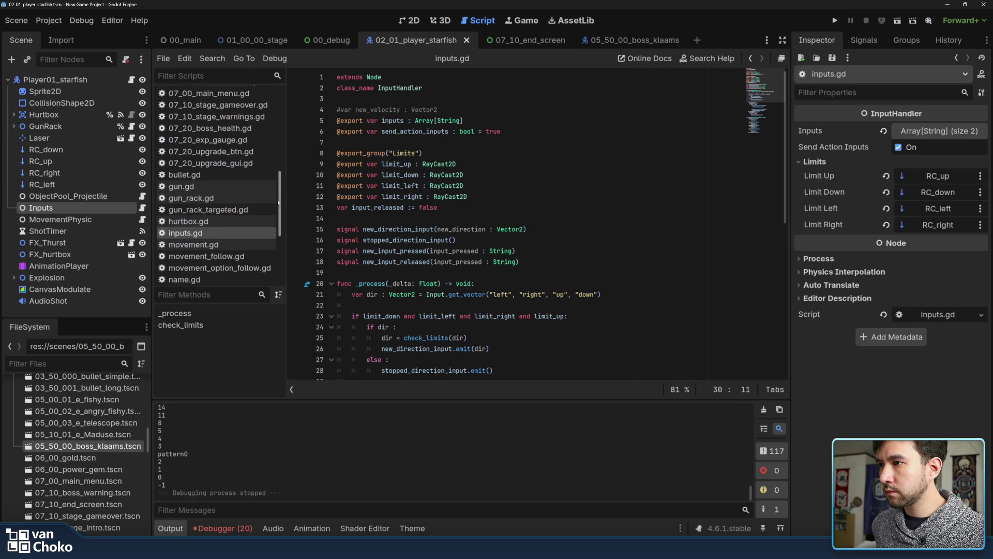
pyautogui.scroll(-1, 387, 187)
pyautogui.click(359, 196)
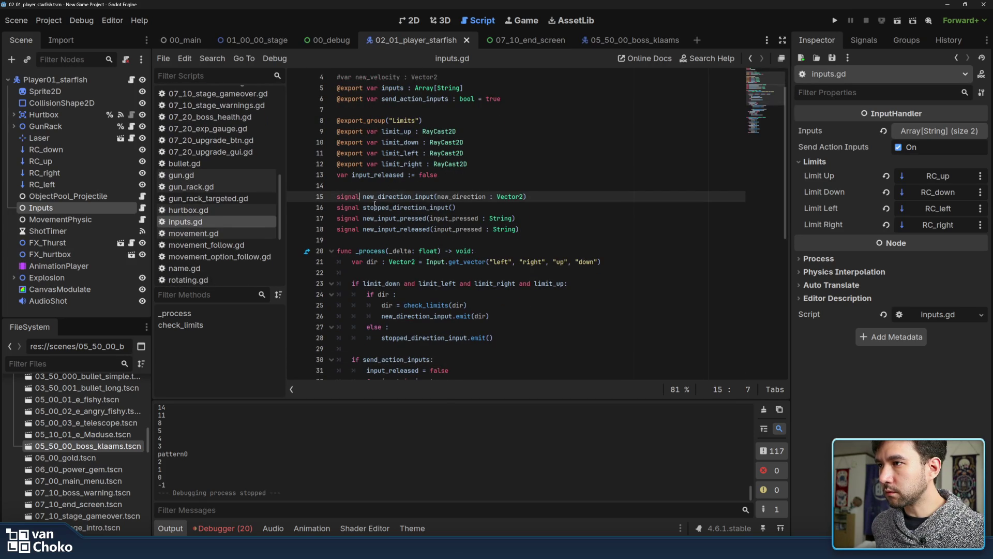
pyautogui.click(369, 208)
pyautogui.doubleClick(383, 197)
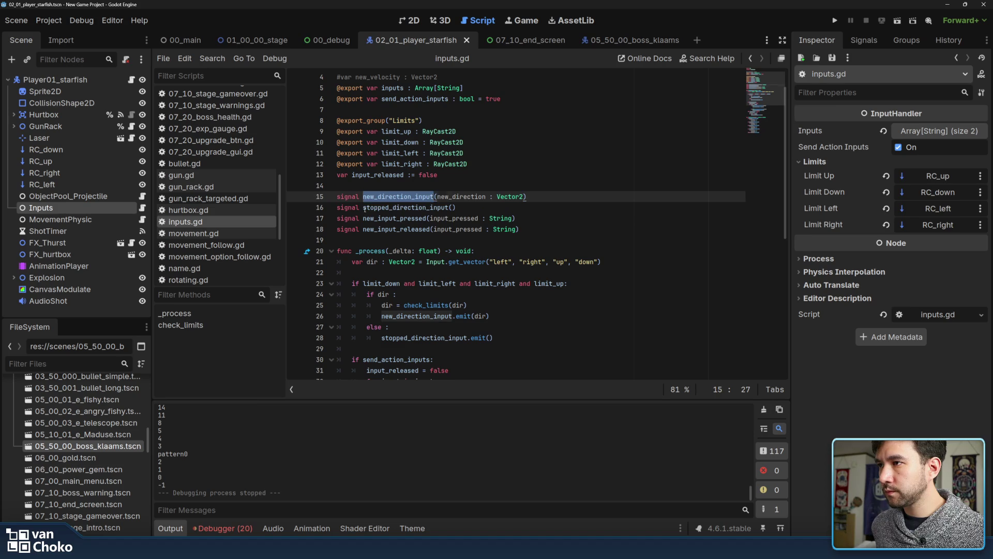
pyautogui.doubleClick(386, 208)
pyautogui.doubleClick(387, 220)
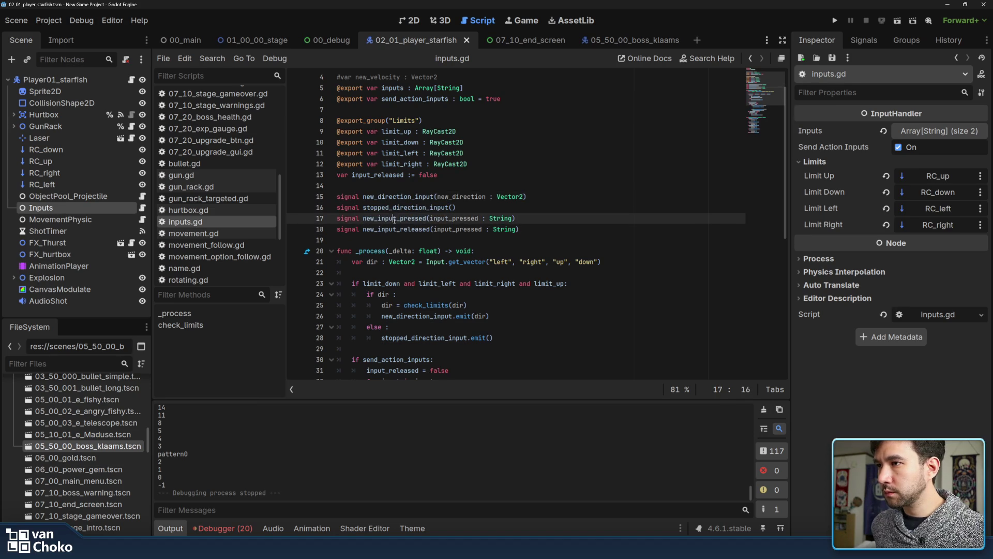
pyautogui.doubleClick(397, 229)
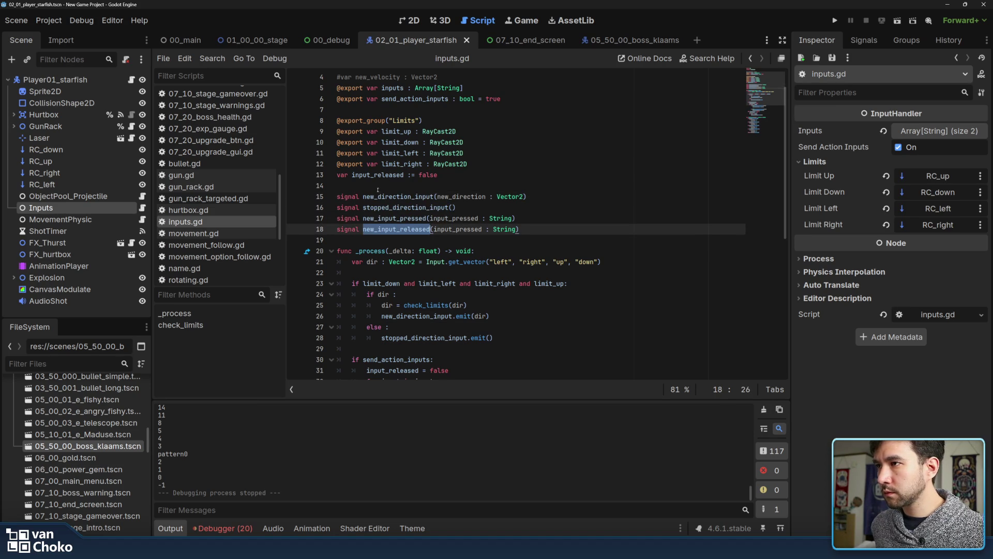
pyautogui.doubleClick(380, 175)
pyautogui.rightClick(379, 175)
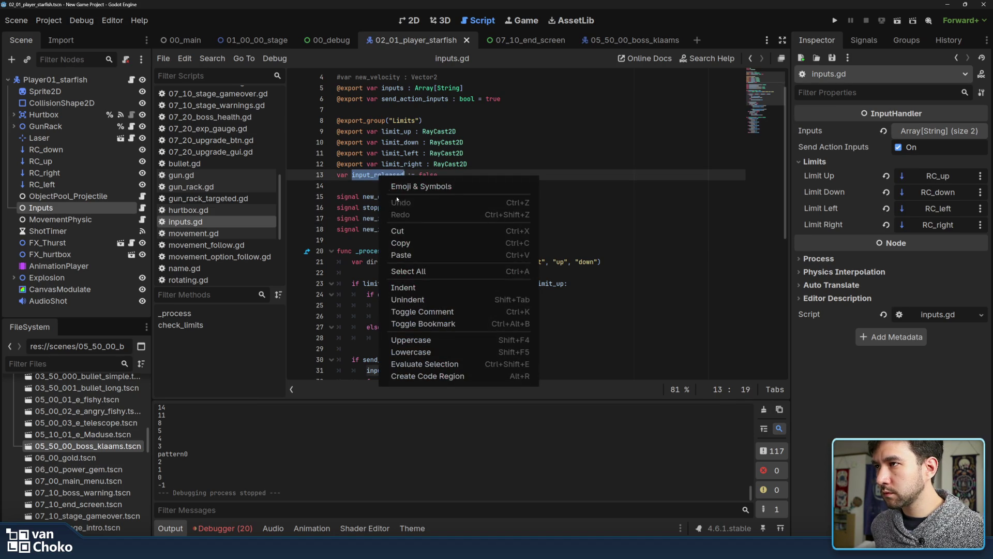
pyautogui.click(409, 242)
# Examine the input release block on lines 38–41, including the input_released reset.
pyautogui.click(507, 207)
pyautogui.scroll(-1, 508, 204)
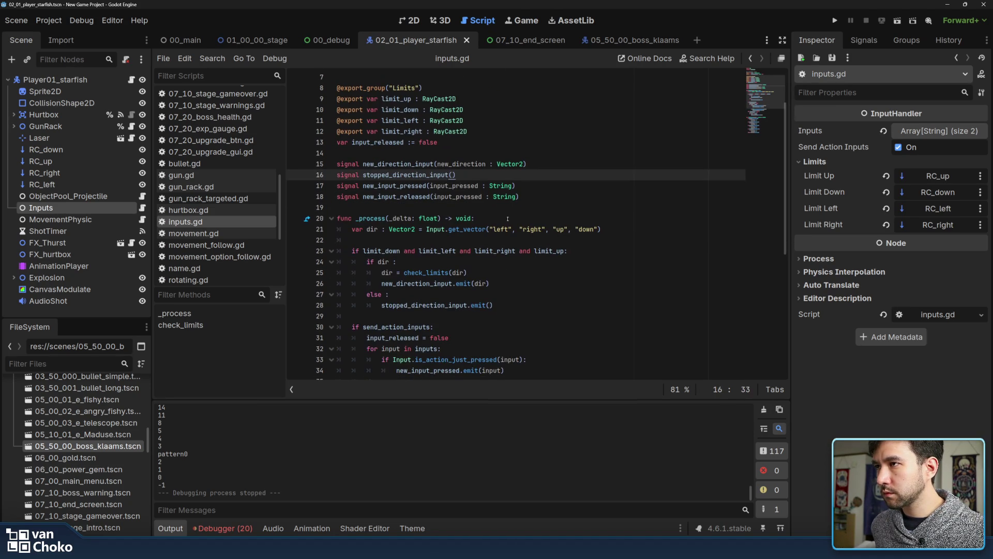
pyautogui.click(508, 219)
pyautogui.scroll(-3, 530, 215)
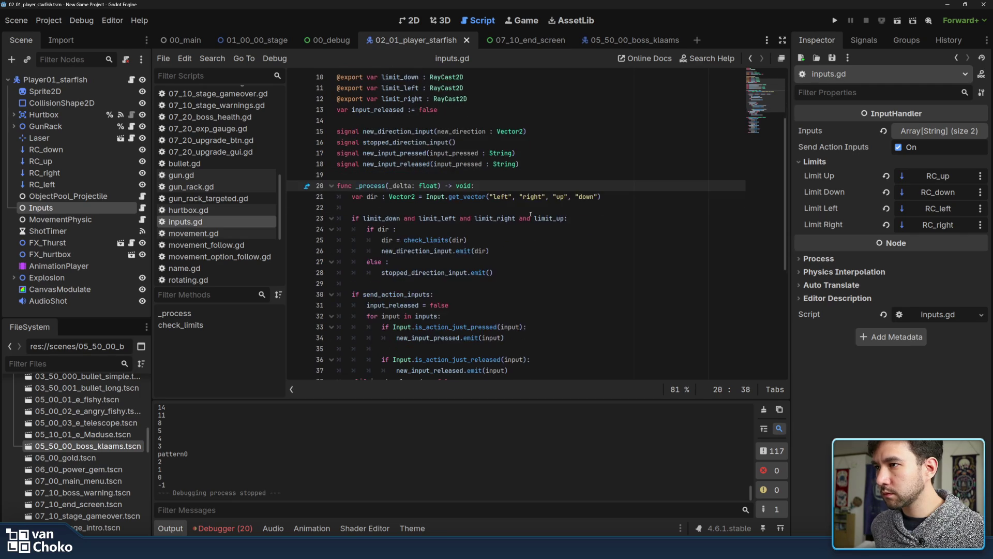
pyautogui.scroll(-1, 530, 214)
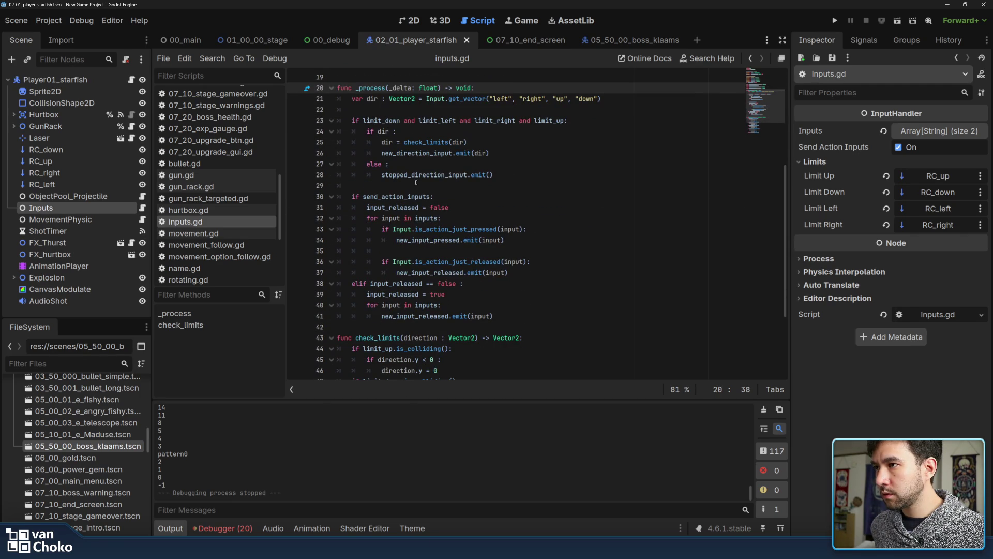
pyautogui.scroll(-1, 416, 182)
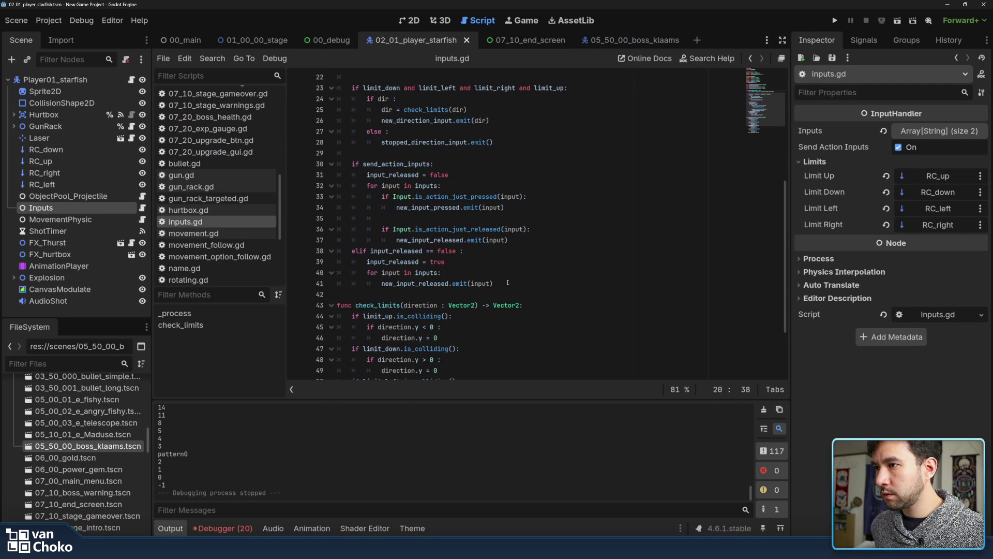
pyautogui.moveTo(507, 282); pyautogui.dragTo(507, 240)
pyautogui.click(571, 237)
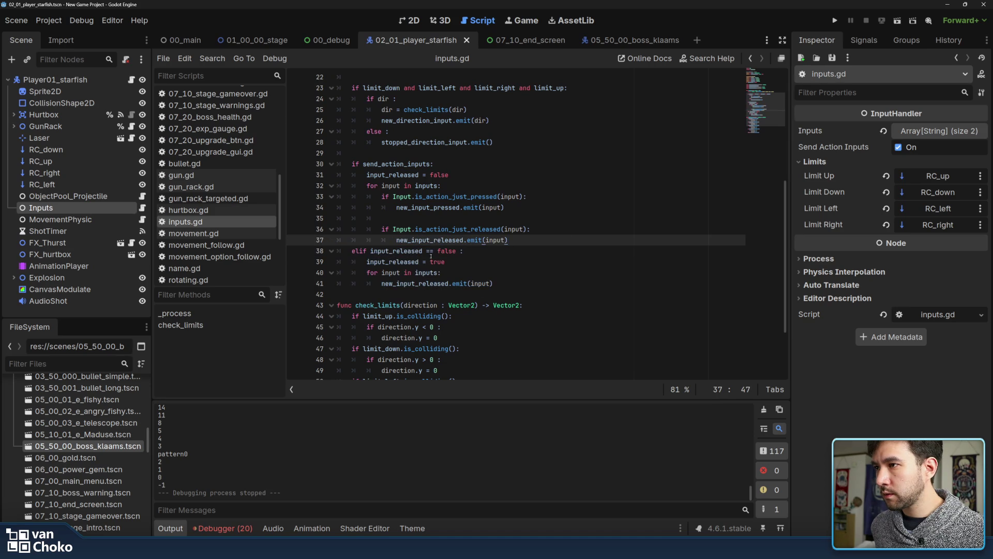
pyautogui.click(447, 251)
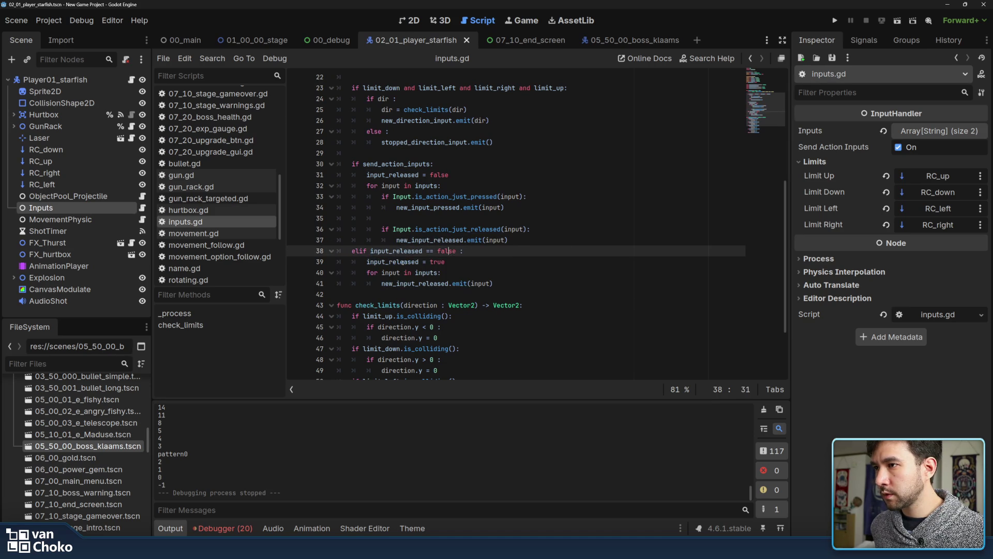
pyautogui.click(468, 264)
# Trace how the send_action_inputs flag on line 30 gates the checks down to the release emit.
pyautogui.doubleClick(381, 164)
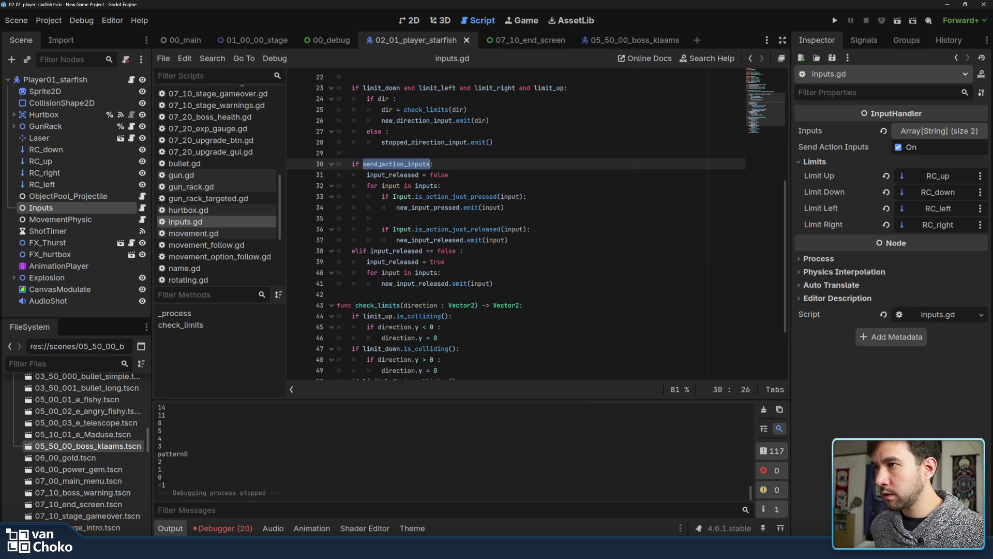
pyautogui.click(419, 221)
pyautogui.click(418, 251)
pyautogui.click(419, 284)
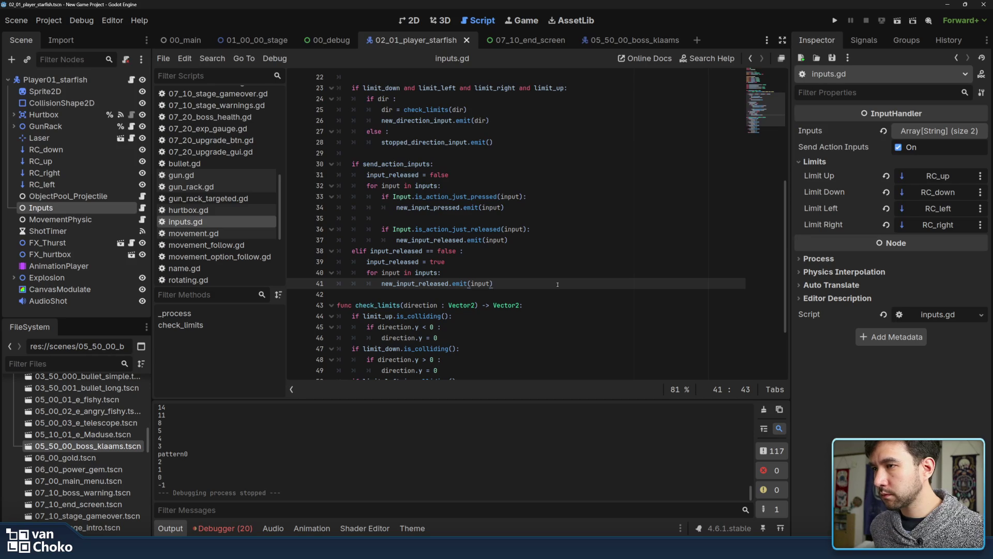
pyautogui.scroll(-3, 557, 284)
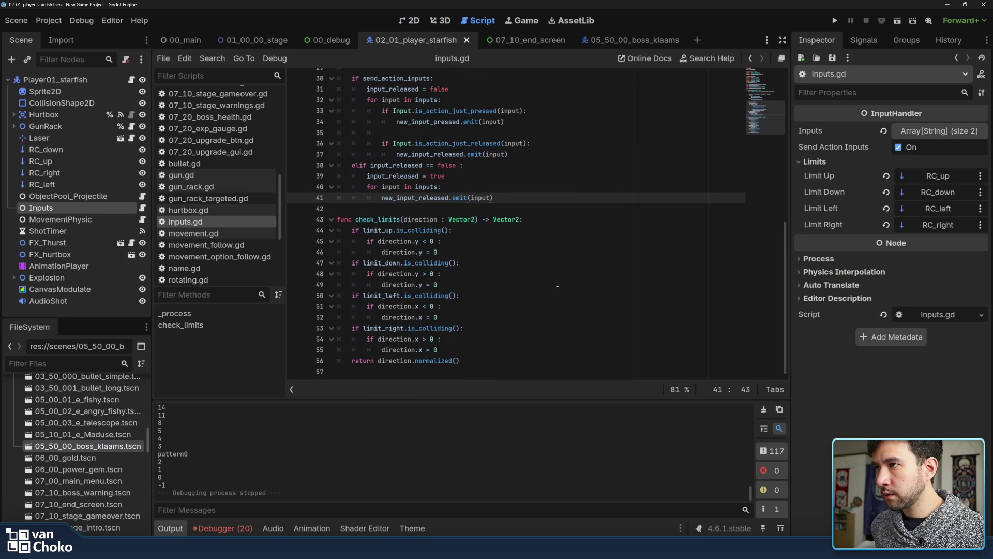
pyautogui.scroll(2, 558, 284)
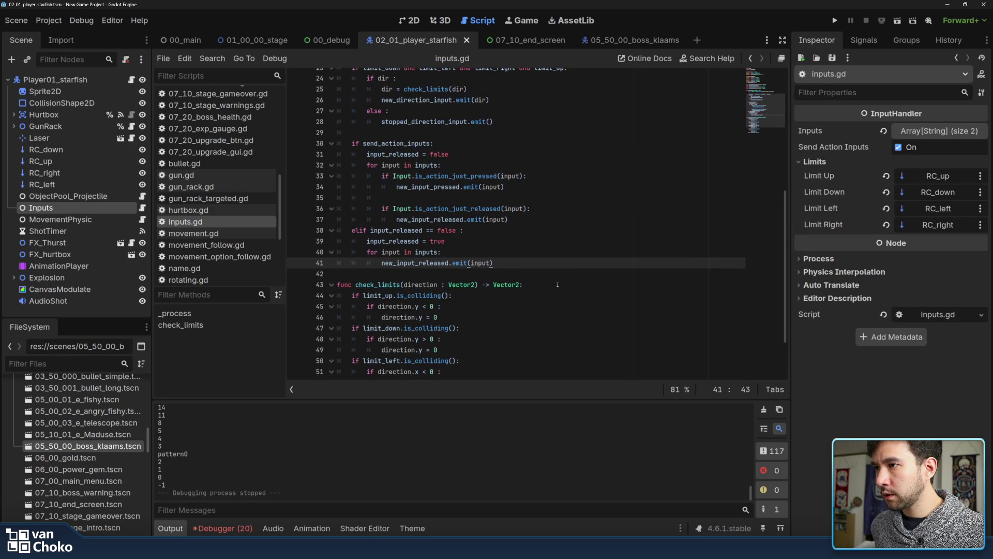
pyautogui.scroll(2, 558, 284)
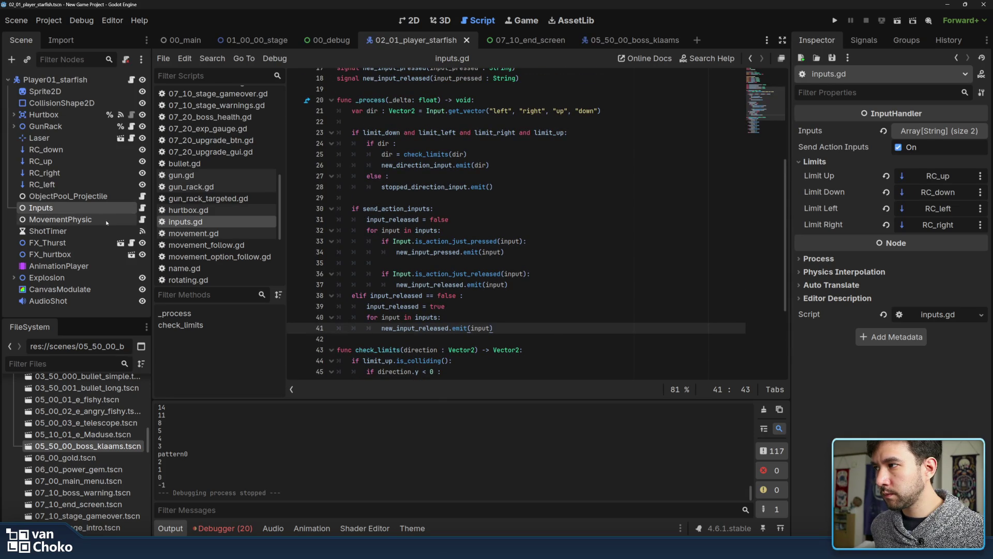
# Select the GunRack node in the Scene tree and open its gun_rack.gd script.
pyautogui.click(80, 127)
pyautogui.click(131, 126)
pyautogui.click(459, 216)
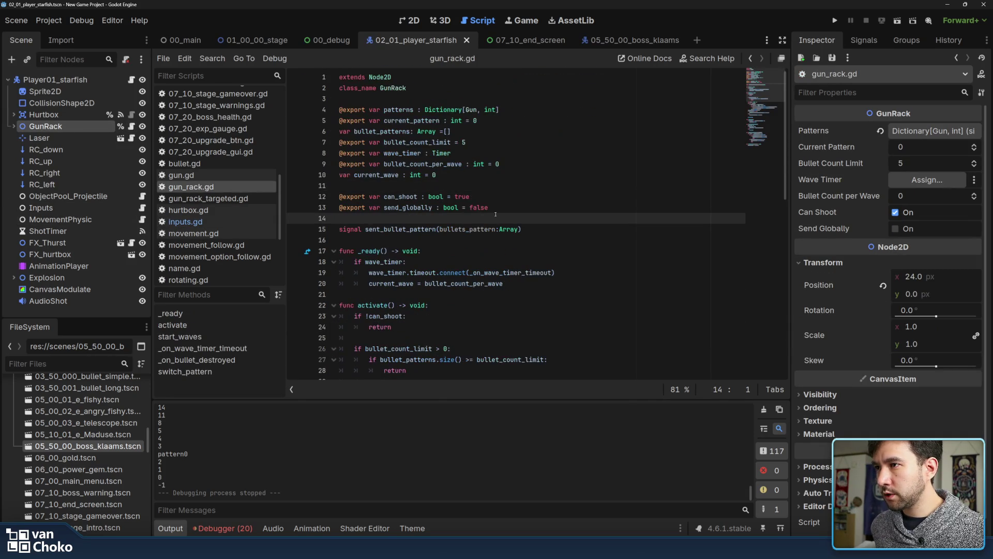
# Read gun_rack.gd's _ready, start_waves and wave timer timeout code.
pyautogui.scroll(-1, 496, 214)
pyautogui.click(426, 207)
pyautogui.scroll(-4, 426, 207)
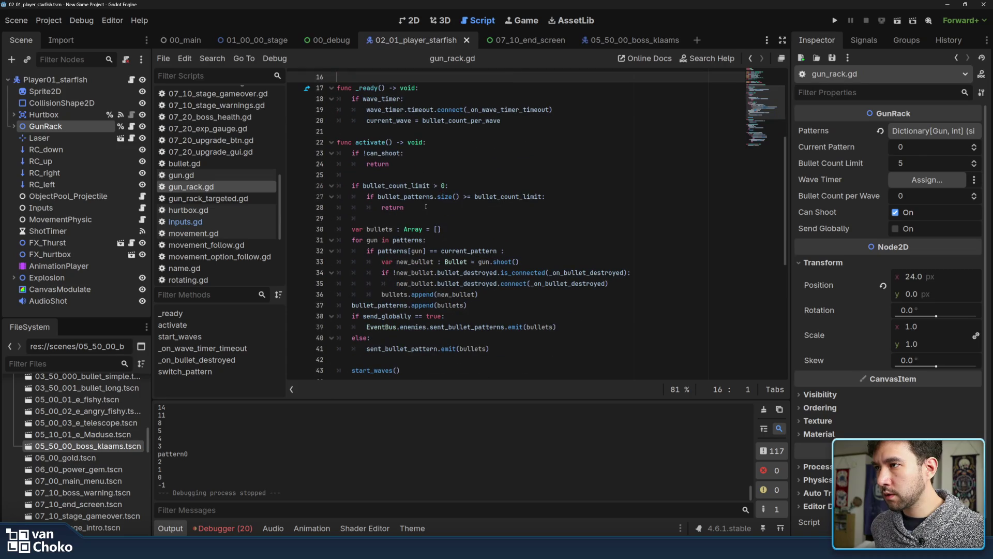
pyautogui.scroll(-5, 426, 207)
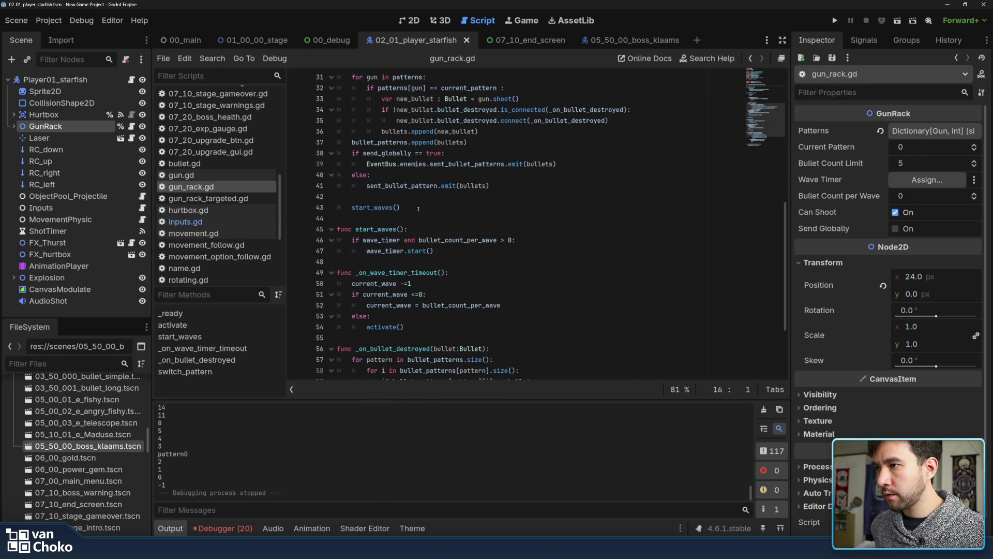
pyautogui.click(400, 228)
pyautogui.scroll(-2, 447, 227)
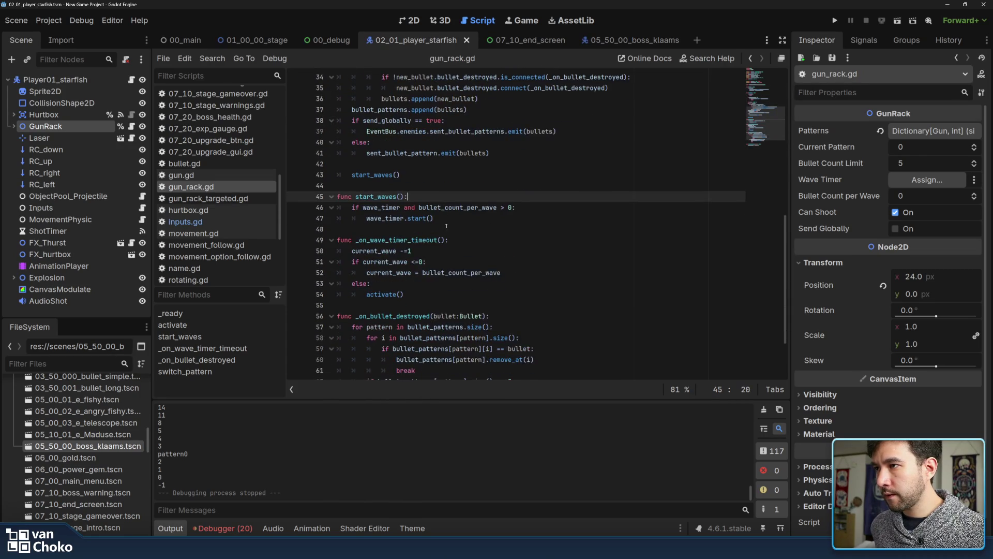
pyautogui.click(367, 218)
pyautogui.click(367, 207)
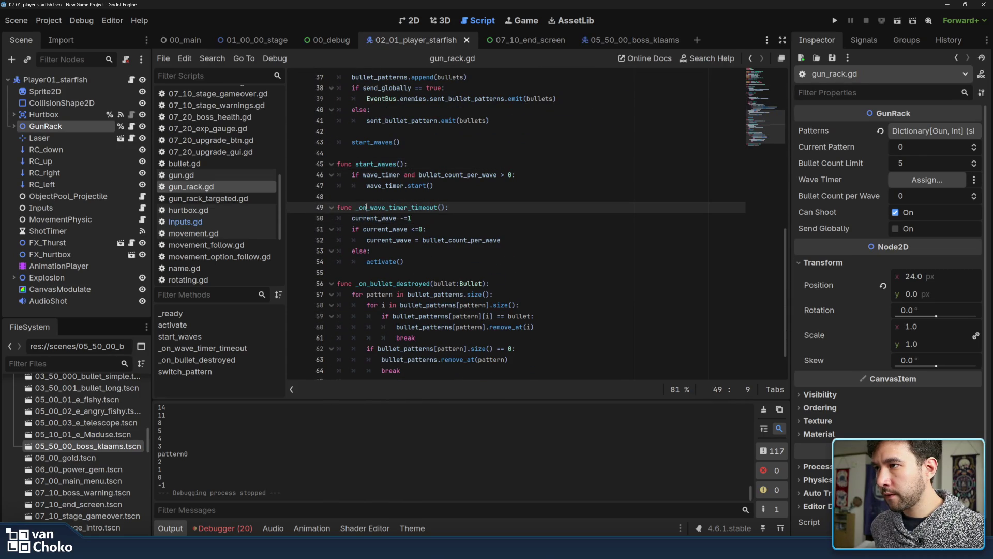
# Review the activate call, _on_bullet_destroyed and switch_pattern down to the last line 68.
pyautogui.scroll(-2, 405, 226)
pyautogui.click(407, 219)
pyautogui.click(409, 241)
pyautogui.click(415, 306)
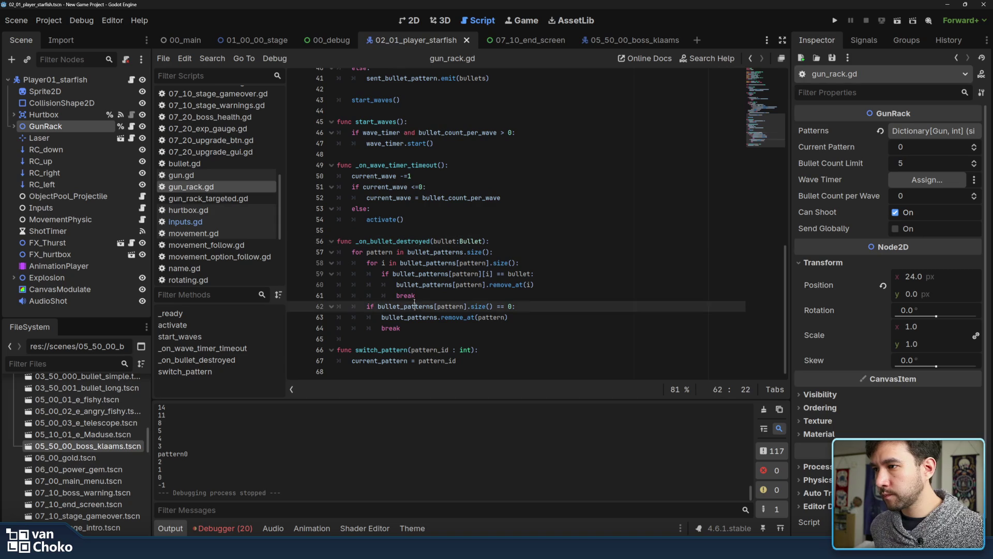
pyautogui.click(399, 350)
pyautogui.click(397, 365)
pyautogui.click(452, 372)
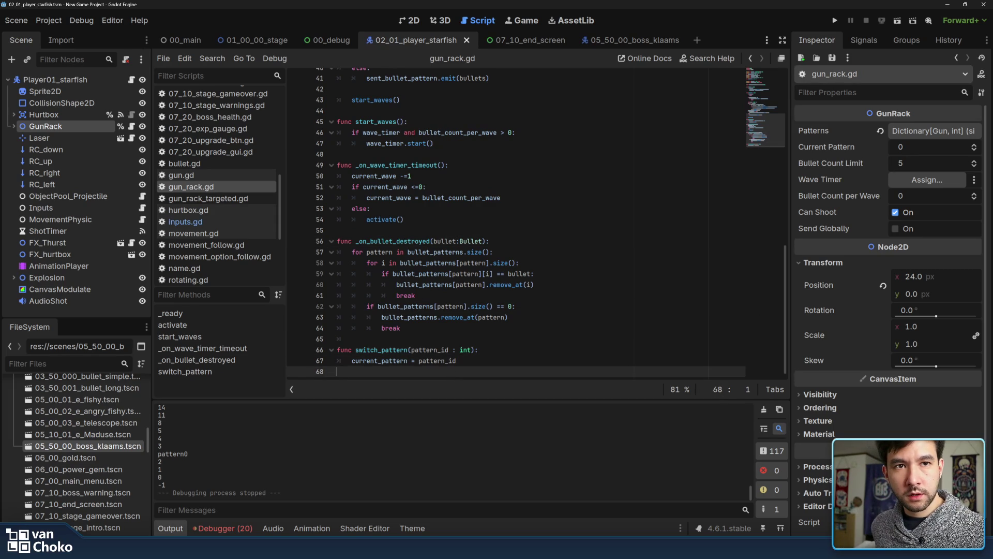
# Re-examine _on_bullet_destroyed and the current-pattern and can_shoot checks in activate.
pyautogui.moveTo(337, 350)
pyautogui.mouseDown()
pyautogui.moveTo(611, 250)
pyautogui.moveTo(611, 234)
pyautogui.mouseUp()
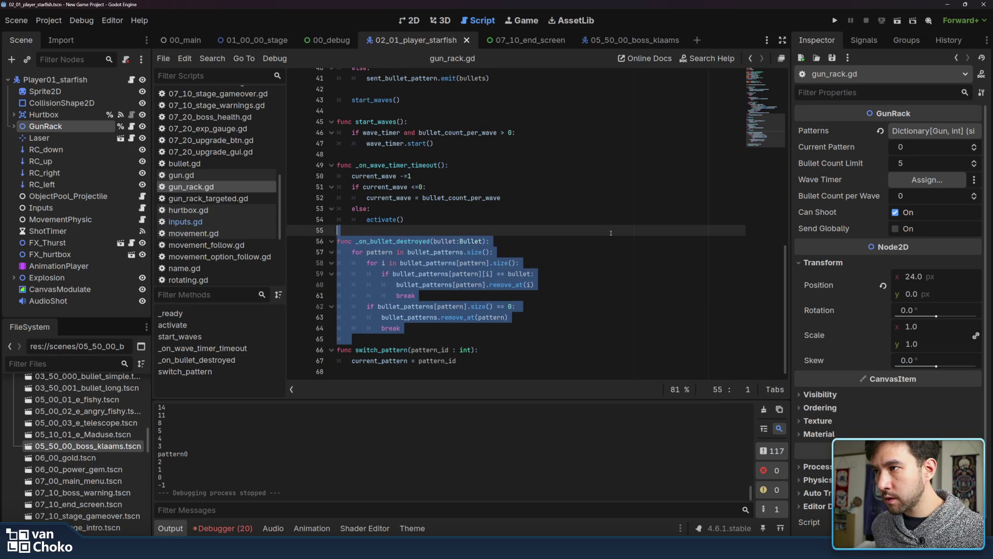
pyautogui.click(520, 182)
pyautogui.scroll(3, 520, 183)
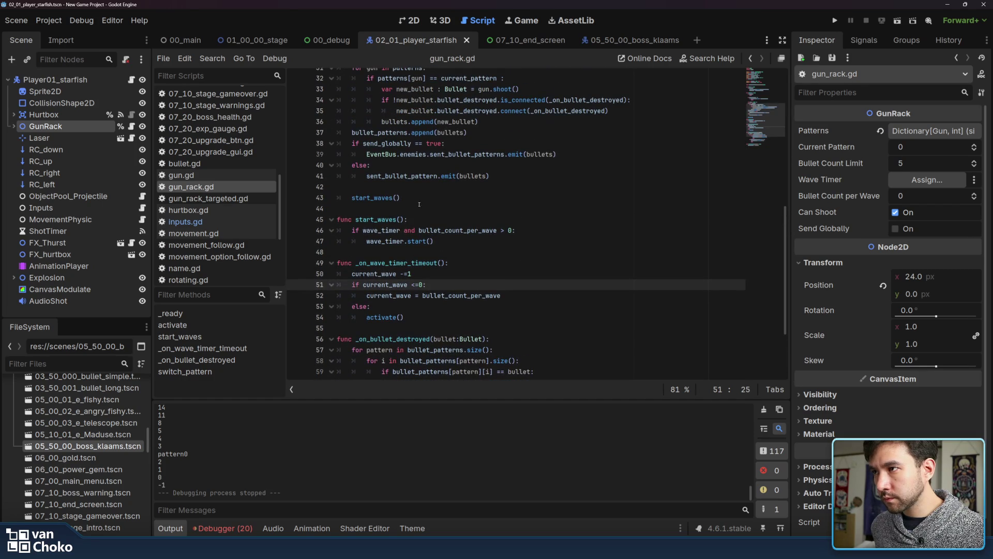
pyautogui.click(419, 205)
pyautogui.scroll(3, 434, 215)
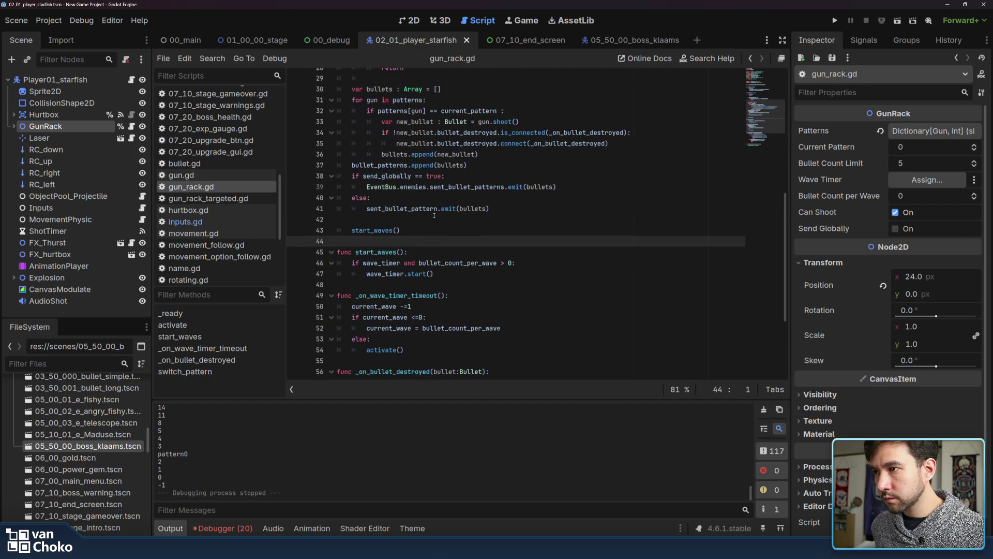
pyautogui.scroll(3, 434, 215)
pyautogui.scroll(-3, 434, 216)
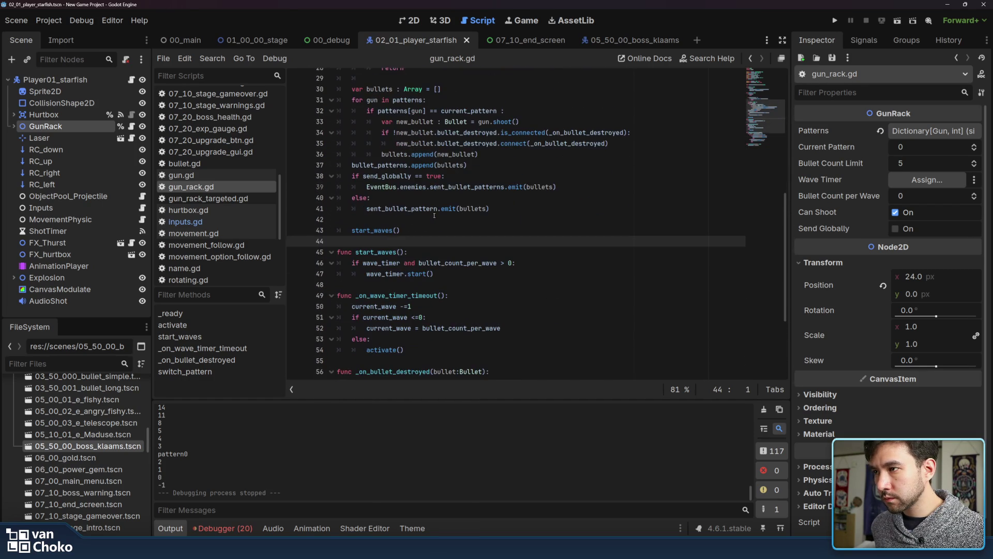
pyautogui.scroll(4, 436, 247)
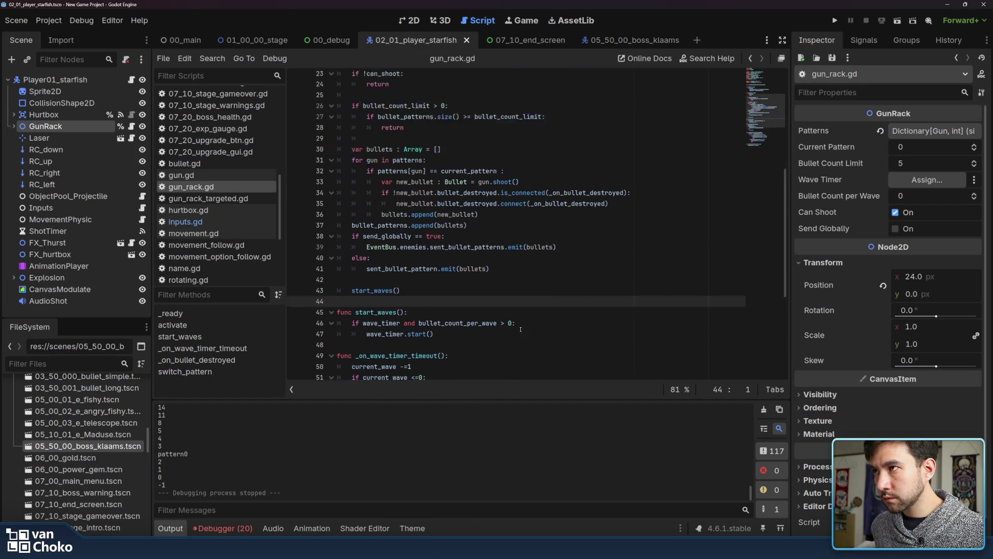
pyautogui.click(375, 239)
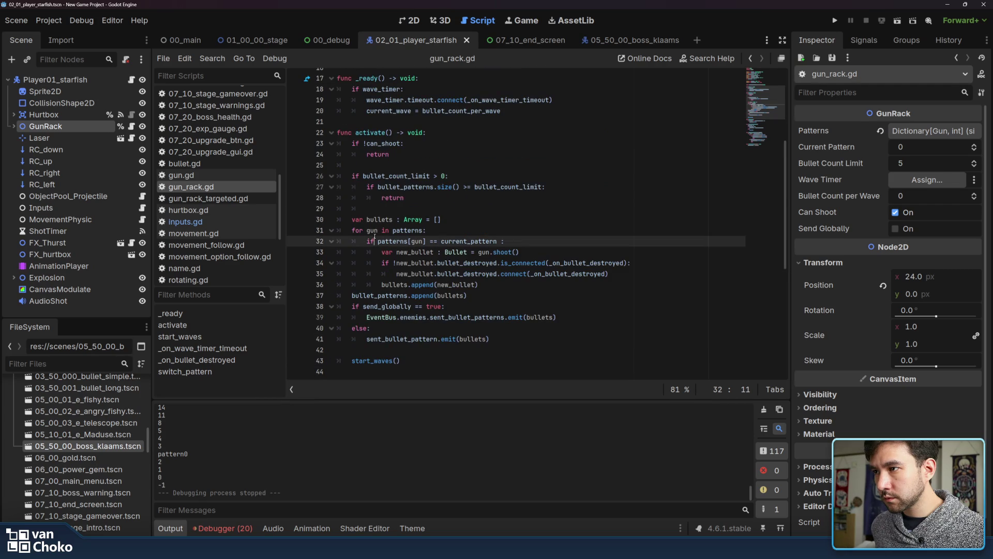
pyautogui.click(429, 353)
pyautogui.scroll(4, 411, 297)
pyautogui.click(398, 273)
# Inspect the wave timer setup on lines 18–20 in _ready.
pyautogui.click(390, 230)
pyautogui.doubleClick(384, 220)
pyautogui.moveTo(384, 220); pyautogui.dragTo(501, 241)
pyautogui.click(500, 241)
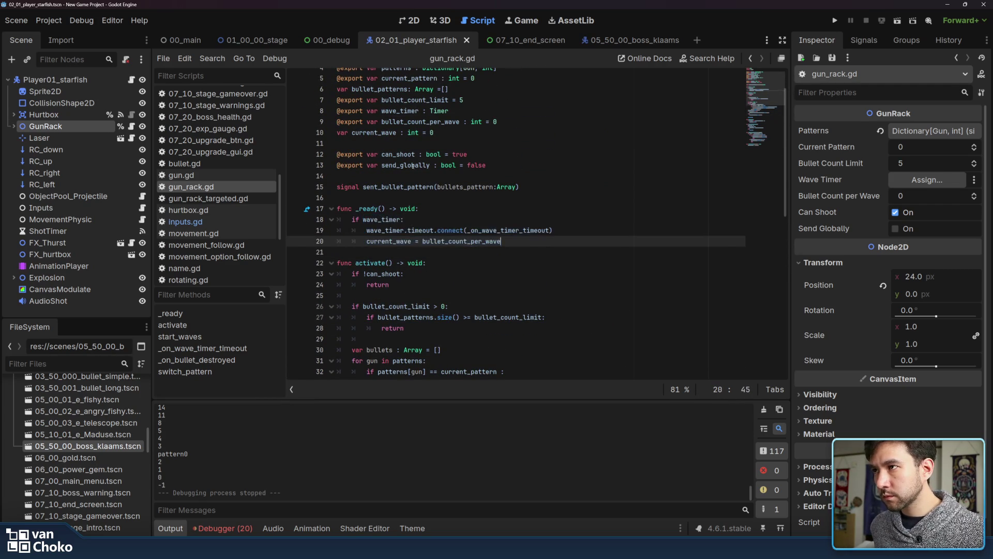
pyautogui.scroll(1, 412, 165)
pyautogui.scroll(1, 397, 199)
# Select the can_shoot variable on line 12 and check its editing options without changes.
pyautogui.doubleClick(397, 197)
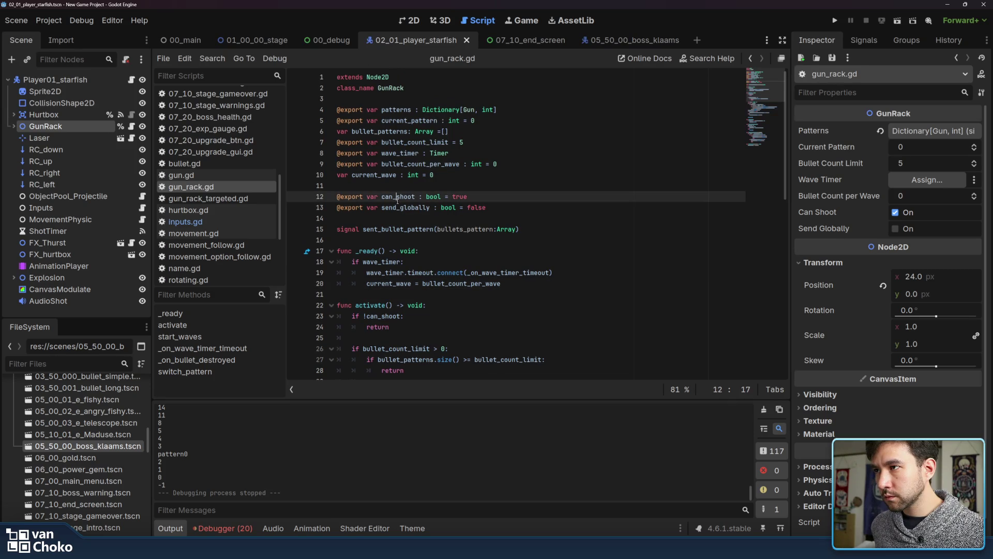
pyautogui.scroll(-3, 367, 306)
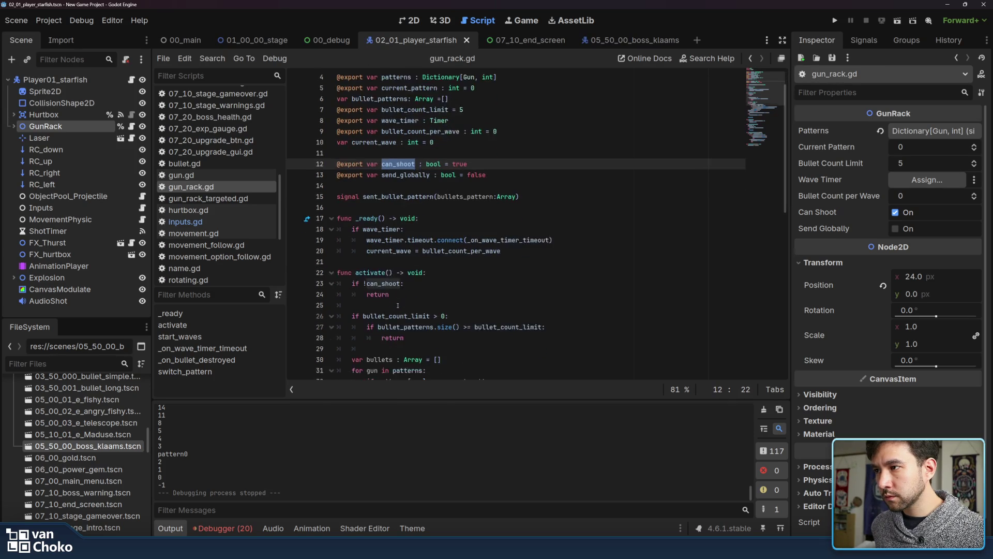
pyautogui.scroll(3, 398, 305)
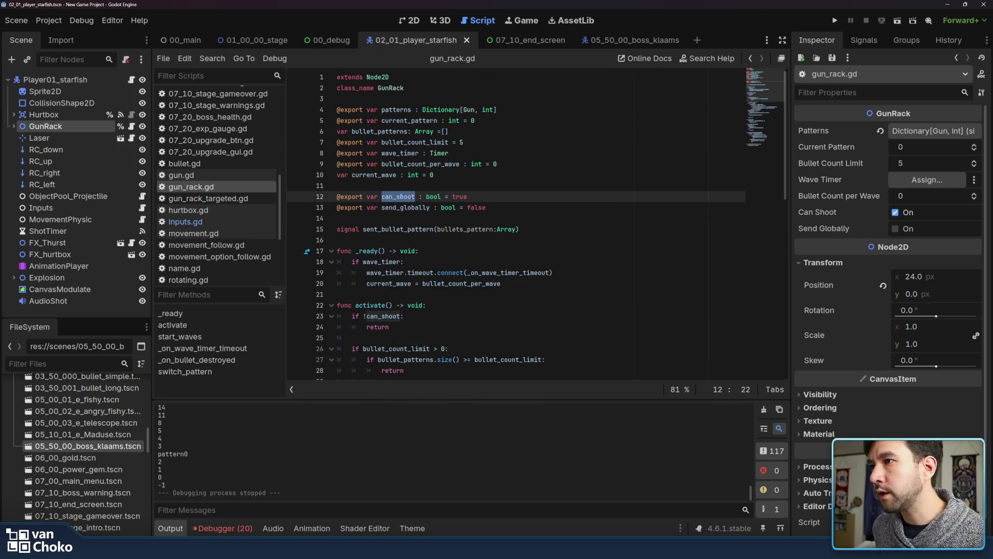
pyautogui.rightClick(401, 198)
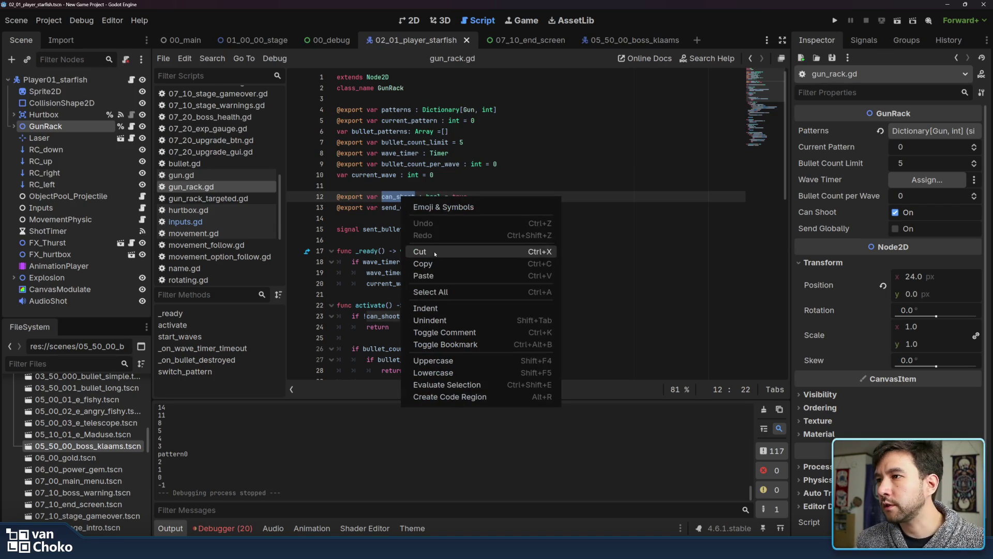
pyautogui.press('Escape')
pyautogui.click(397, 110)
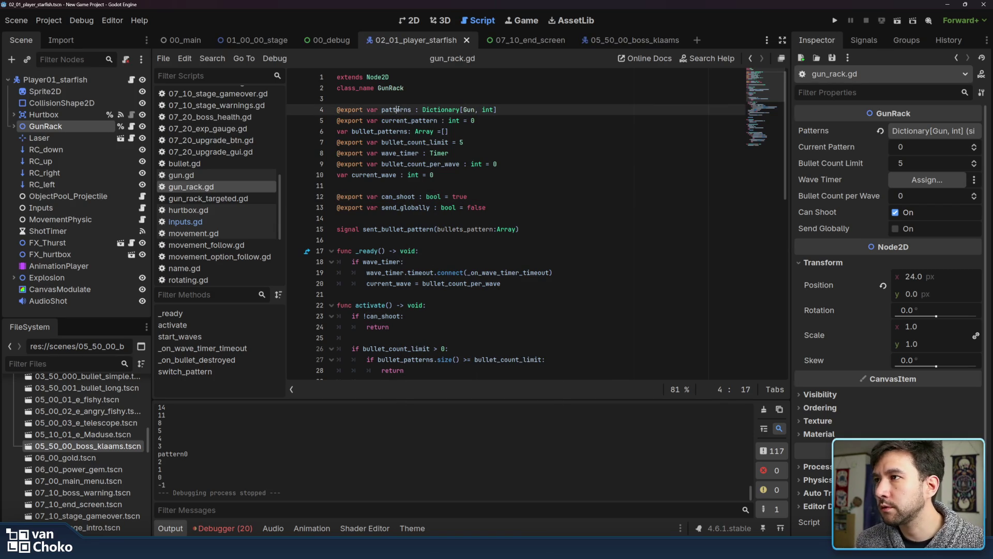
pyautogui.click(462, 190)
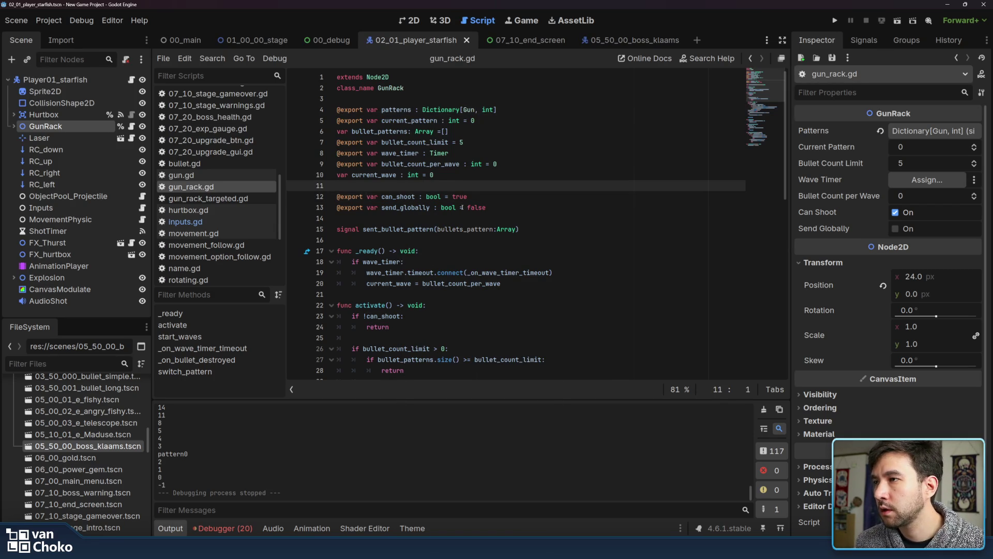
# Open the Player01_starfish node and its player script.
pyautogui.scroll(-1, 462, 207)
pyautogui.scroll(-4, 404, 234)
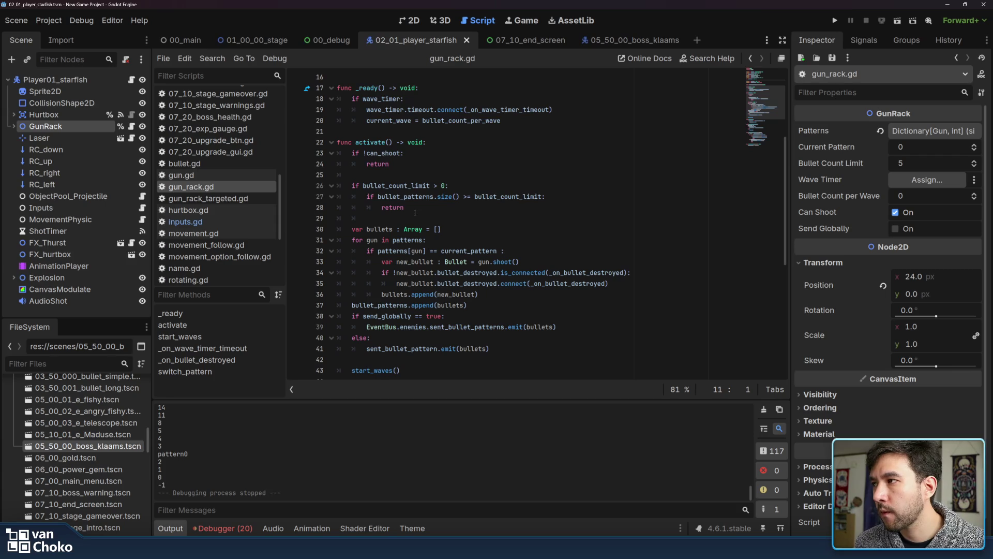
pyautogui.scroll(10, 221, 189)
pyautogui.click(73, 79)
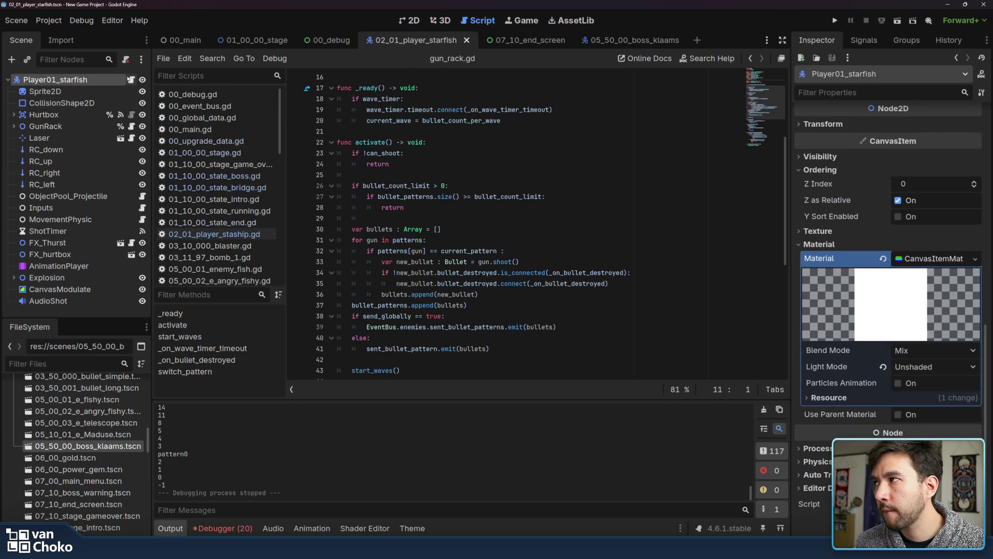
# Look over the allow_input setter and the hurtbox lines in the player script.
pyautogui.click(527, 153)
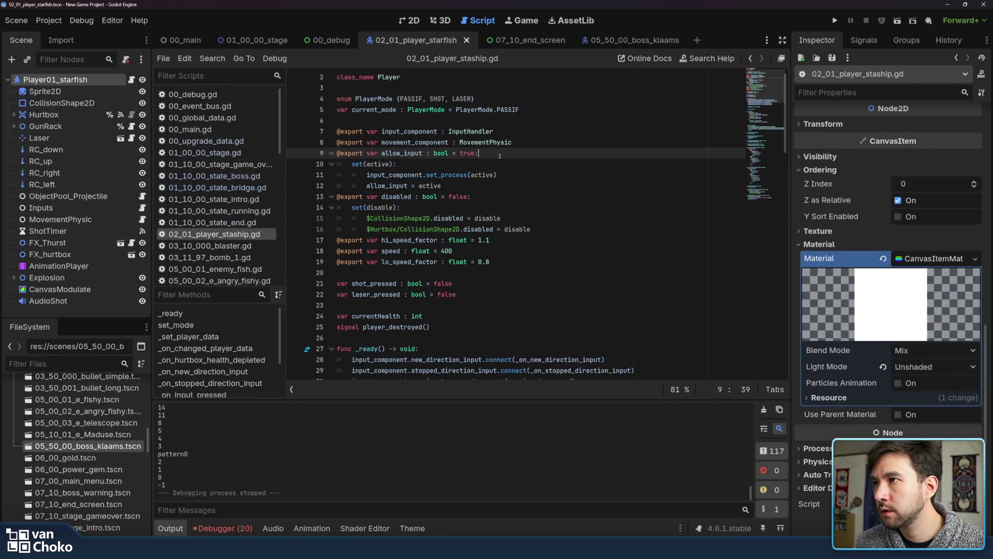
pyautogui.click(530, 200)
pyautogui.press('Down')
pyautogui.press('Down')
pyautogui.press('Down')
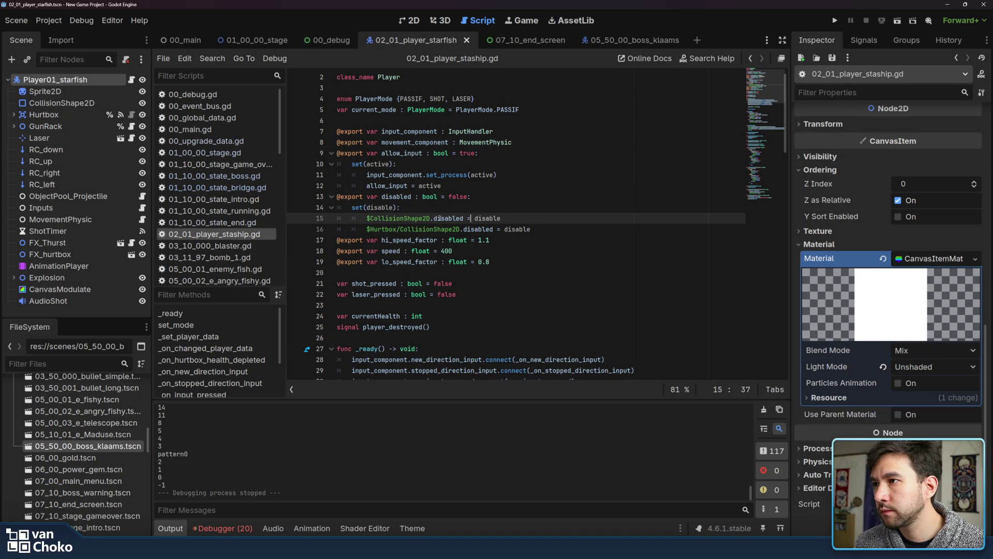
pyautogui.click(557, 228)
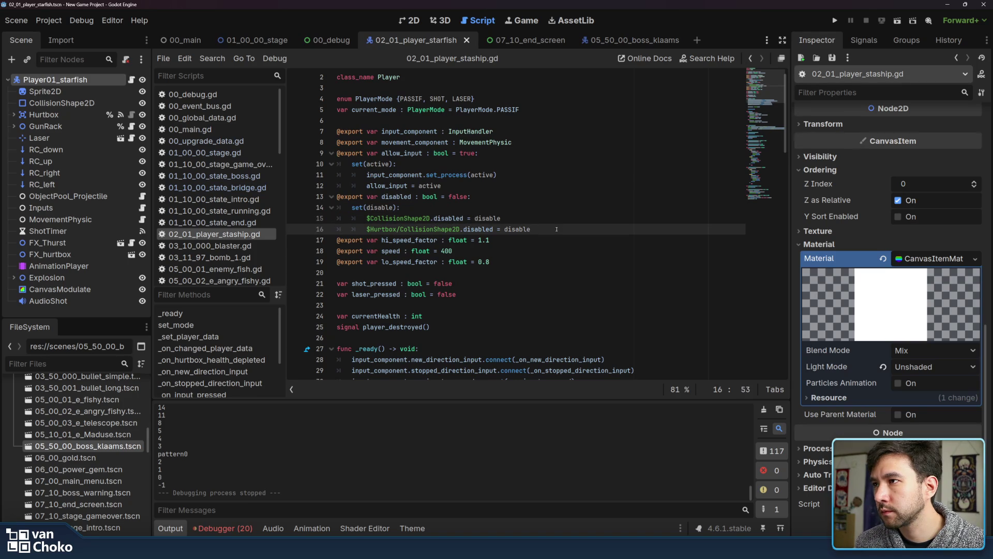
pyautogui.click(461, 187)
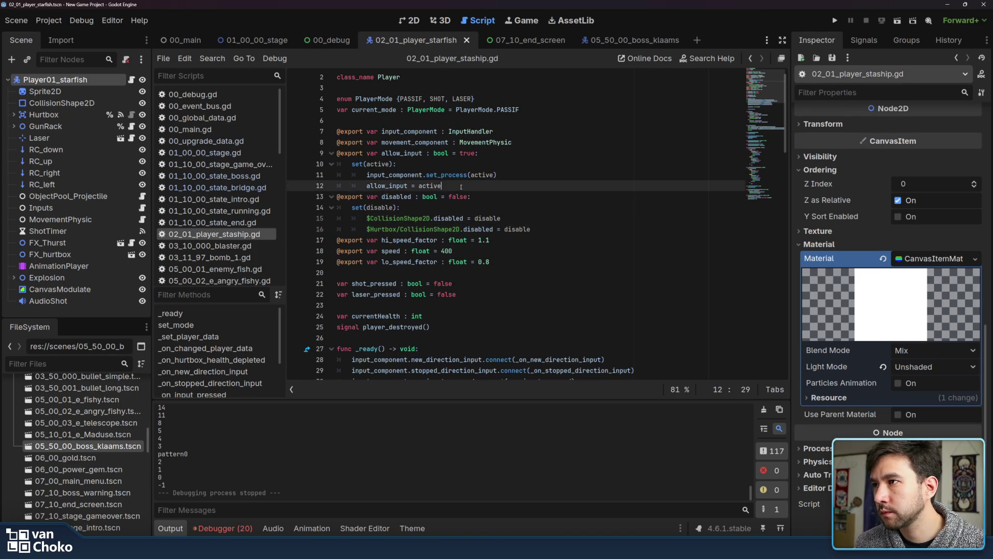
pyautogui.press('Return')
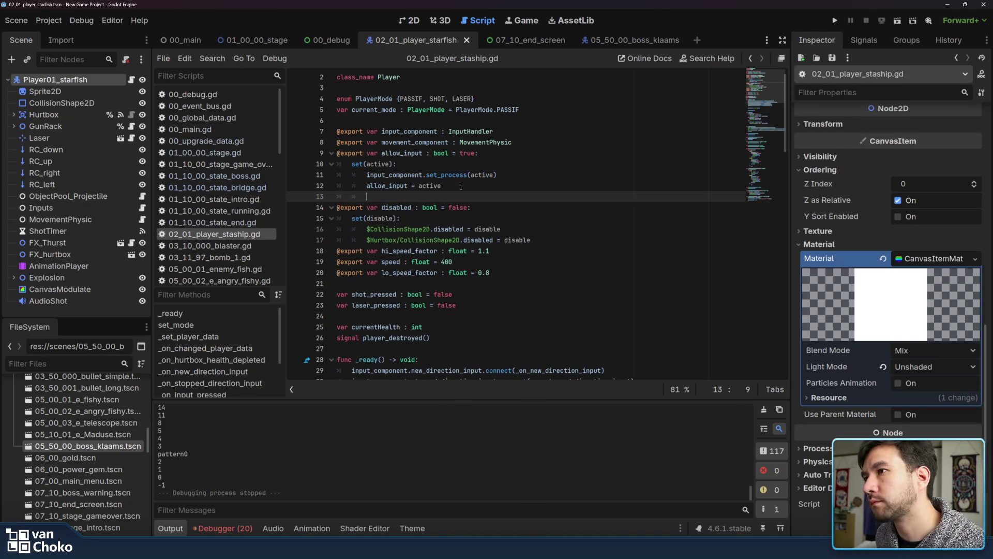
pyautogui.press('BackSpace')
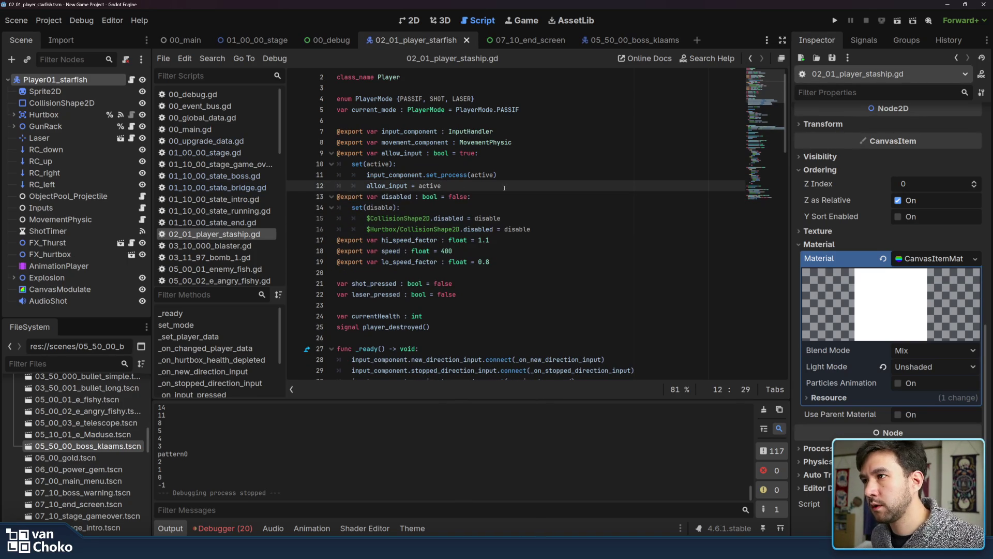
# Add a %GunRack.can_shoot = false line at the top of the allow_input setter and save.
pyautogui.click(507, 168)
pyautogui.press('Return')
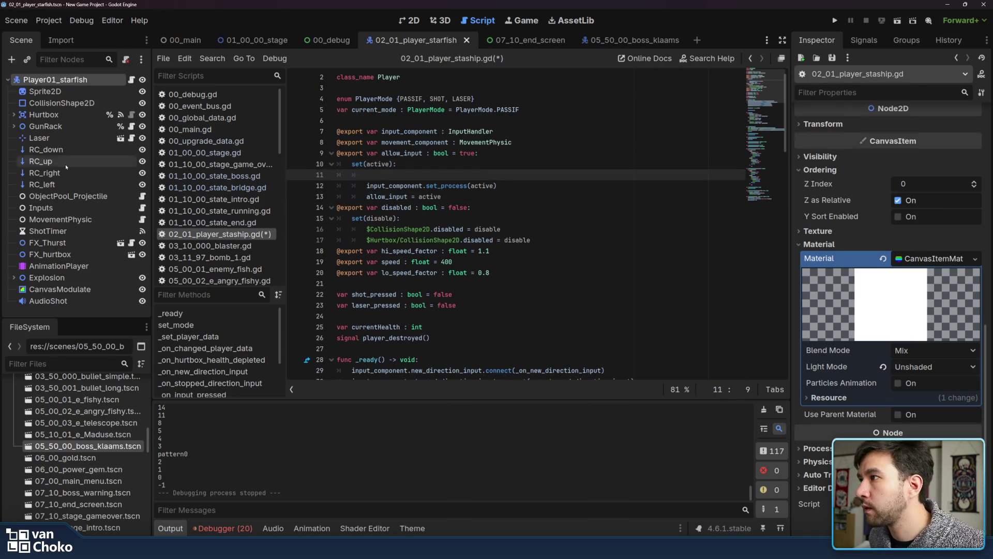
pyautogui.moveTo(45, 124); pyautogui.dragTo(468, 177)
pyautogui.write('.can')
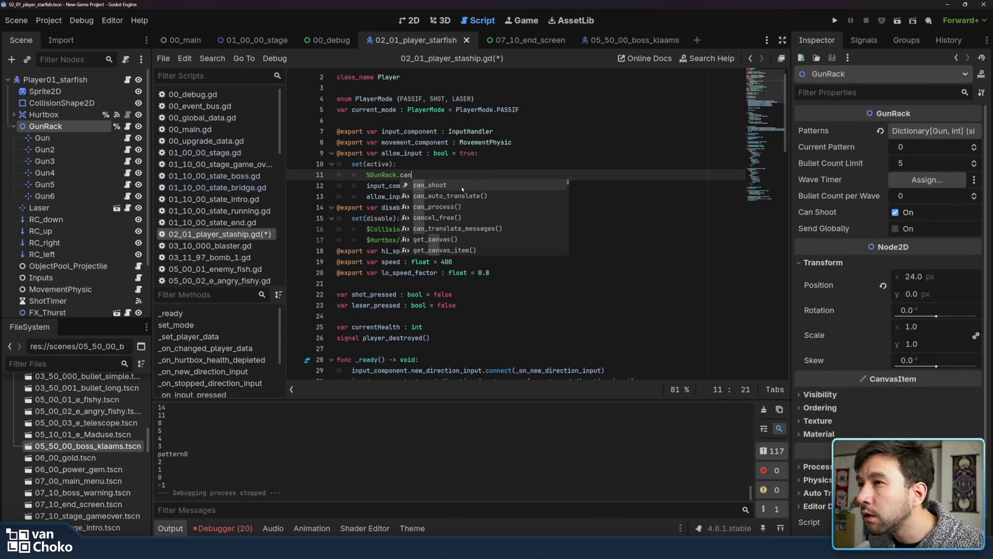
pyautogui.press('Return')
pyautogui.write('=')
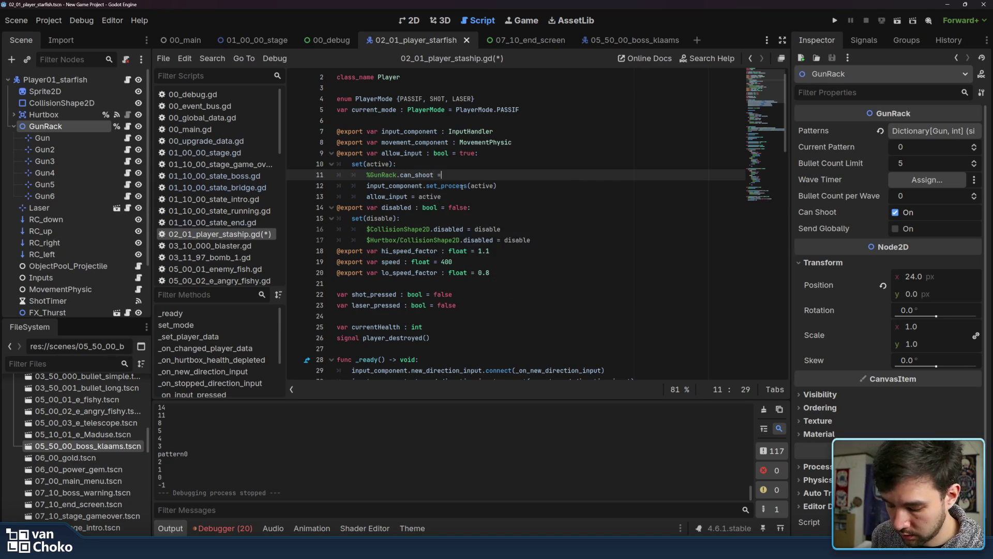
pyautogui.write('false')
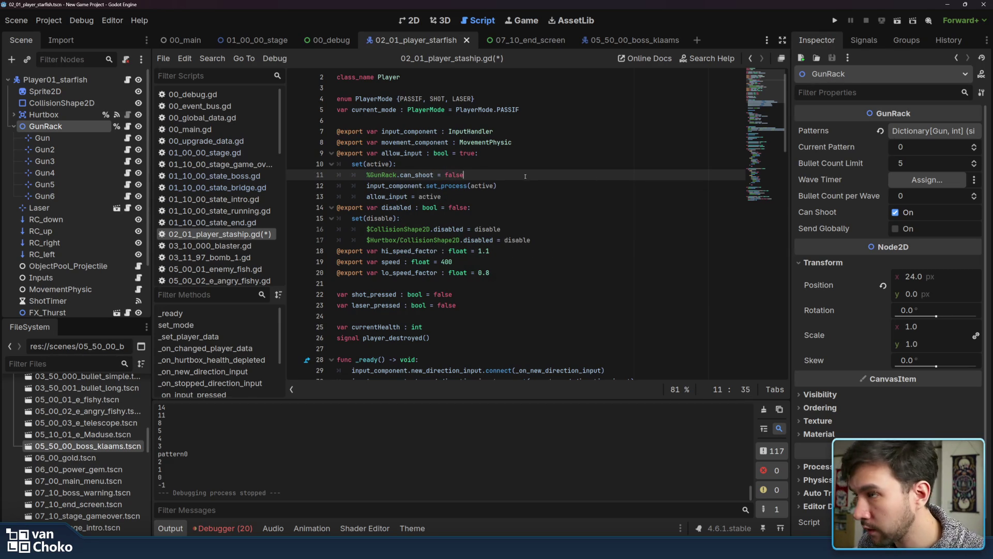
pyautogui.hotkey('ctrl', 's')
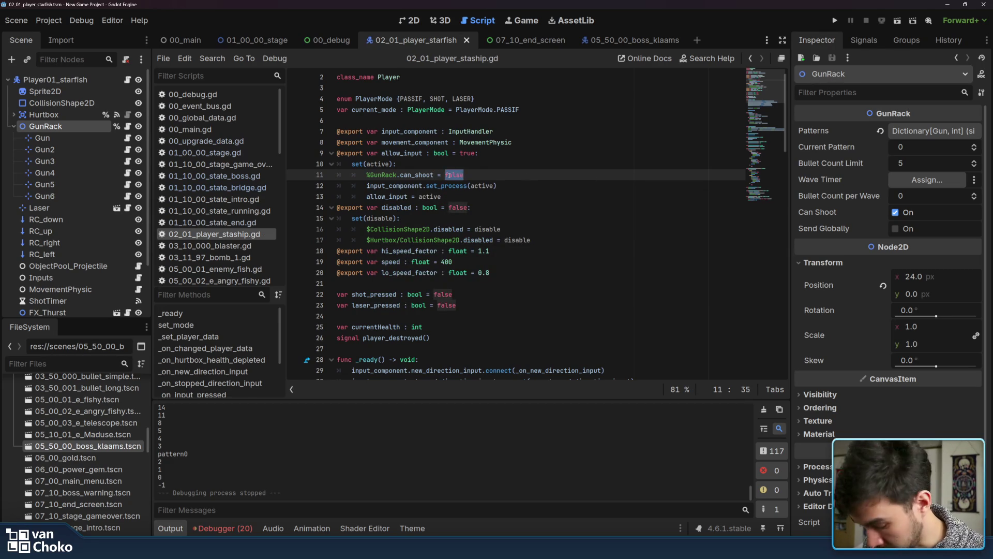
# Change the line to %GunRack.can_shoot = active, save, and run the project.
pyautogui.press('BackSpace')
pyautogui.press('Return')
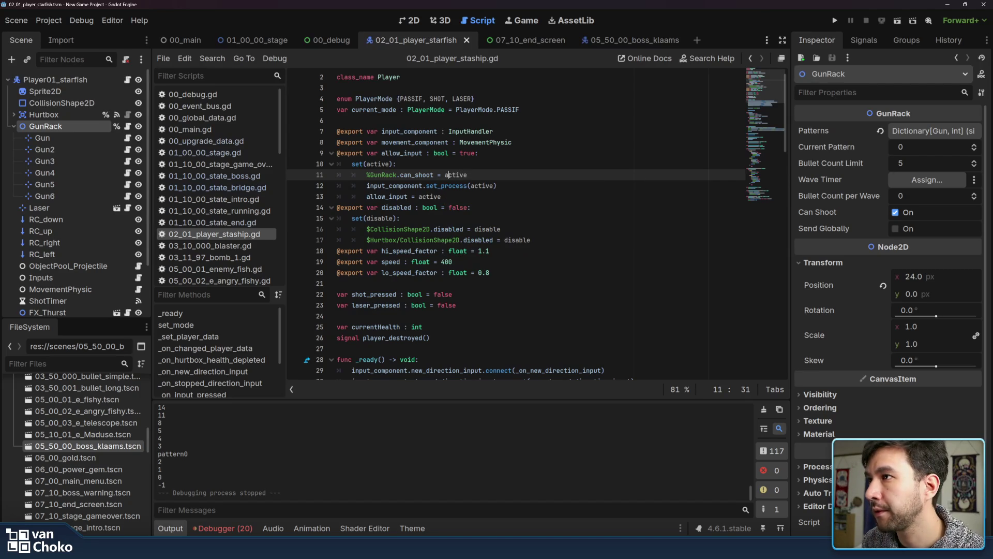
pyautogui.click(549, 206)
pyautogui.hotkey('ctrl', 's')
pyautogui.click(620, 163)
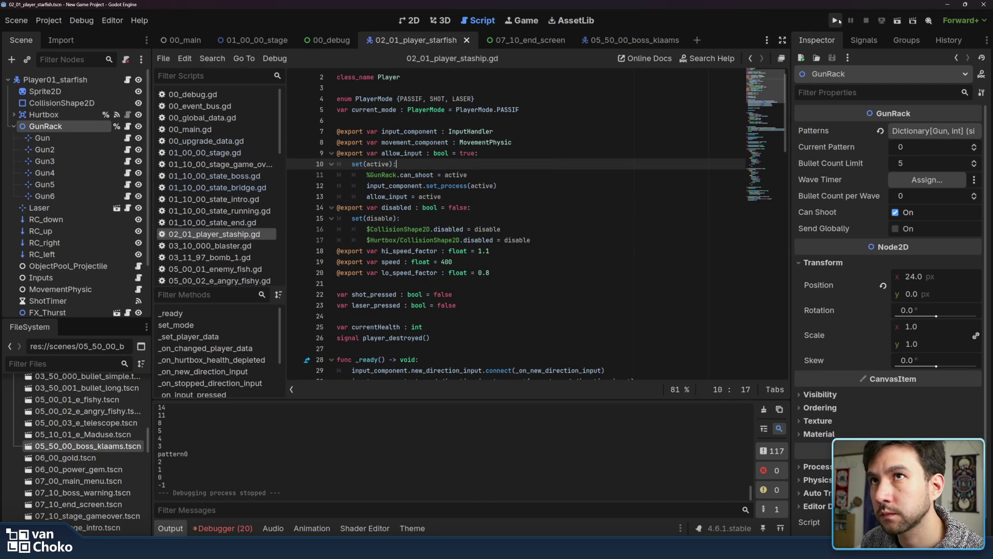
pyautogui.click(838, 22)
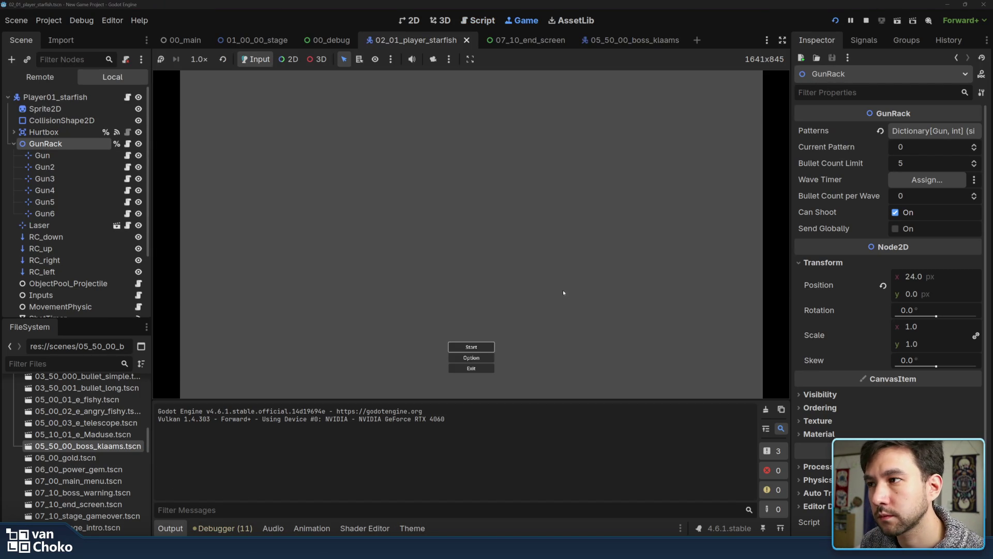
# Start a new game and steer the ship through Stage 1, shooting fish until Game Over.
pyautogui.click(476, 349)
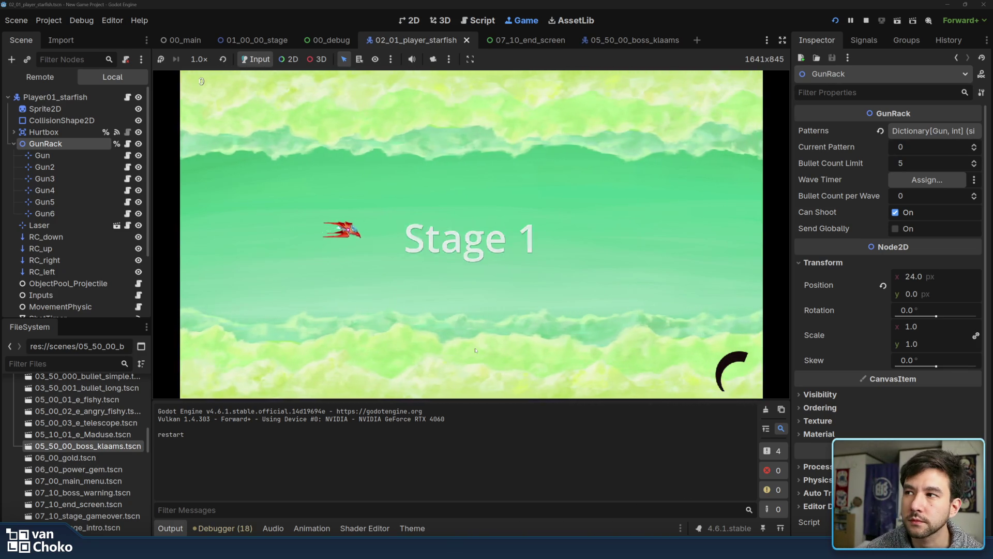
pyautogui.press('Right')
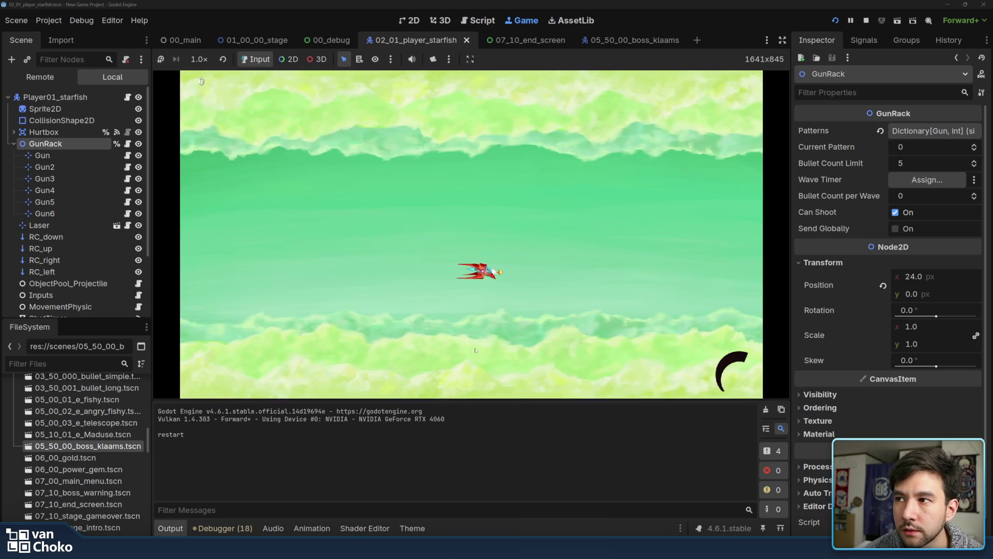
pyautogui.press('Right')
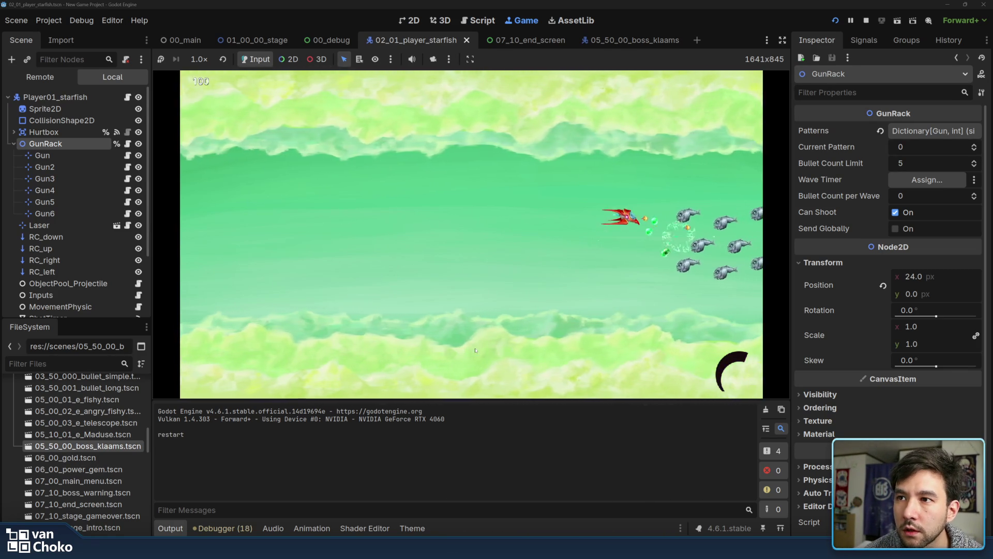
pyautogui.press('Left')
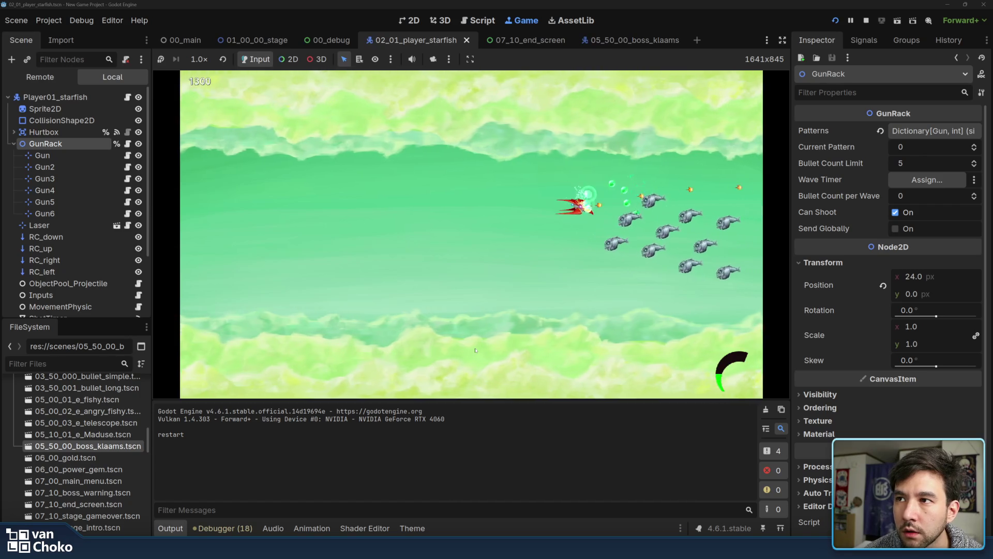
pyautogui.press('Up')
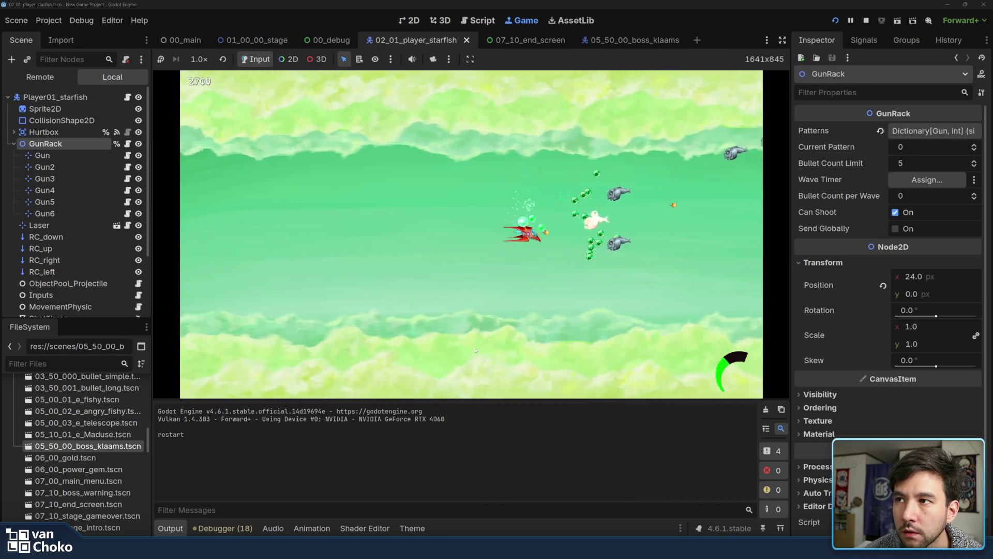
pyautogui.press('Right')
pyautogui.press('Up')
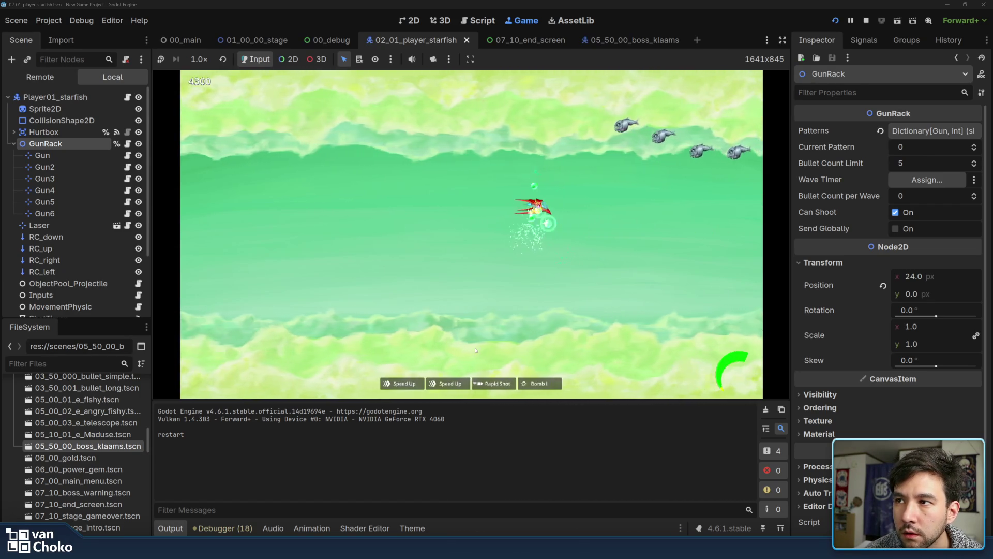
pyautogui.press('Right')
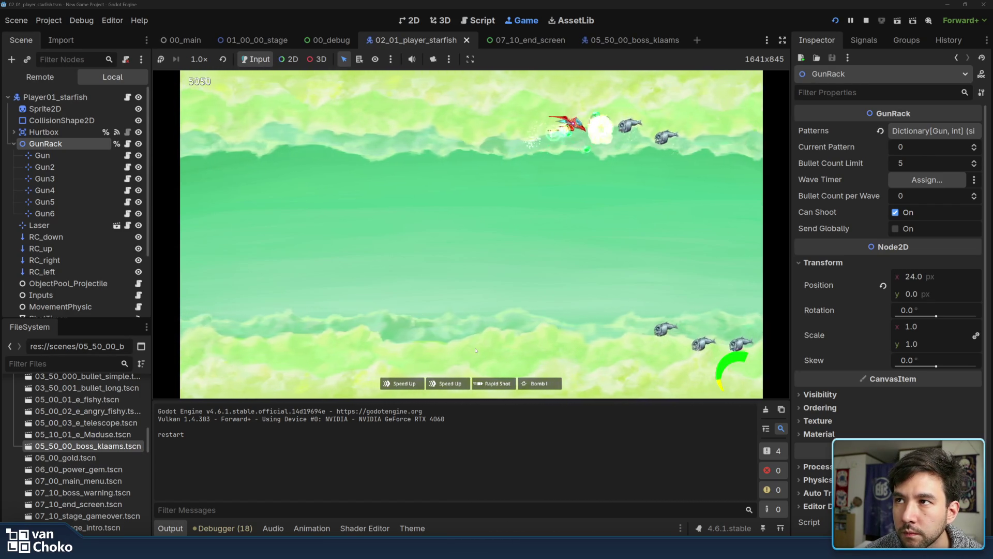
pyautogui.press('Down')
pyautogui.press('Left')
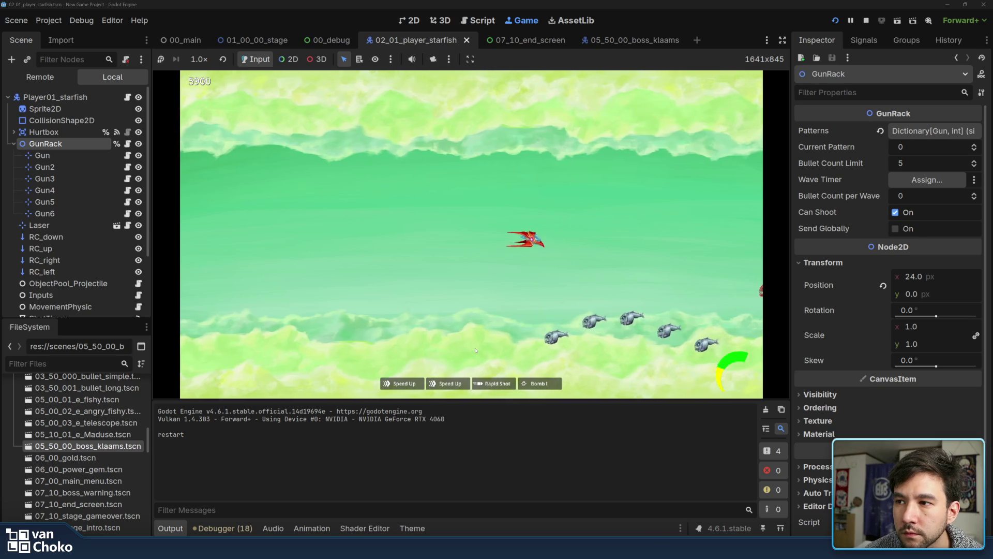
pyautogui.press('Down')
pyautogui.press('Right')
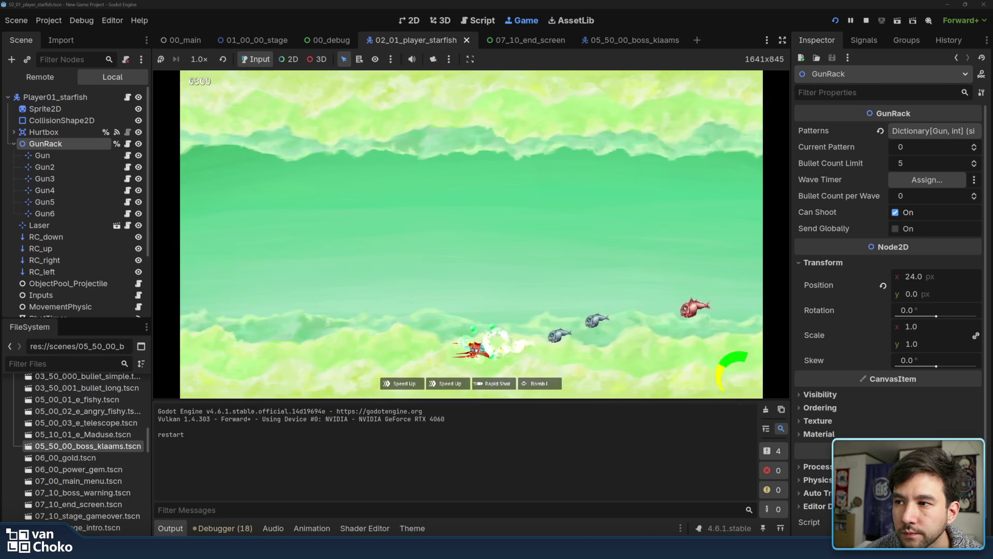
pyautogui.press('Up')
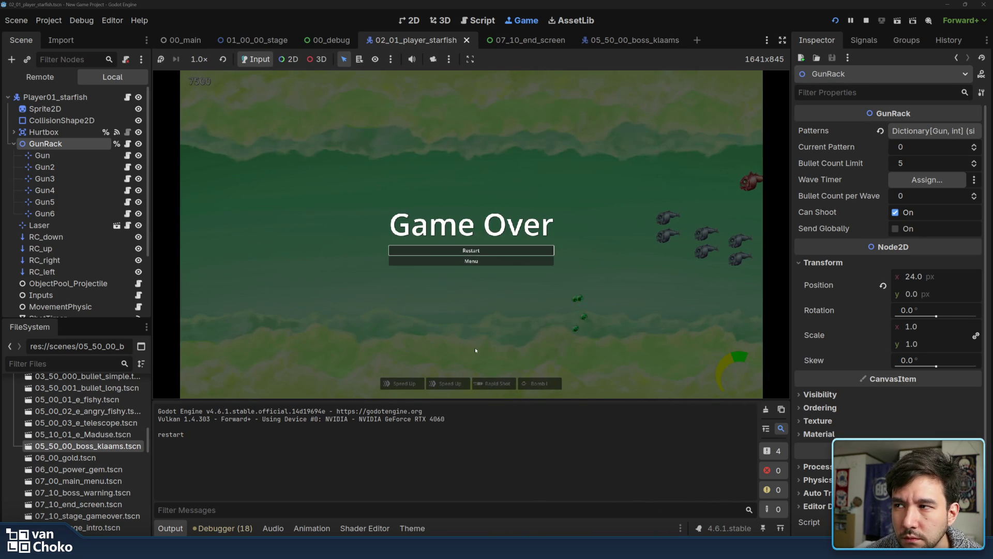
pyautogui.press('space')
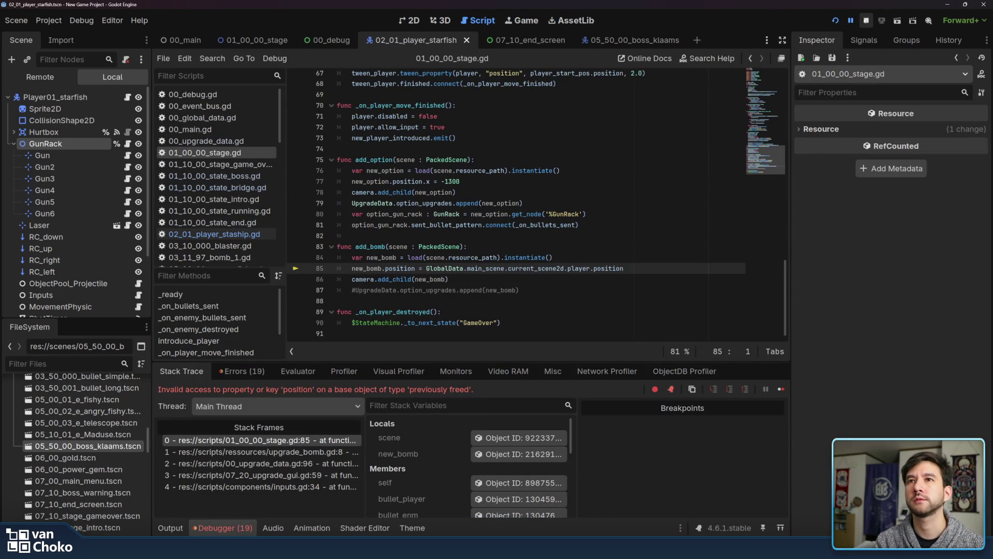
# Stop the running game, relaunch the project and start a new game from the menu.
pyautogui.click(867, 22)
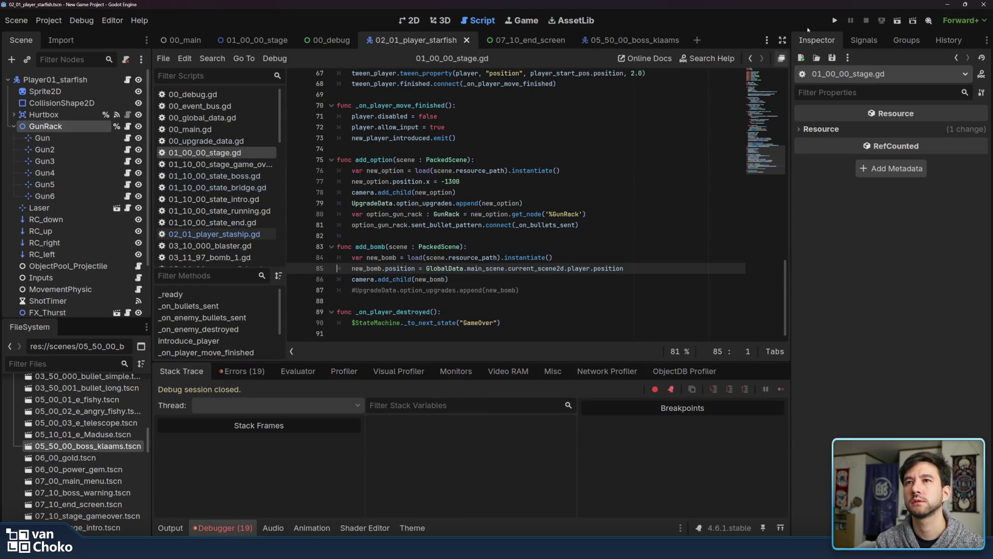
pyautogui.click(831, 25)
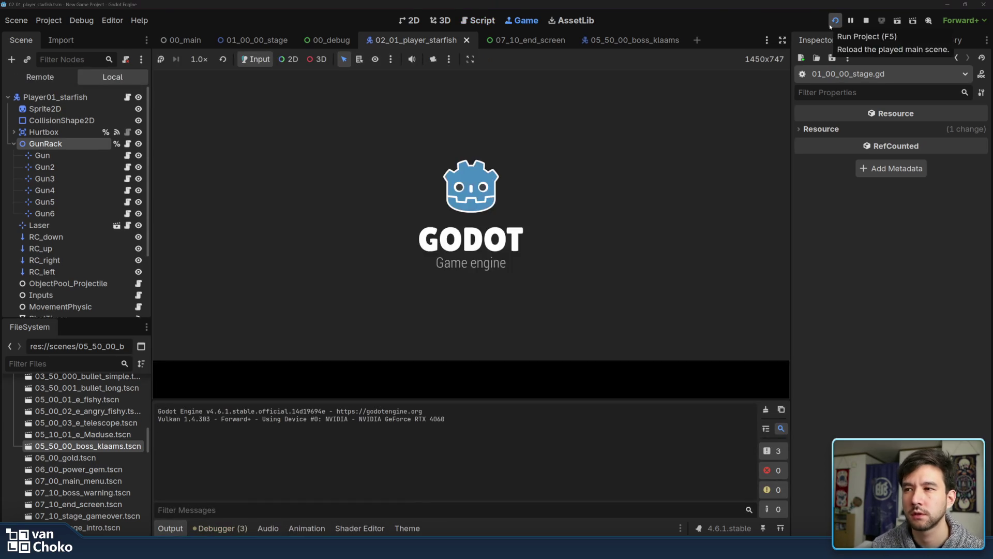
pyautogui.press('Return')
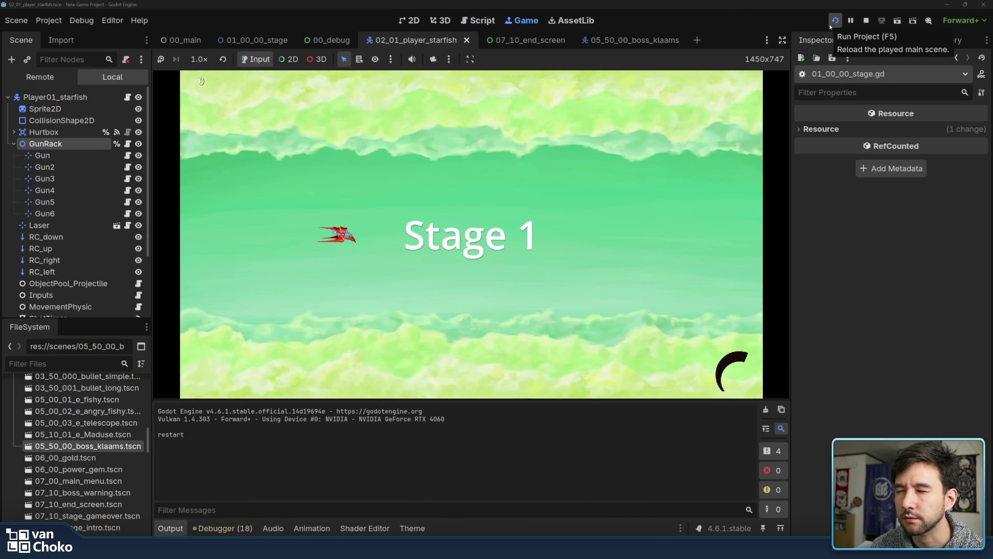
# Fly the ship around with the arrow keys, shooting down the fish waves.
pyautogui.press('Right')
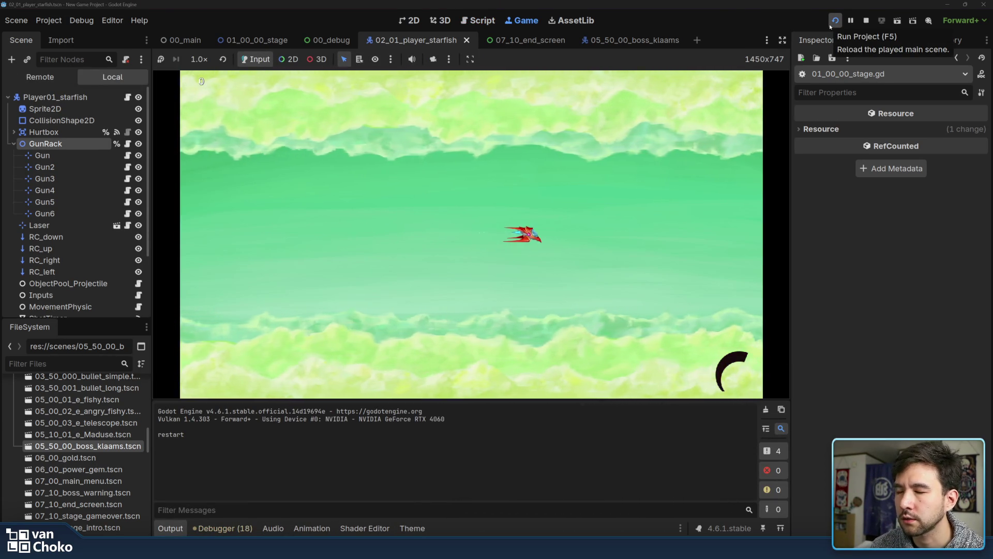
pyautogui.press('Down')
pyautogui.press('Right')
pyautogui.press('Up')
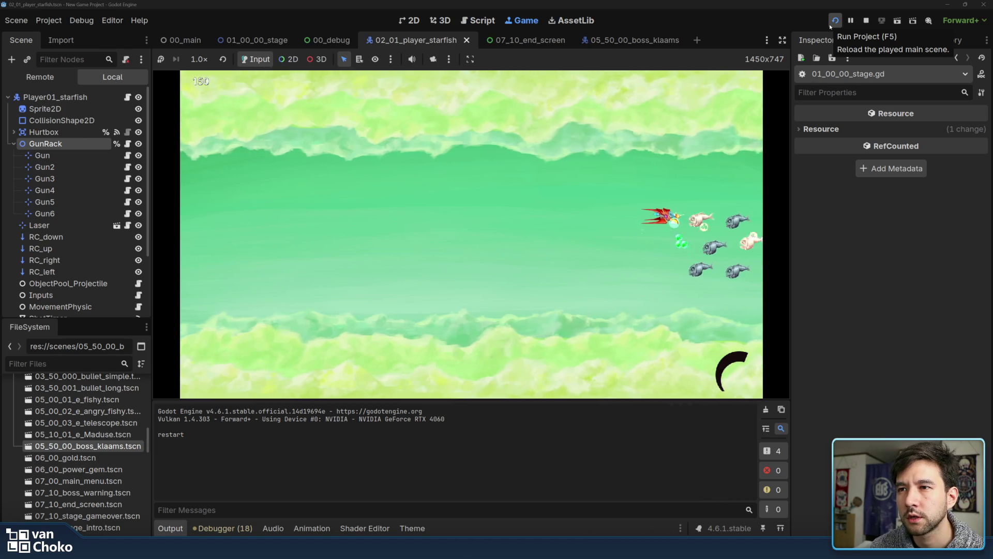
pyautogui.press('Down')
pyautogui.press('Left')
pyautogui.press('Up')
pyautogui.press('Left')
pyautogui.press('Down')
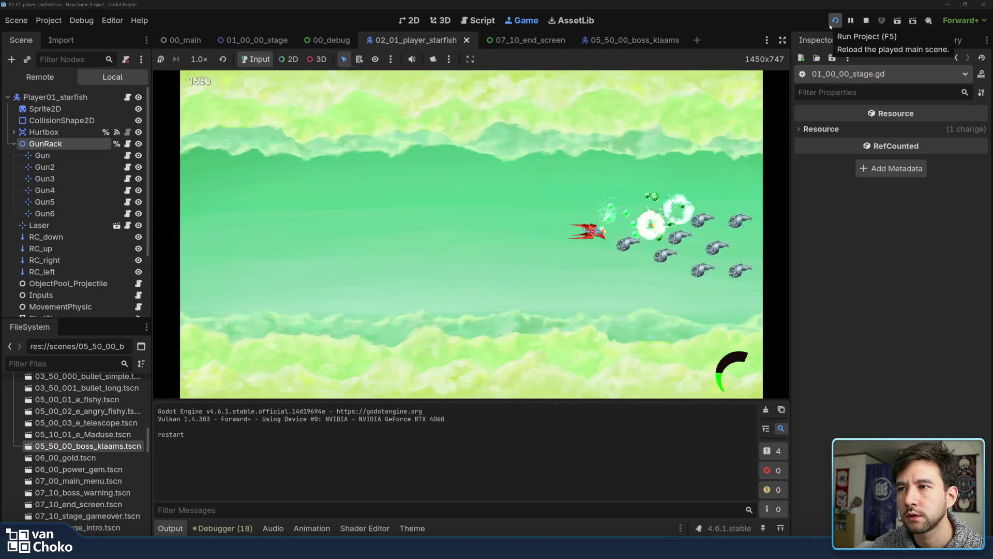
pyautogui.press('Up')
pyautogui.press('Up')
pyautogui.press('Down')
pyautogui.press('Left')
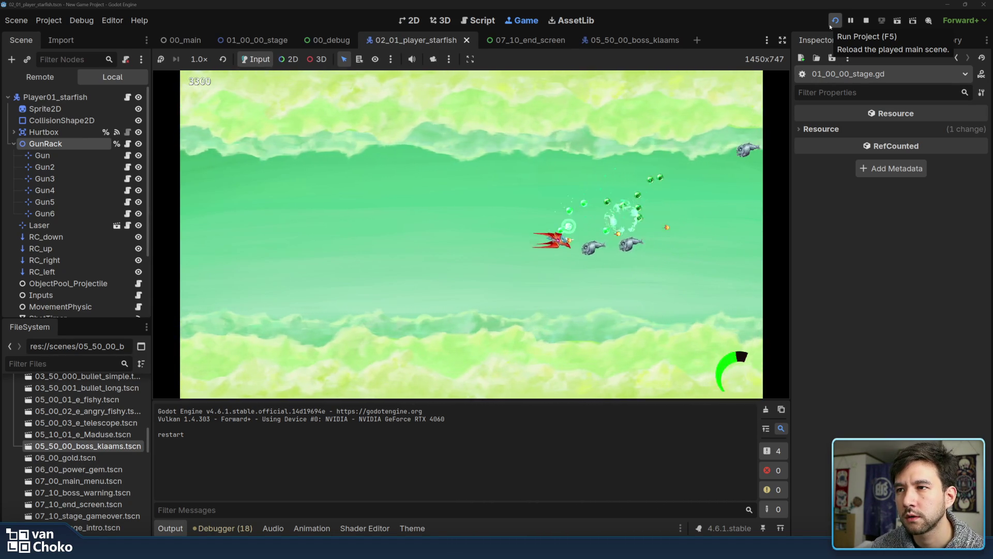
pyautogui.press('Right')
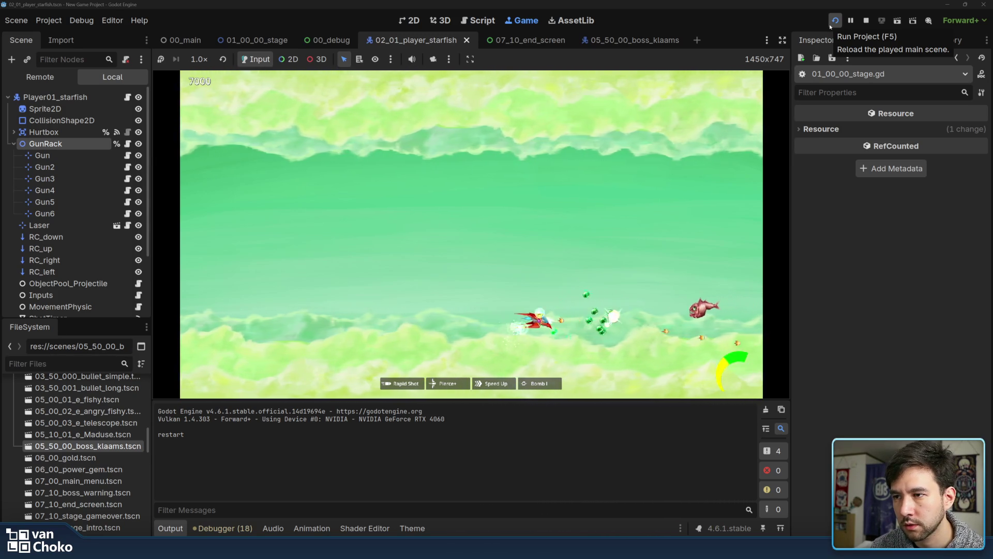
pyautogui.press('Up')
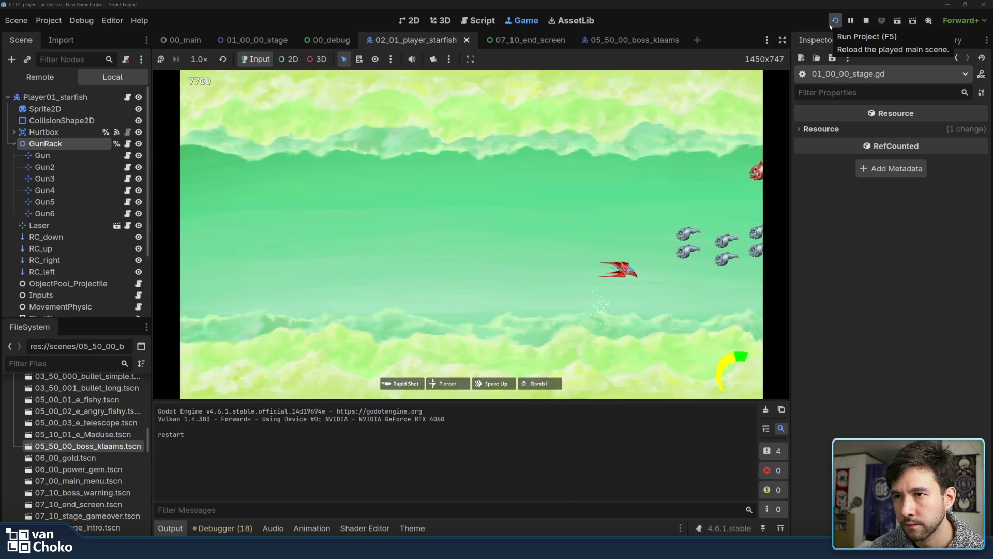
pyautogui.press('Up')
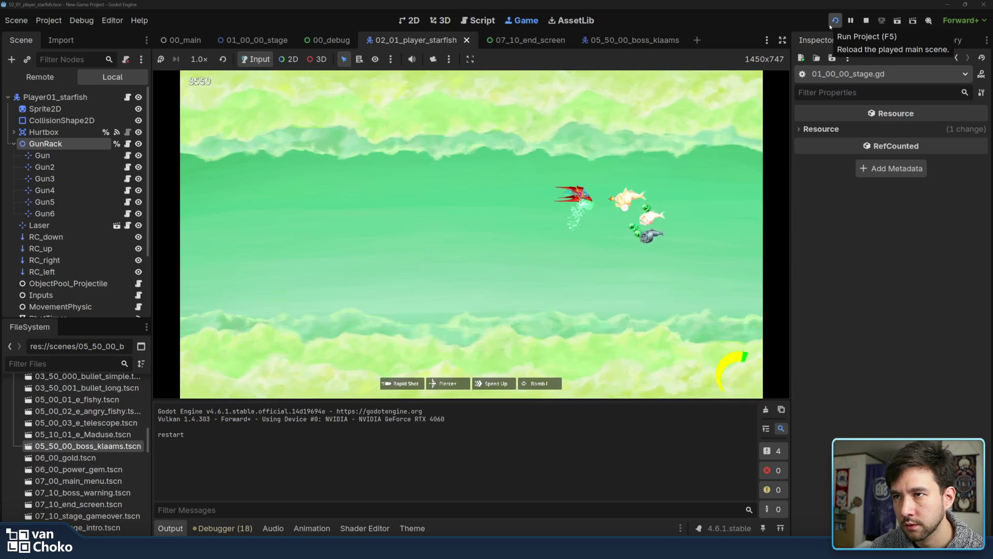
pyautogui.press('Left')
pyautogui.press('Right')
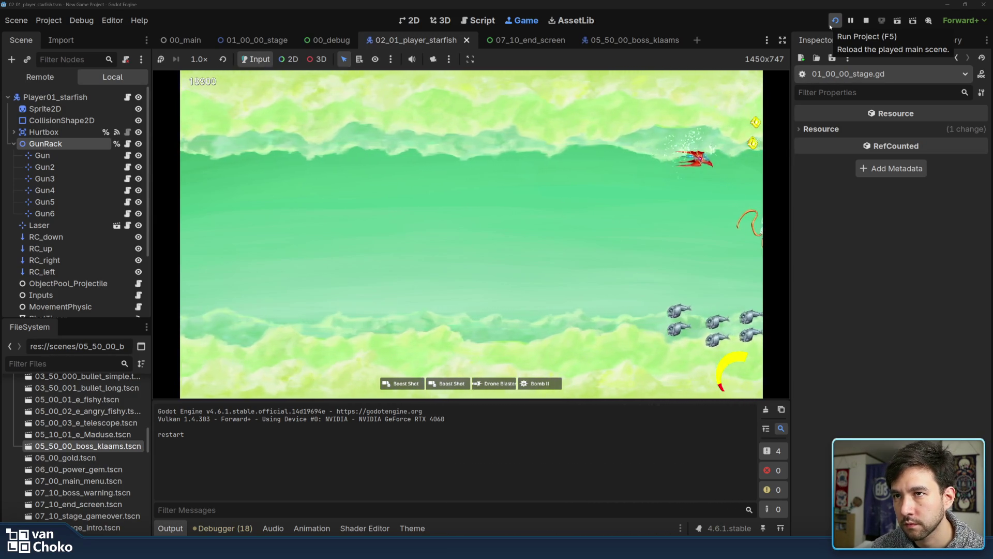
pyautogui.press('Down')
pyautogui.press('Left')
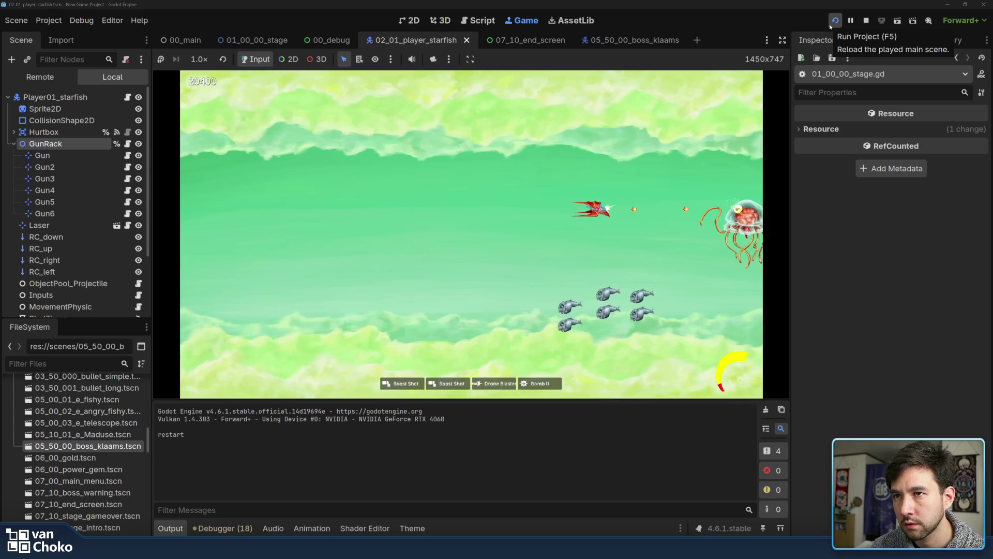
pyautogui.press('Left')
pyautogui.press('Down')
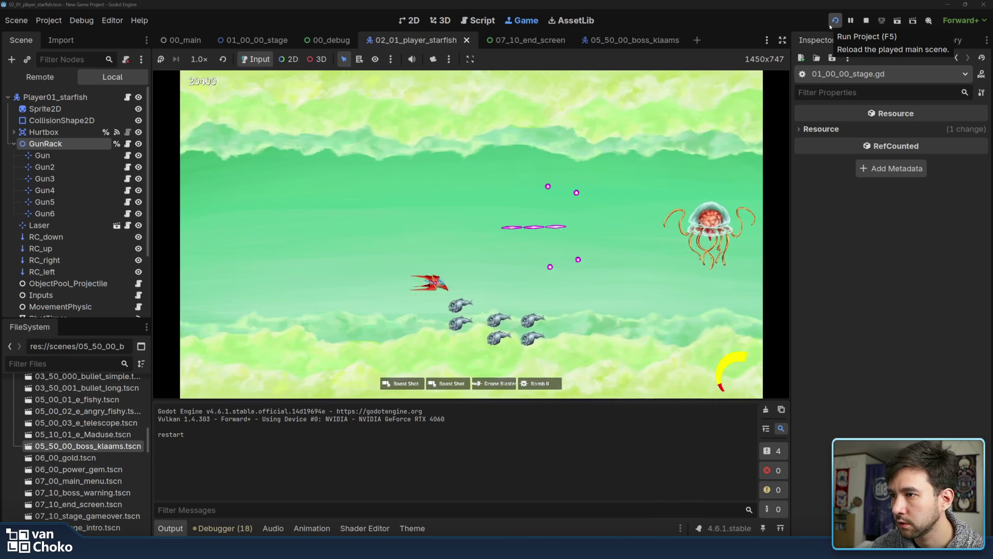
# Finish off the jellyfish, clear the next fish wave and dodge away from the boss.
pyautogui.press('Right')
pyautogui.press('Up')
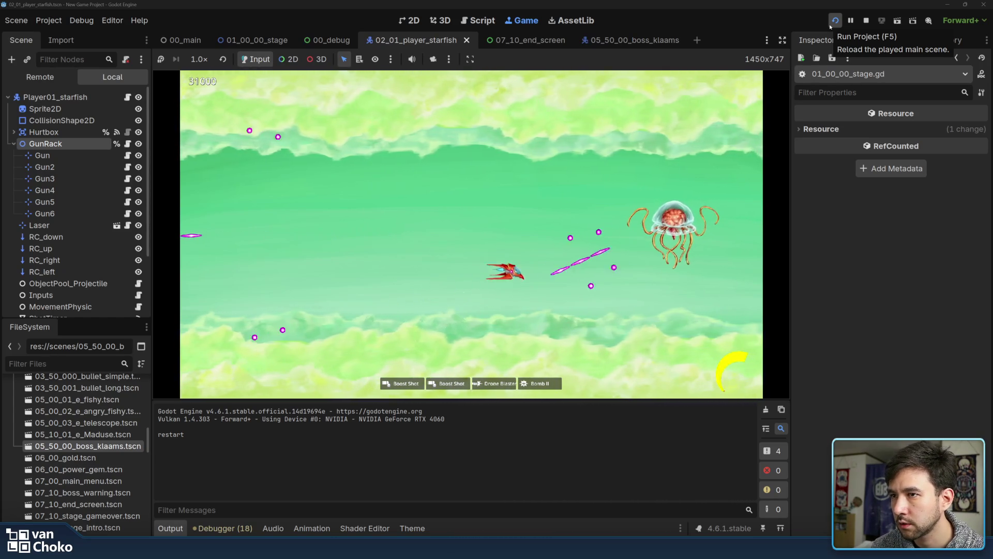
pyautogui.press('Right')
pyautogui.press('Down')
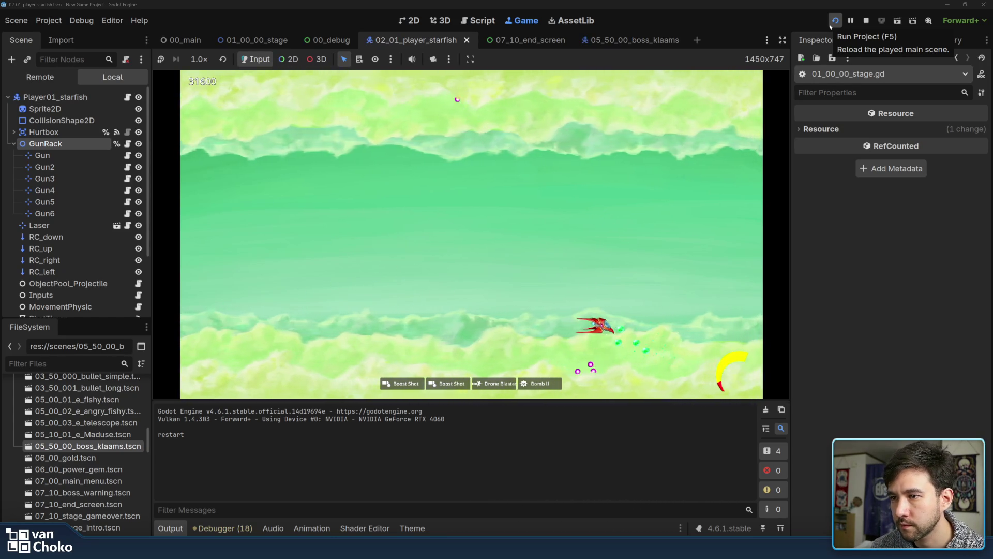
pyautogui.press('Left')
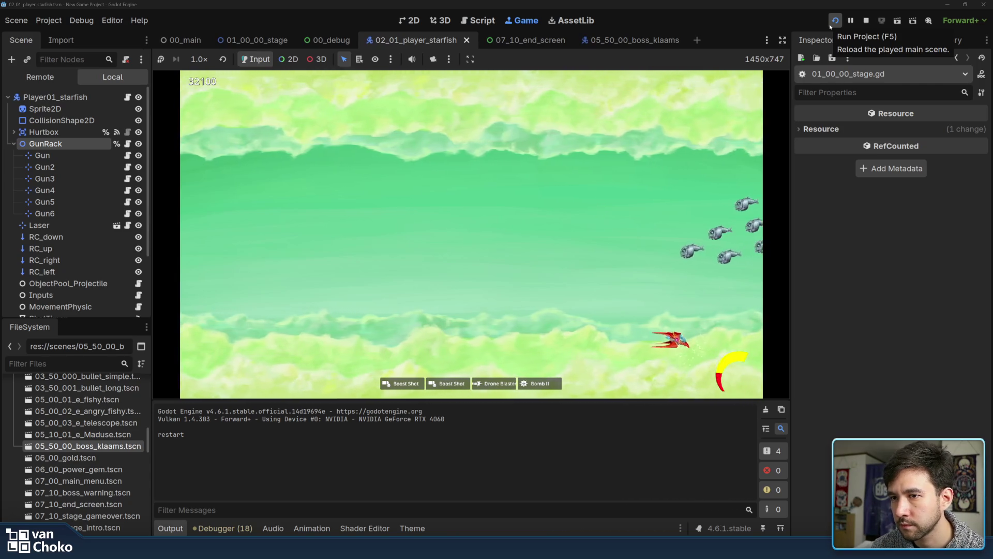
pyautogui.press('Up')
pyautogui.press('Up')
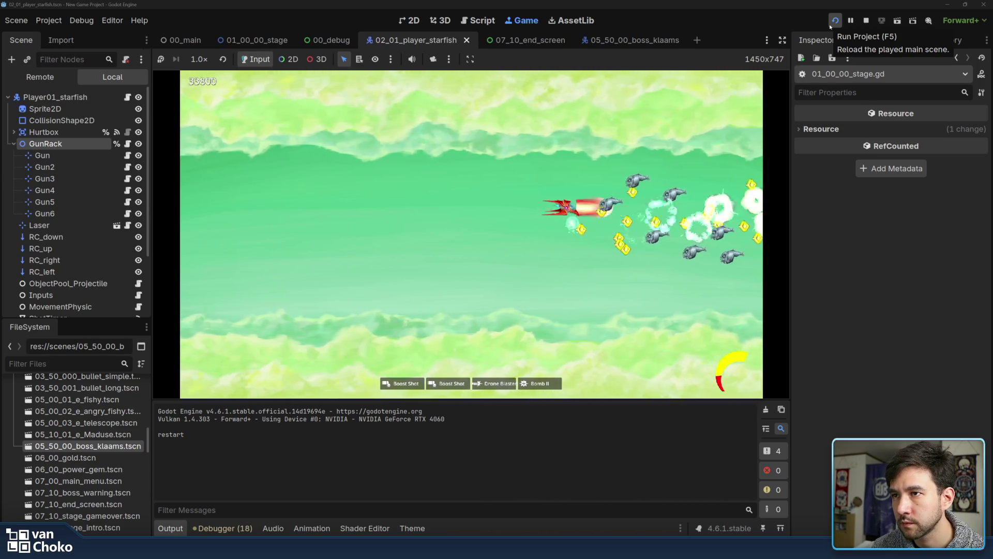
pyautogui.press('Right')
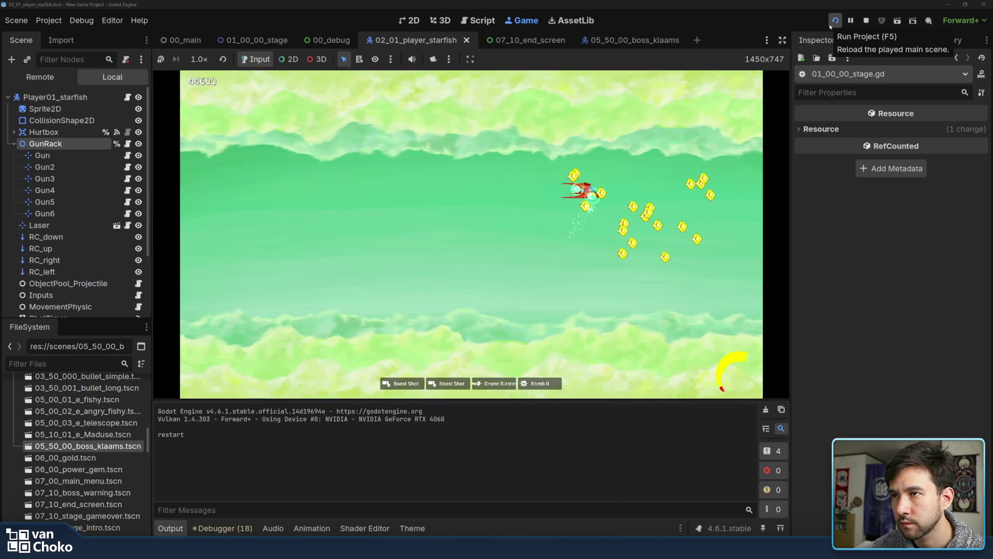
pyautogui.press('Up')
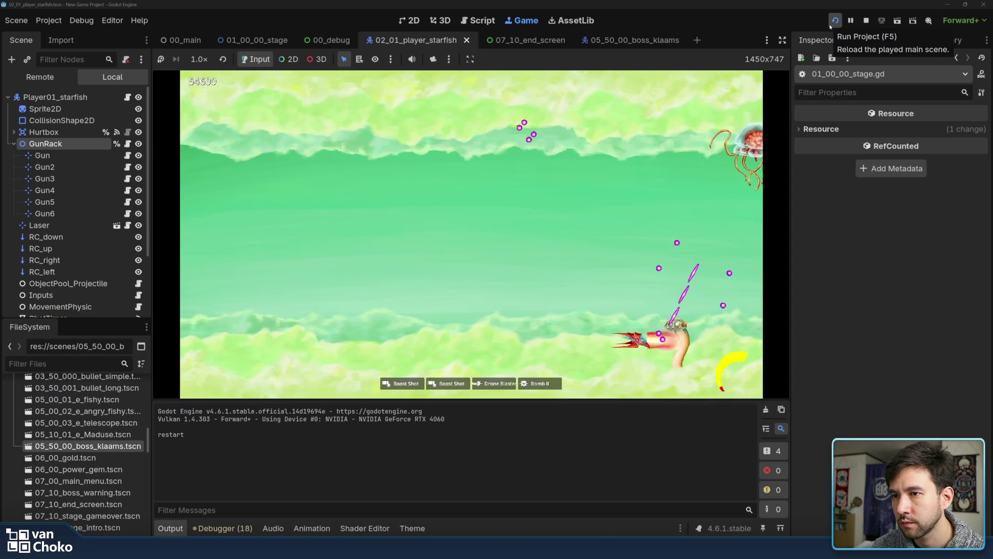
pyautogui.press('Left')
pyautogui.press('Up')
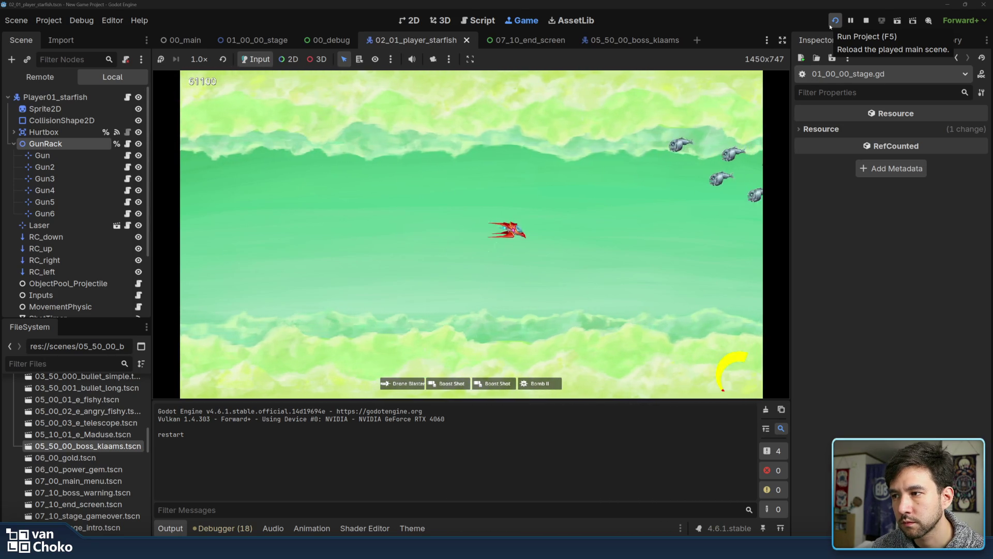
# Activate the Drone Blaster drones and weave the ship through the fish waves.
pyautogui.press('Up')
pyautogui.press('Down')
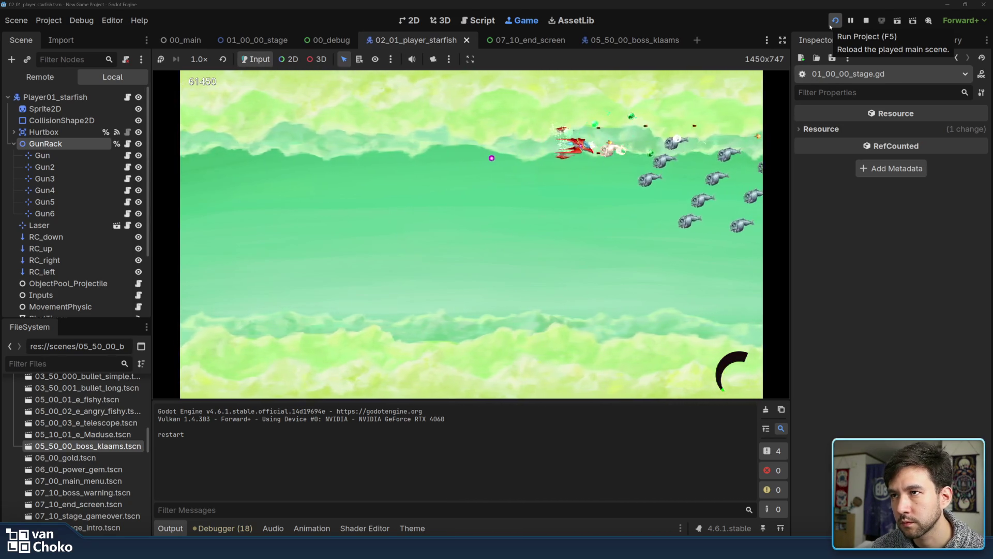
pyautogui.press('Left')
pyautogui.press('Down')
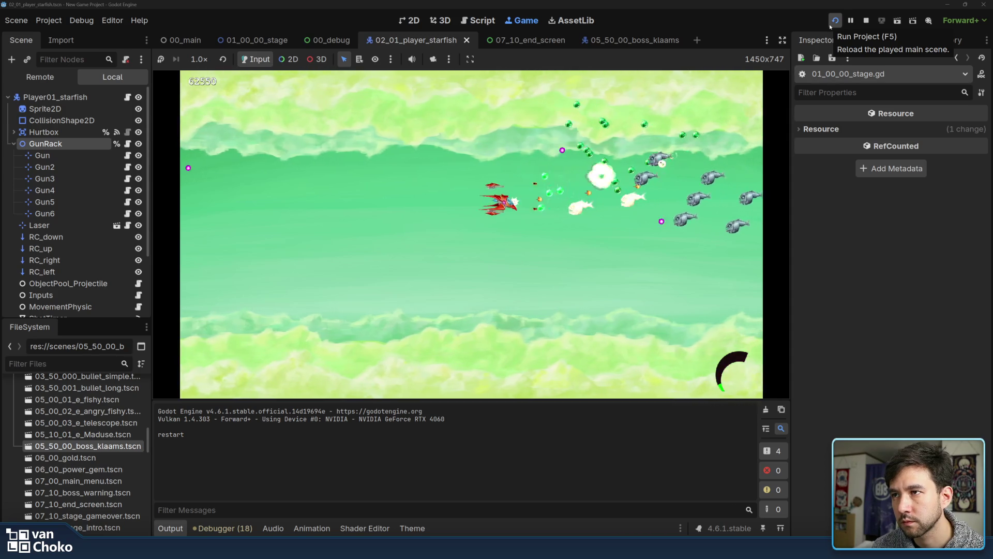
pyautogui.press('Right')
pyautogui.press('Up')
pyautogui.press('Down')
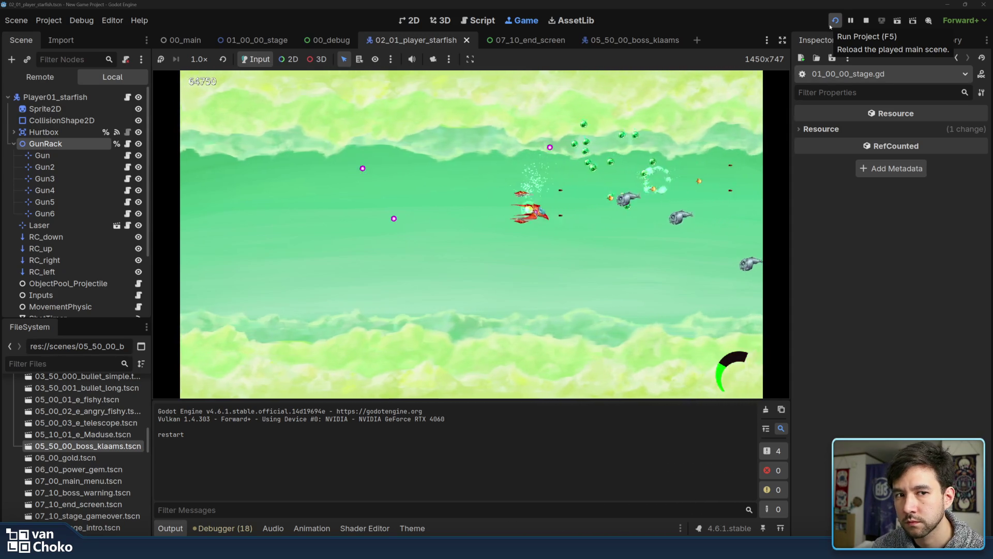
pyautogui.press('Up')
pyautogui.press('Right')
# Weave around the incoming fish and collect the upgrade until the boss warning appears.
pyautogui.press('Down')
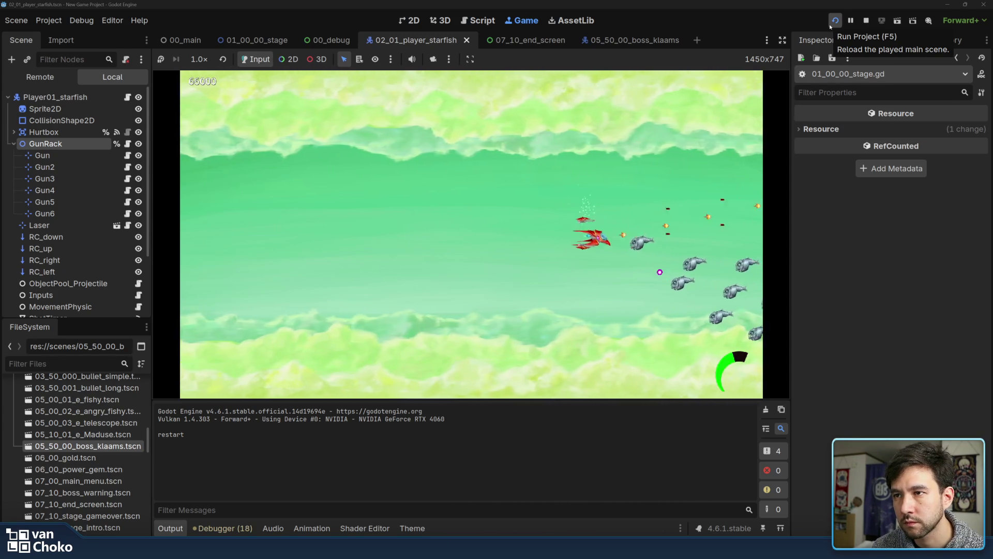
pyautogui.press('Up')
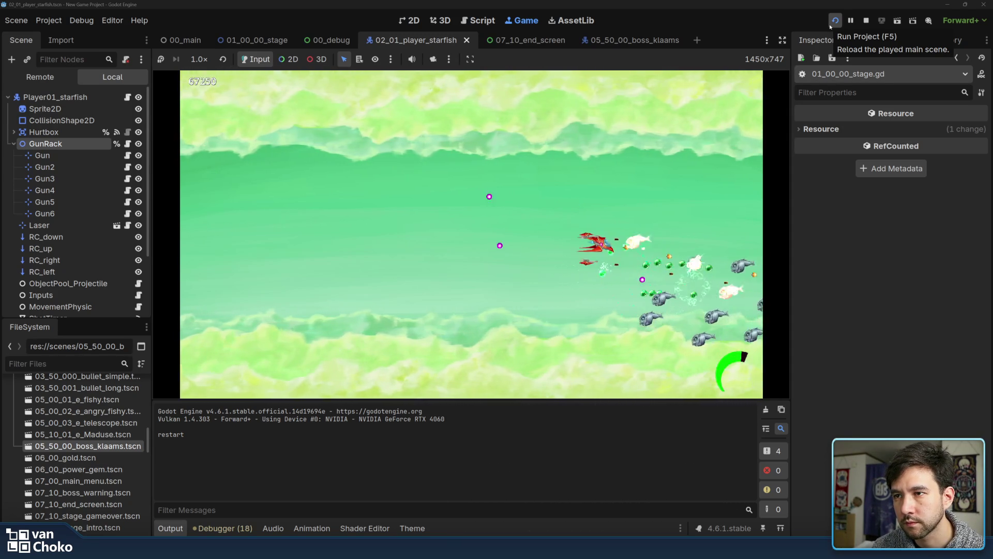
pyautogui.press('Left')
pyautogui.press('Down')
pyautogui.press('Right')
pyautogui.press('Left')
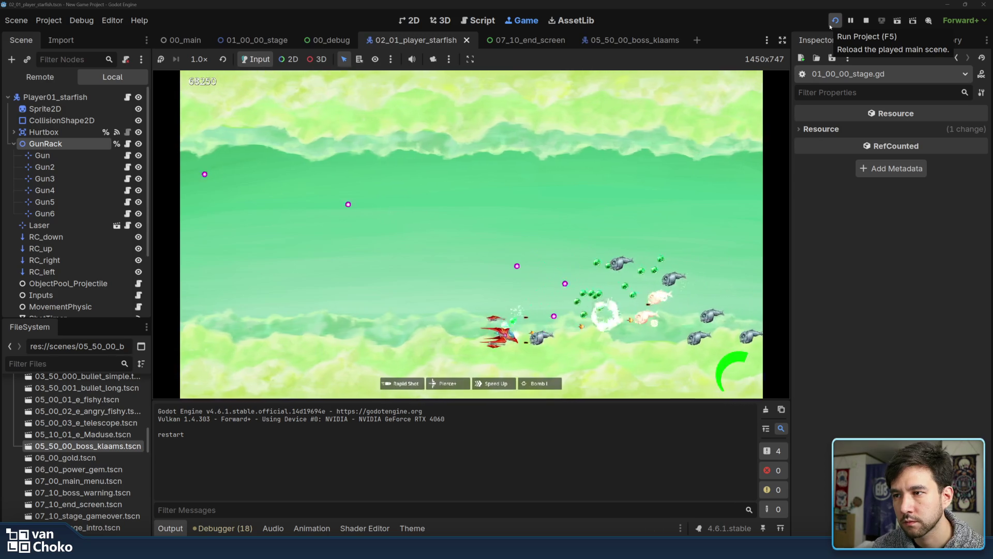
pyautogui.press('Up')
pyautogui.press('Down')
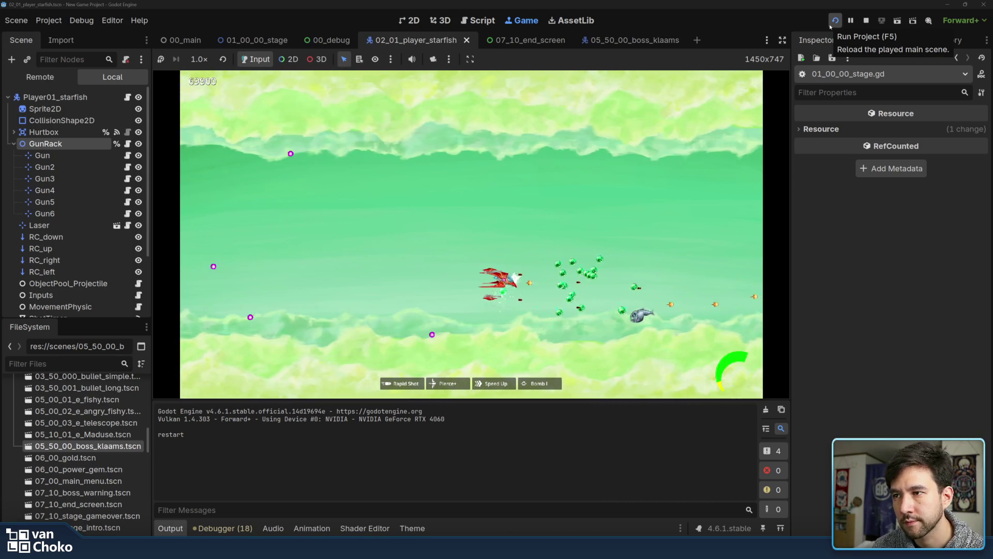
pyautogui.press('Right')
pyautogui.press('Up')
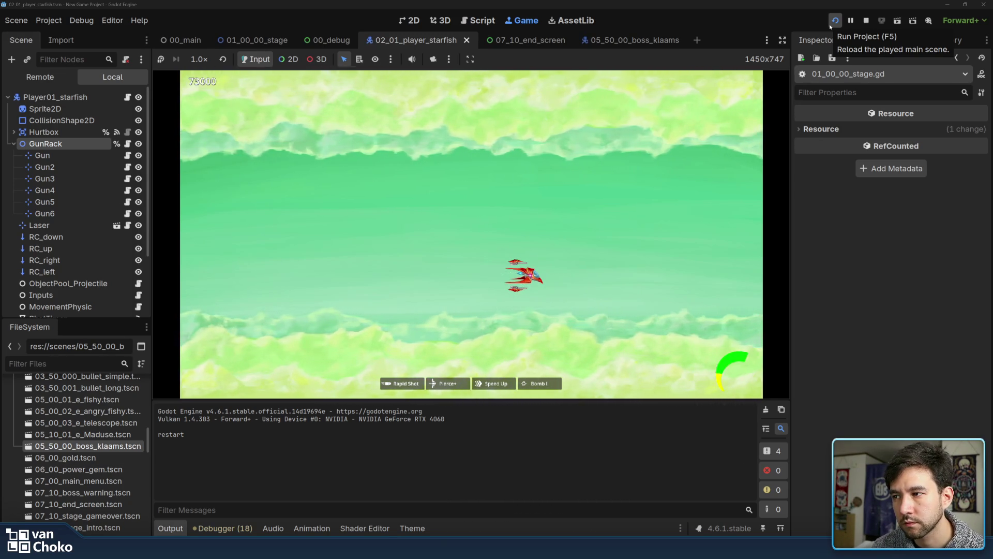
pyautogui.press('Up')
pyautogui.press('Left')
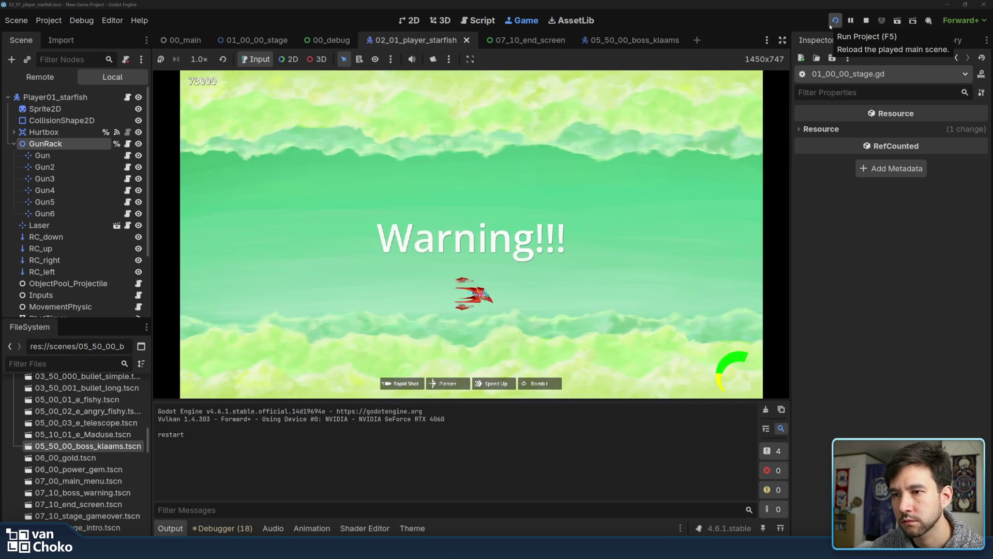
# Dodge the boss's bullet ring and laser its eye to reach 'Congratulation !', then restart the game.
pyautogui.press('Left')
pyautogui.press('Left')
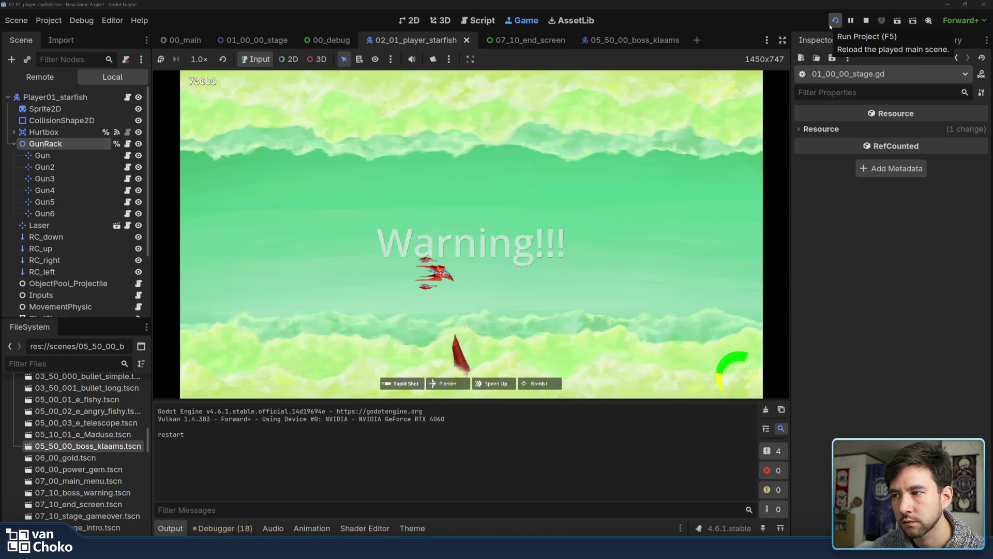
pyautogui.press('Left')
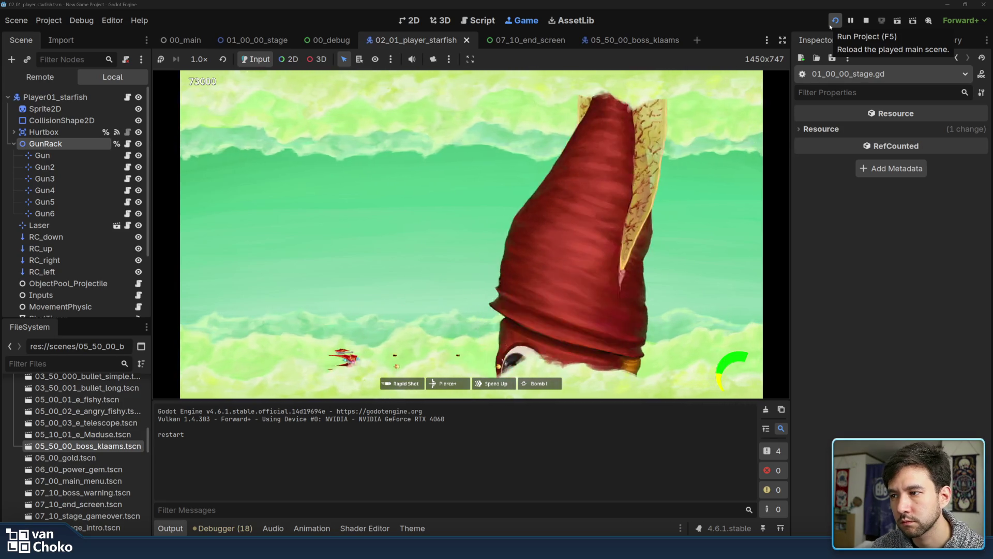
pyautogui.press('Up')
pyautogui.press('Up')
pyautogui.press('Right')
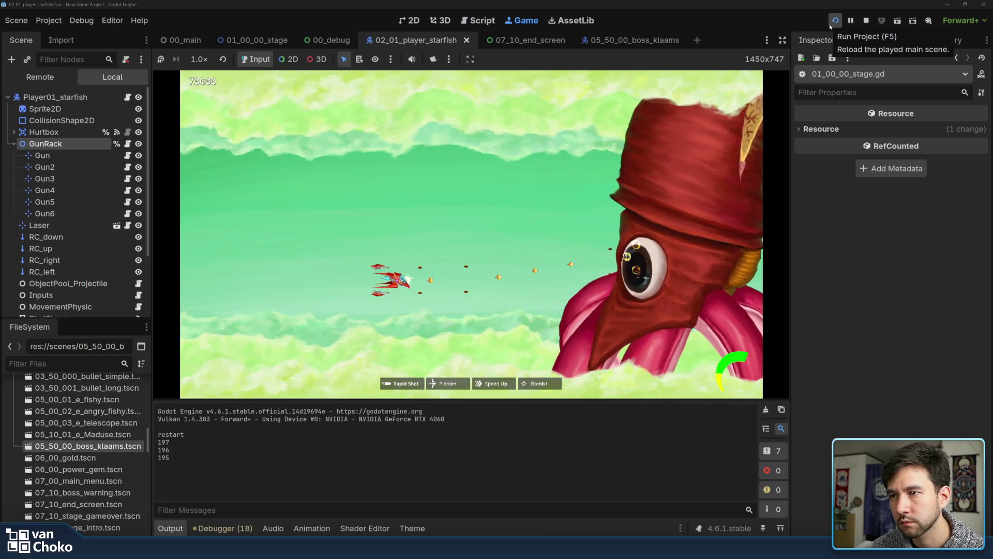
pyautogui.press('Up')
pyautogui.press('Right')
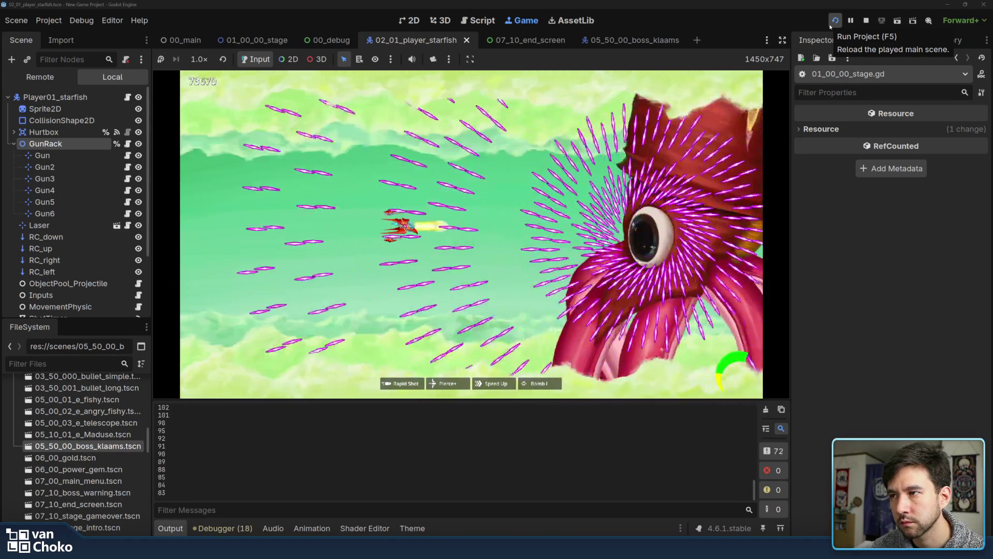
pyautogui.press('Down')
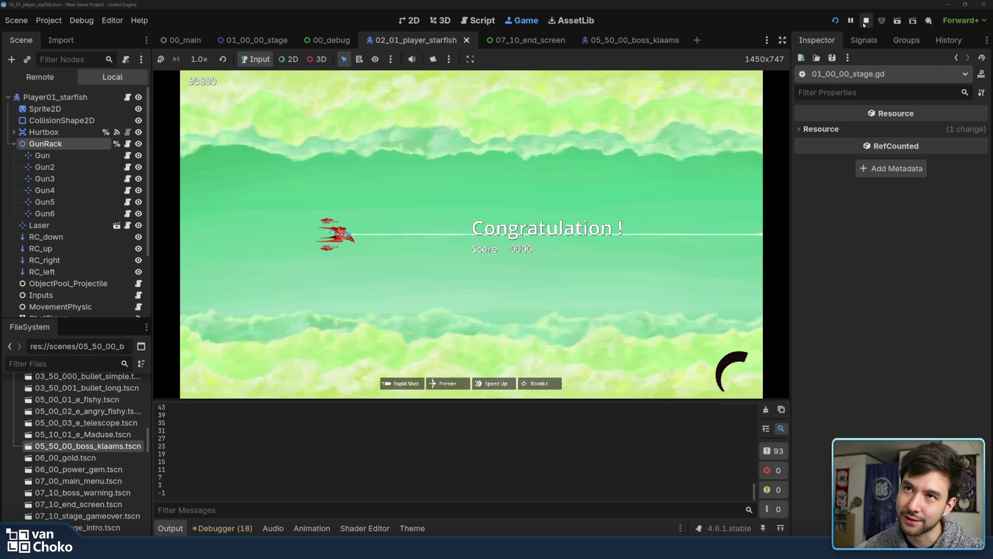
pyautogui.click(866, 20)
pyautogui.click(834, 21)
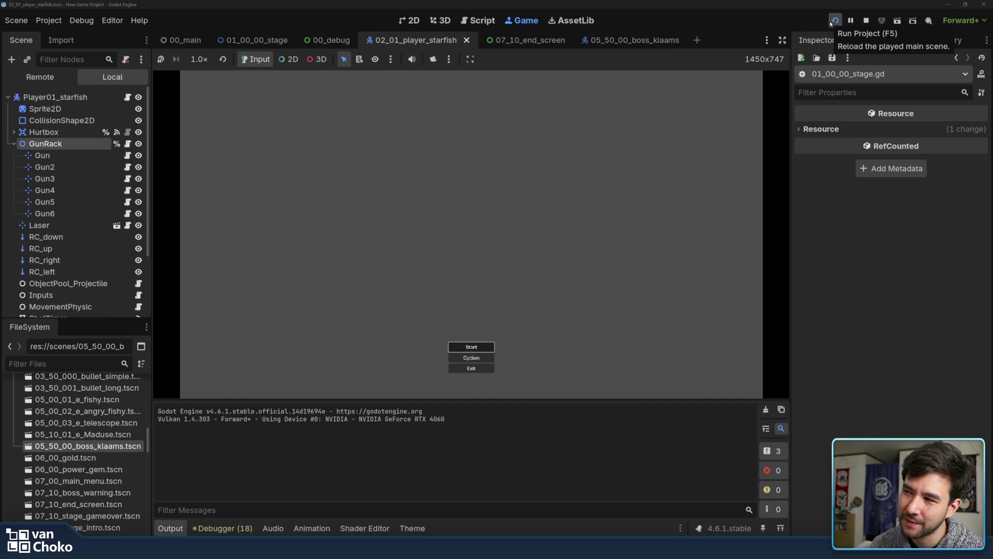
# Start a new game from the title menu.
pyautogui.press('Return')
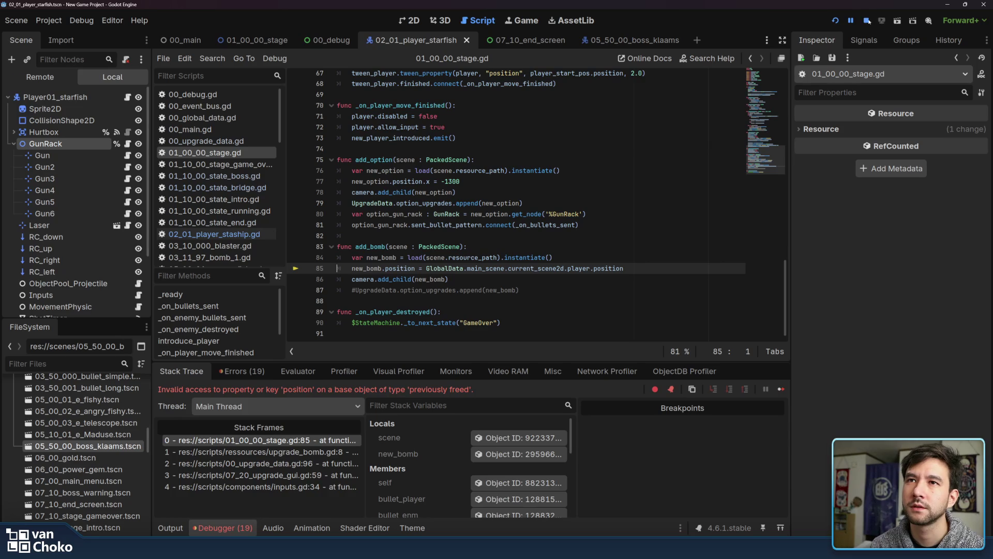
# Rerun the project after the crash and start a new game to reach Stage 1.
pyautogui.click(835, 22)
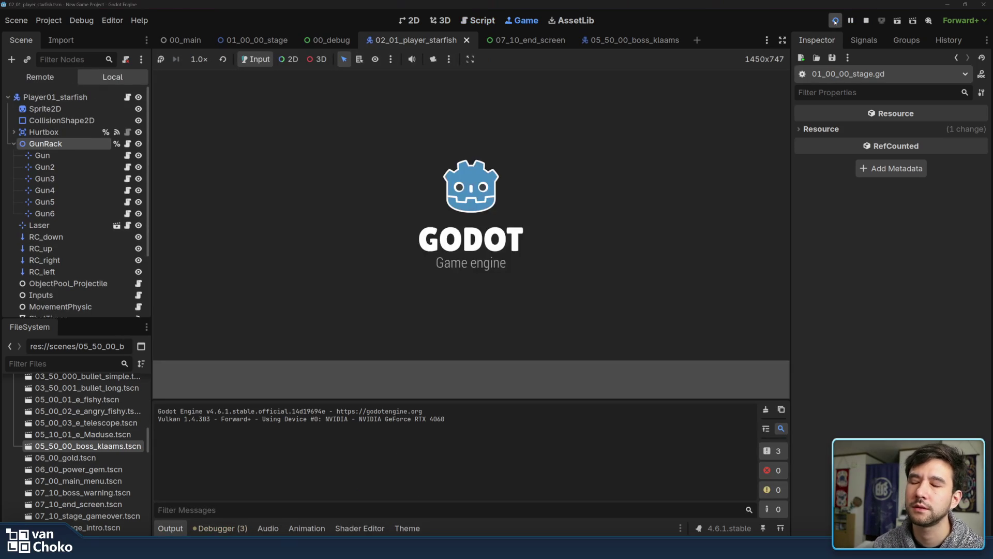
pyautogui.press('Return')
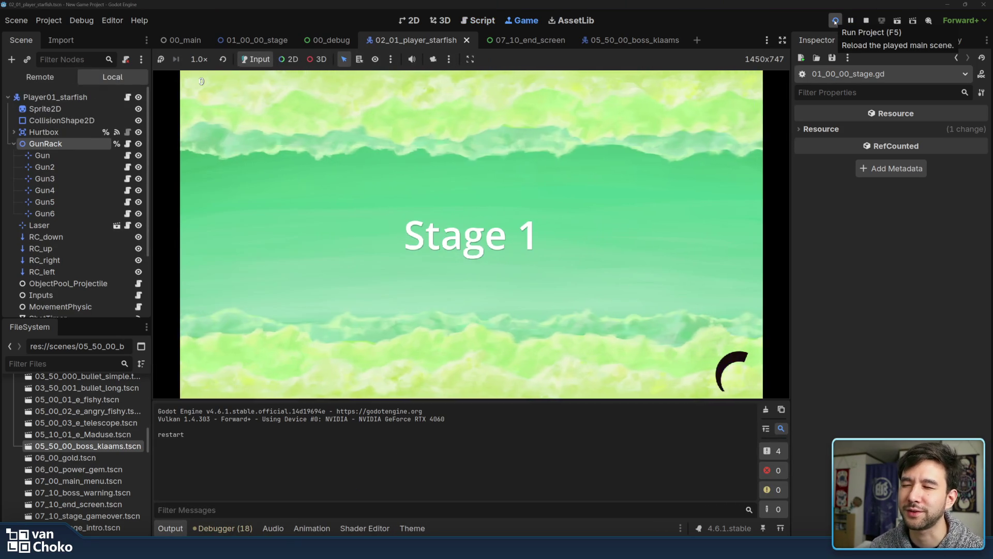
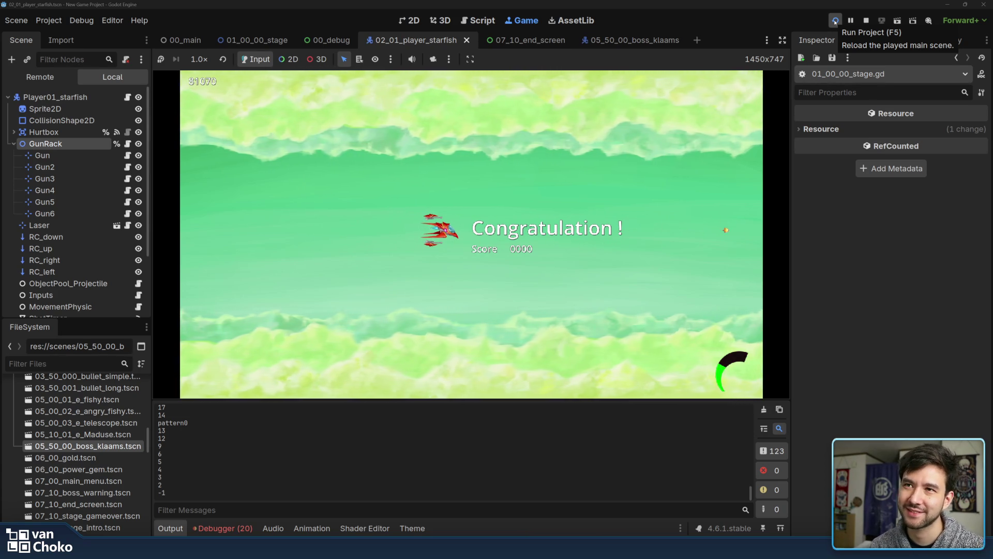
# Stop the playtest and review the stage script's exported variables and new_player_introduced signal.
pyautogui.click(866, 21)
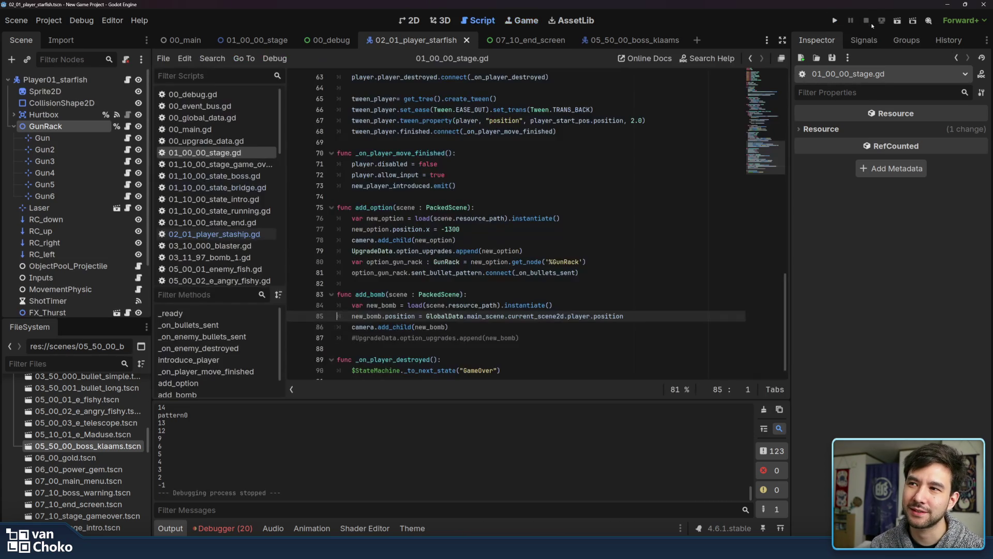
pyautogui.click(605, 272)
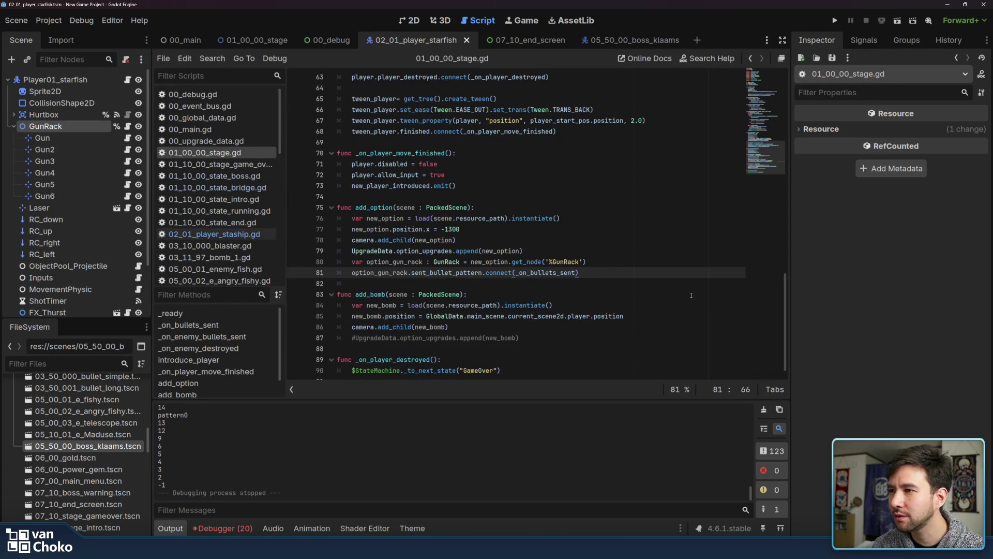
pyautogui.scroll(15, 525, 229)
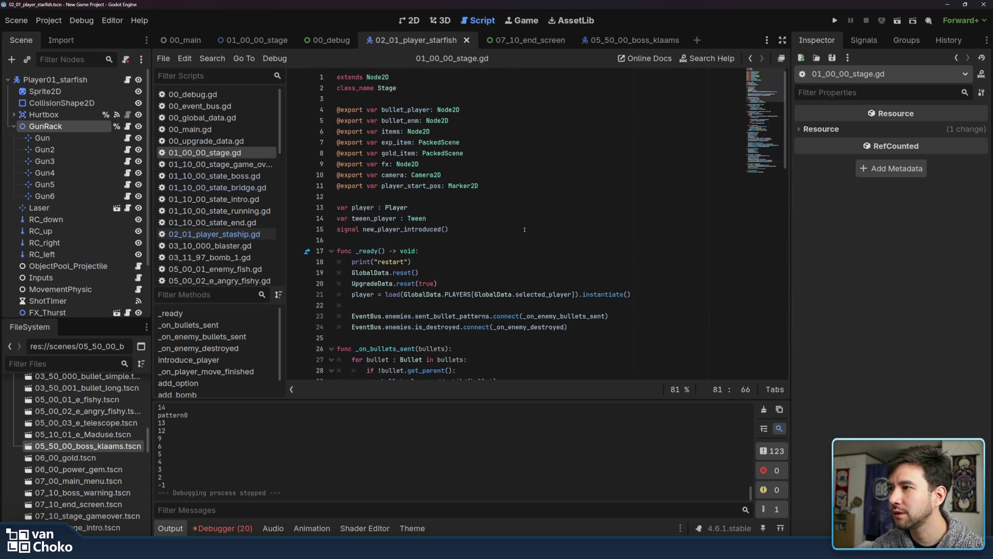
pyautogui.click(423, 179)
pyautogui.click(370, 207)
pyautogui.click(387, 218)
pyautogui.click(403, 231)
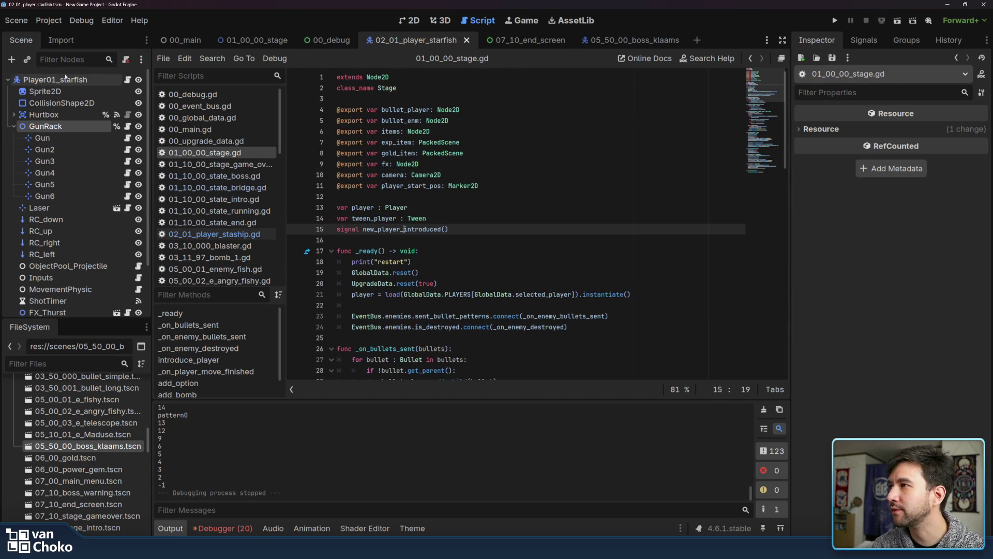
# Open the Player01_starfish node's script and inspect the allow_input setter and disabled declaration.
pyautogui.click(115, 80)
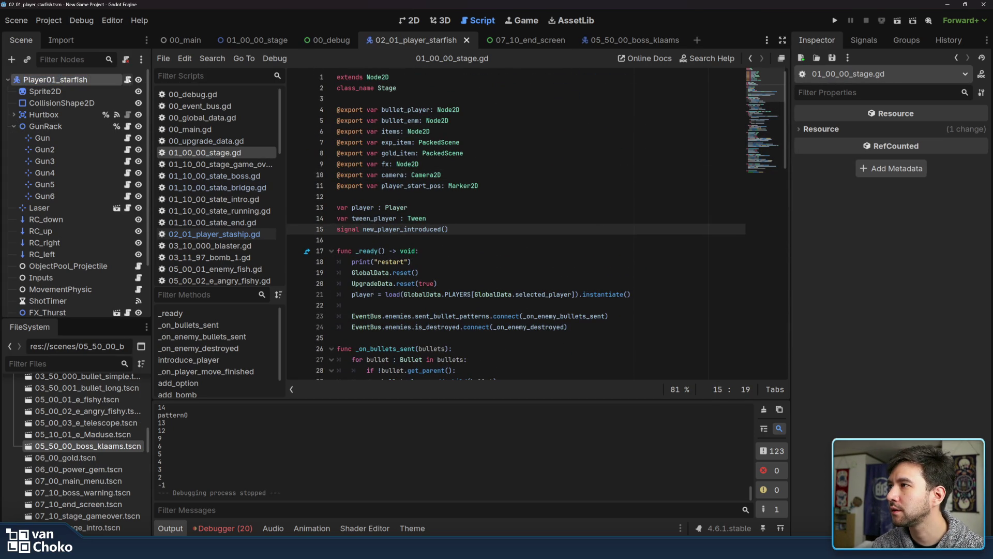
pyautogui.click(127, 80)
pyautogui.scroll(-4, 517, 232)
pyautogui.scroll(9, 466, 207)
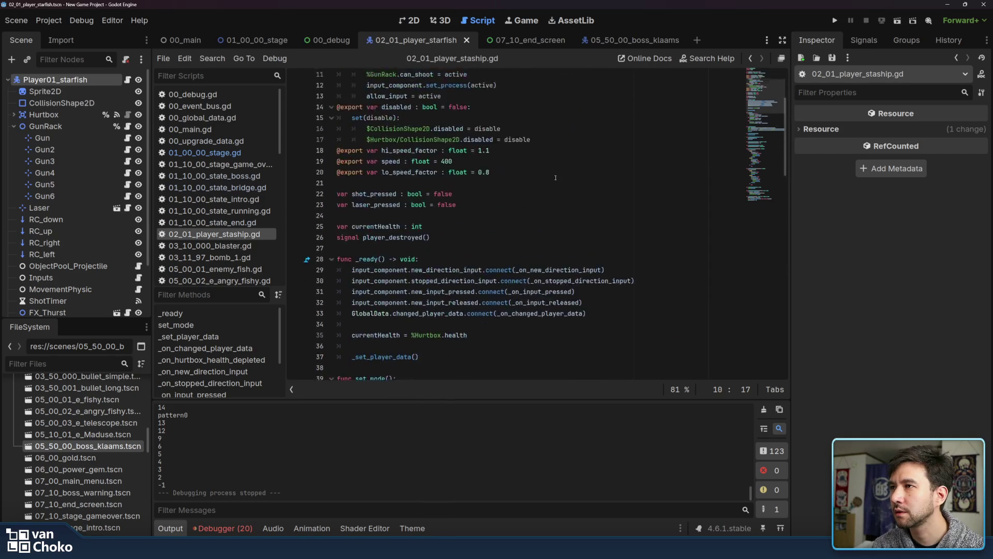
pyautogui.click(353, 186)
pyautogui.click(362, 163)
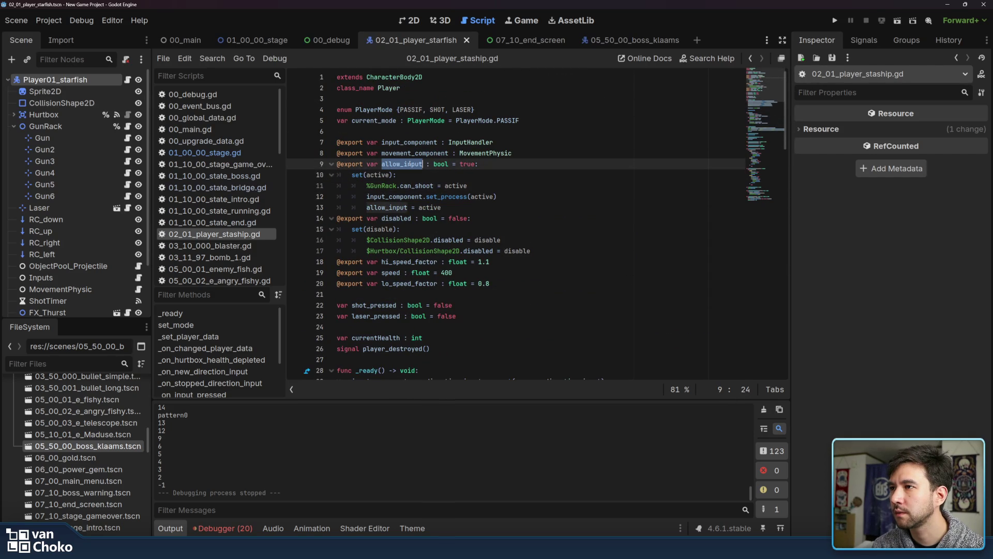
pyautogui.click(390, 218)
pyautogui.doubleClick(383, 230)
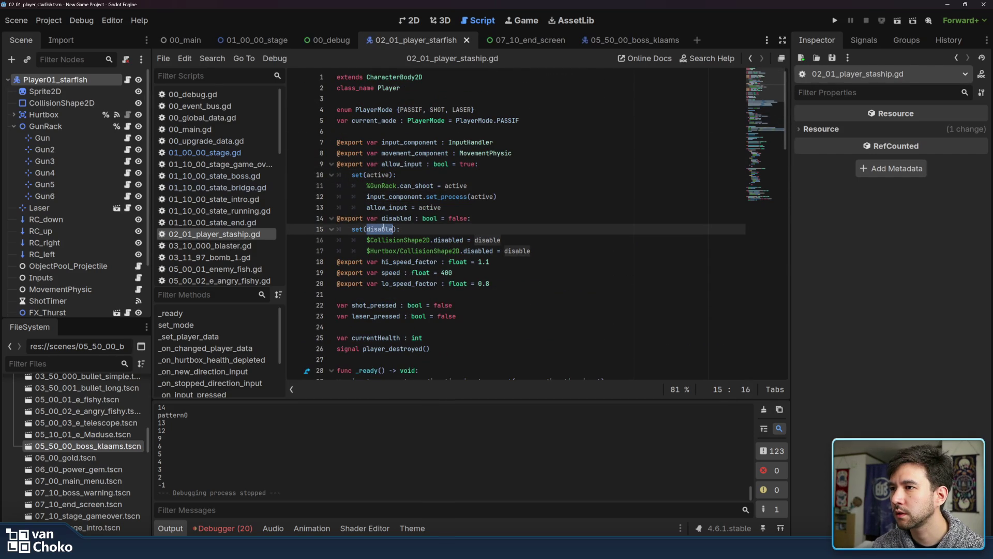
# Examine the disabled setter's collision-disabling statements and every use of disabled.
pyautogui.doubleClick(495, 240)
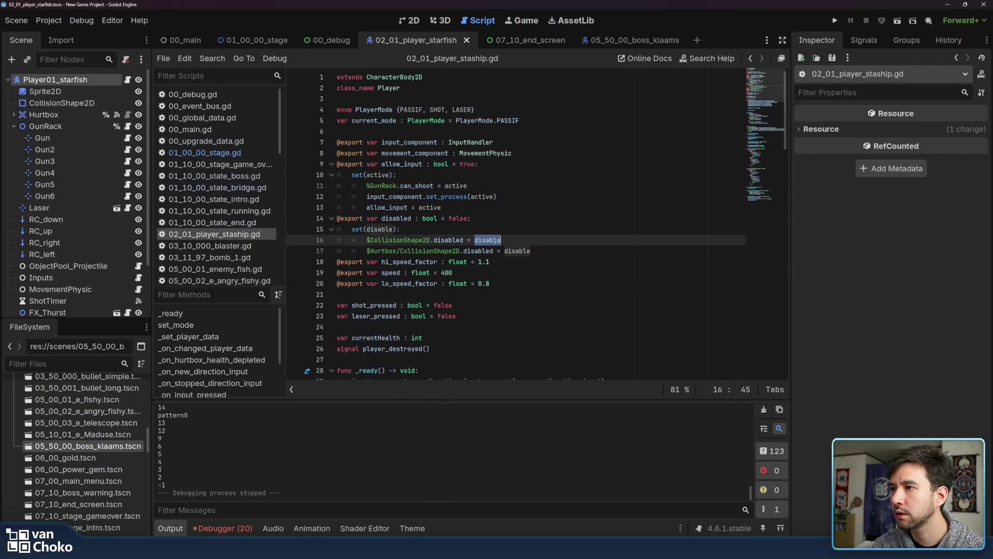
pyautogui.moveTo(541, 247); pyautogui.dragTo(538, 237)
pyautogui.doubleClick(539, 236)
pyautogui.keyDown('shift'); pyautogui.click(545, 249); pyautogui.keyUp('shift')
pyautogui.doubleClick(446, 240)
pyautogui.doubleClick(491, 251)
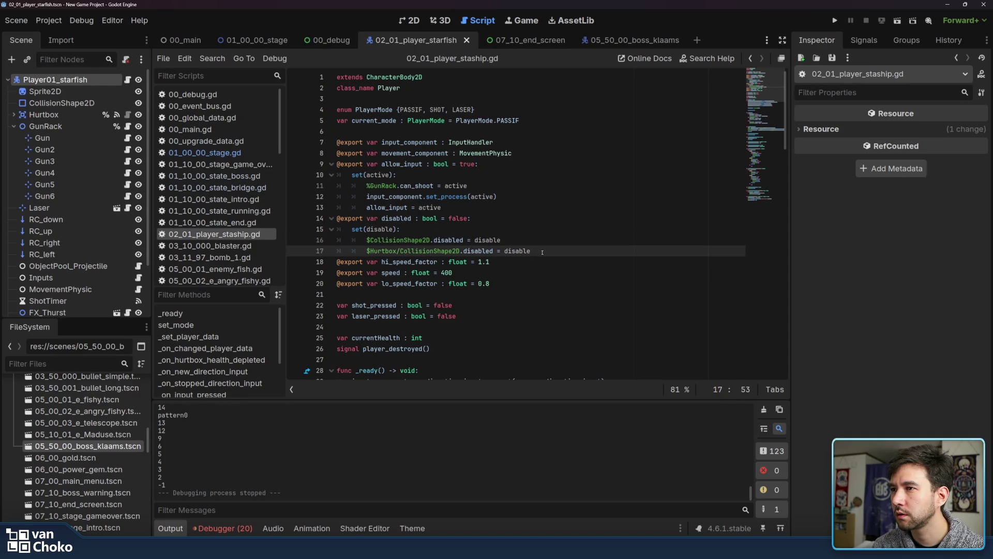
pyautogui.click(403, 218)
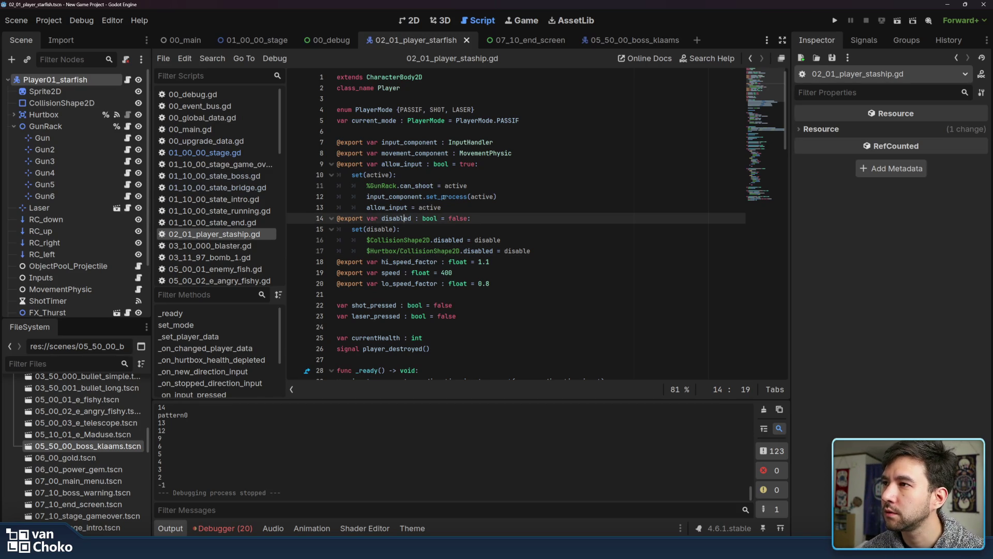
pyautogui.click(470, 212)
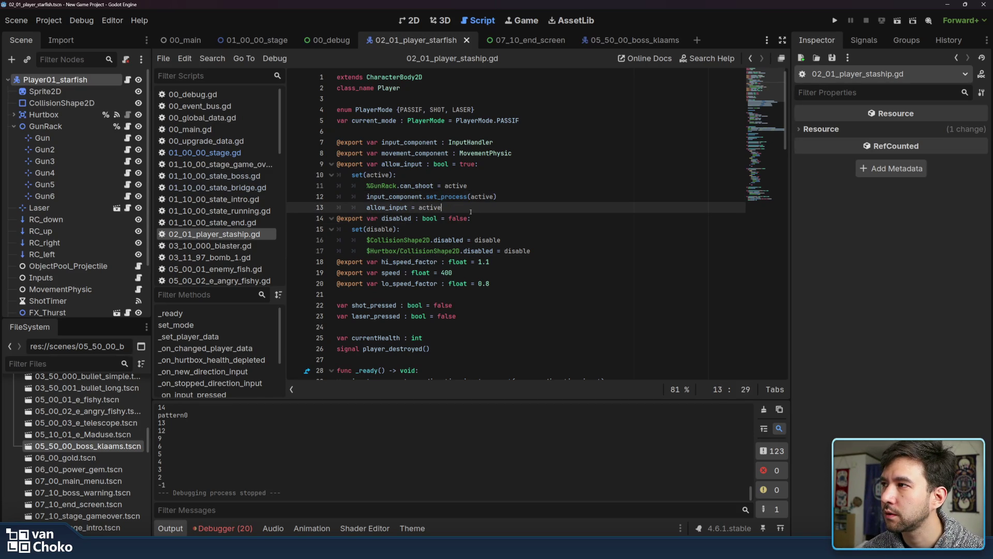
# Check the GunRack node, then show 01_00_00_stage in 2D and inspect the Boss state.
pyautogui.click(77, 129)
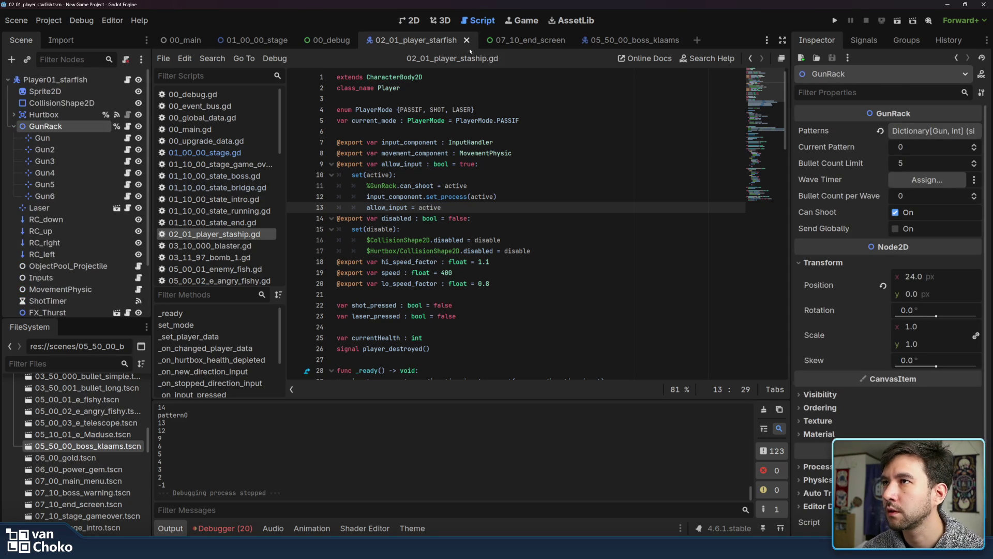
pyautogui.click(518, 40)
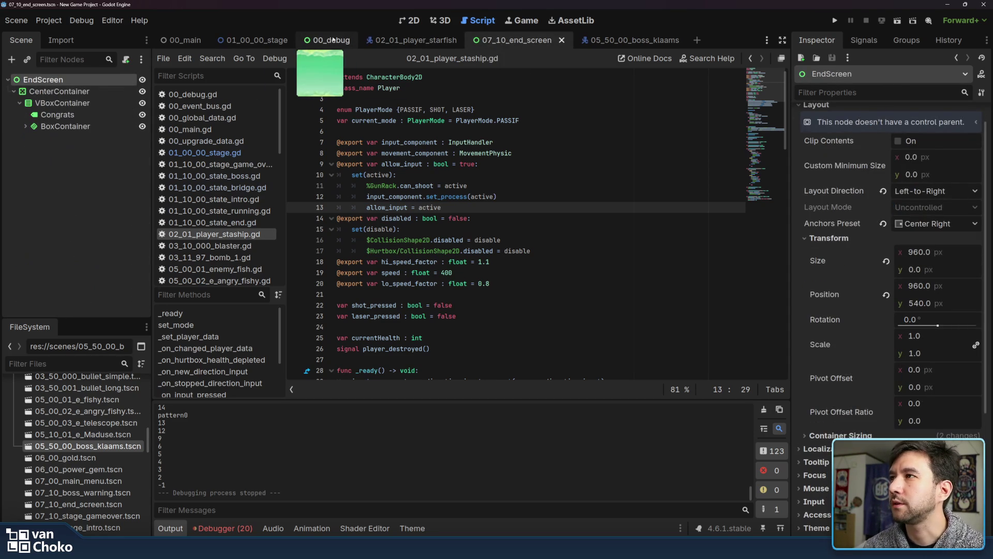
pyautogui.click(269, 41)
pyautogui.click(185, 41)
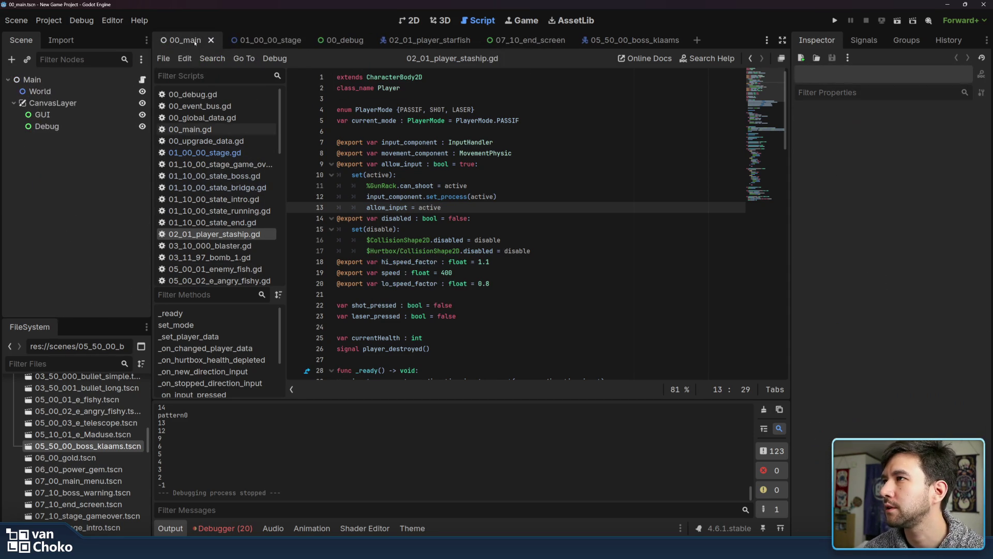
pyautogui.click(410, 22)
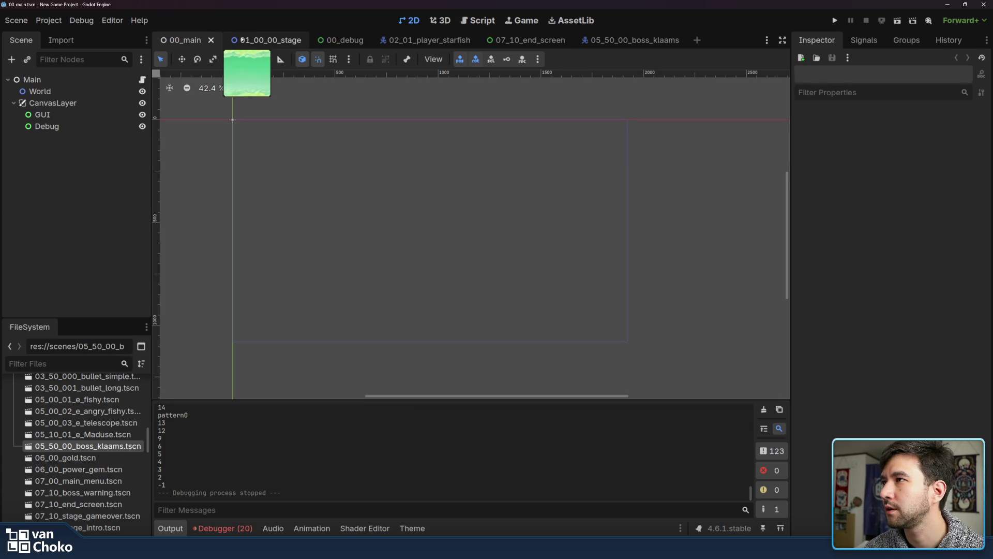
pyautogui.click(264, 41)
pyautogui.click(47, 255)
pyautogui.click(93, 266)
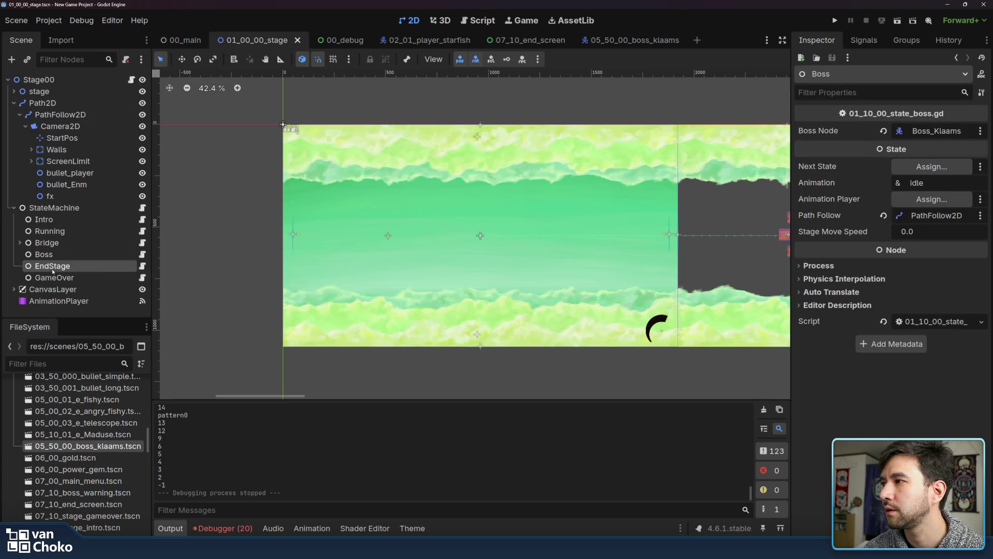
# In the EndStage script, move the tween creation statement below the allow_input line.
pyautogui.click(142, 266)
pyautogui.click(471, 172)
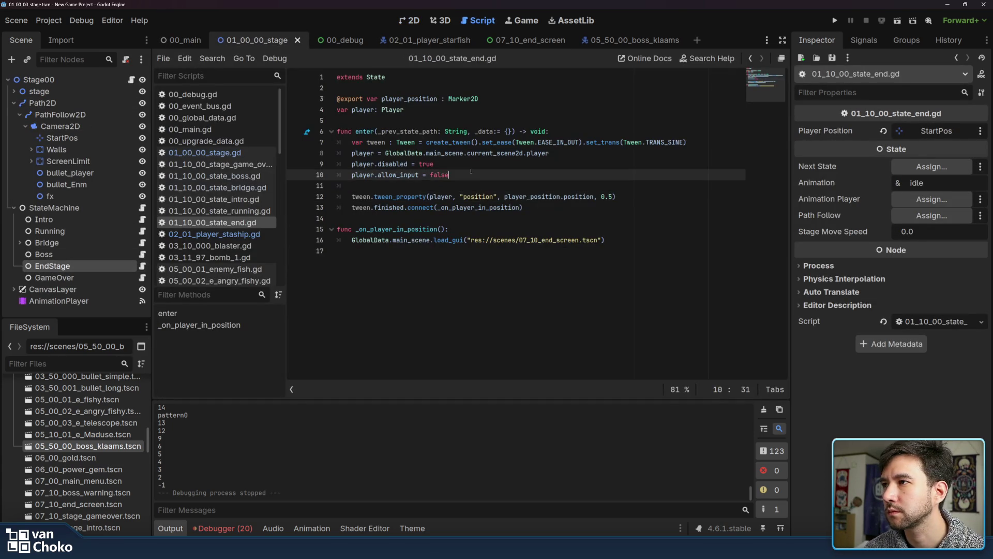
pyautogui.moveTo(362, 143)
pyautogui.mouseDown()
pyautogui.moveTo(683, 143)
pyautogui.moveTo(543, 153)
pyautogui.moveTo(732, 145)
pyautogui.mouseUp()
pyautogui.hotkey('ctrl', 'x')
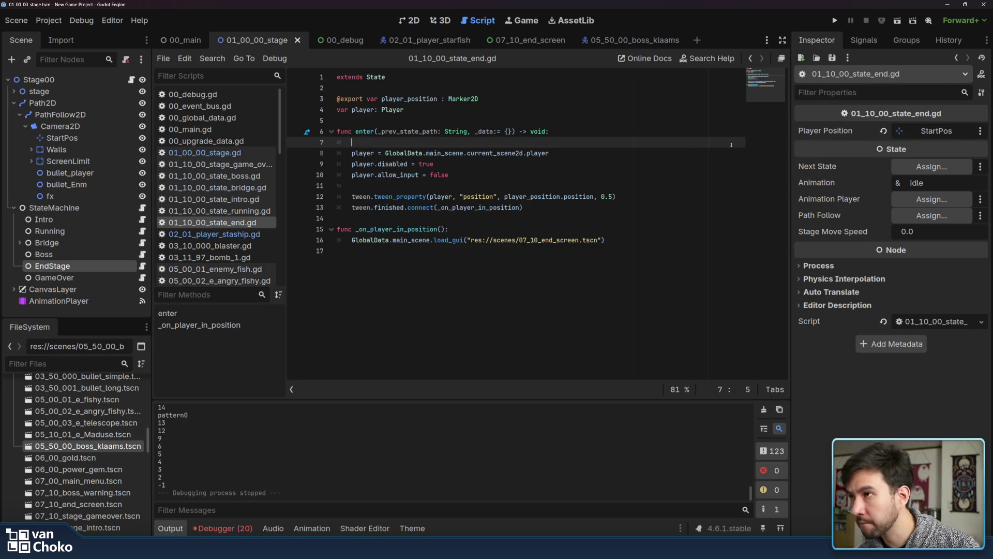
pyautogui.click(565, 175)
pyautogui.press('Return')
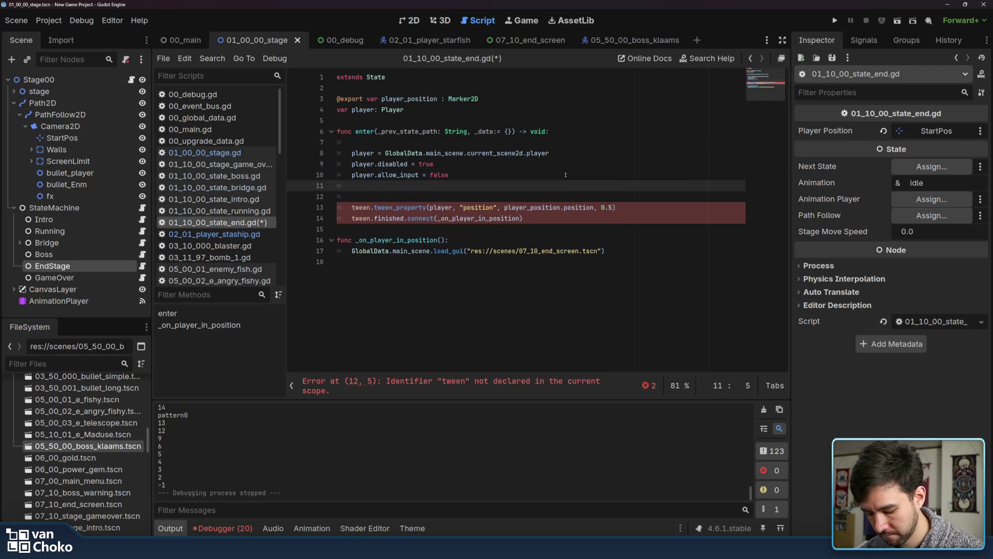
pyautogui.hotkey('ctrl', 'v')
pyautogui.click(527, 142)
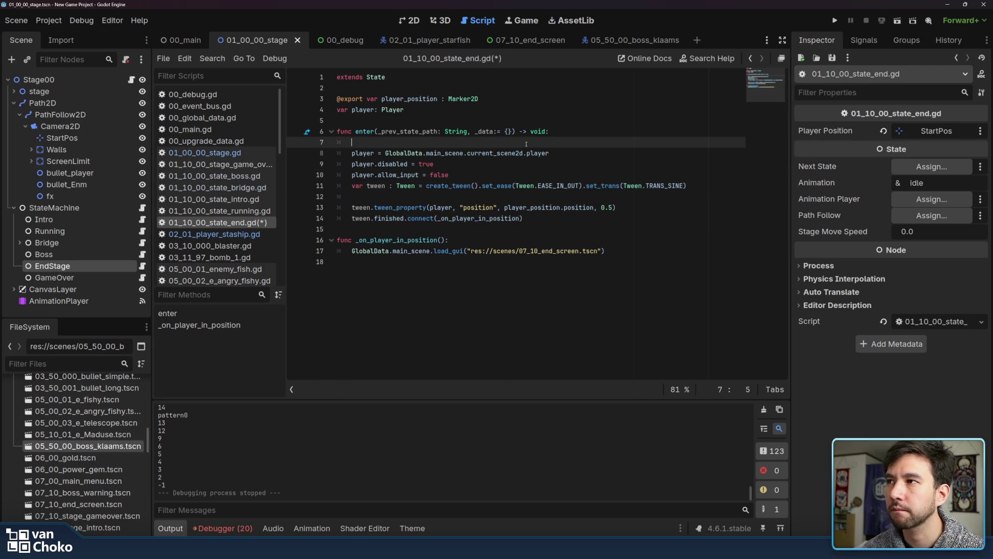
pyautogui.press('BackSpace')
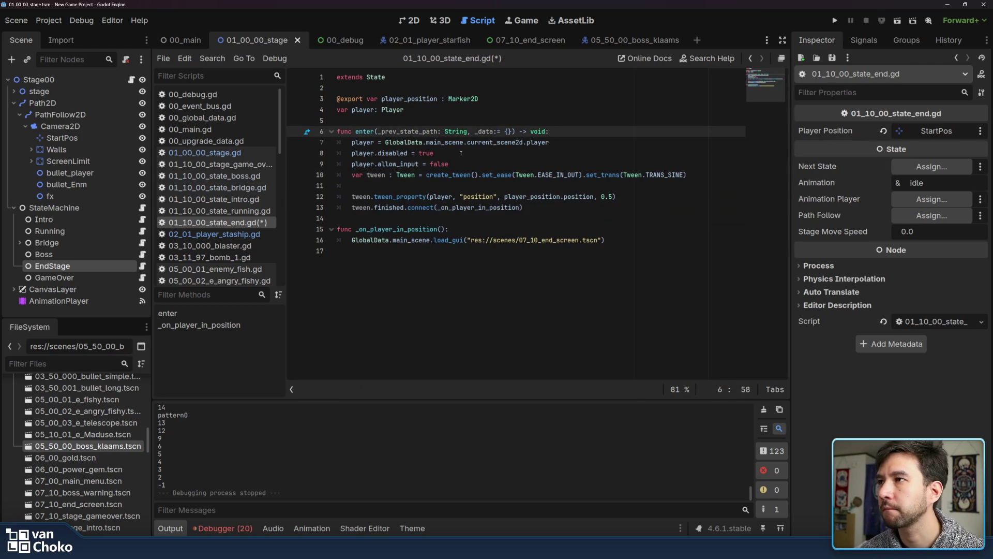
# Review the player disabled = true and allow_input = false lines, then save the end-state script.
pyautogui.moveTo(352, 142); pyautogui.dragTo(563, 139)
pyautogui.click(420, 154)
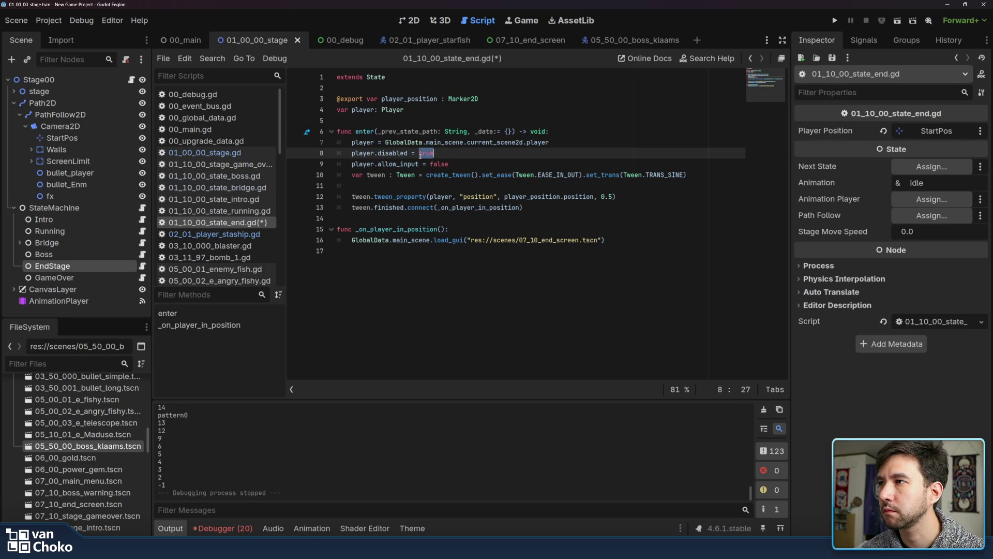
pyautogui.click(454, 166)
pyautogui.doubleClick(437, 155)
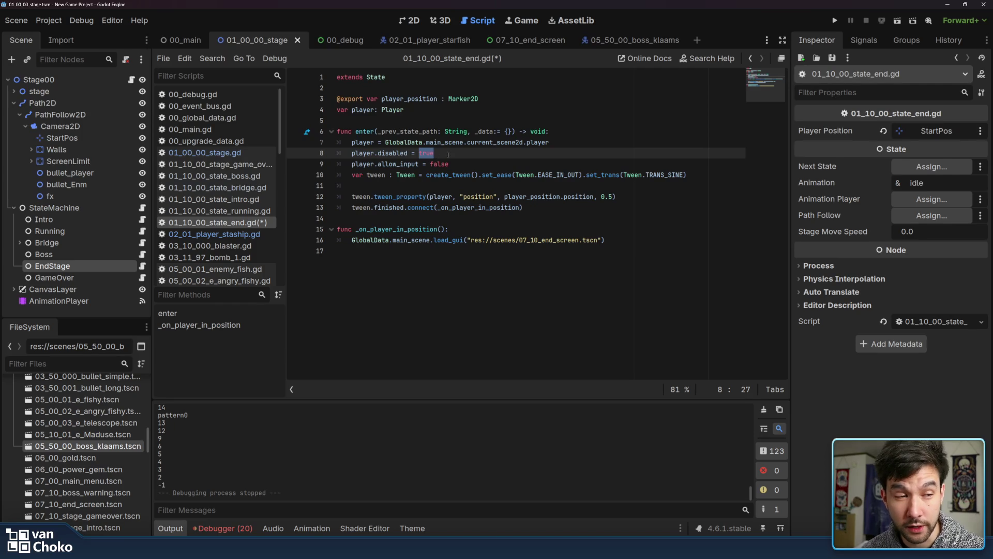
pyautogui.click(443, 164)
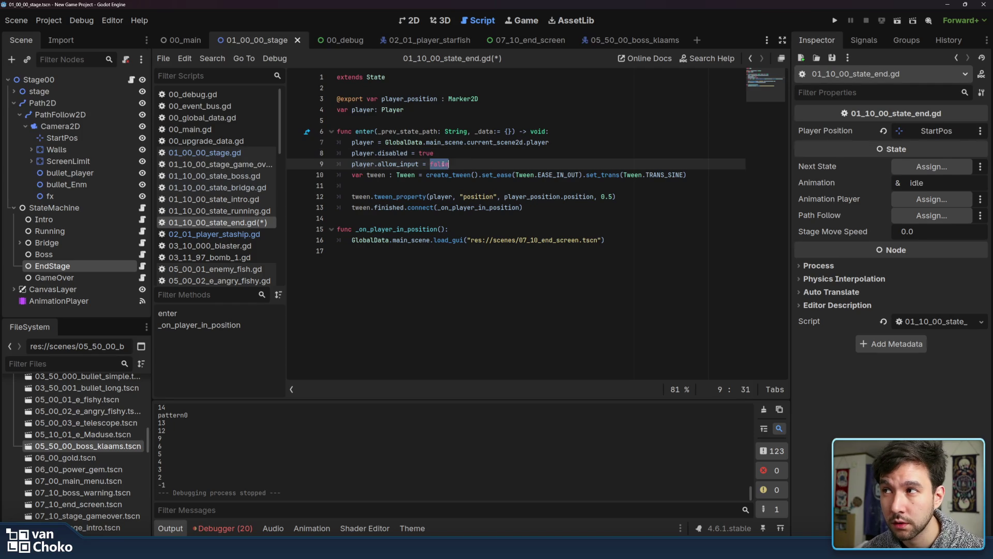
pyautogui.click(442, 174)
pyautogui.click(437, 164)
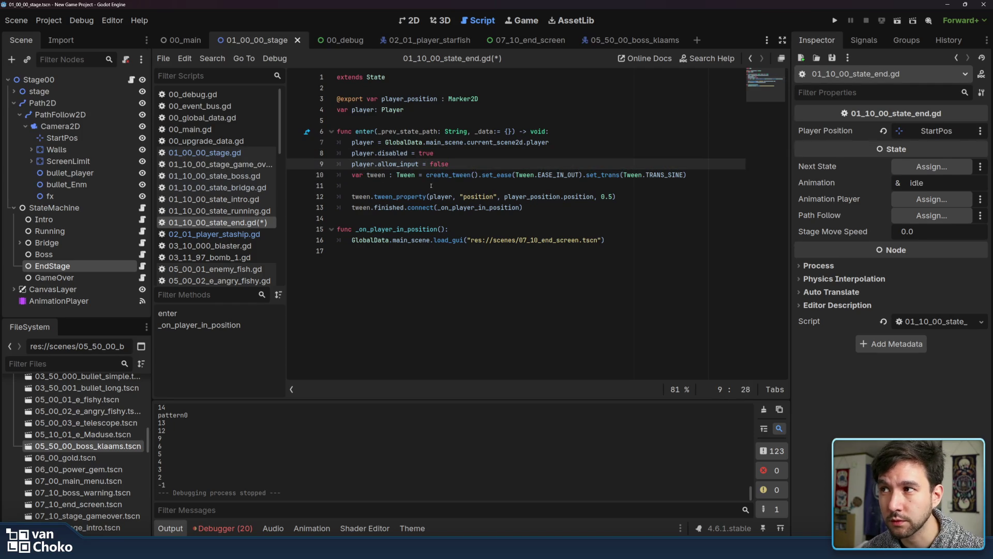
pyautogui.click(431, 186)
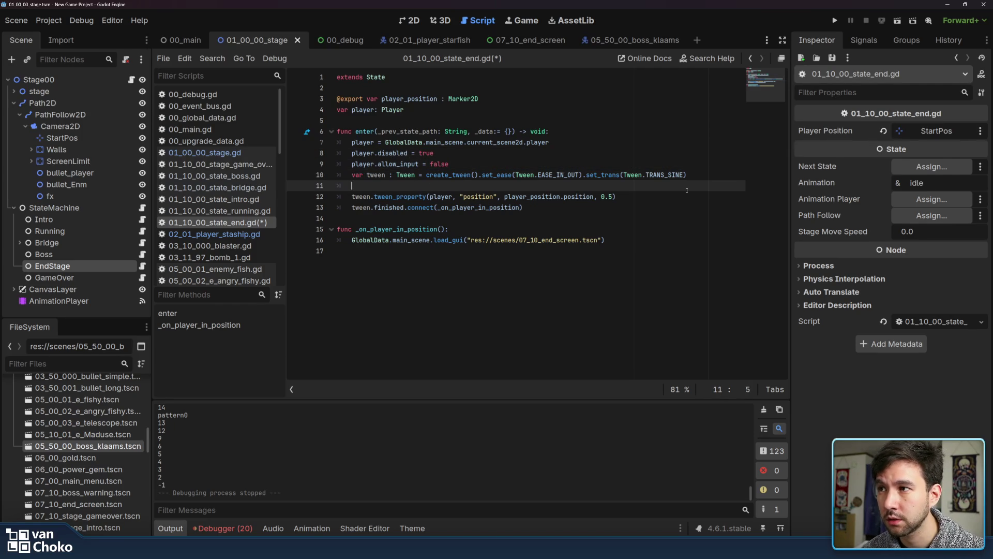
pyautogui.click(554, 111)
pyautogui.press('Down')
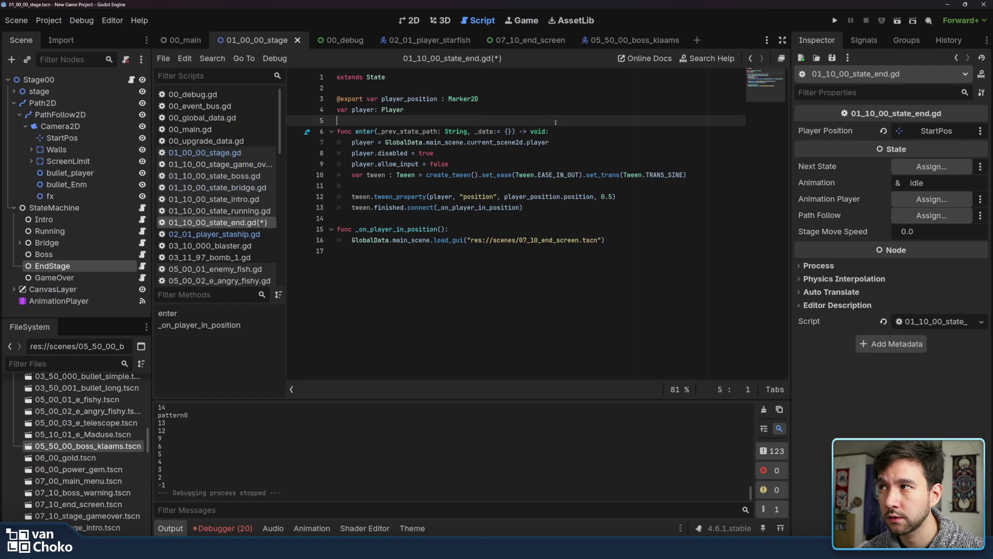
pyautogui.hotkey('ctrl', 's')
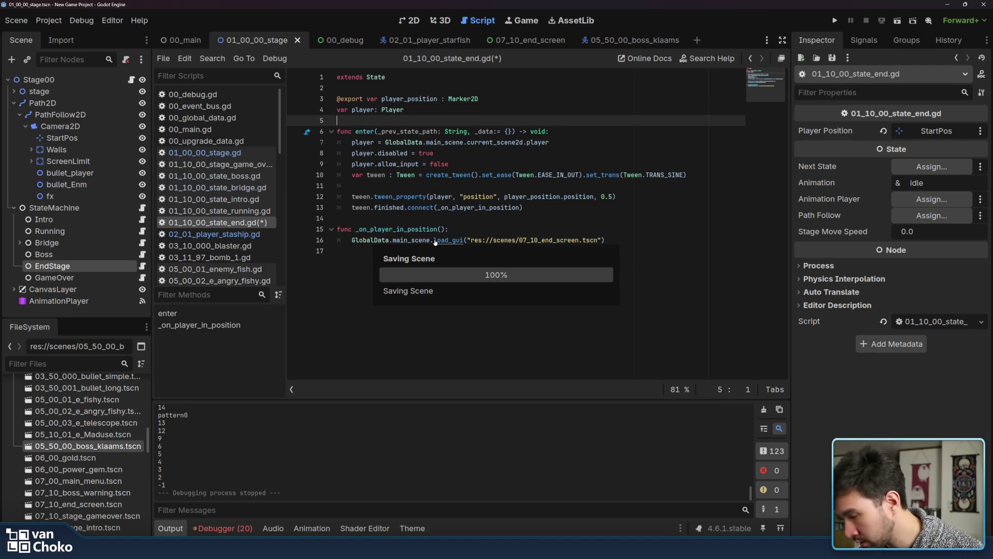
# Copy the player-disabling lines from the enter function.
pyautogui.click(351, 132)
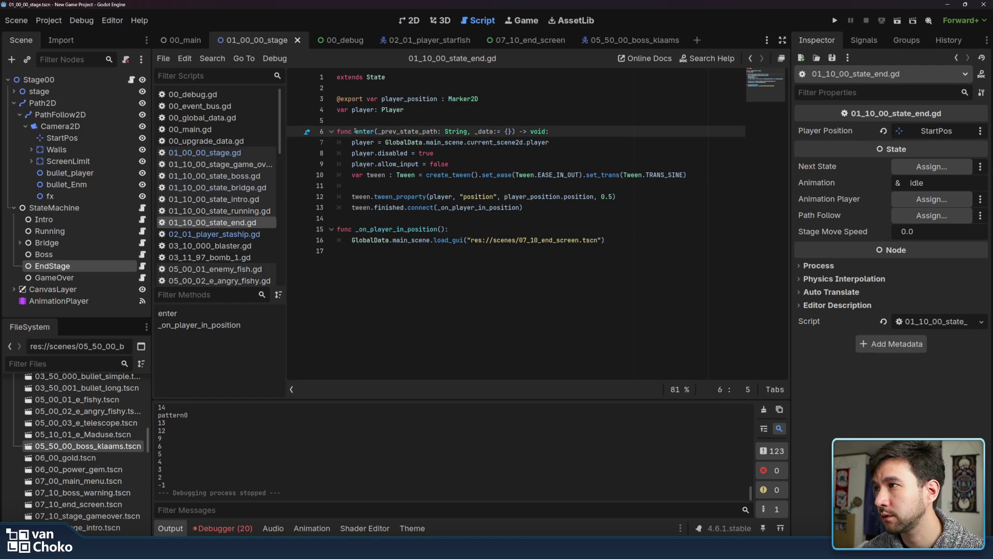
pyautogui.moveTo(449, 164); pyautogui.dragTo(371, 146)
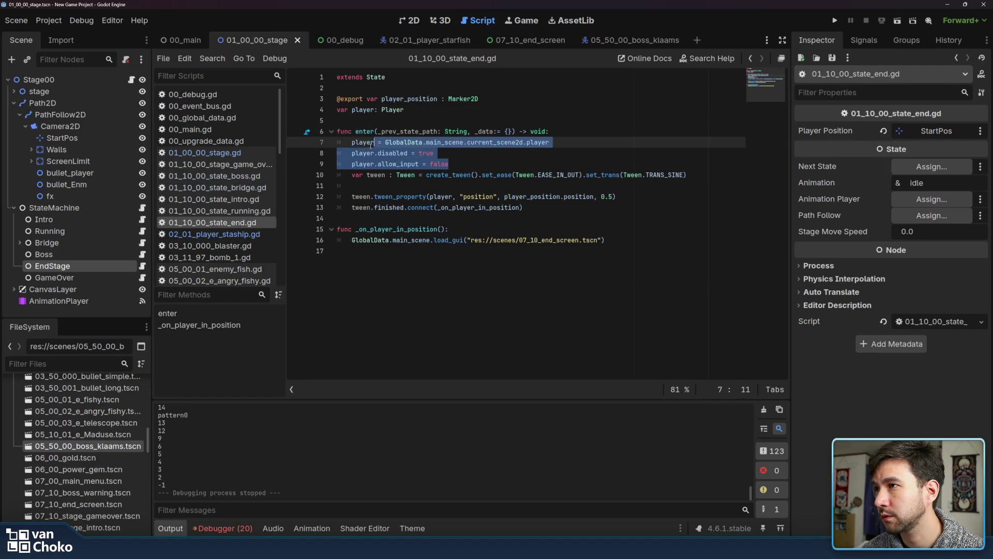
pyautogui.rightClick(355, 142)
pyautogui.click(336, 206)
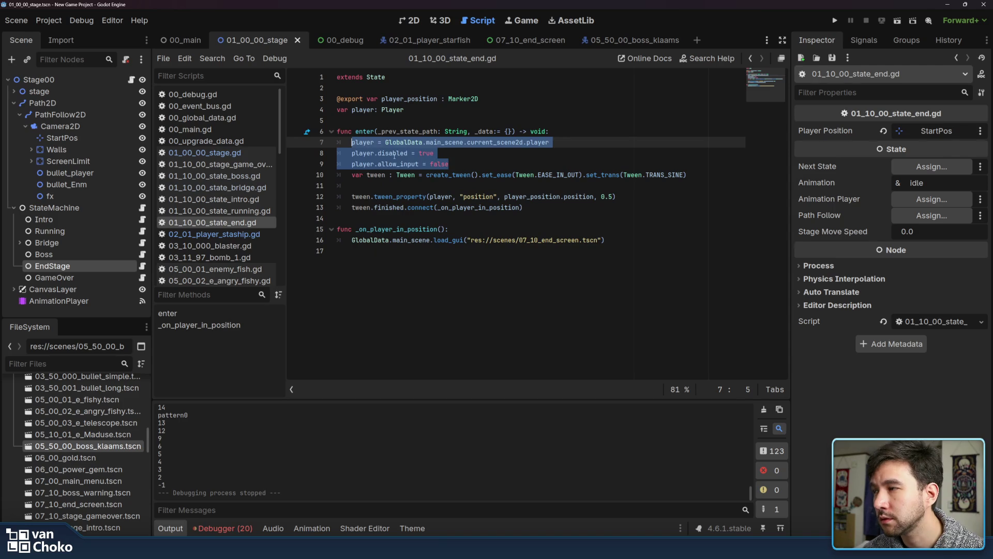
pyautogui.click(394, 153)
# Switch to 01_10_00_state_boss.gd in the script list.
pyautogui.click(244, 211)
pyautogui.click(243, 233)
pyautogui.click(244, 223)
pyautogui.click(243, 199)
pyautogui.click(244, 187)
pyautogui.click(244, 176)
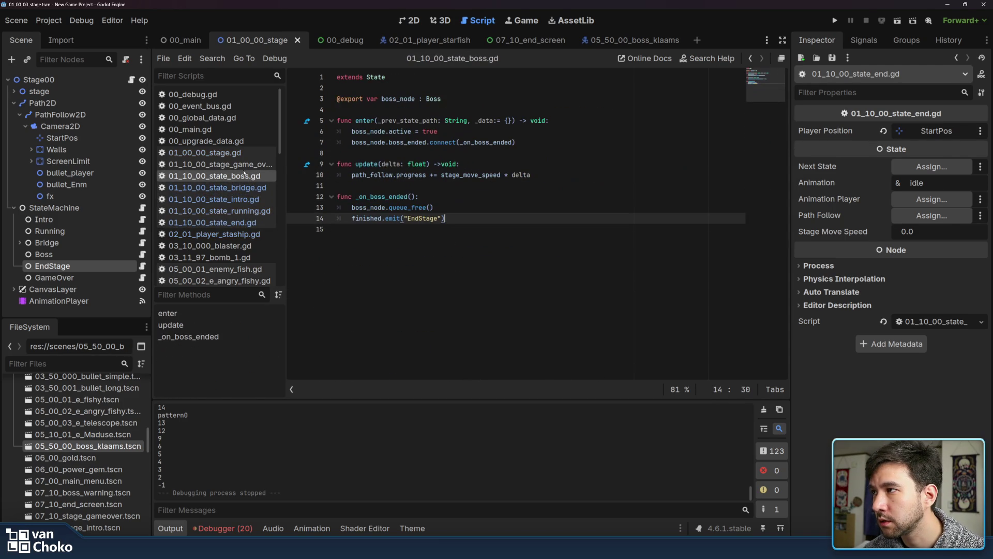
# Paste the three player-disabling lines into the _on_boss_ended handler above queue_free.
pyautogui.click(452, 195)
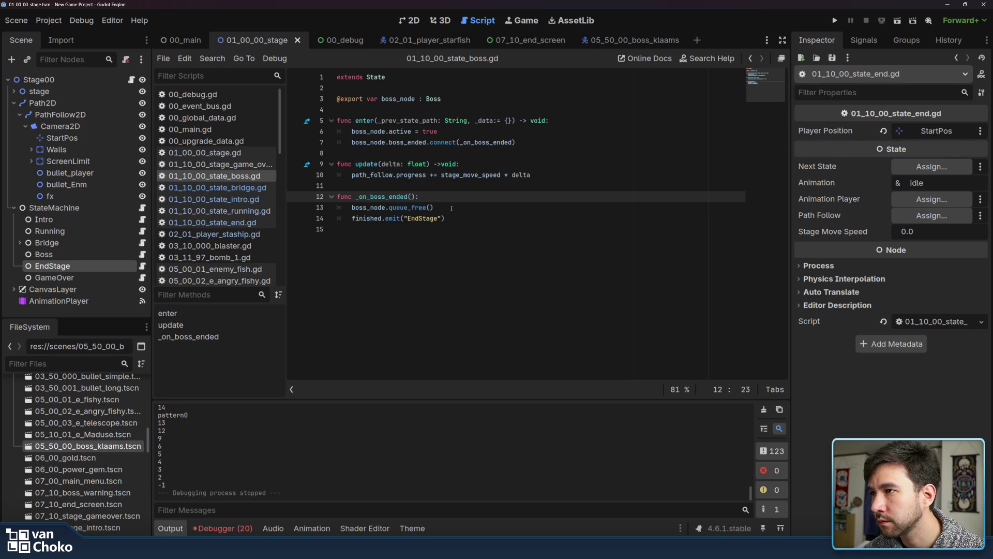
pyautogui.click(447, 208)
pyautogui.click(450, 195)
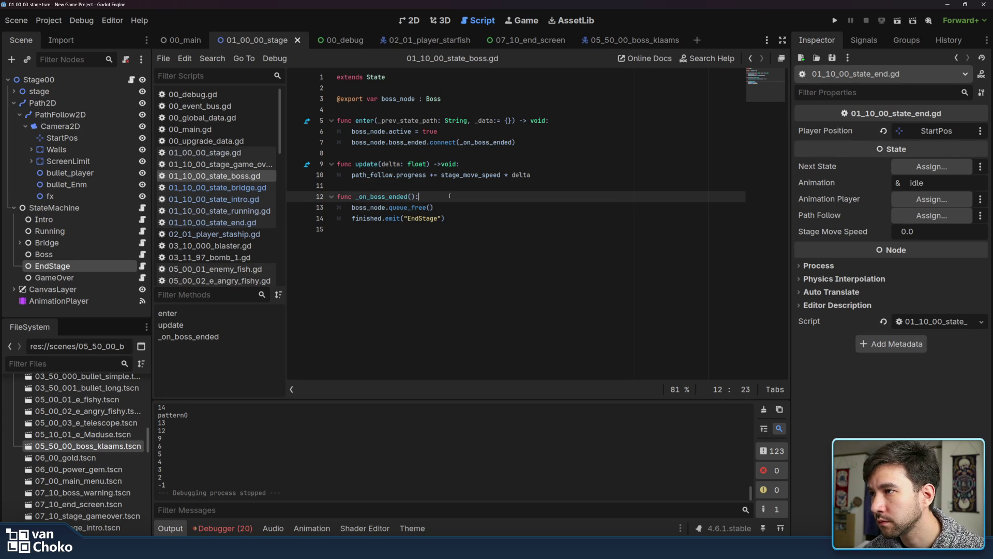
pyautogui.press('Return')
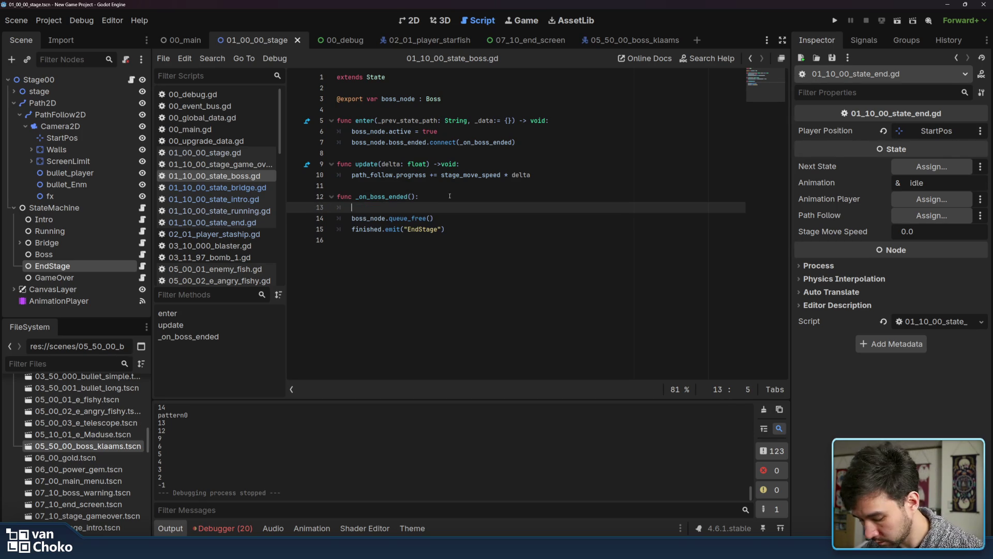
pyautogui.hotkey('ctrl', 'v')
pyautogui.click(539, 242)
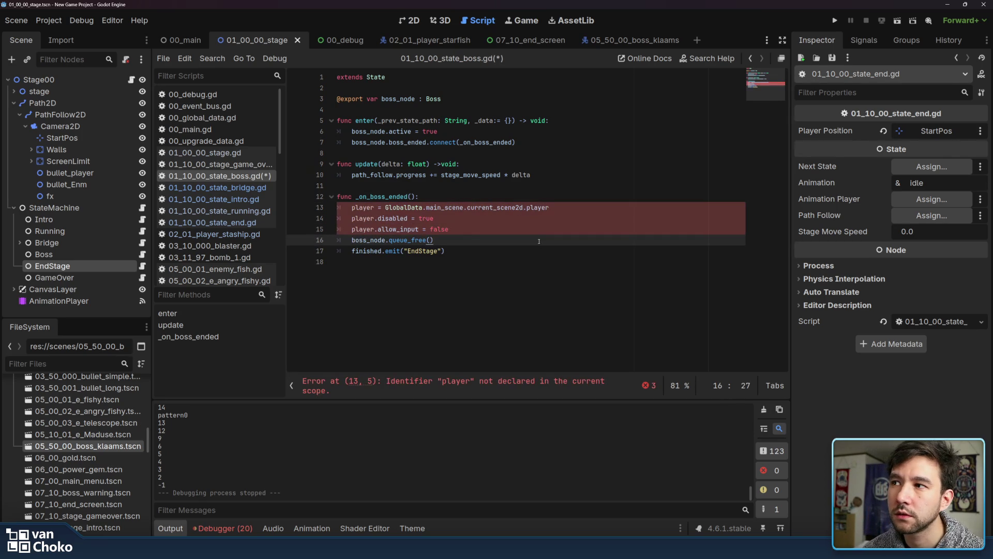
pyautogui.click(536, 230)
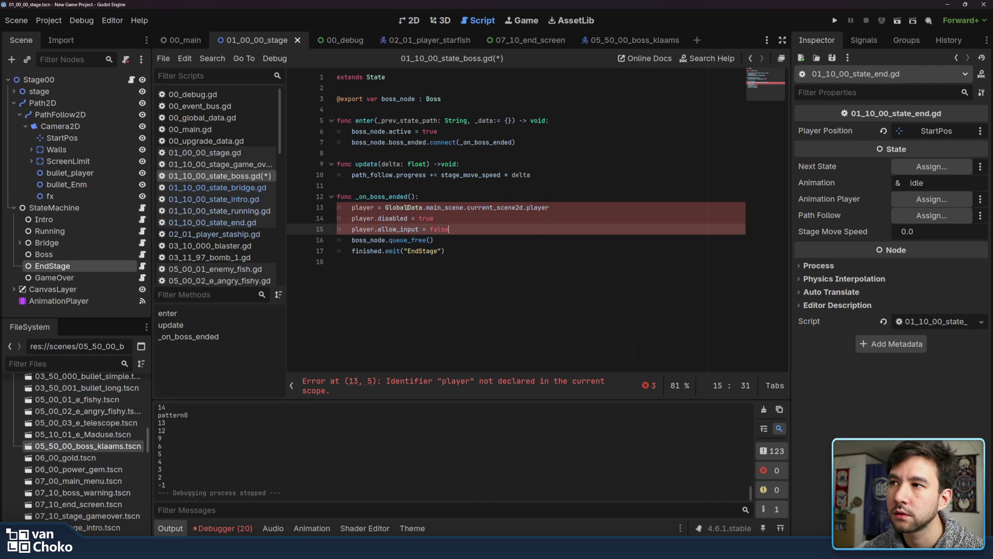
# Merge them into GlobalData.main_scene.current_scene2d.player.disabled = true, removing the player assignment line.
pyautogui.click(379, 208)
pyautogui.moveTo(549, 208)
pyautogui.mouseDown()
pyautogui.moveTo(369, 207)
pyautogui.moveTo(426, 207)
pyautogui.mouseUp()
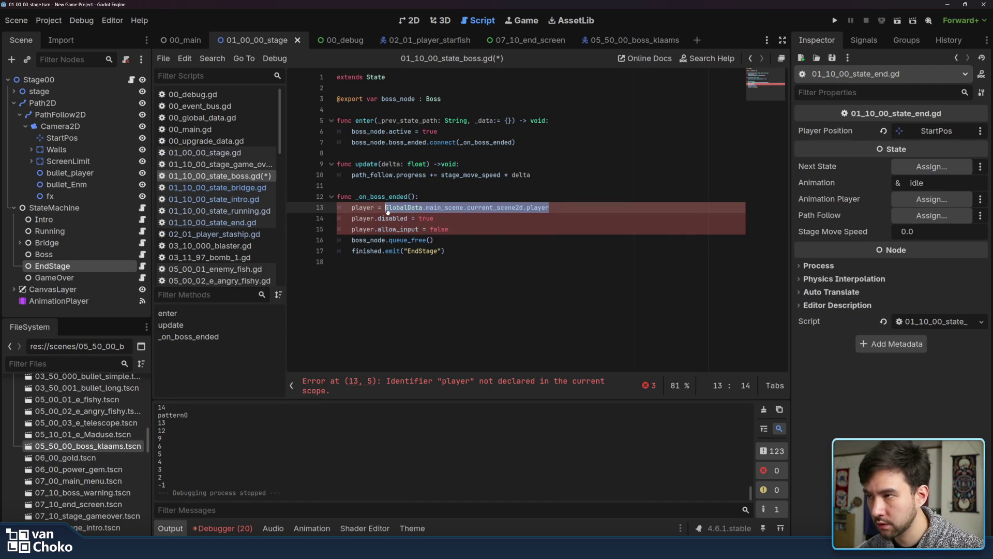
pyautogui.click(362, 219)
pyautogui.doubleClick(363, 218)
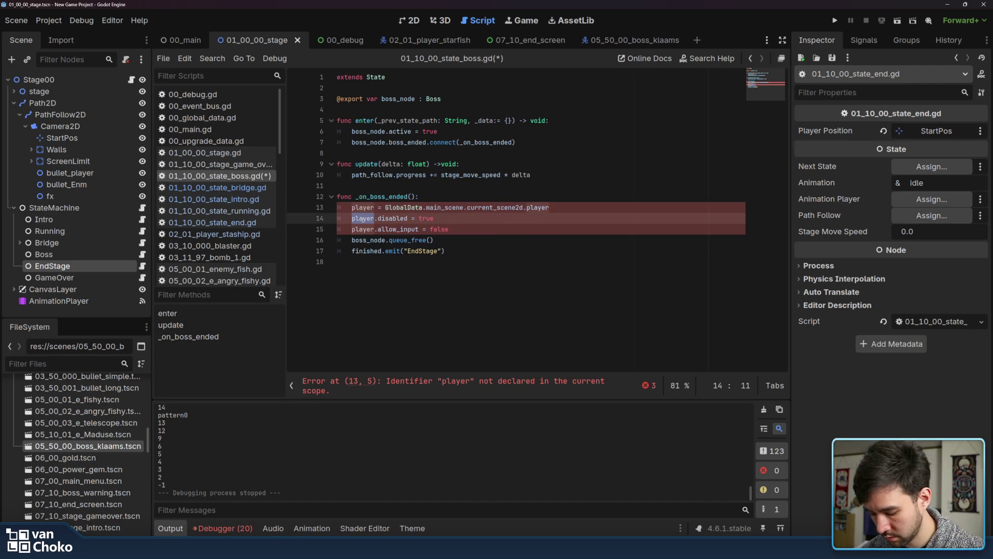
pyautogui.hotkey('ctrl', 'v')
pyautogui.moveTo(352, 207); pyautogui.dragTo(626, 211)
pyautogui.press('BackSpace')
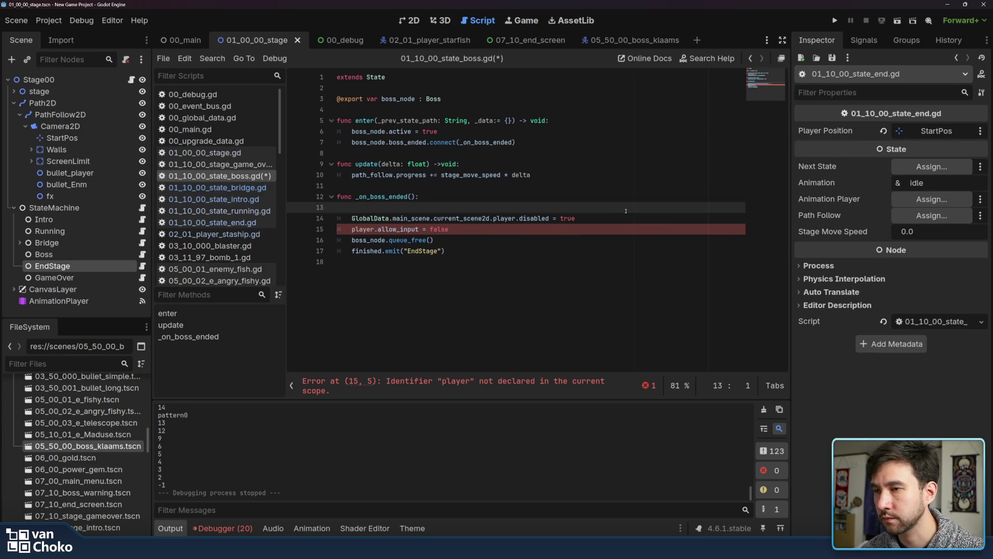
pyautogui.press('BackSpace')
# Delete the allow_input line, save the boss state script, and run the project.
pyautogui.moveTo(453, 219); pyautogui.dragTo(657, 210)
pyautogui.press('BackSpace')
pyautogui.hotkey('ctrl', 's')
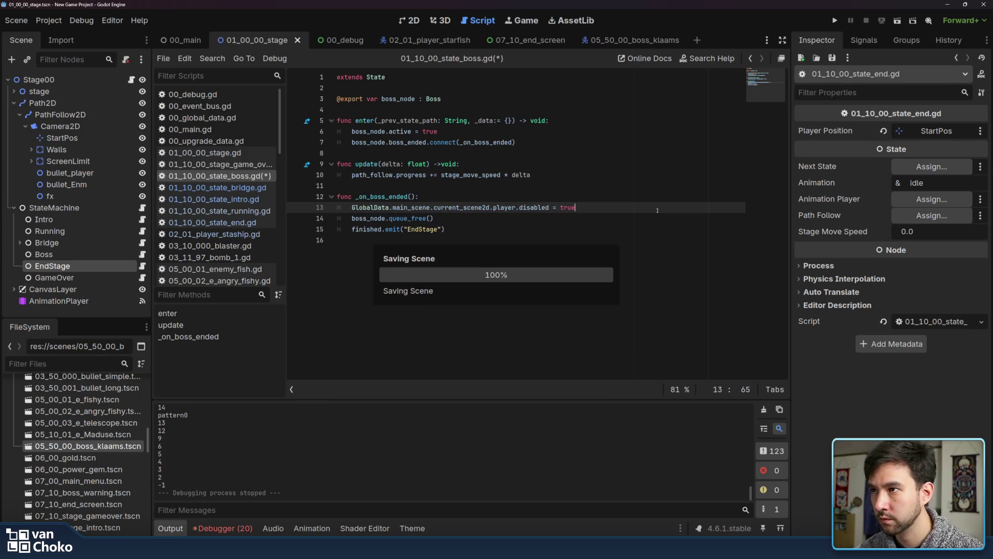
pyautogui.click(837, 21)
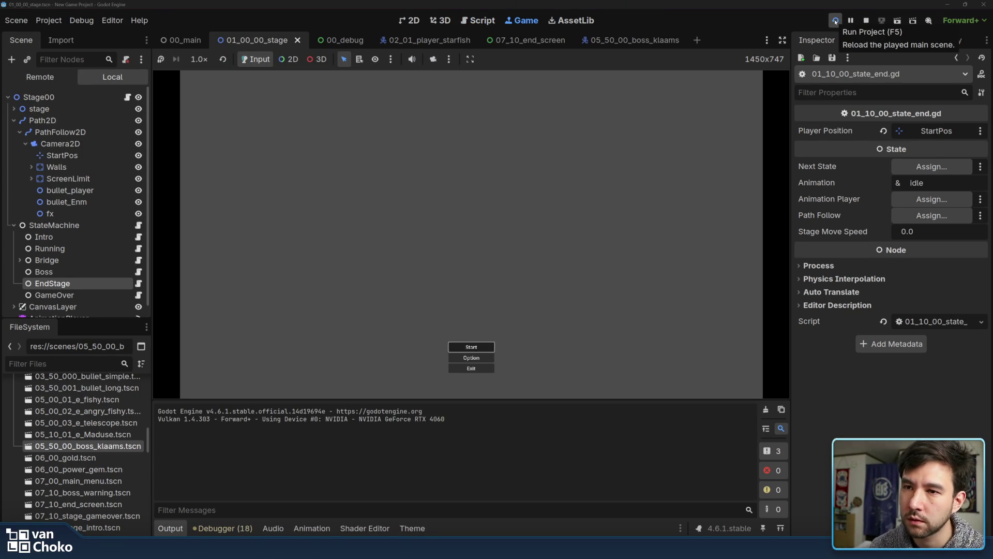
# Start Stage 1 from the main menu and steer through the first fish waves while firing.
pyautogui.press('Return')
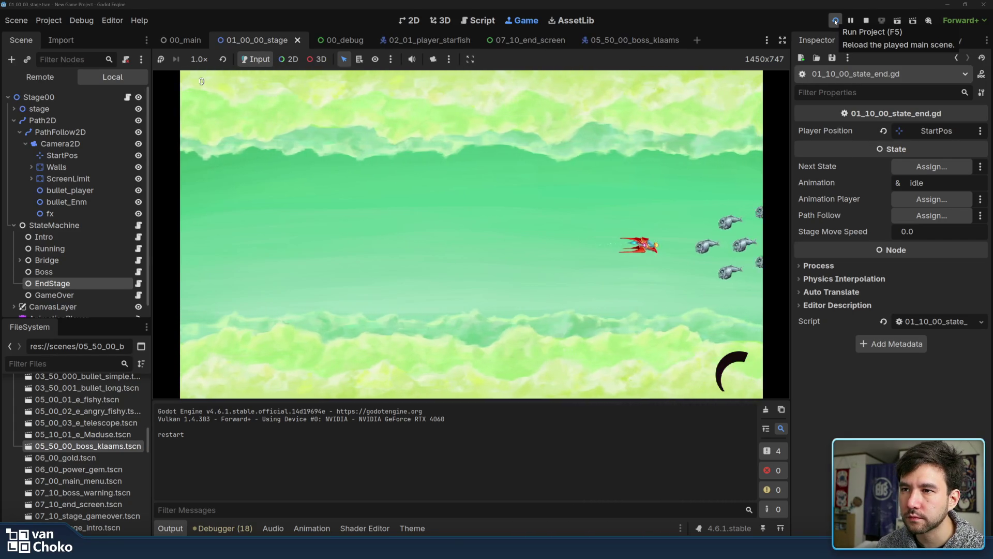
pyautogui.press('Left')
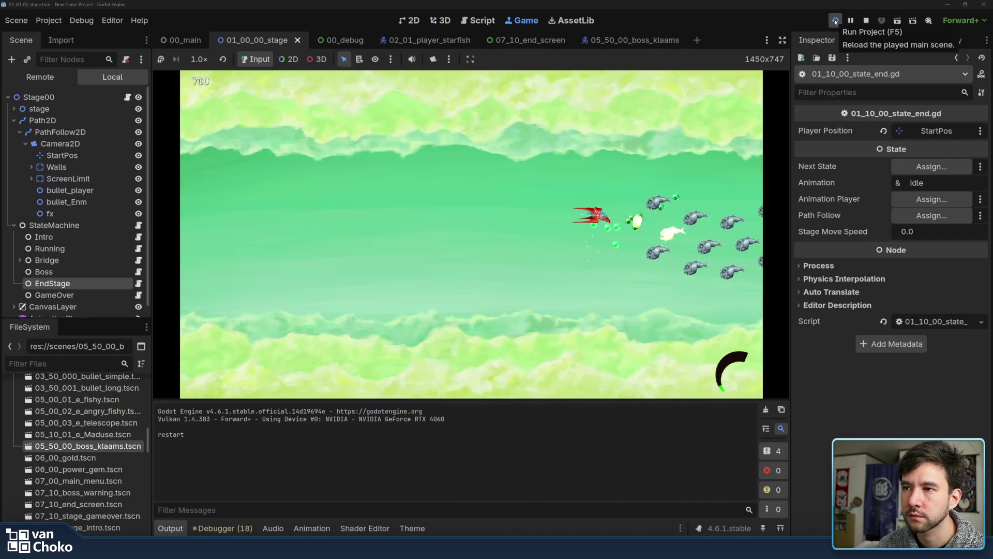
pyautogui.press('Left')
pyautogui.press('Right')
pyautogui.press('Up')
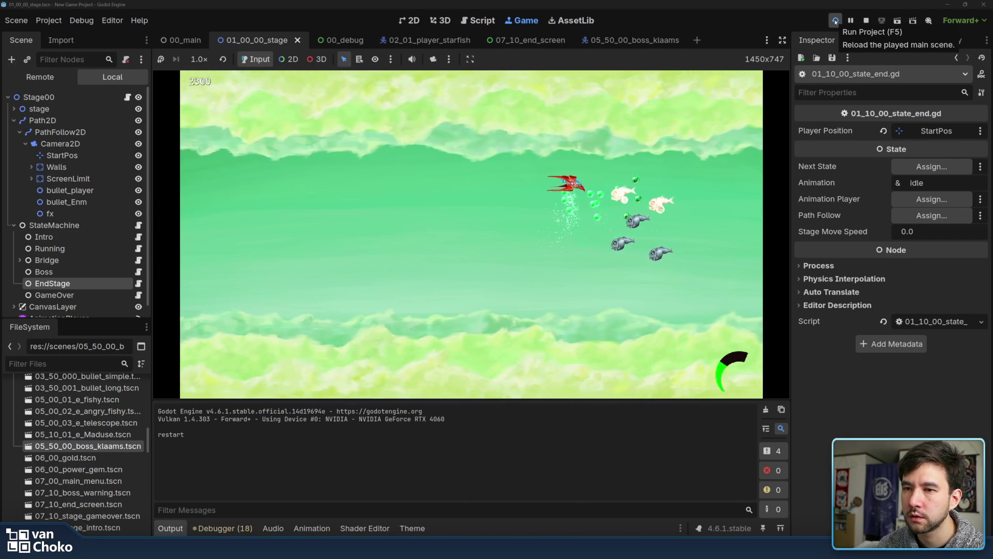
pyautogui.press('Down')
pyautogui.press('Left')
pyautogui.press('Up')
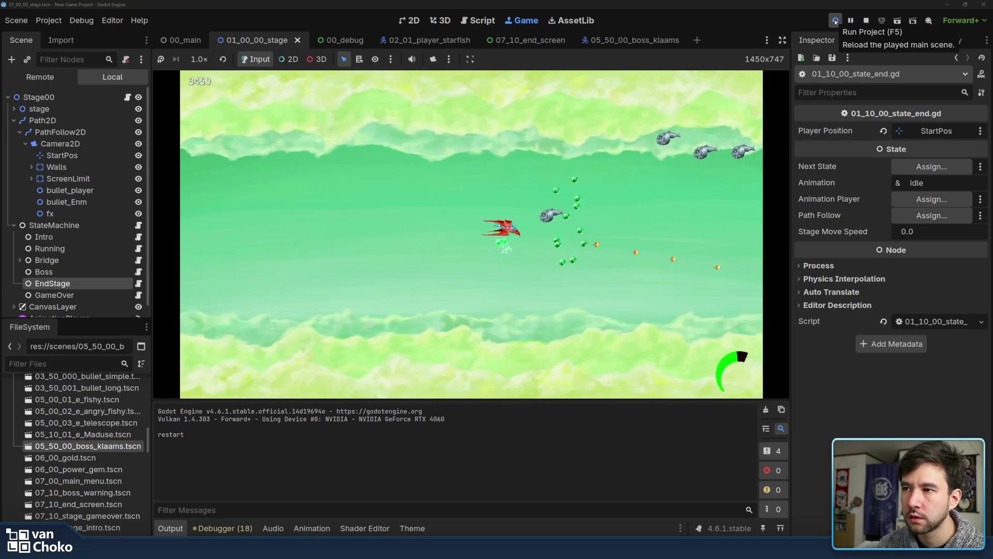
pyautogui.press('Left')
pyautogui.press('Down')
pyautogui.press('Up')
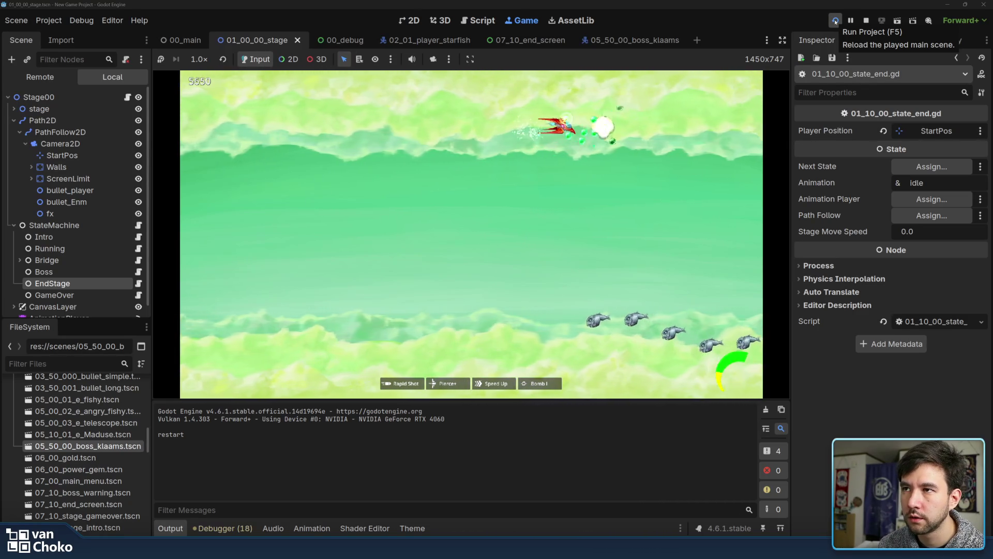
pyautogui.press('Down')
pyautogui.press('Left')
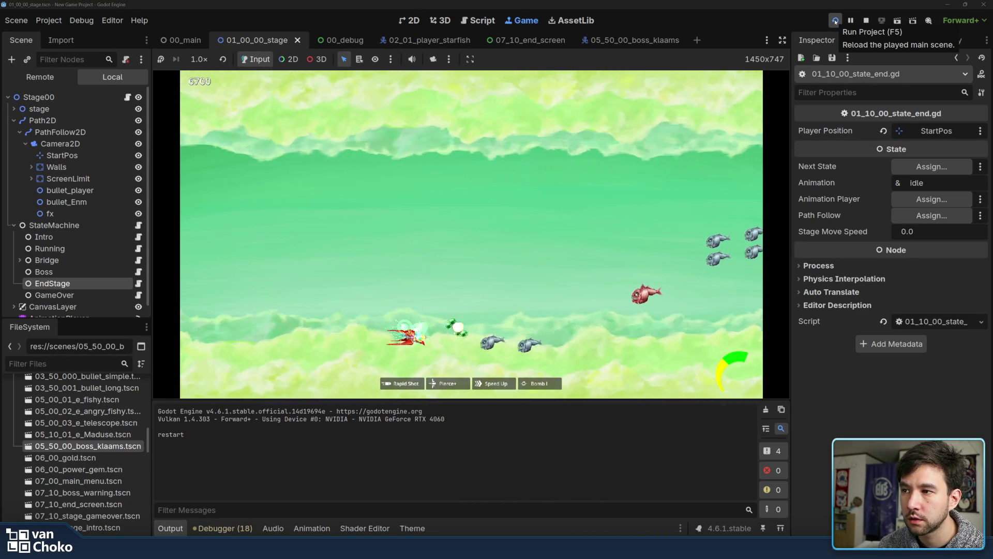
pyautogui.press('Right')
pyautogui.press('Up')
pyautogui.press('Up')
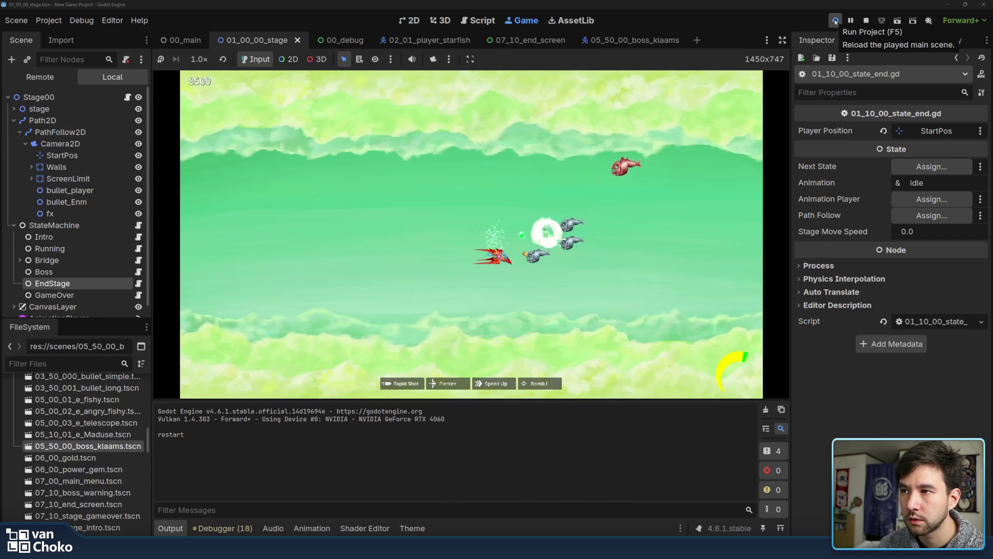
# Collect upgrades, clear the remaining fish, and fight the jellyfish boss at 32100 points.
pyautogui.press('Up')
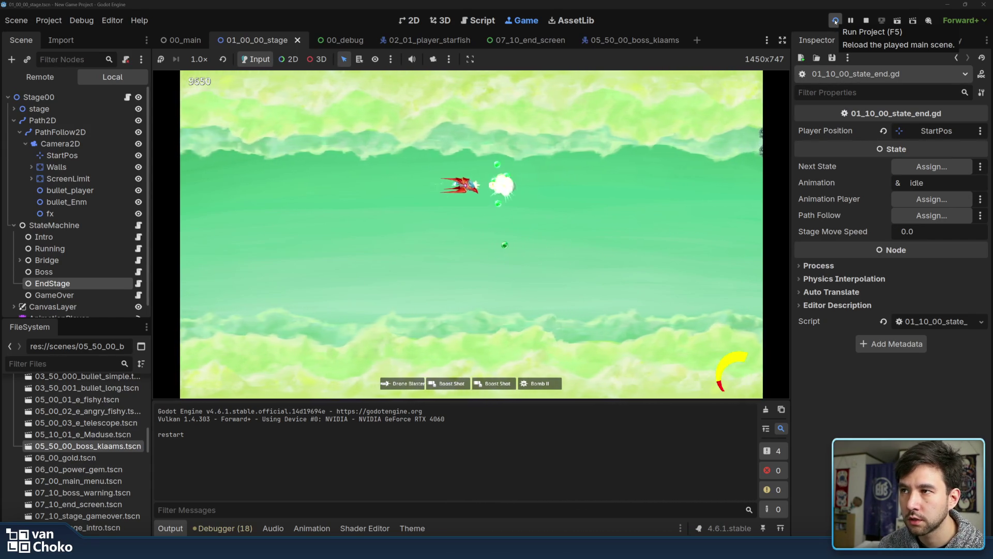
pyautogui.press('Right')
pyautogui.press('Up')
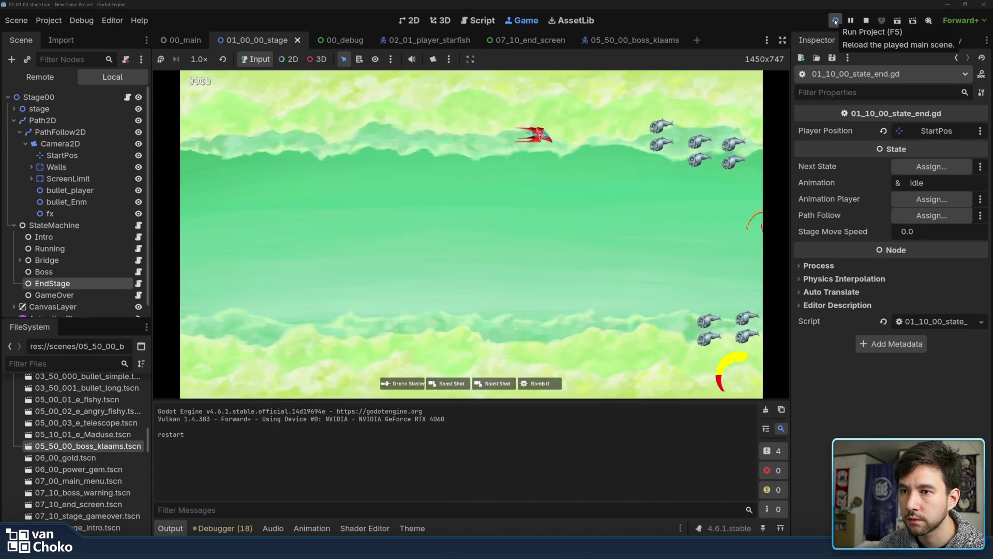
pyautogui.press('Down')
pyautogui.press('Left')
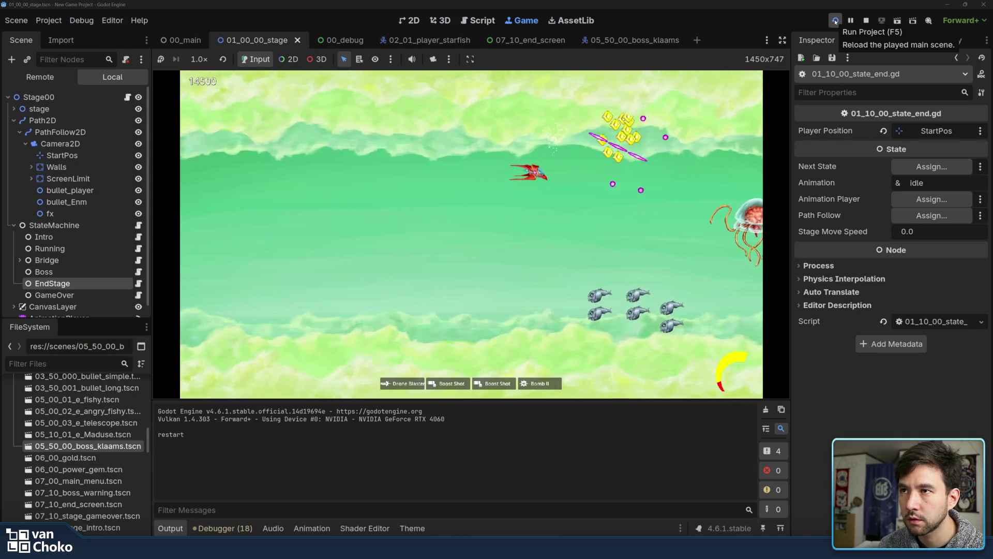
pyautogui.press('Down')
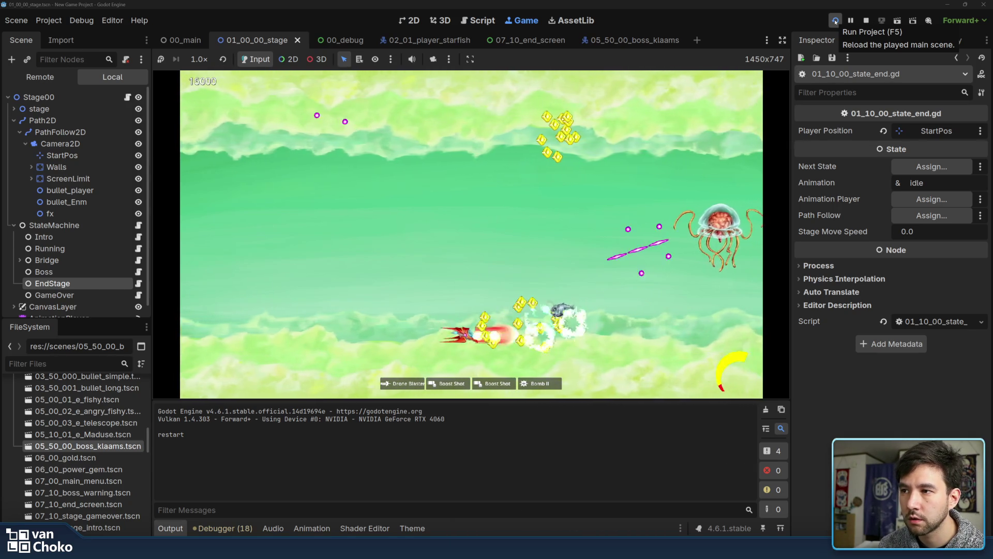
pyautogui.press('Up')
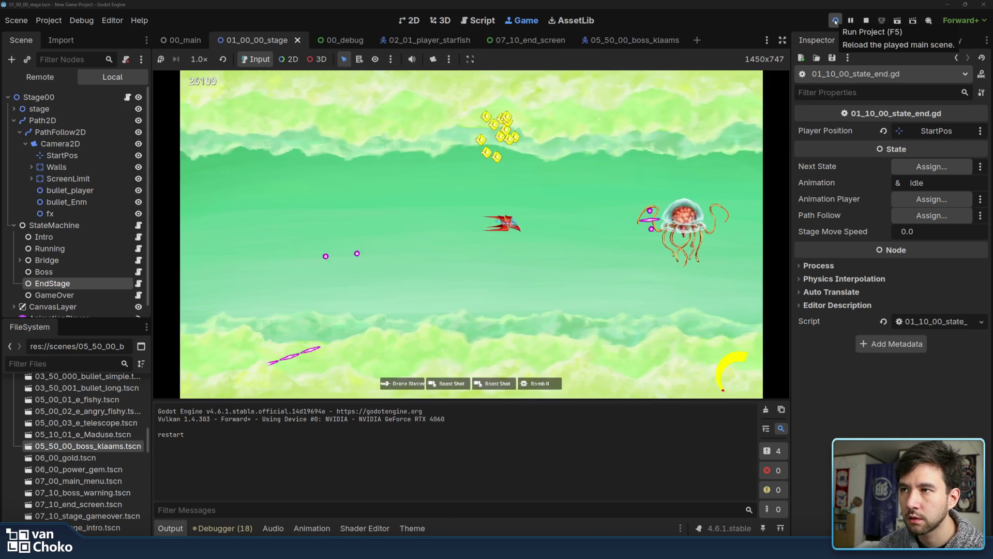
pyautogui.press('Down')
pyautogui.press('Right')
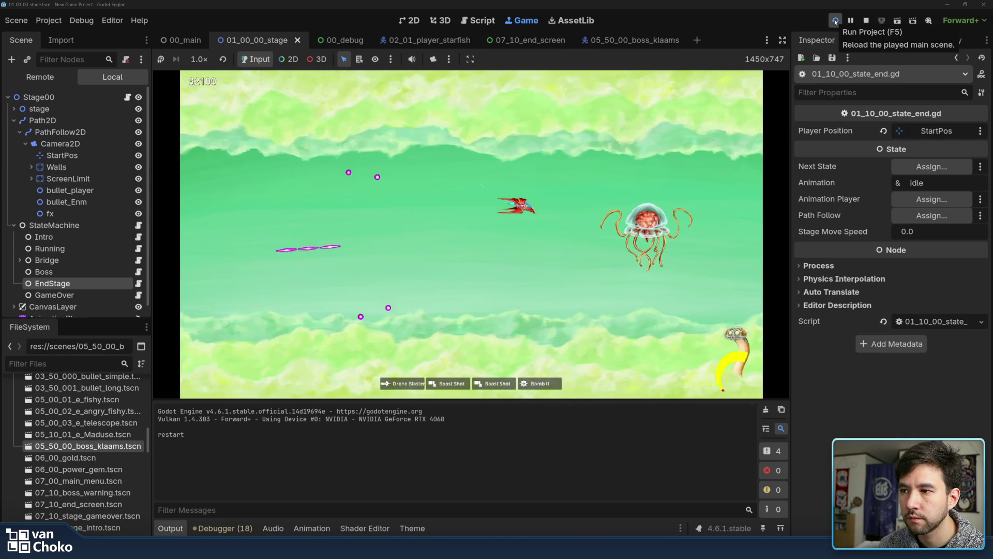